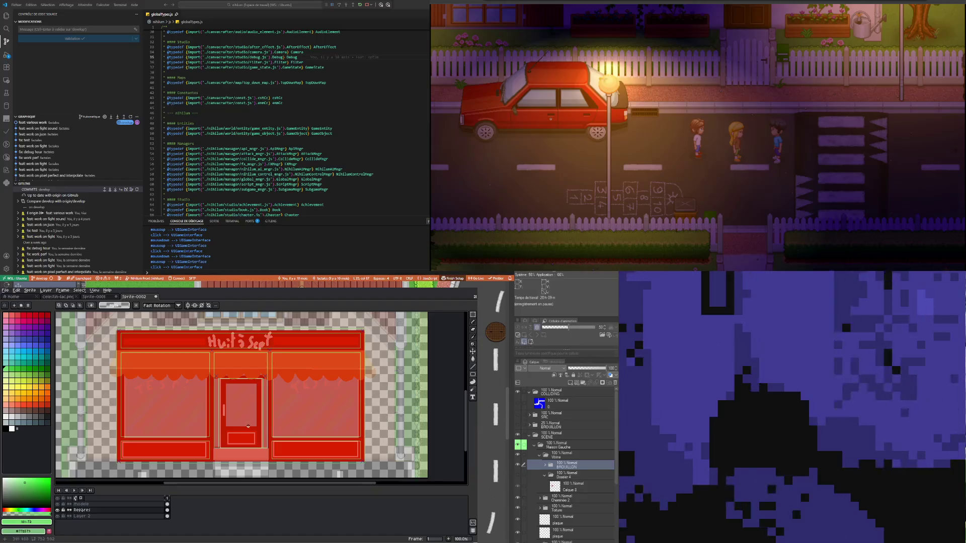
With symmetry on, marquee-select the purple X markers and move them down onto the door frame
scroll(249, 429, up, 1)
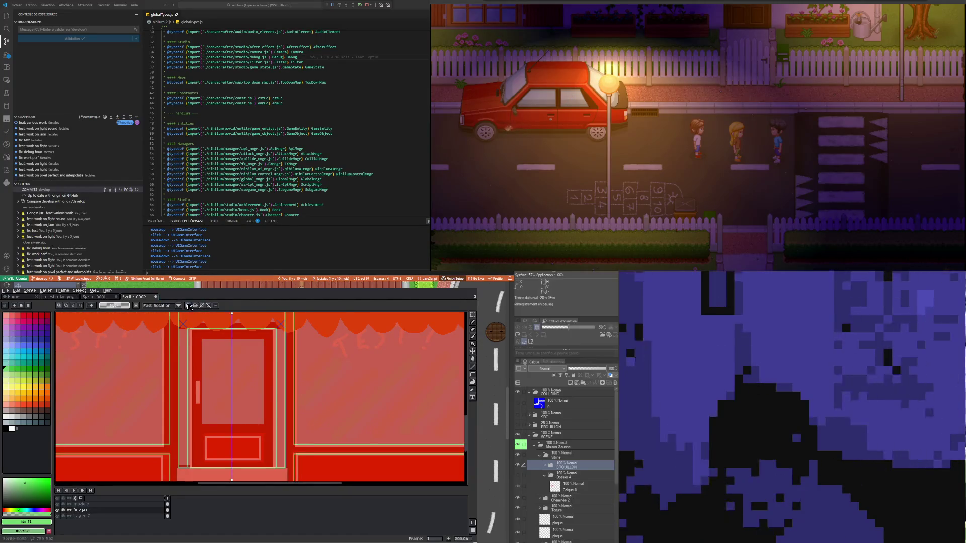
scroll(204, 383, down, 1)
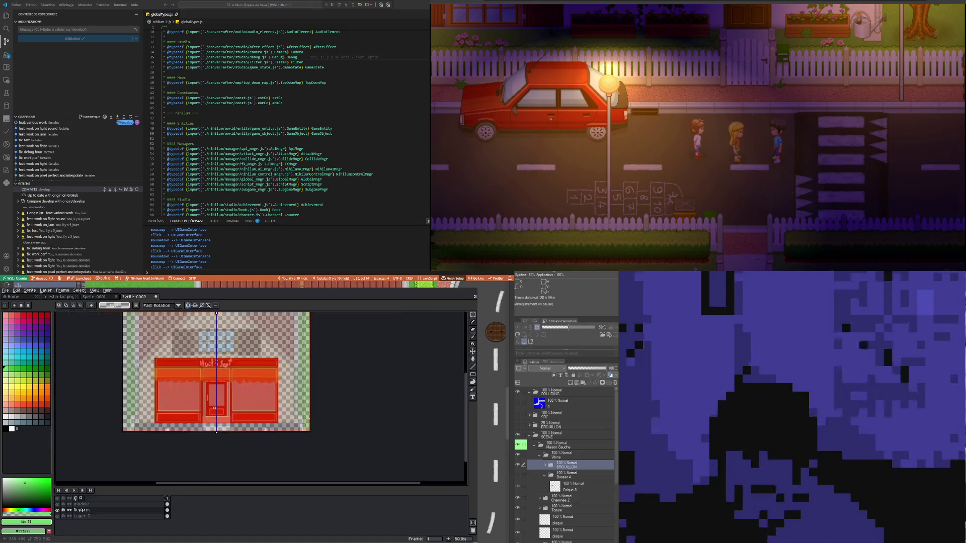
scroll(208, 412, up, 3)
scroll(208, 413, down, 3)
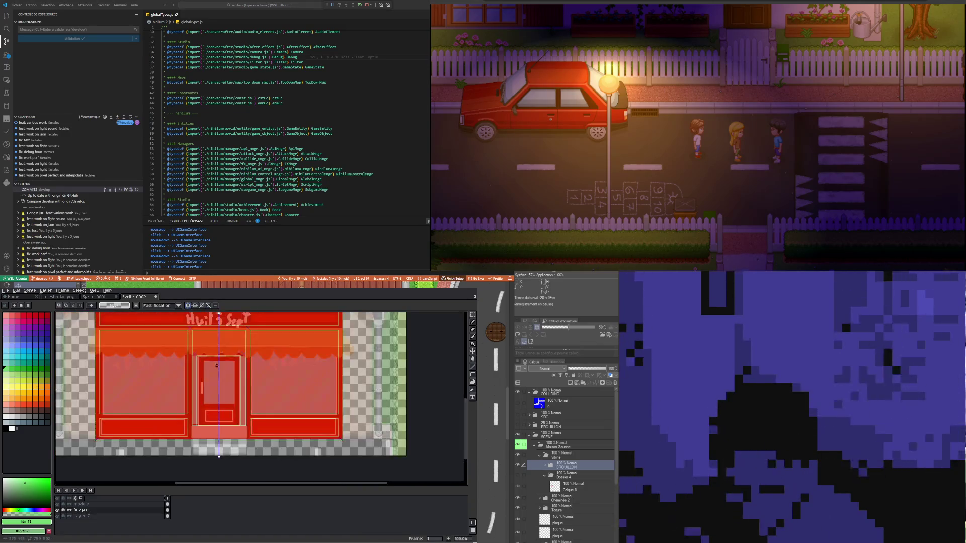
scroll(151, 358, up, 3)
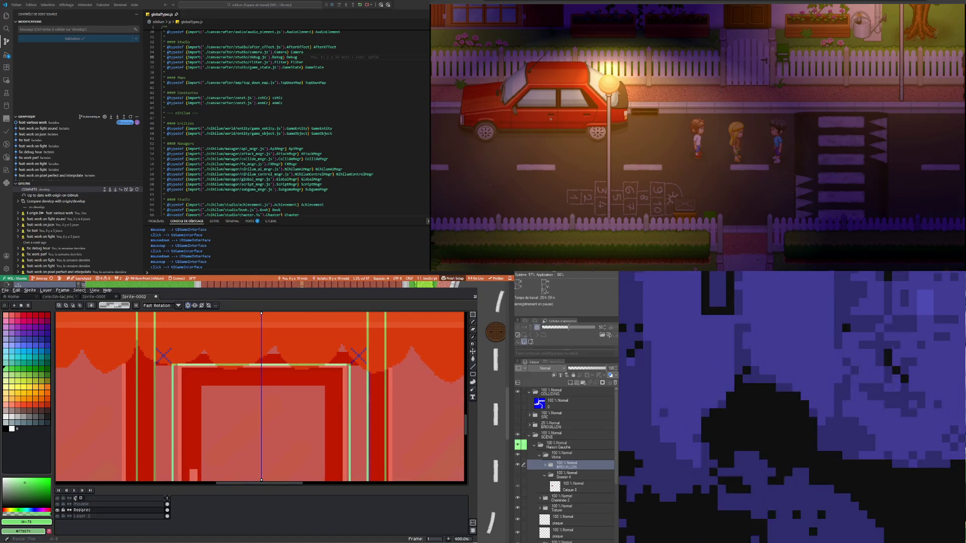
key(m)
scroll(156, 348, up, 2)
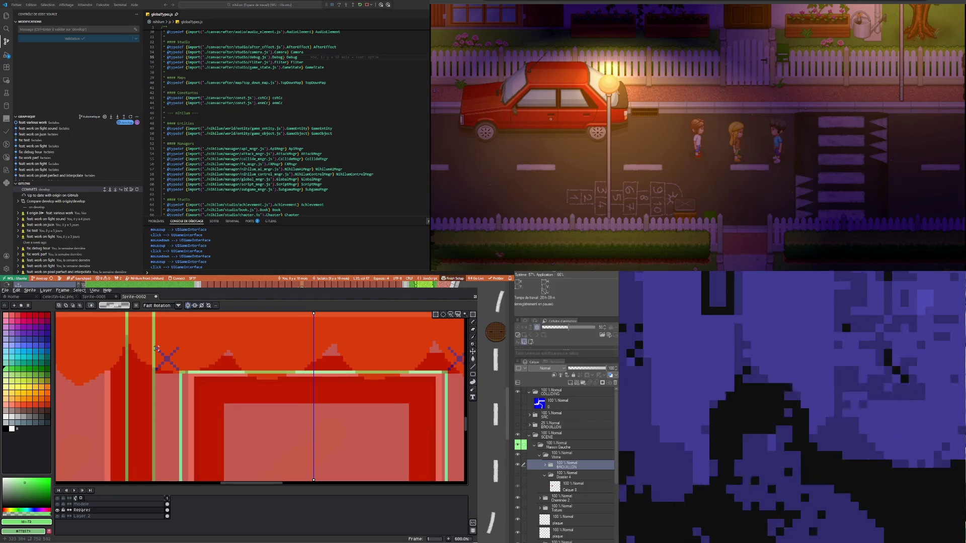
drag(156, 348, 179, 373)
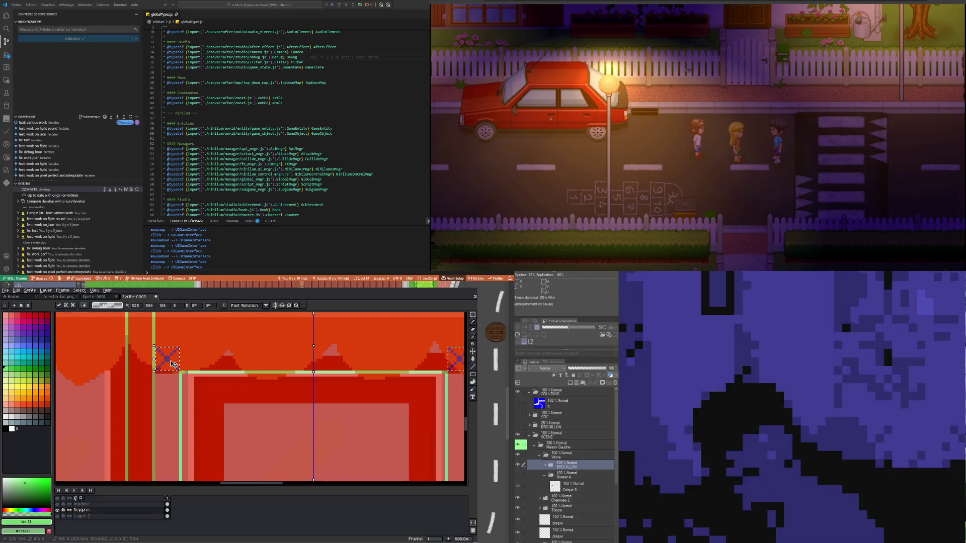
mouse_move(169, 361)
mouse_down()
mouse_move(207, 401)
mouse_move(197, 387)
mouse_up()
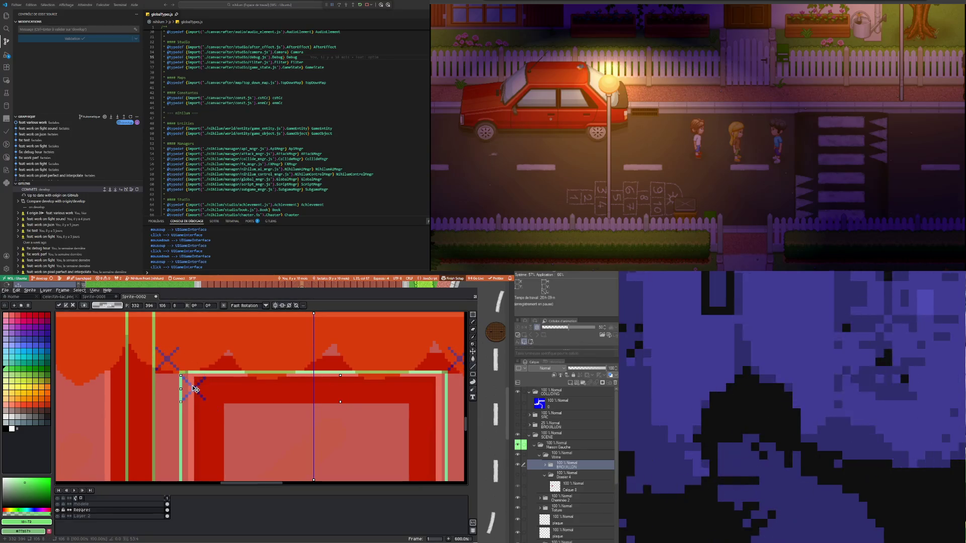
scroll(195, 385, down, 1)
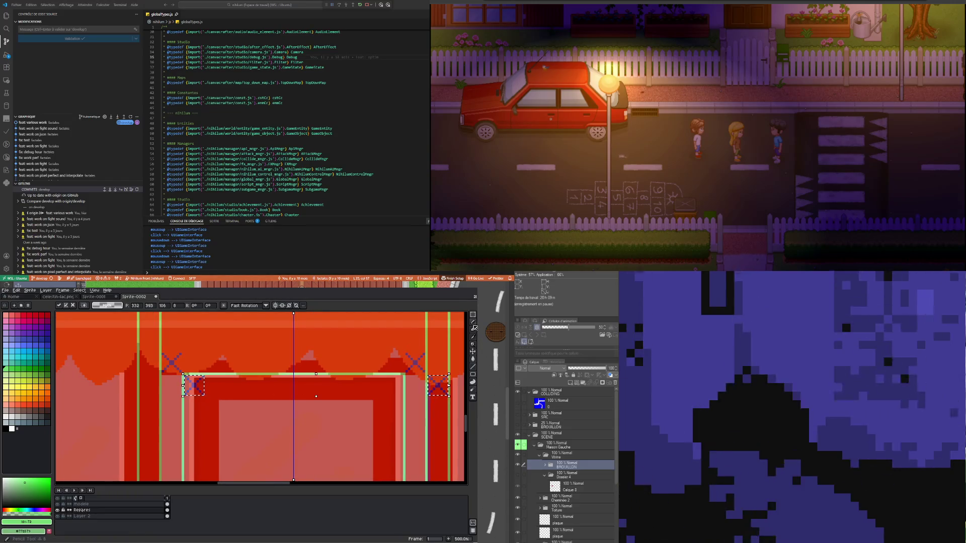
click(371, 334)
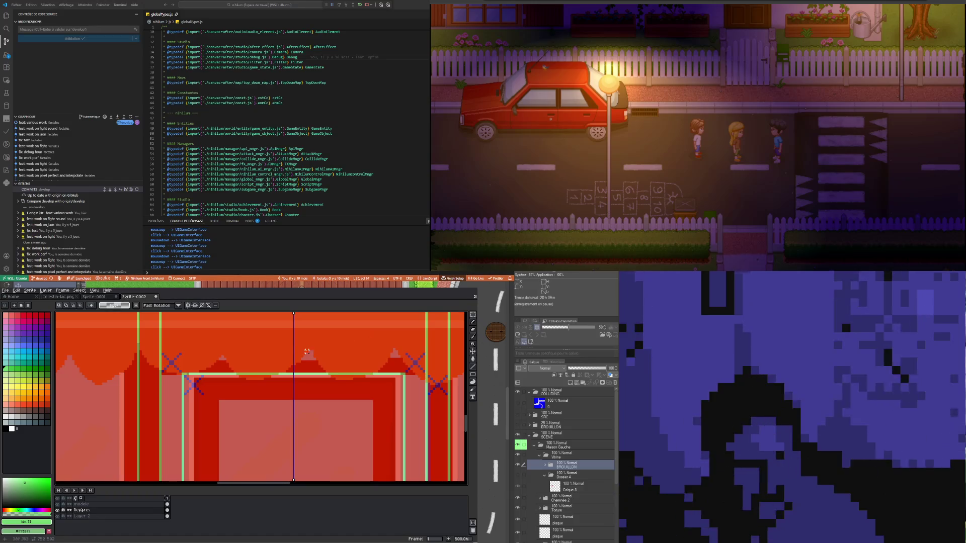
Shift the right X marker left so it sits on the frame's top-right corner
scroll(443, 372, up, 1)
scroll(423, 376, up, 1)
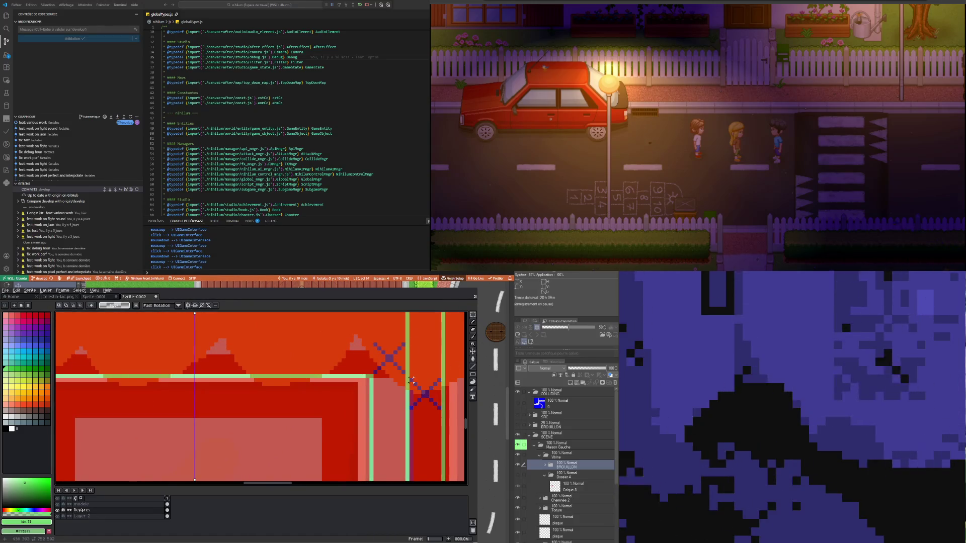
drag(441, 398, 352, 397)
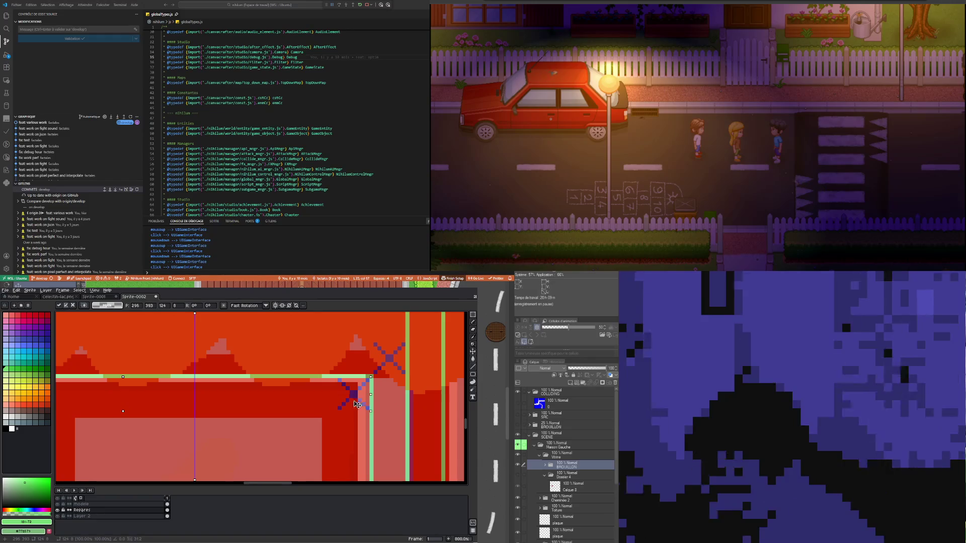
scroll(308, 364, down, 4)
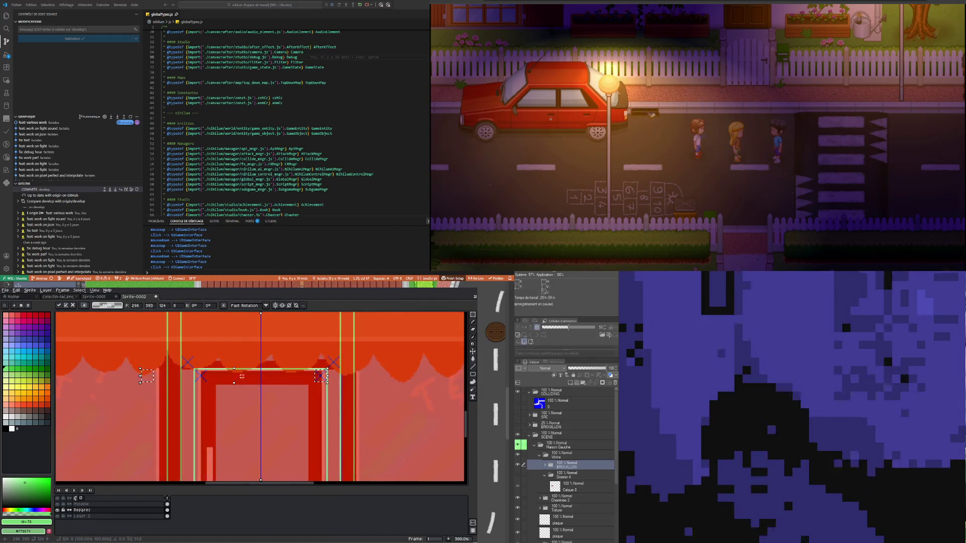
scroll(242, 377, down, 2)
scroll(244, 425, up, 1)
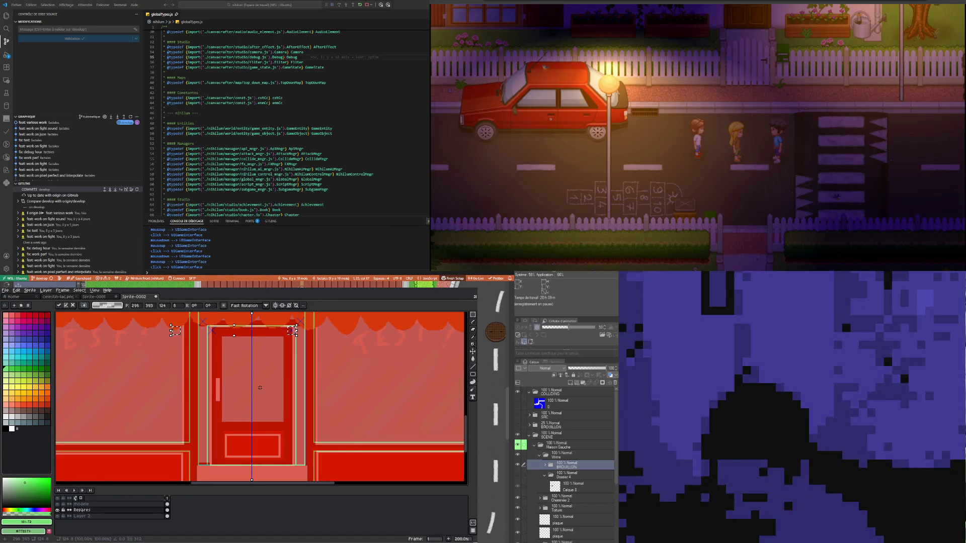
Copy the top-left door X marker further down the door frame's sides, then deselect
scroll(260, 387, up, 2)
scroll(352, 367, up, 2)
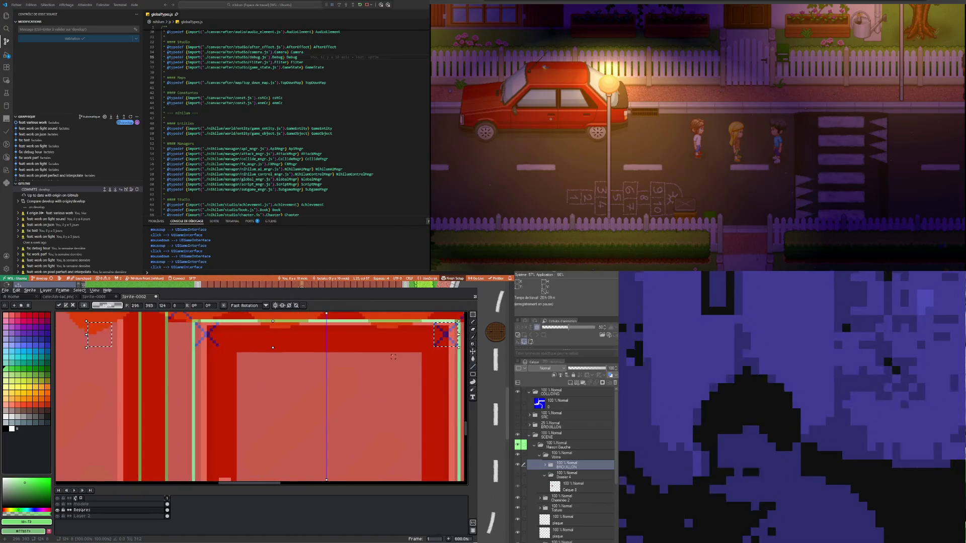
key(Return)
drag(196, 322, 238, 368)
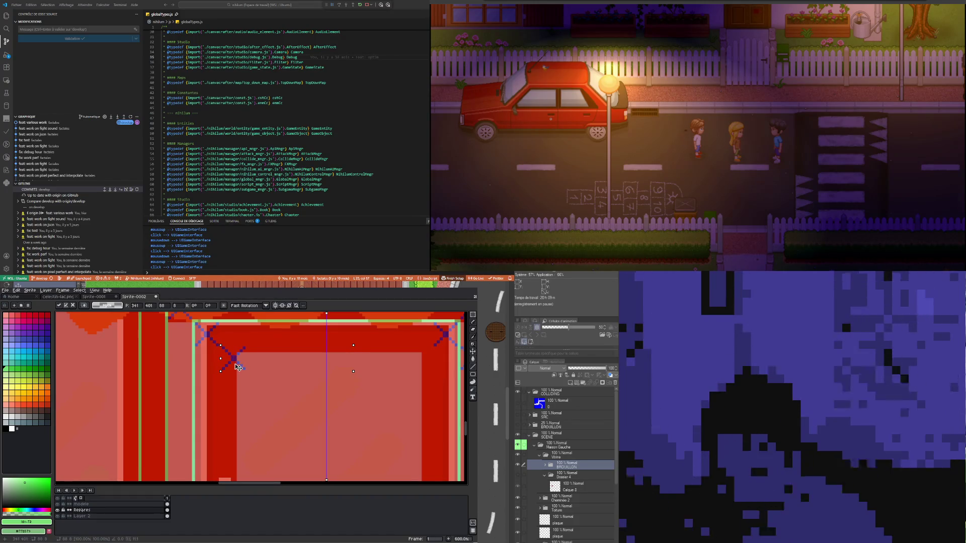
drag(233, 368, 225, 357)
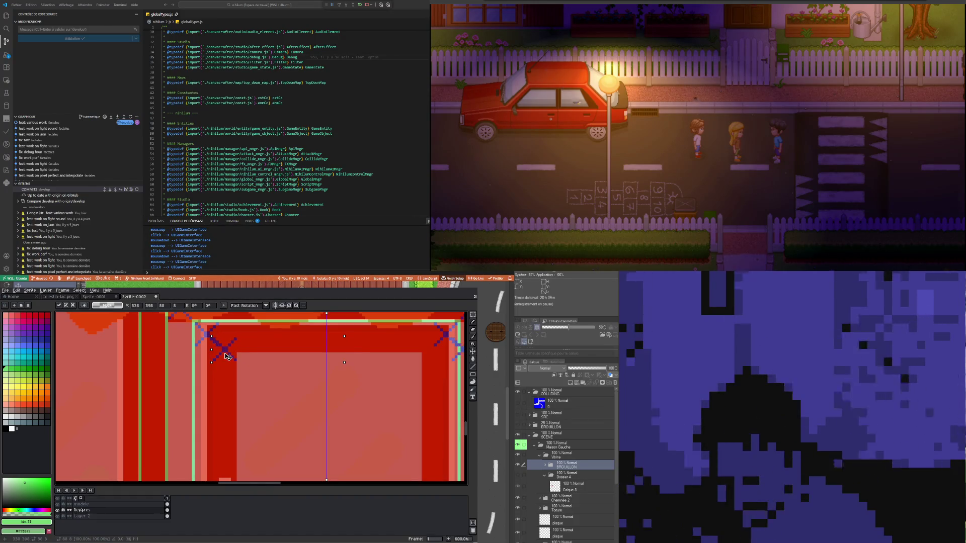
mouse_move(232, 363)
mouse_down()
mouse_move(262, 399)
mouse_move(217, 382)
mouse_up()
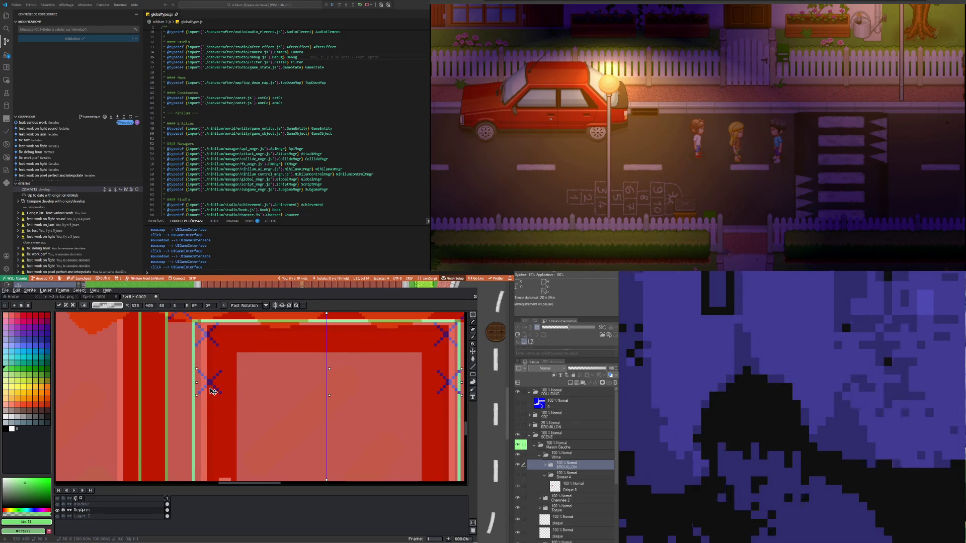
scroll(220, 384, down, 5)
scroll(227, 428, up, 2)
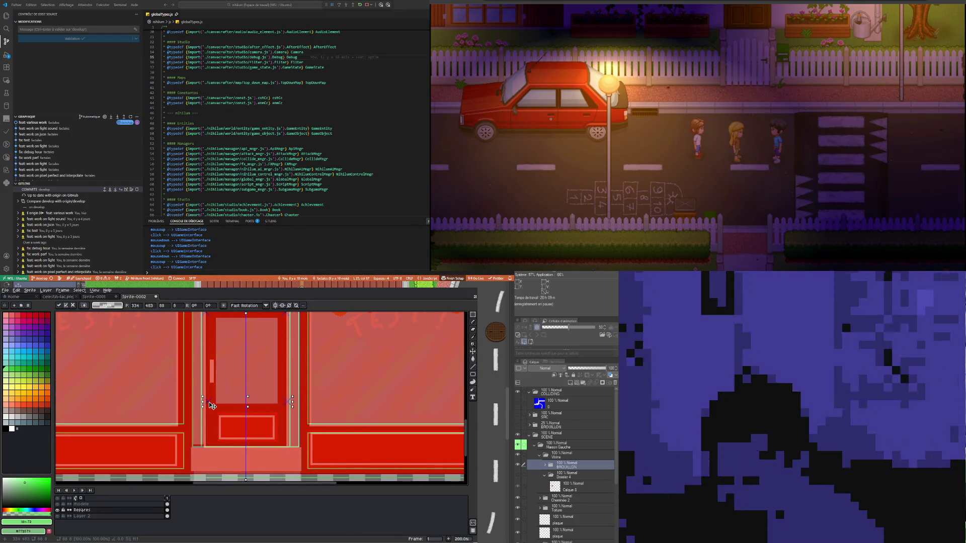
scroll(208, 403, up, 3)
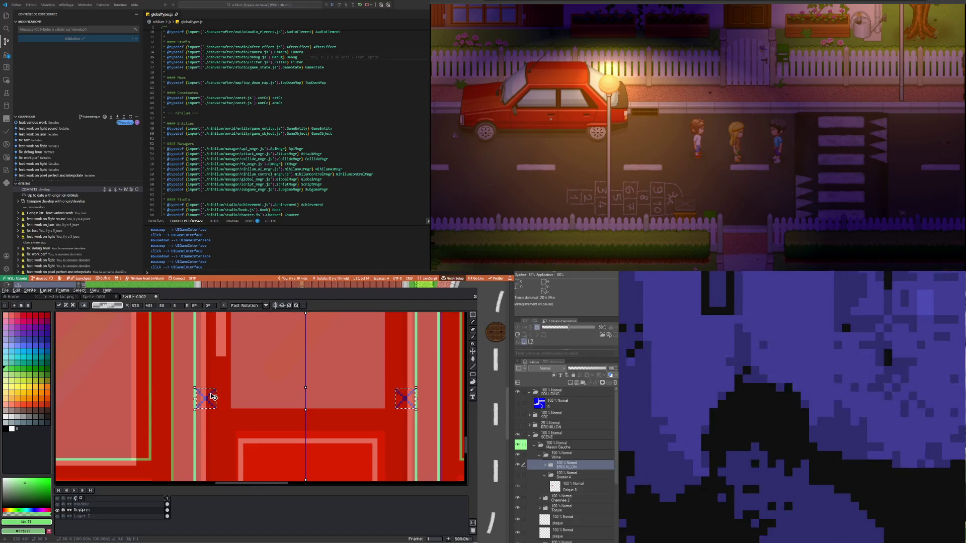
scroll(213, 397, down, 2)
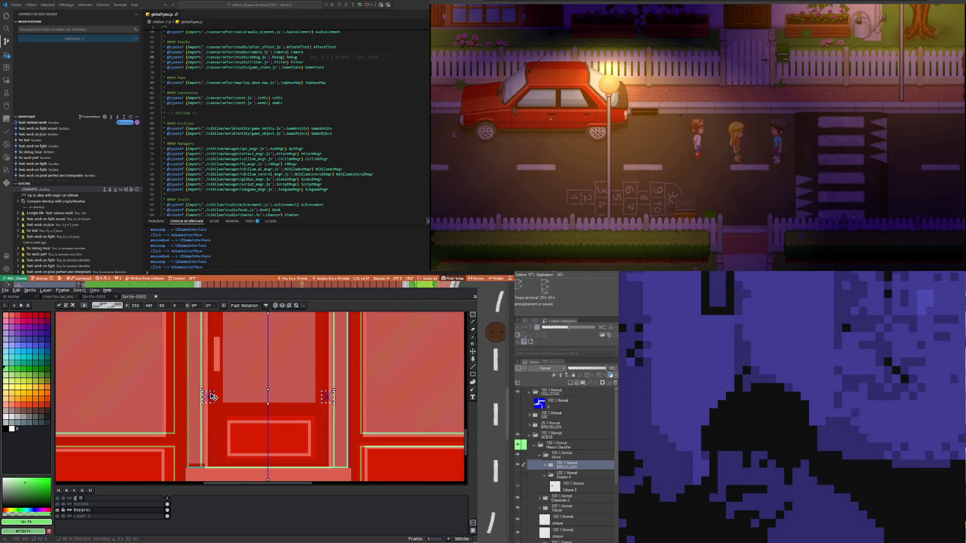
scroll(212, 397, down, 1)
scroll(211, 382, down, 1)
scroll(209, 366, up, 1)
scroll(218, 415, up, 1)
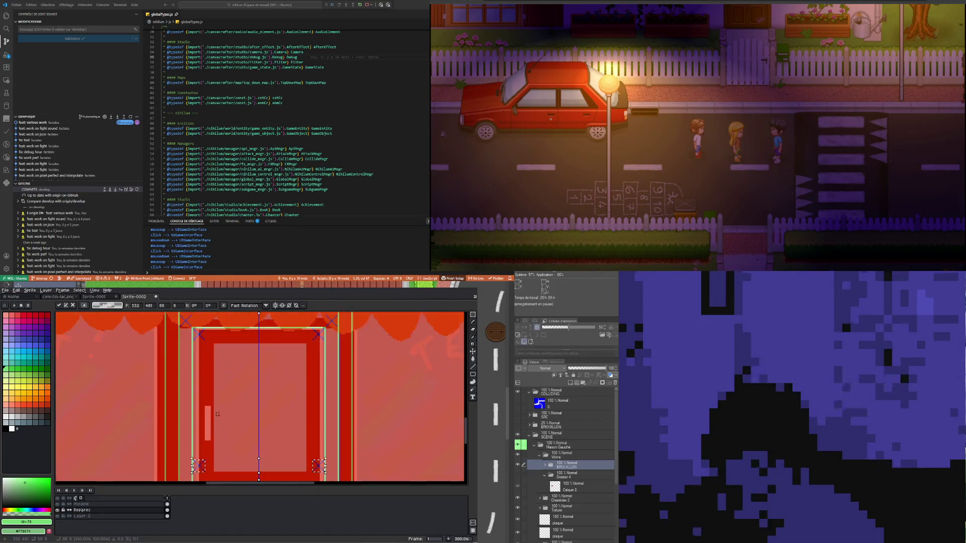
key(ctrl+d)
scroll(211, 353, down, 1)
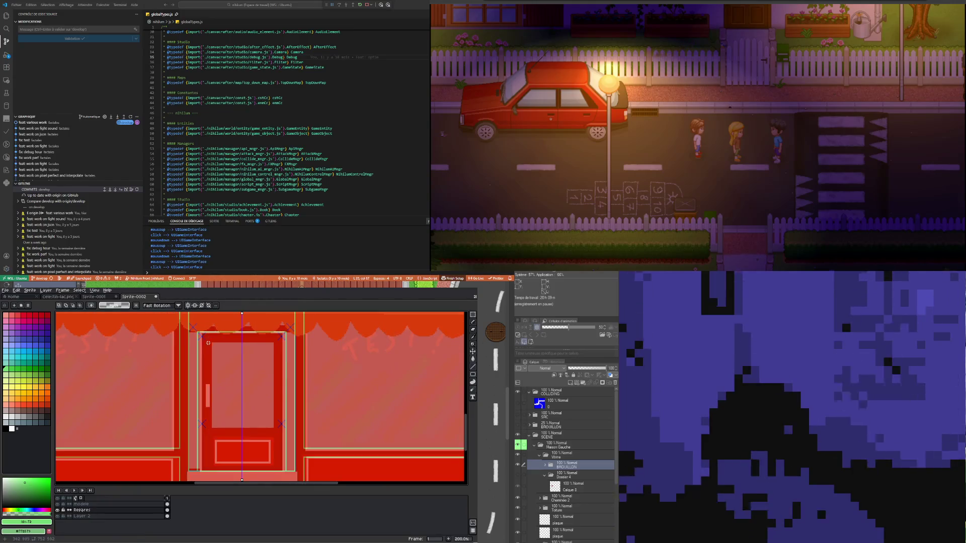
scroll(207, 345, up, 4)
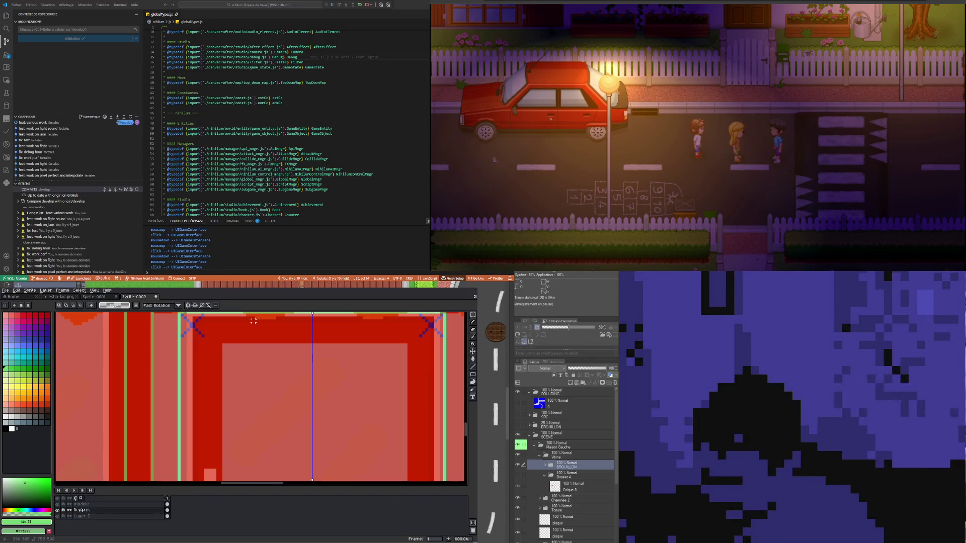
Turn off mirrored editing and select a small block of door-corner pixels
click(188, 307)
scroll(200, 333, up, 3)
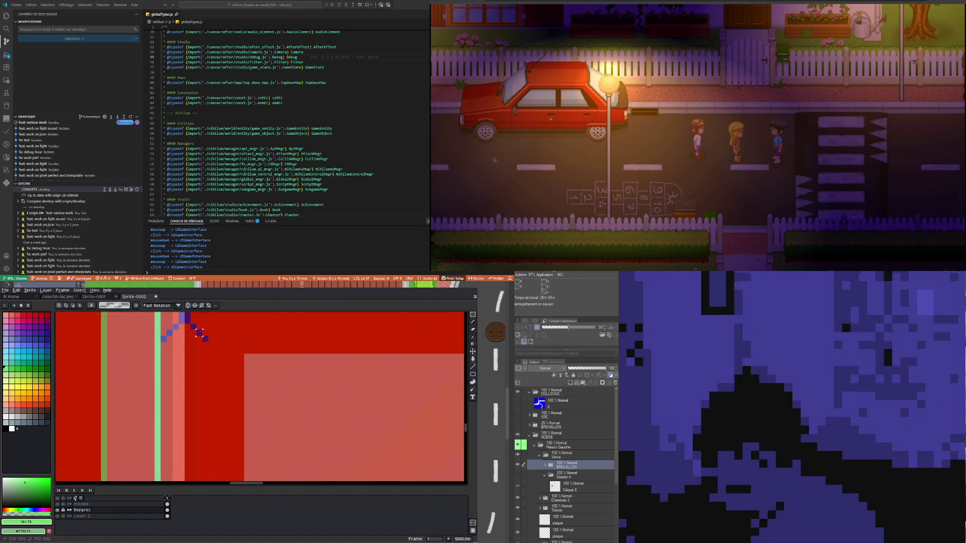
drag(215, 349, 191, 323)
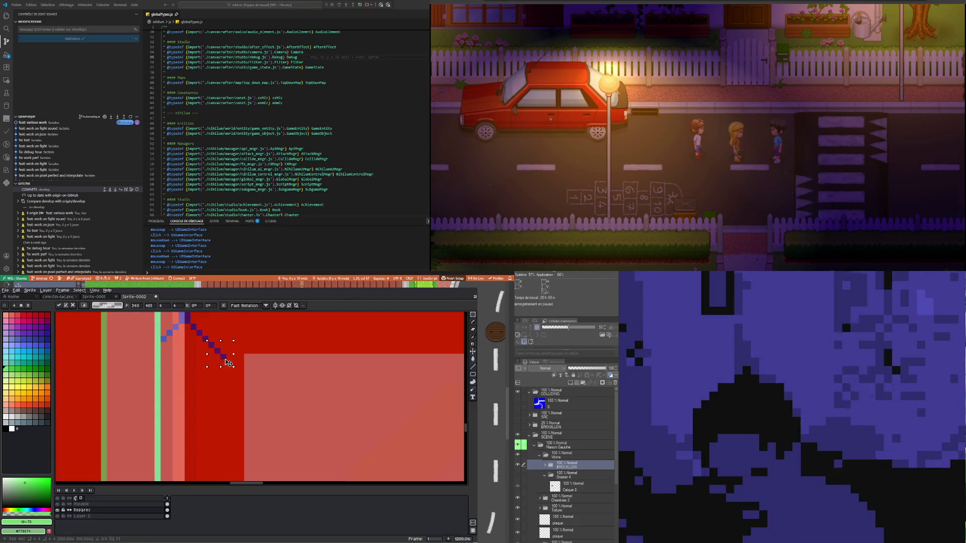
scroll(226, 355, down, 1)
scroll(226, 360, down, 1)
scroll(394, 361, up, 3)
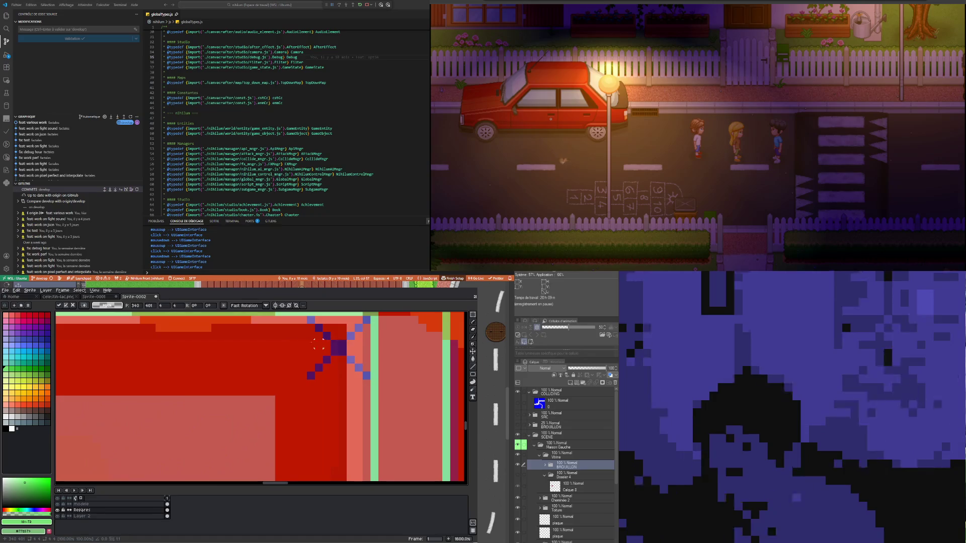
Select the X marker's diagonal pixels and move the blue diagonal block in line with the frame corner
drag(291, 347, 331, 389)
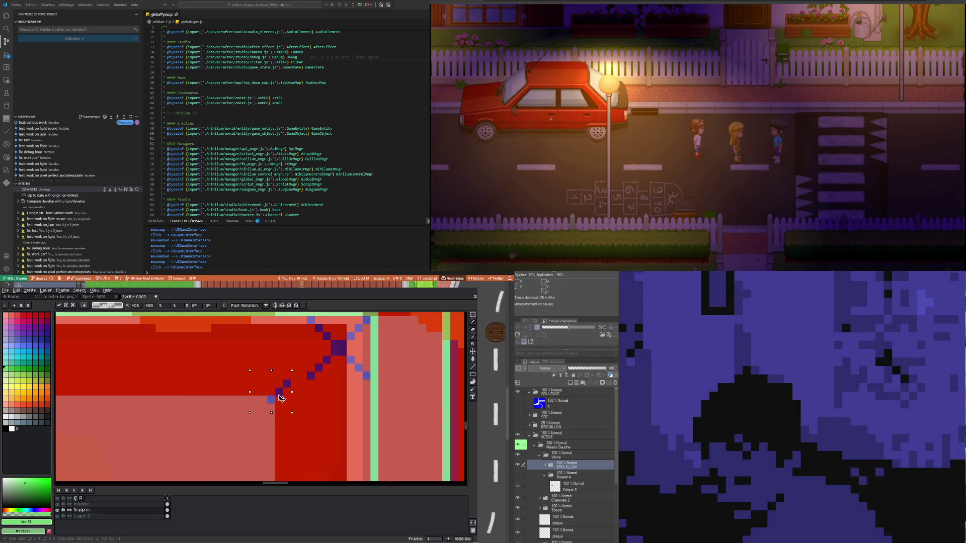
scroll(252, 383, down, 2)
scroll(222, 376, down, 5)
scroll(222, 376, down, 1)
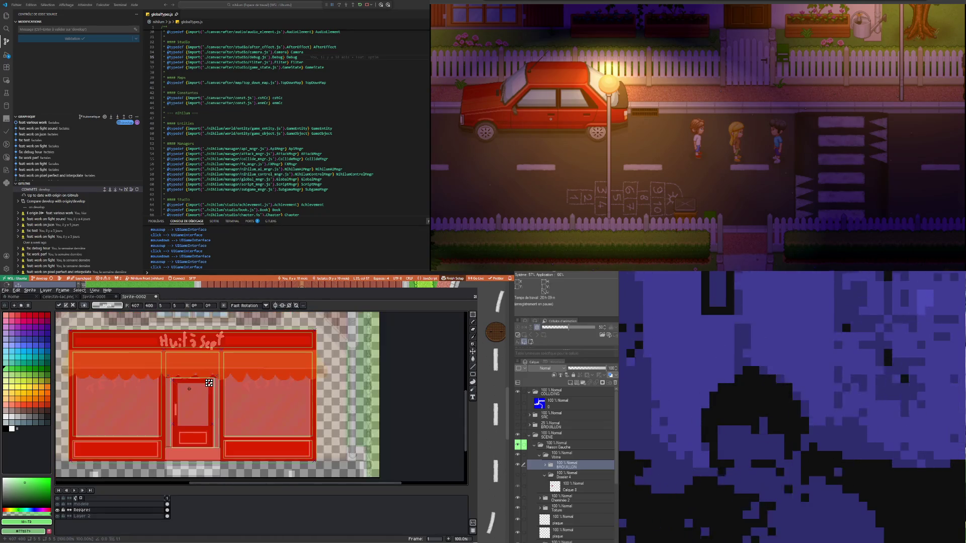
scroll(201, 388, up, 3)
scroll(186, 395, up, 2)
scroll(172, 400, up, 2)
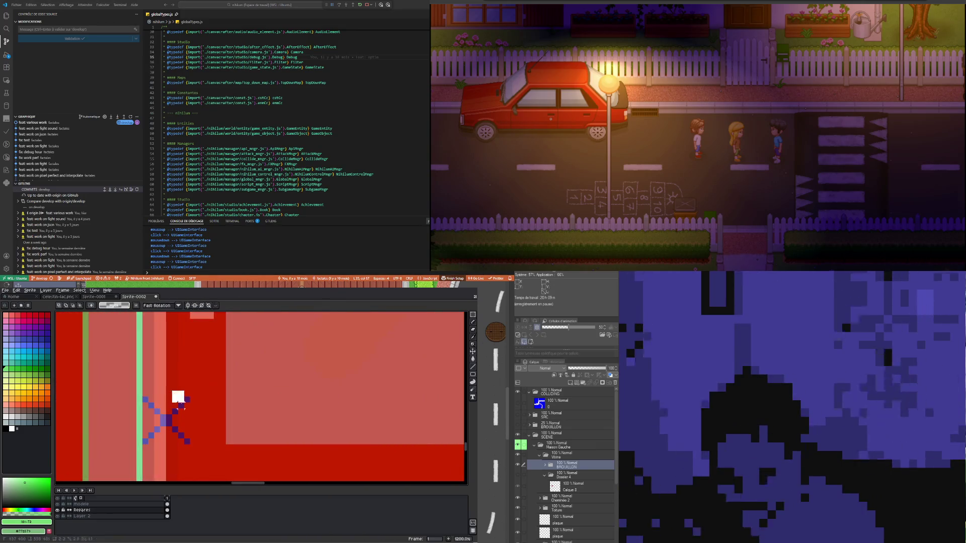
drag(171, 390, 197, 415)
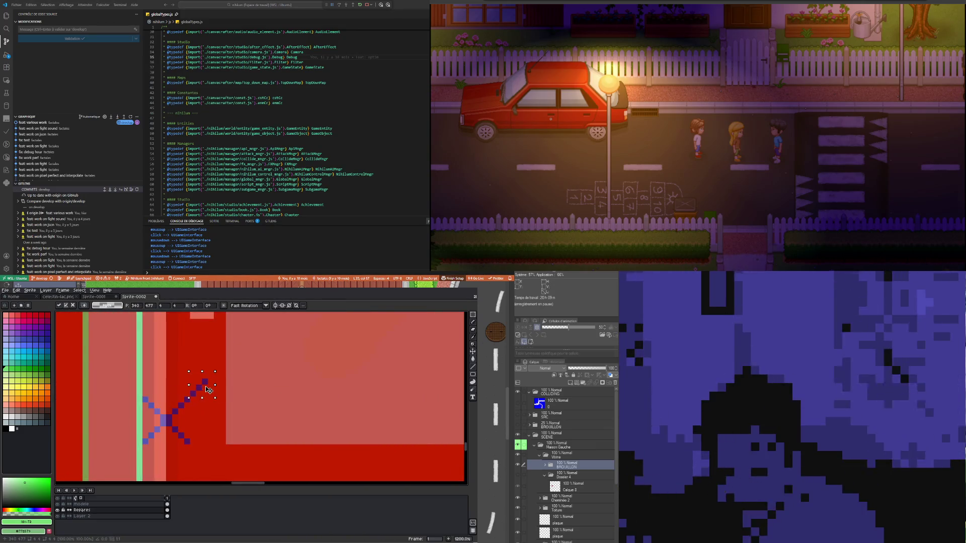
scroll(208, 390, up, 3)
scroll(201, 403, down, 3)
mouse_move(312, 379)
mouse_down()
mouse_move(331, 424)
mouse_move(301, 397)
mouse_up()
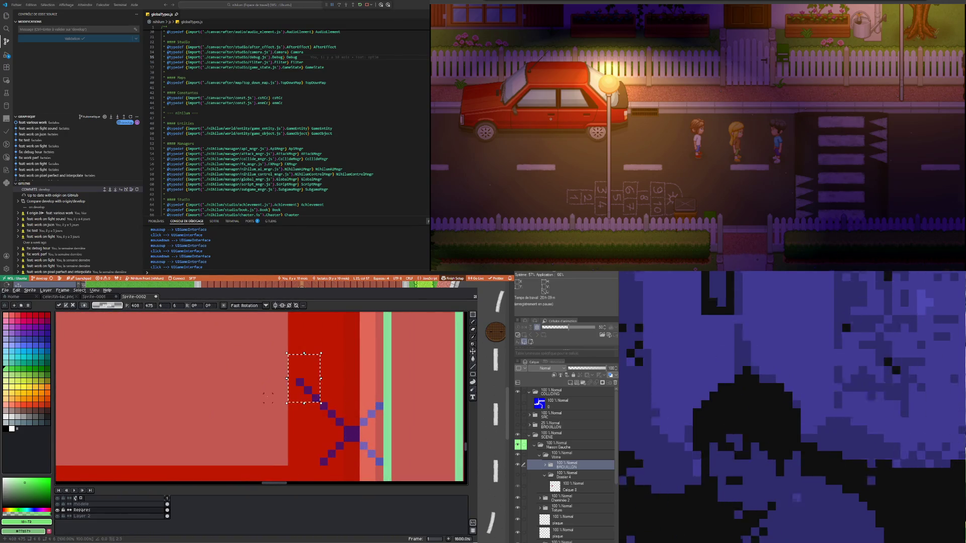
scroll(276, 399, down, 7)
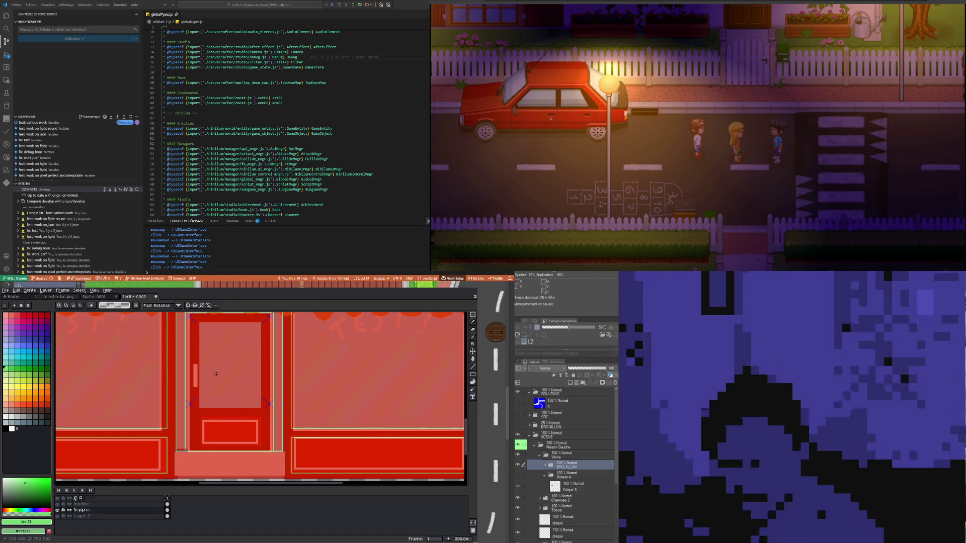
Draw a green rectangle outline inside the red door for its upper glass panel
scroll(228, 382, up, 1)
scroll(216, 357, down, 1)
scroll(203, 330, up, 1)
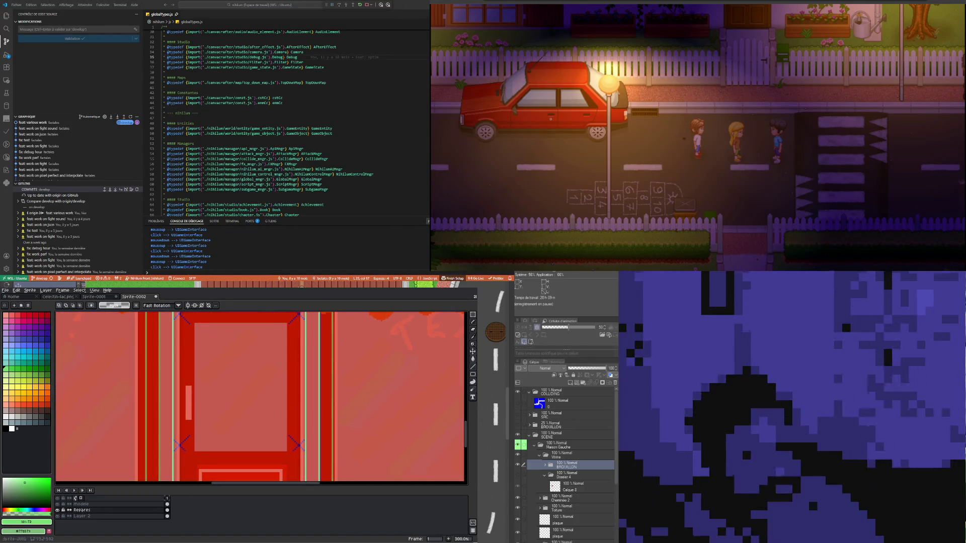
scroll(233, 396, down, 1)
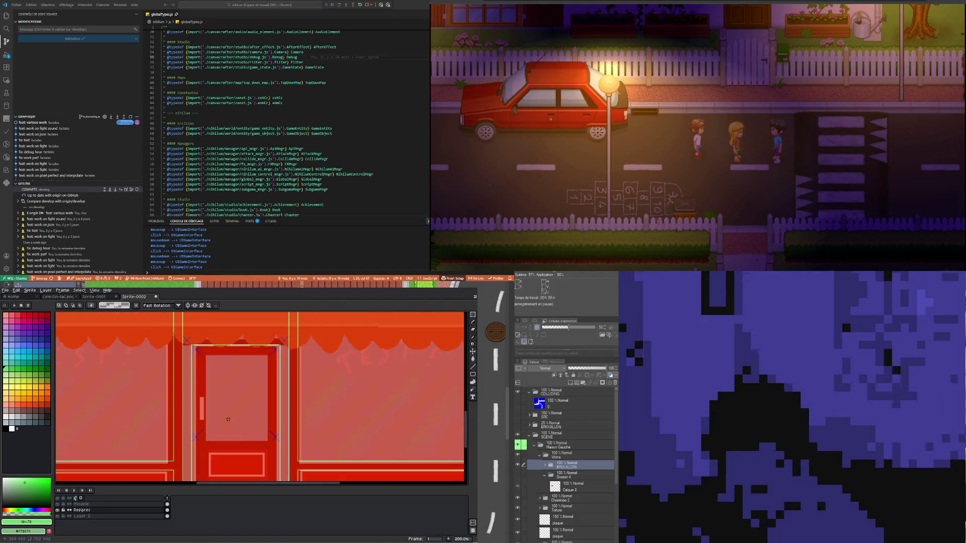
scroll(233, 396, up, 1)
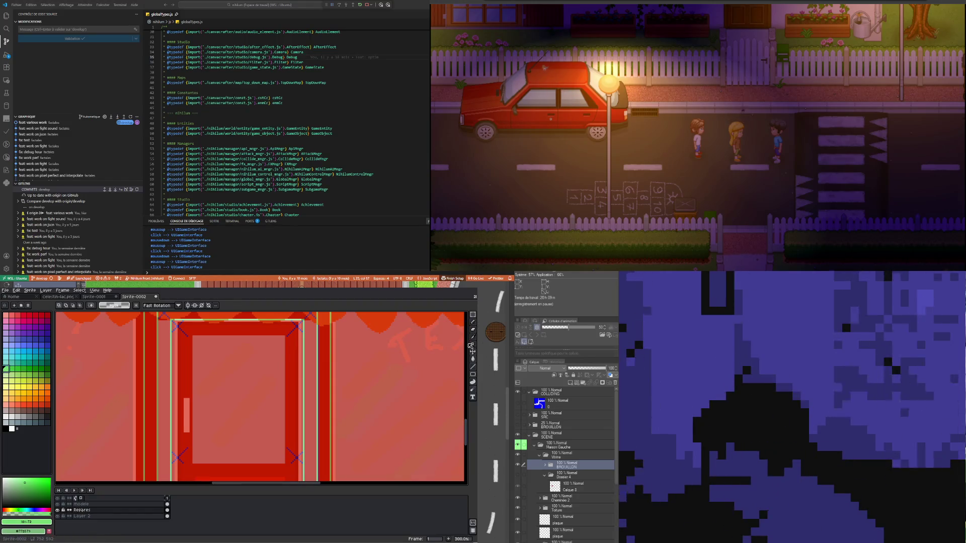
click(475, 376)
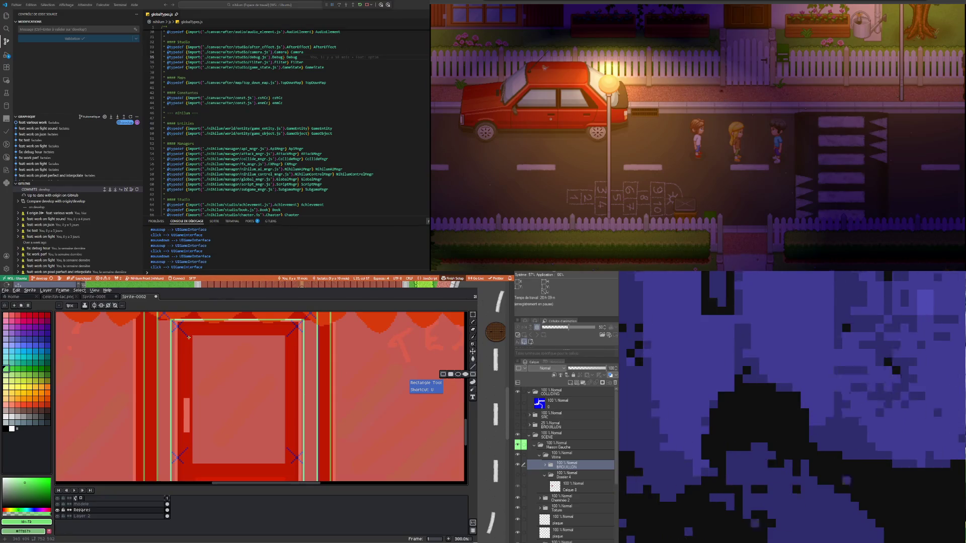
drag(188, 337, 285, 446)
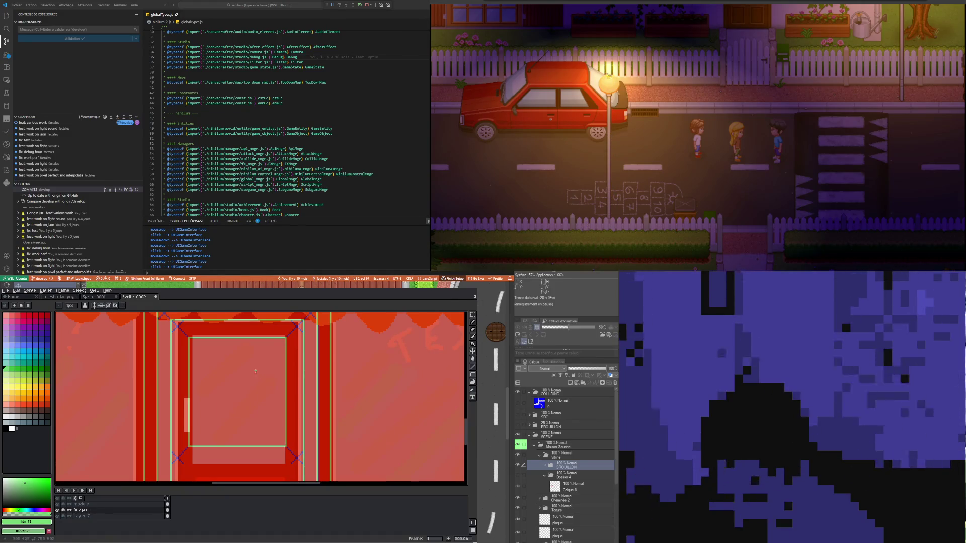
scroll(256, 371, down, 2)
scroll(254, 392, up, 1)
scroll(254, 394, up, 2)
scroll(255, 400, down, 3)
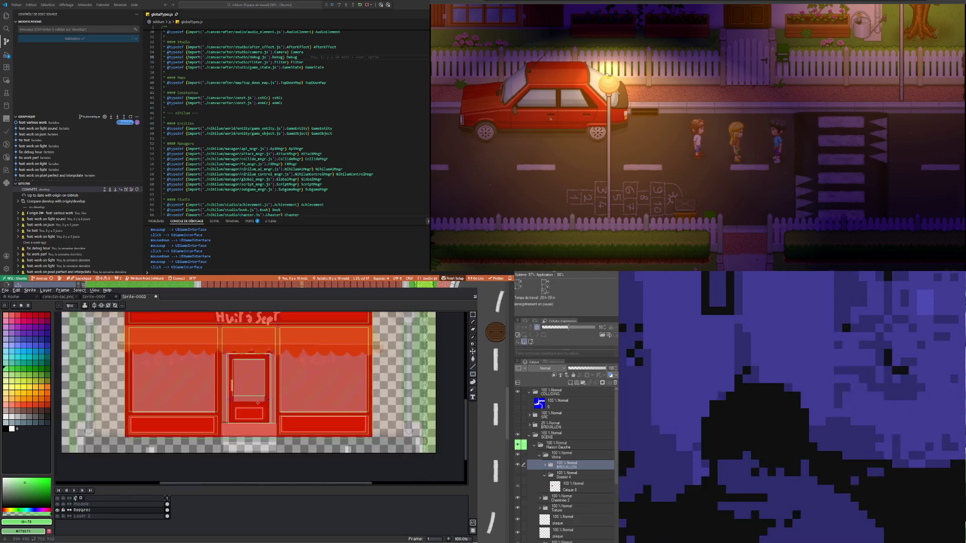
Nudge the blue cross marks beside the door up a few pixels and deselect
scroll(255, 403, up, 1)
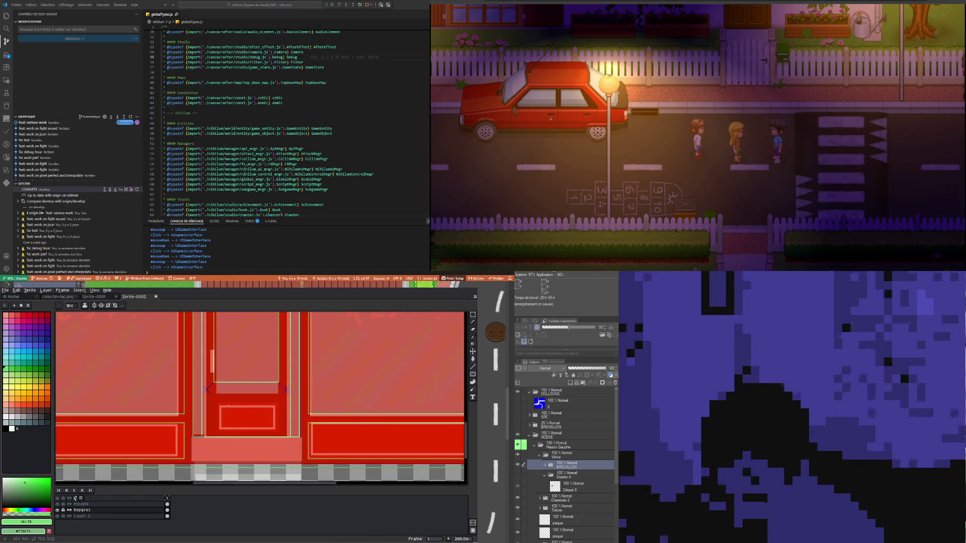
scroll(215, 393, up, 2)
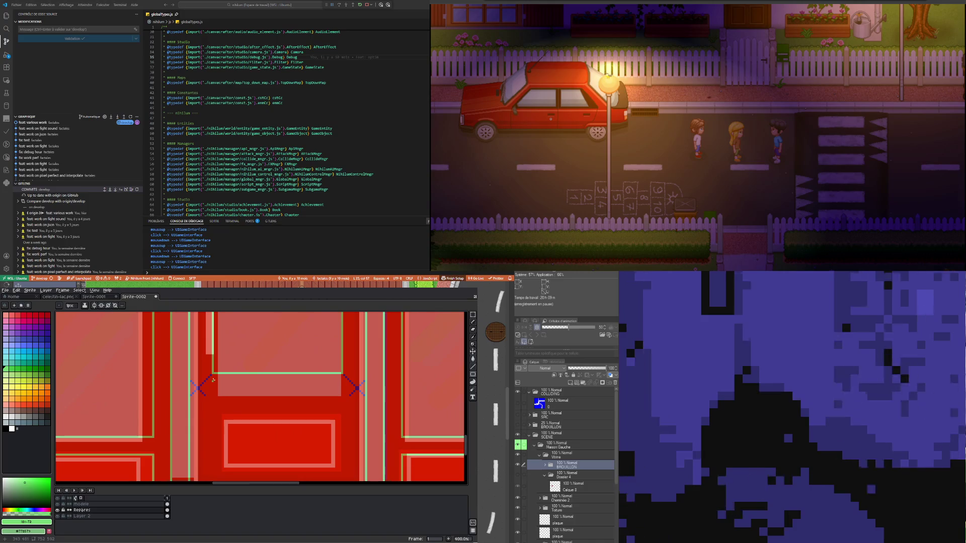
scroll(206, 383, up, 1)
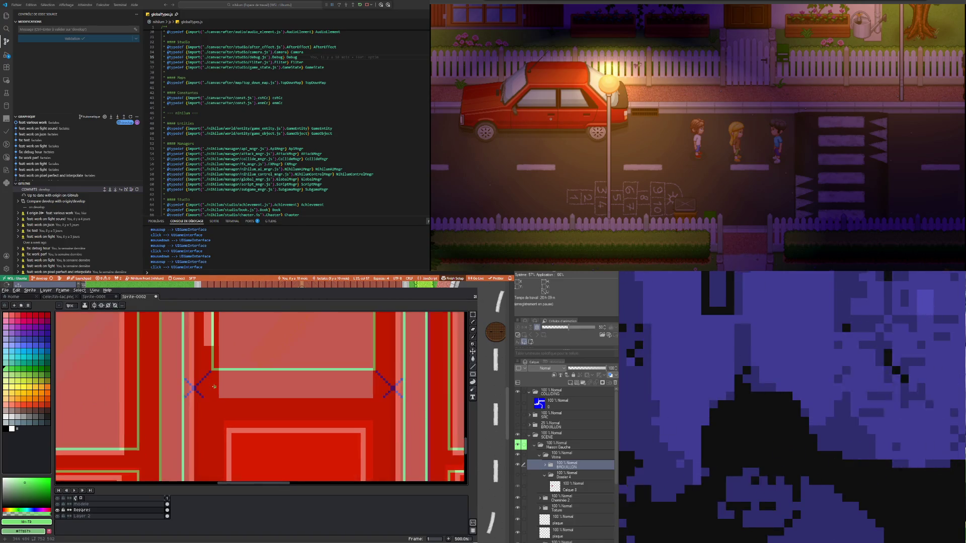
scroll(199, 383, up, 1)
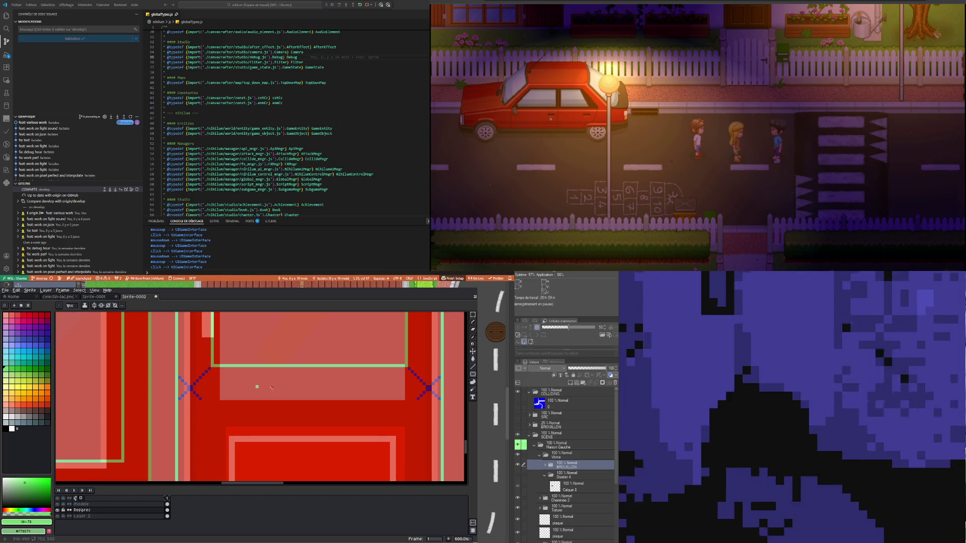
click(473, 315)
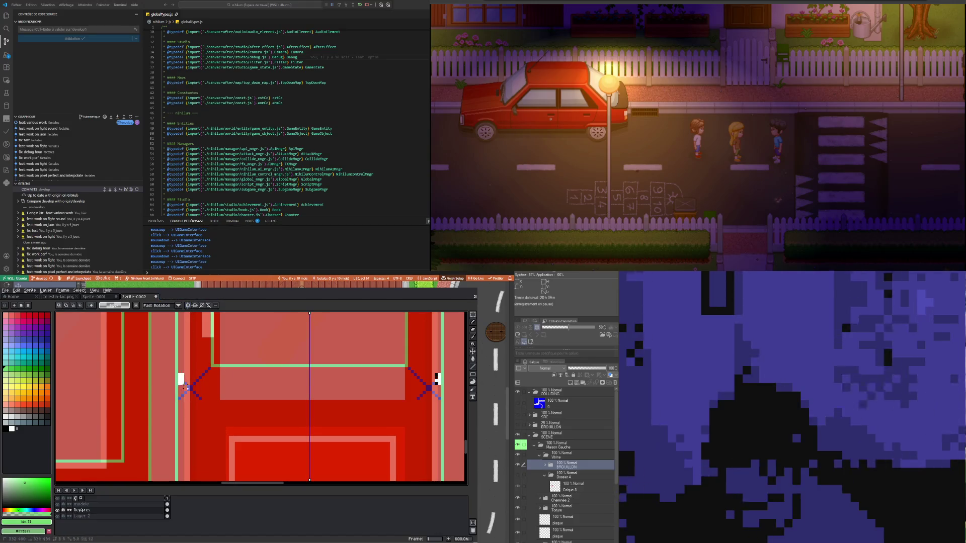
drag(180, 374, 200, 400)
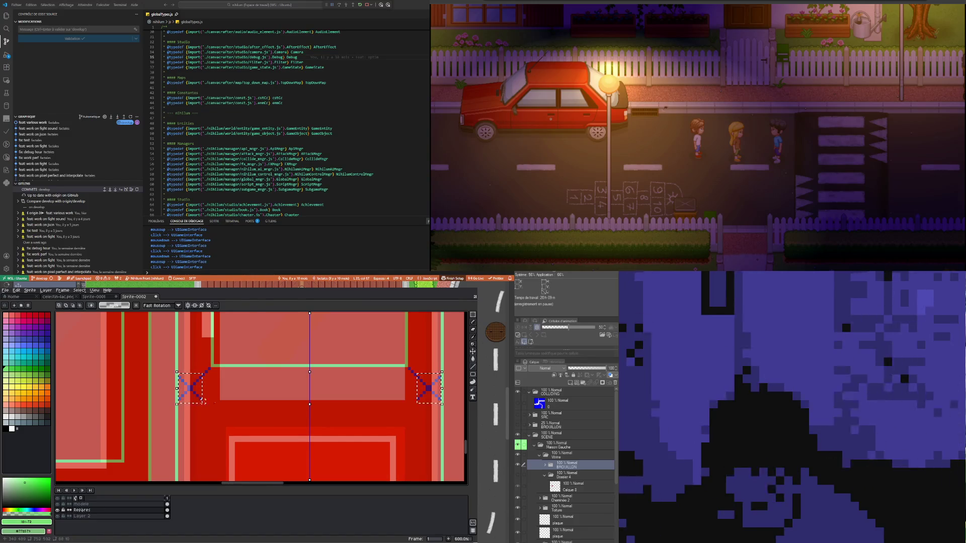
key(Up)
key(Up)
key(Up)
key(ctrl+d)
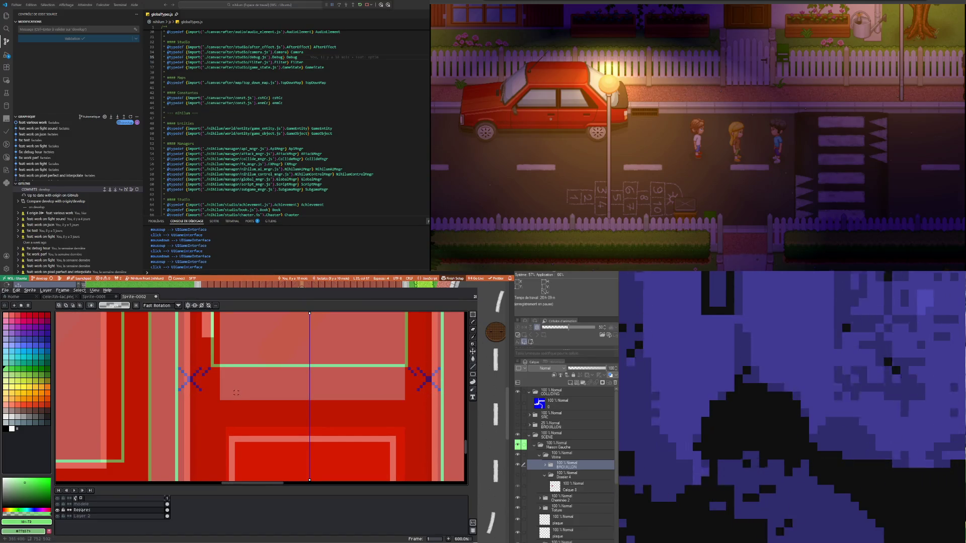
Outline the door's lower panel with a slightly smaller green rectangle
scroll(221, 378, down, 1)
scroll(221, 379, down, 1)
drag(222, 378, 202, 370)
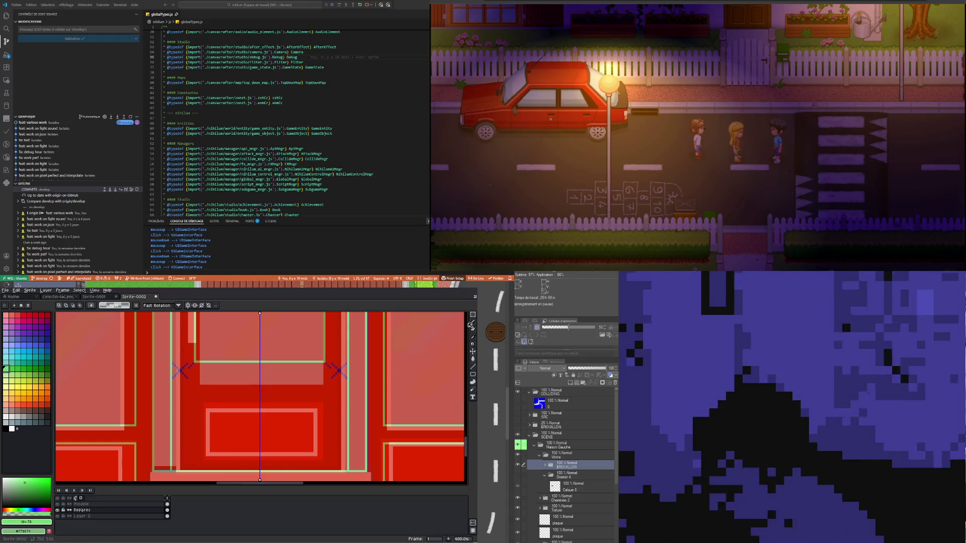
click(474, 375)
scroll(185, 376, up, 1)
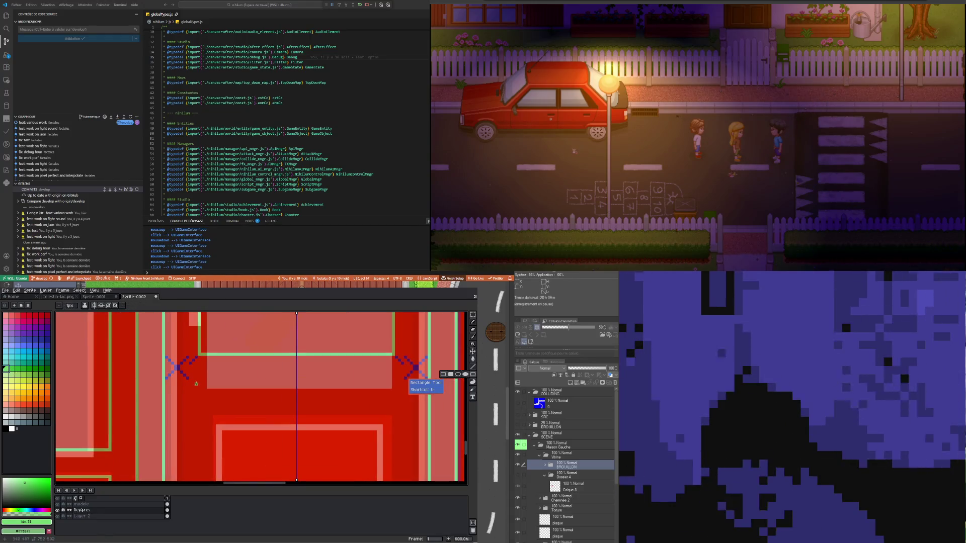
mouse_move(199, 378)
mouse_down()
mouse_move(392, 481)
mouse_move(393, 448)
mouse_up()
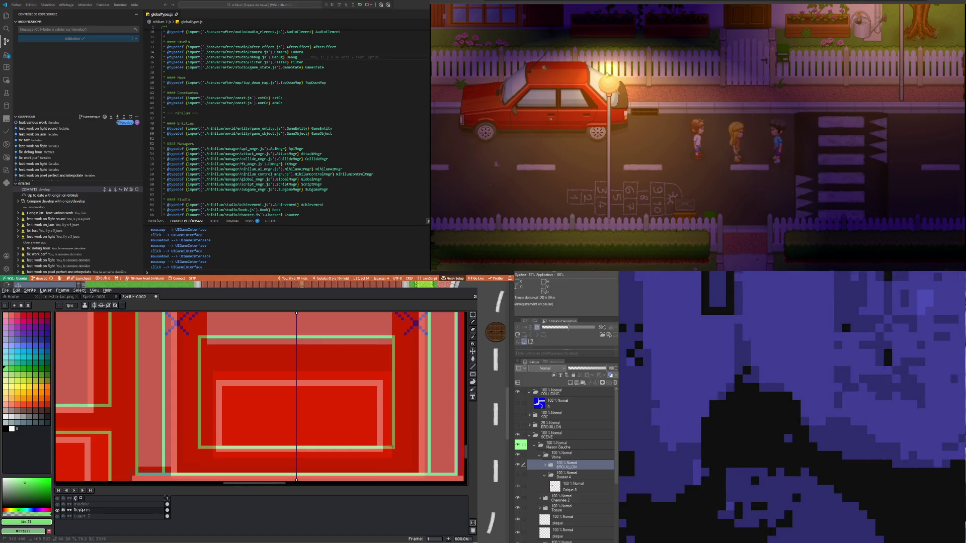
drag(392, 447, 391, 435)
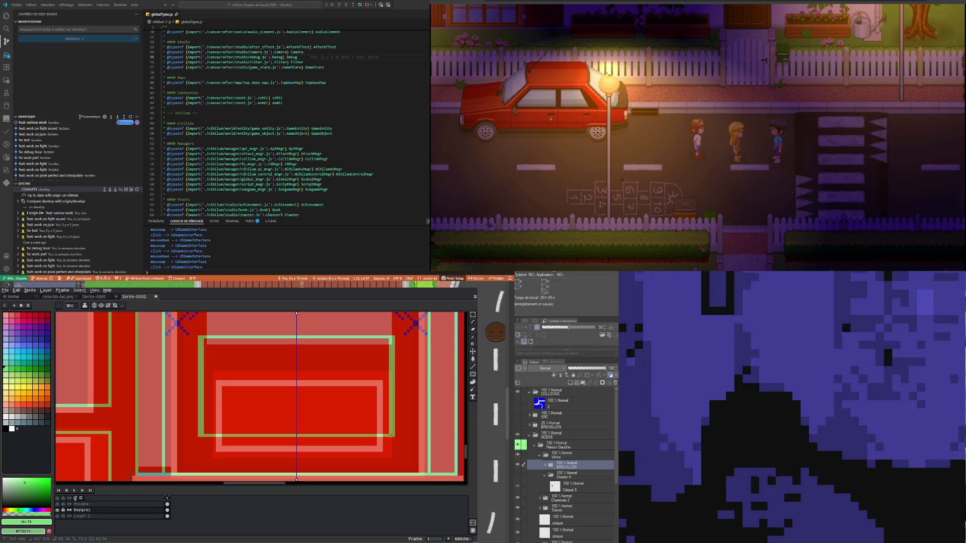
scroll(390, 436, down, 2)
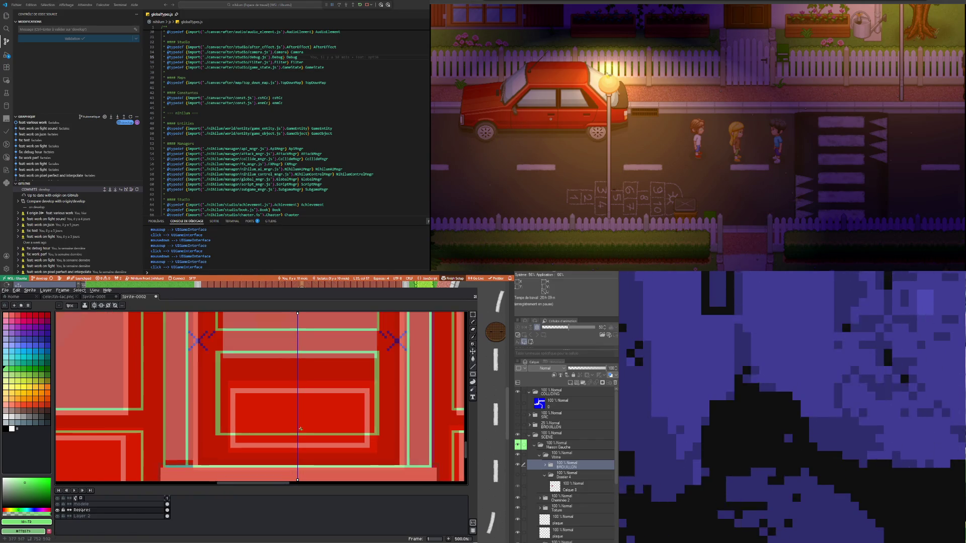
scroll(327, 412, down, 2)
scroll(265, 393, down, 1)
scroll(315, 395, up, 1)
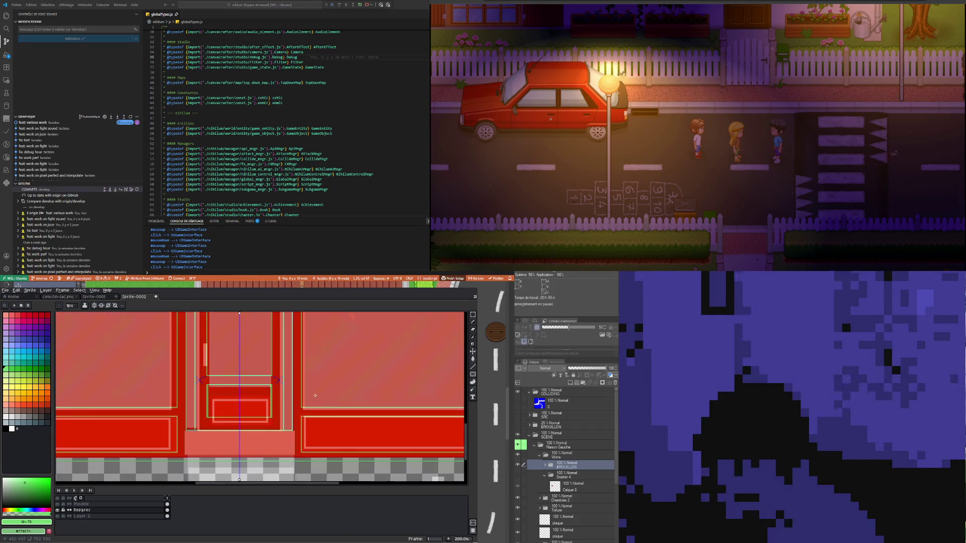
scroll(229, 401, up, 1)
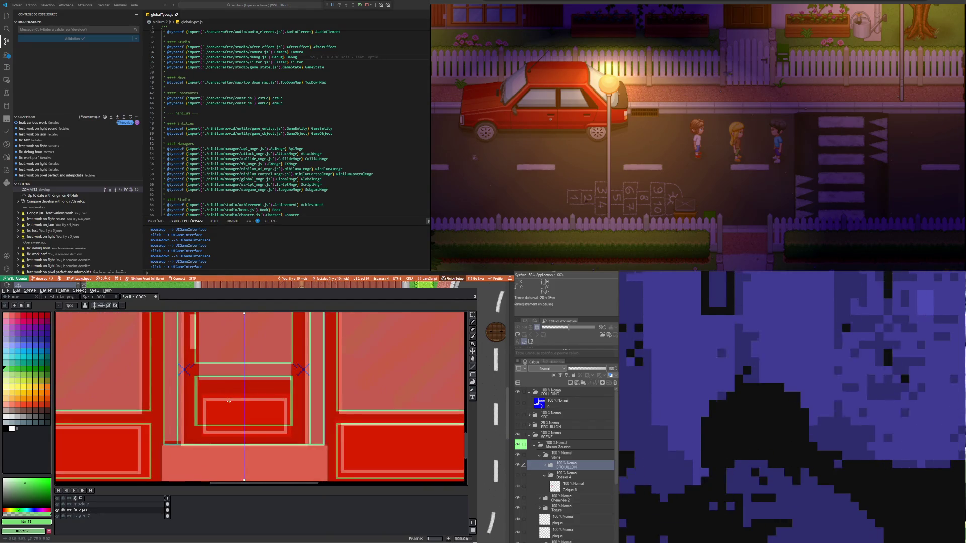
scroll(228, 401, down, 2)
scroll(227, 401, up, 1)
scroll(221, 401, up, 2)
scroll(218, 401, up, 2)
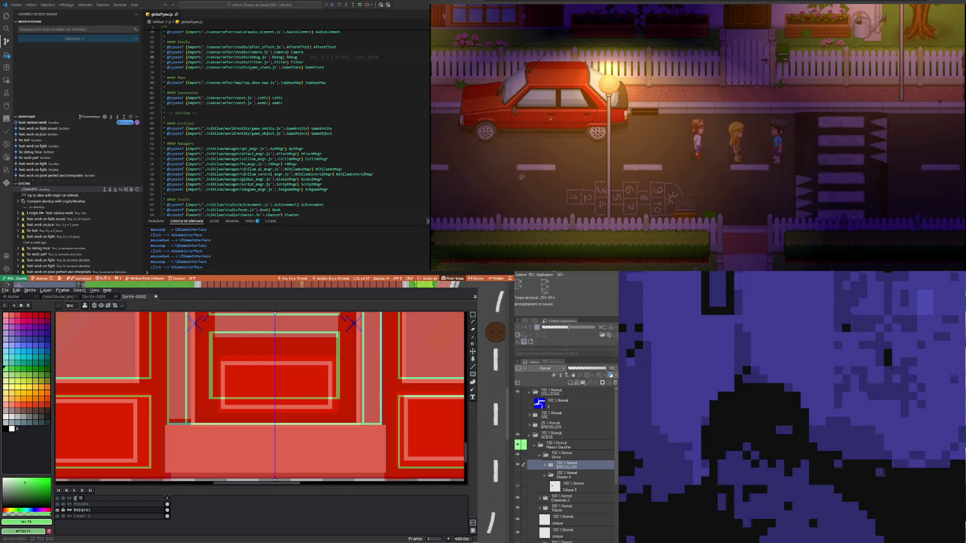
scroll(225, 395, up, 1)
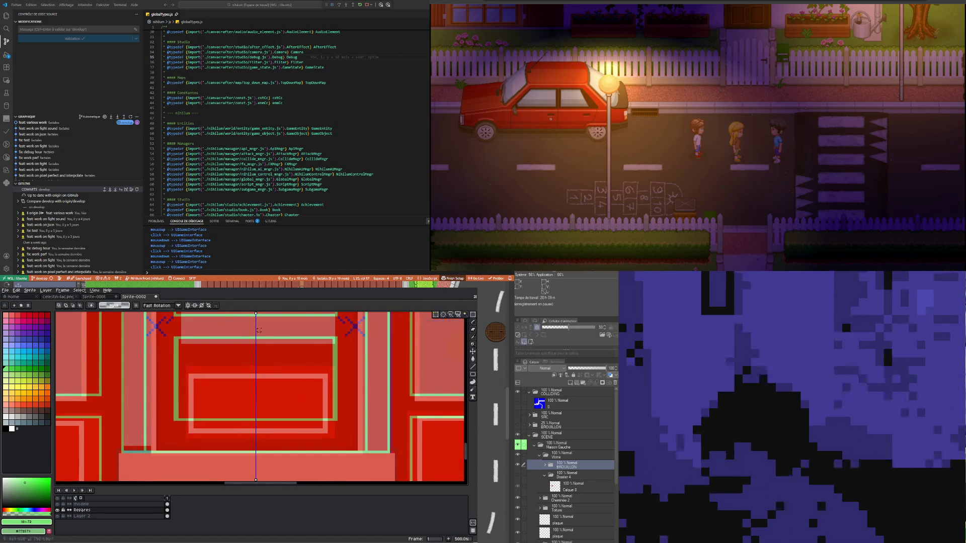
click(473, 314)
drag(177, 341, 334, 420)
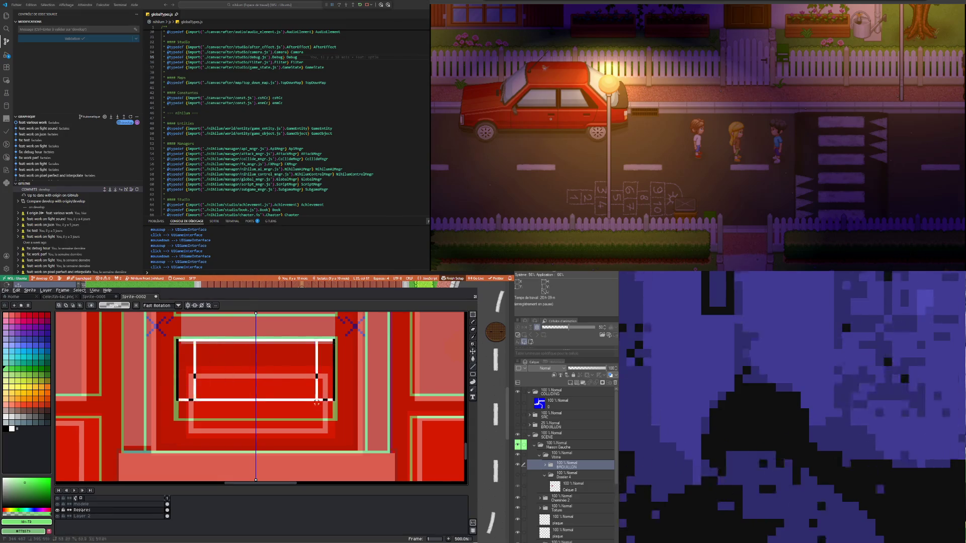
click(281, 414)
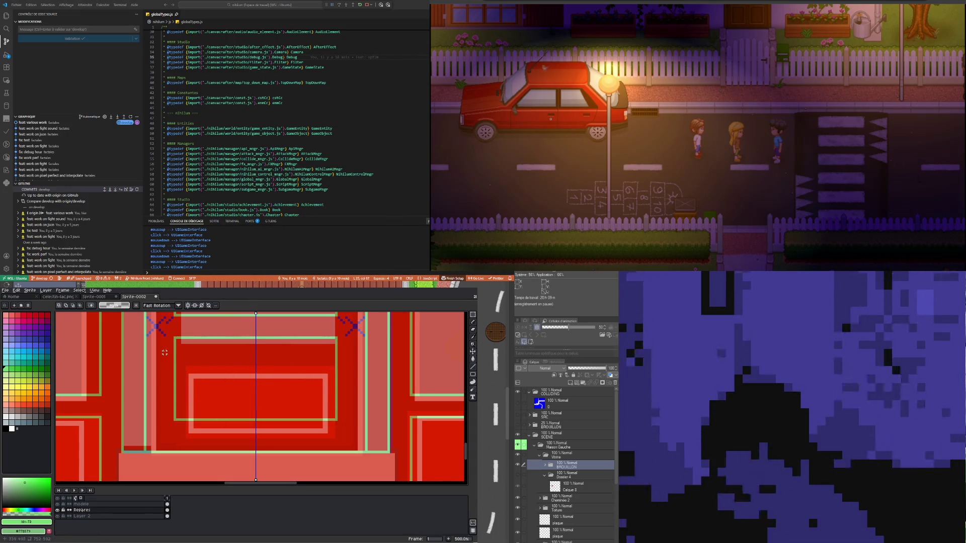
scroll(164, 383, down, 1)
scroll(165, 427, up, 1)
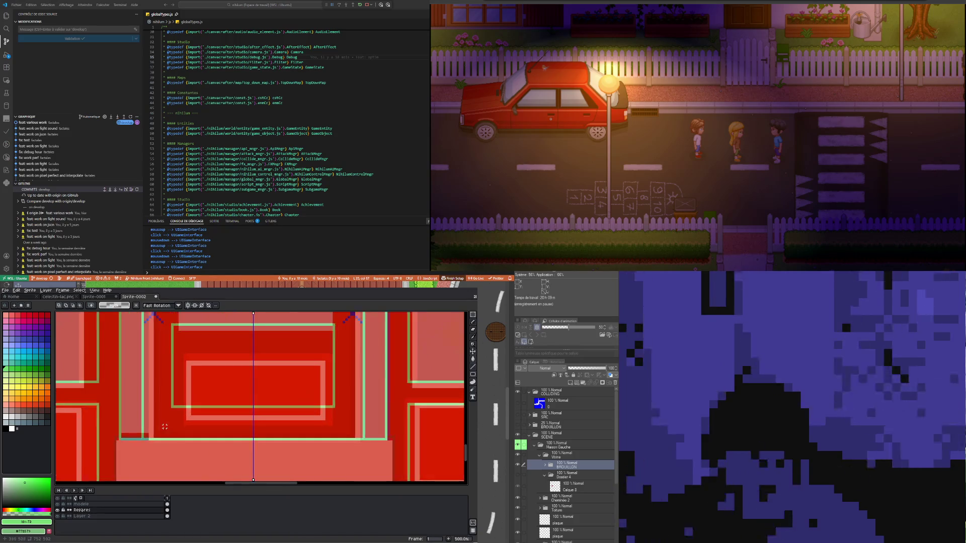
click(474, 323)
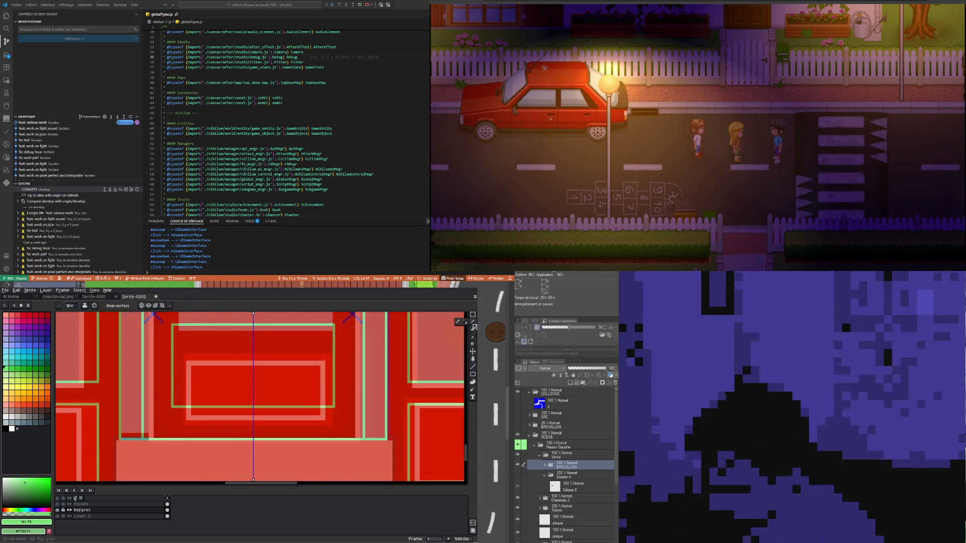
scroll(169, 416, up, 1)
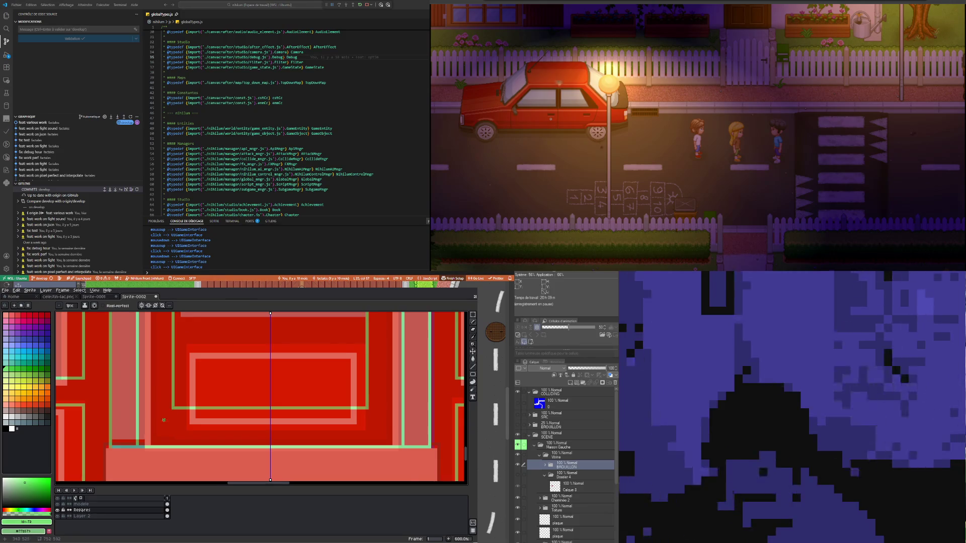
scroll(163, 419, down, 4)
scroll(194, 413, down, 1)
scroll(194, 413, up, 2)
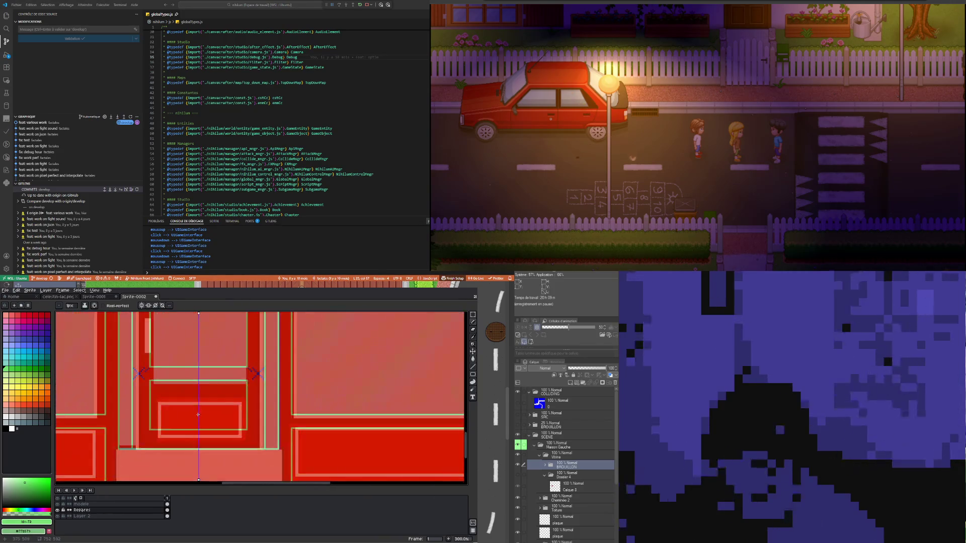
scroll(197, 414, down, 2)
scroll(198, 412, up, 2)
scroll(196, 411, down, 2)
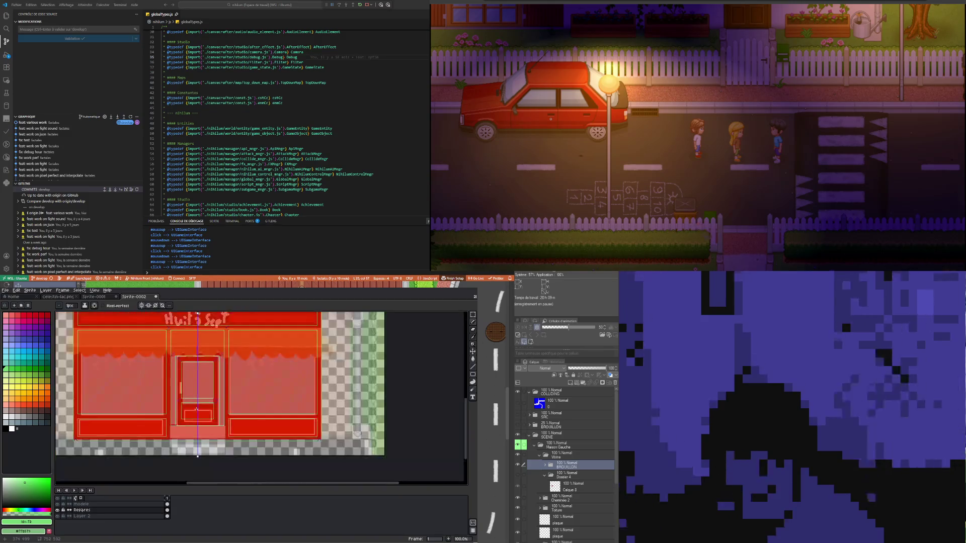
scroll(196, 409, up, 1)
scroll(197, 409, down, 2)
scroll(198, 395, up, 2)
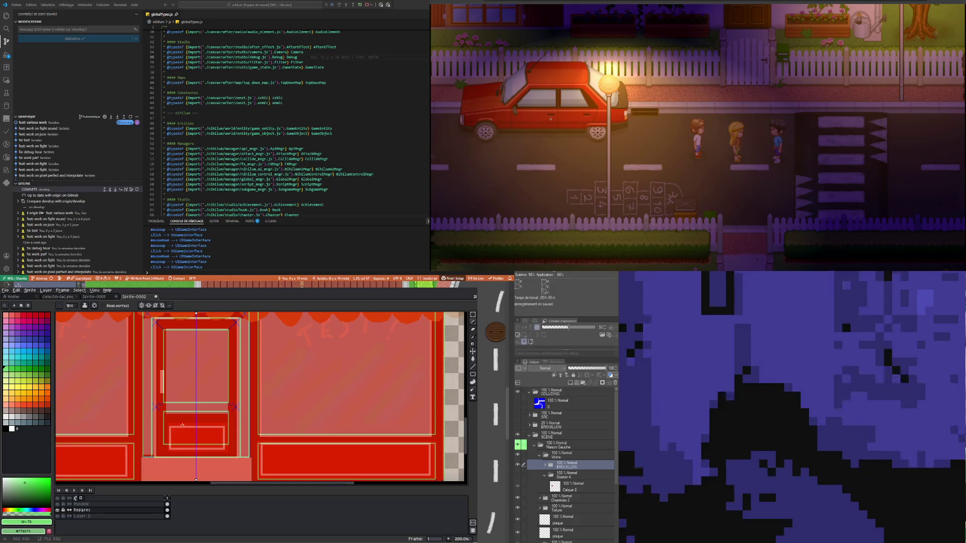
scroll(182, 425, up, 1)
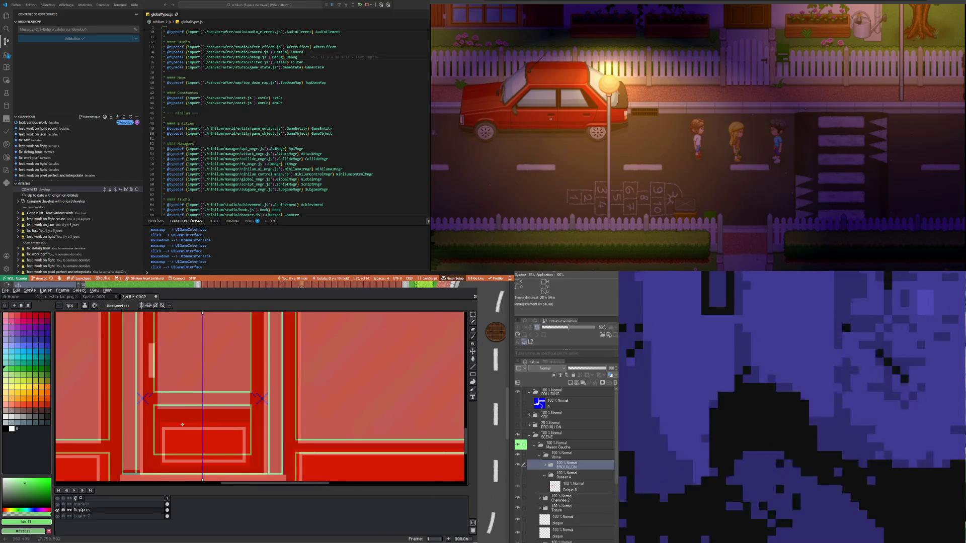
scroll(181, 421, down, 1)
scroll(181, 419, up, 1)
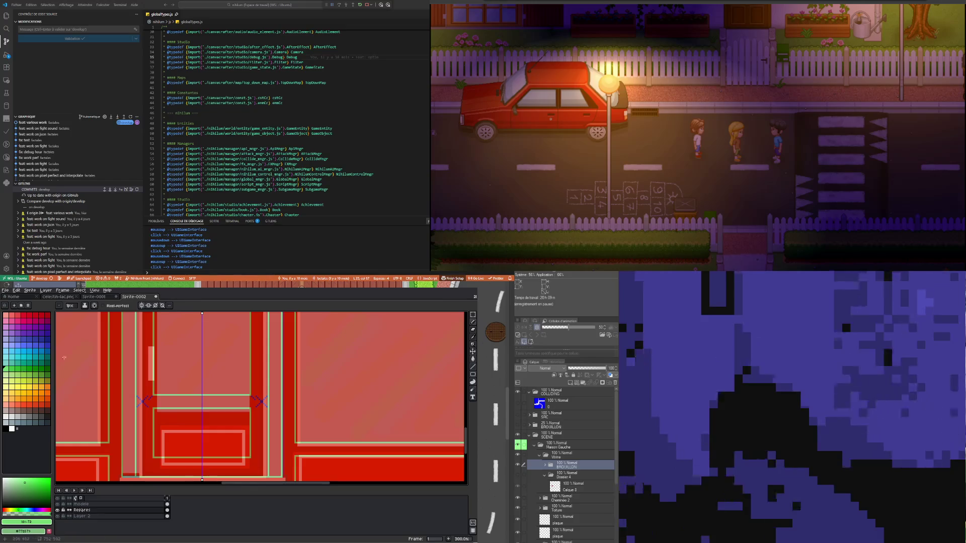
scroll(249, 429, down, 1)
scroll(247, 424, up, 1)
scroll(244, 427, down, 1)
scroll(241, 436, up, 1)
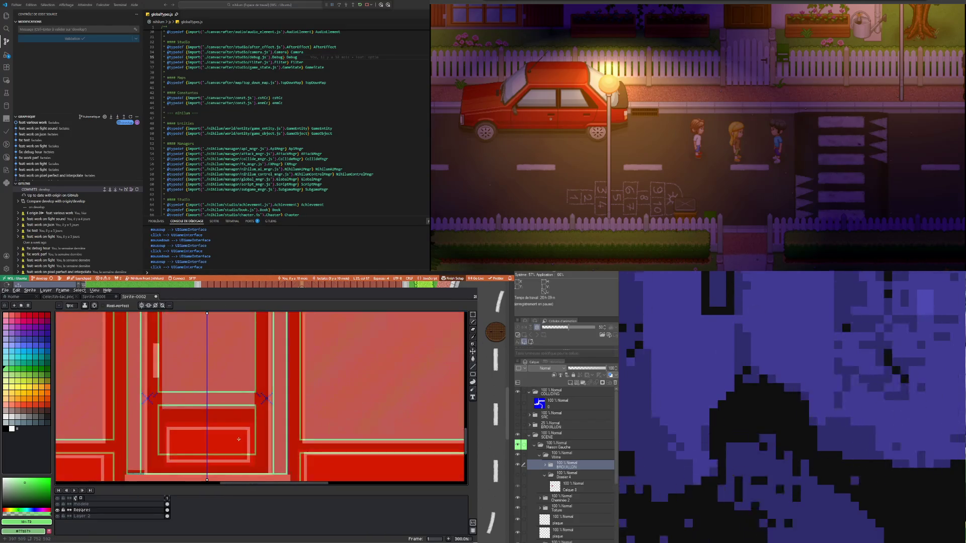
scroll(238, 439, up, 1)
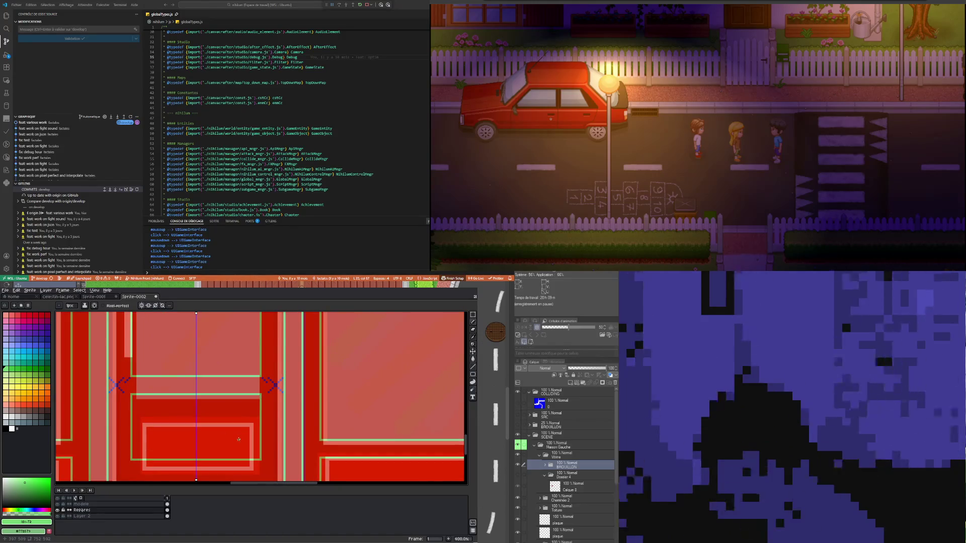
scroll(244, 441, down, 2)
scroll(249, 444, up, 1)
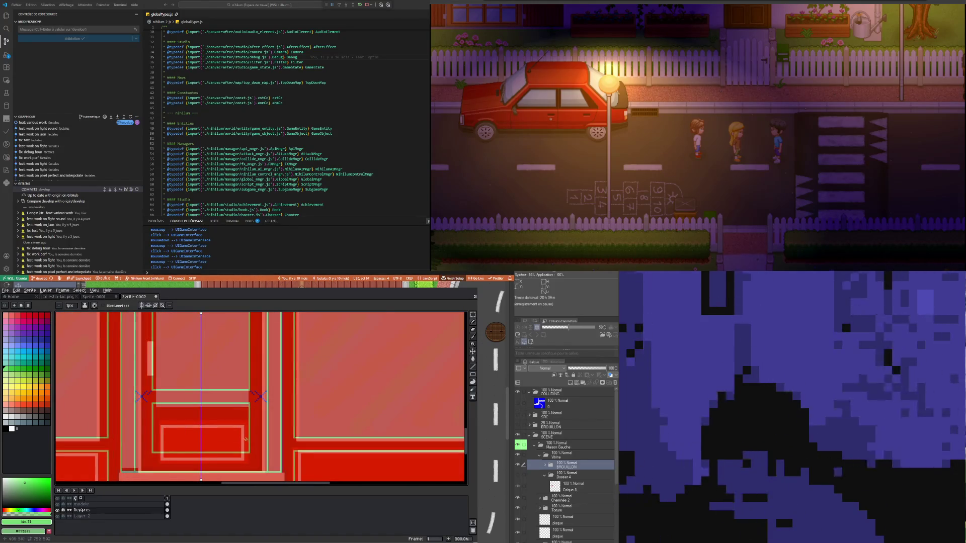
scroll(245, 438, down, 1)
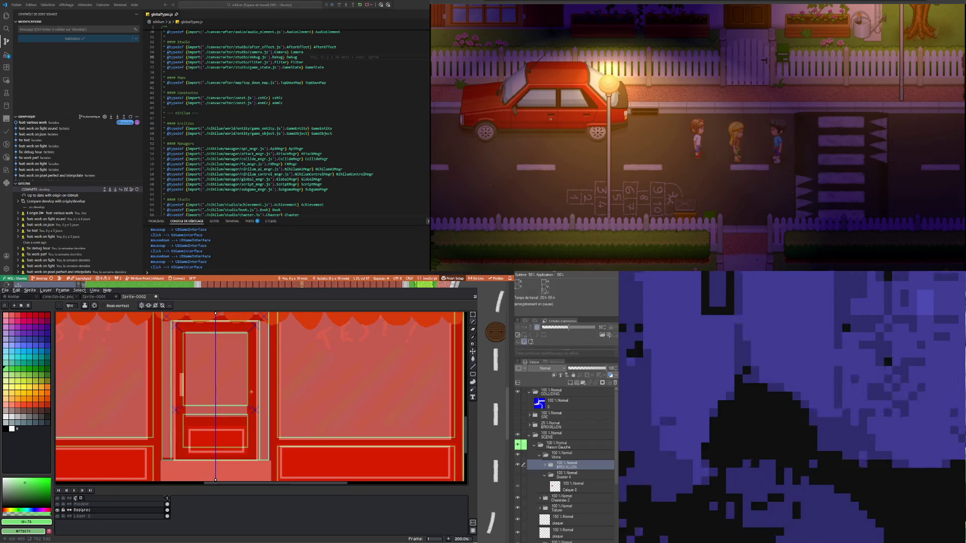
scroll(183, 416, up, 2)
scroll(175, 437, down, 1)
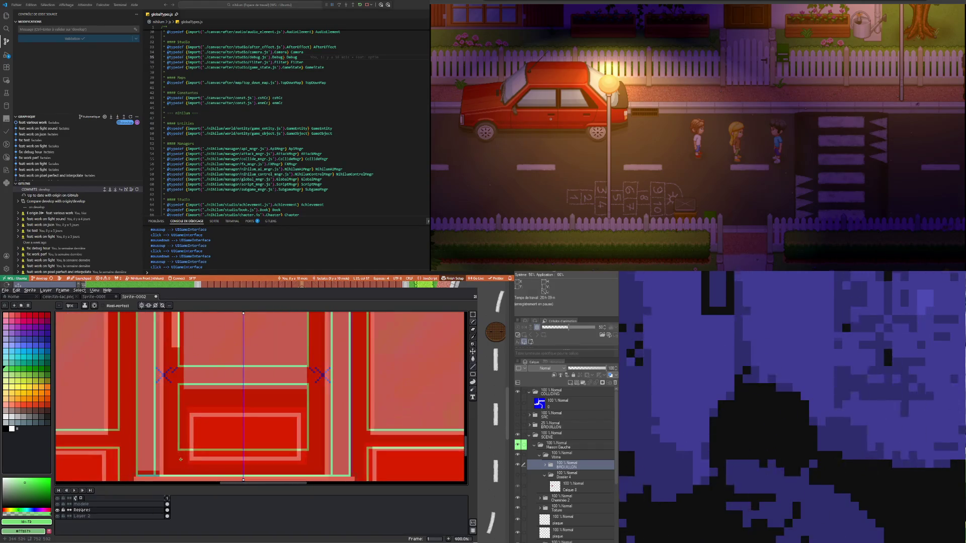
click(473, 315)
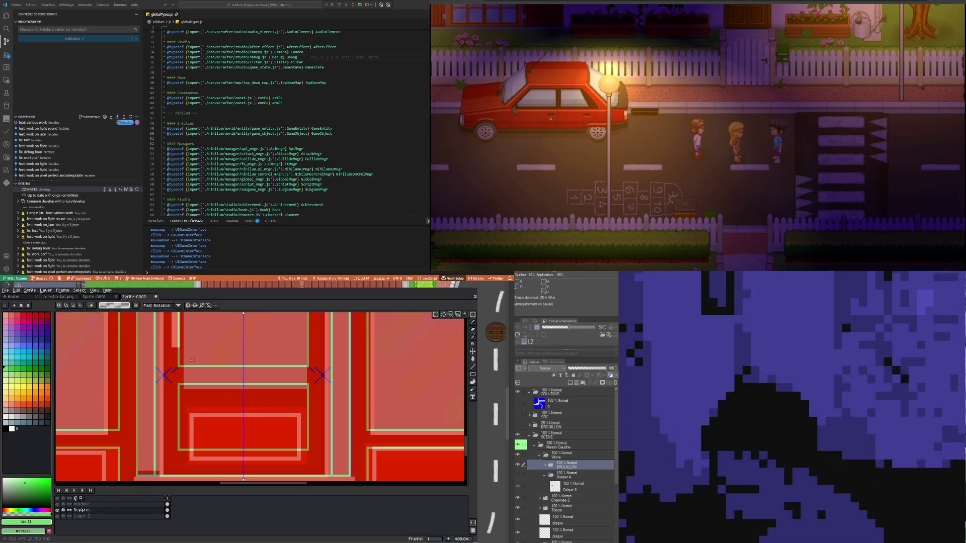
Select both blue X marks beside the door and drag them downward
drag(156, 366, 178, 388)
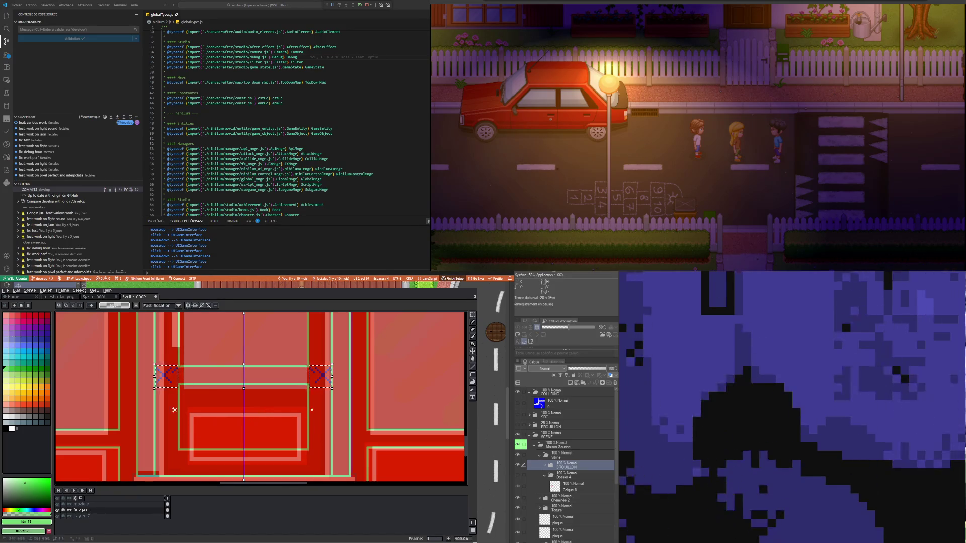
key(ctrl+t)
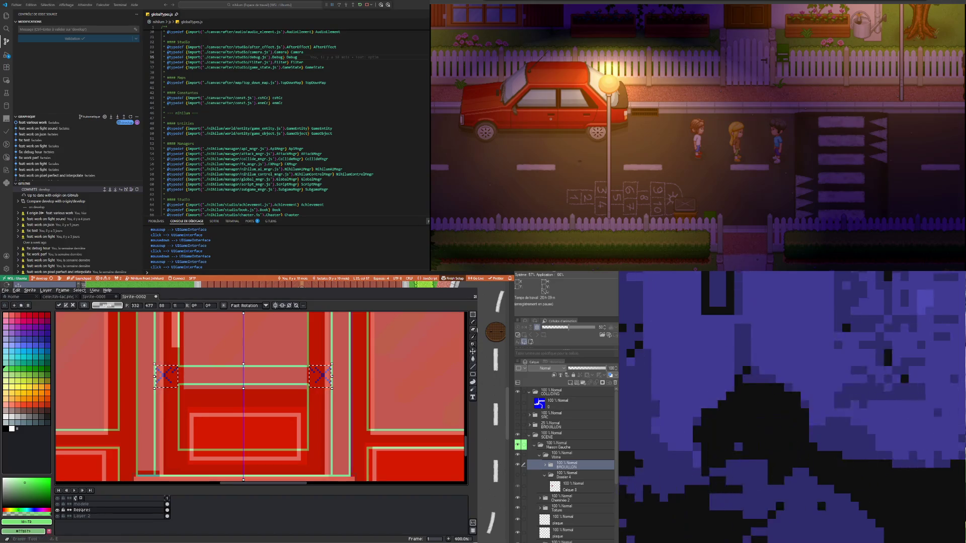
click(473, 352)
mouse_move(189, 391)
mouse_down()
mouse_move(178, 430)
mouse_move(184, 370)
mouse_up()
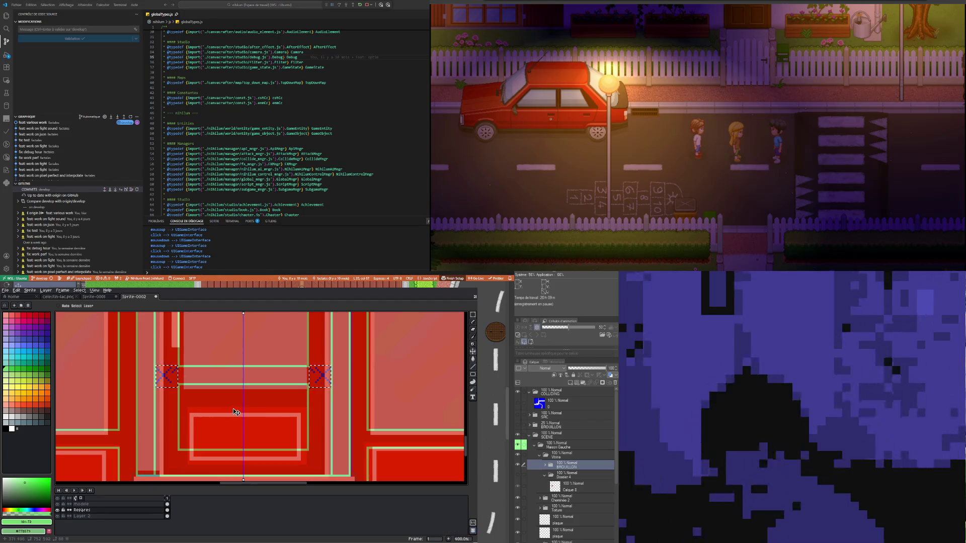
Fine-tune the X marks with the arrow keys onto the door's bottom corners, then confirm and deselect
click(473, 315)
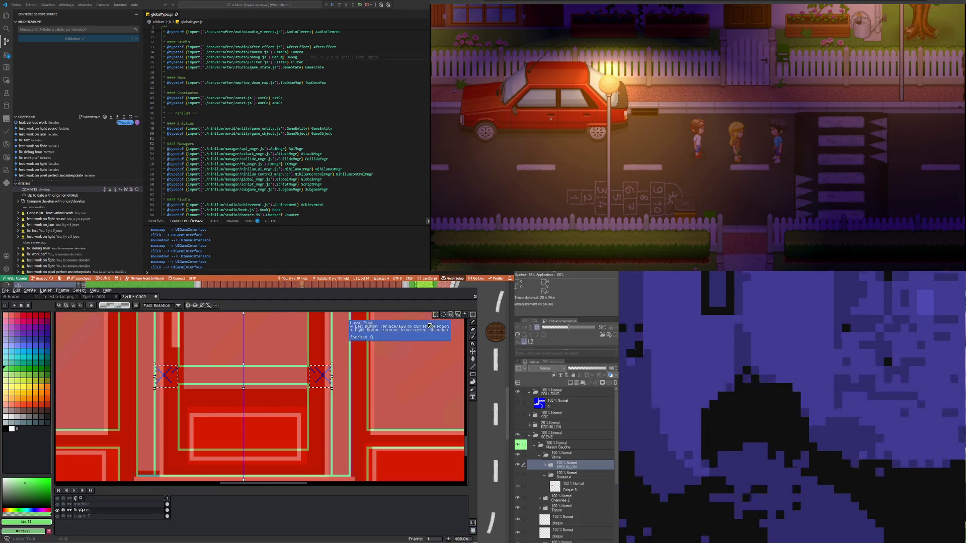
key(Down)
key(Down)
key(Down)
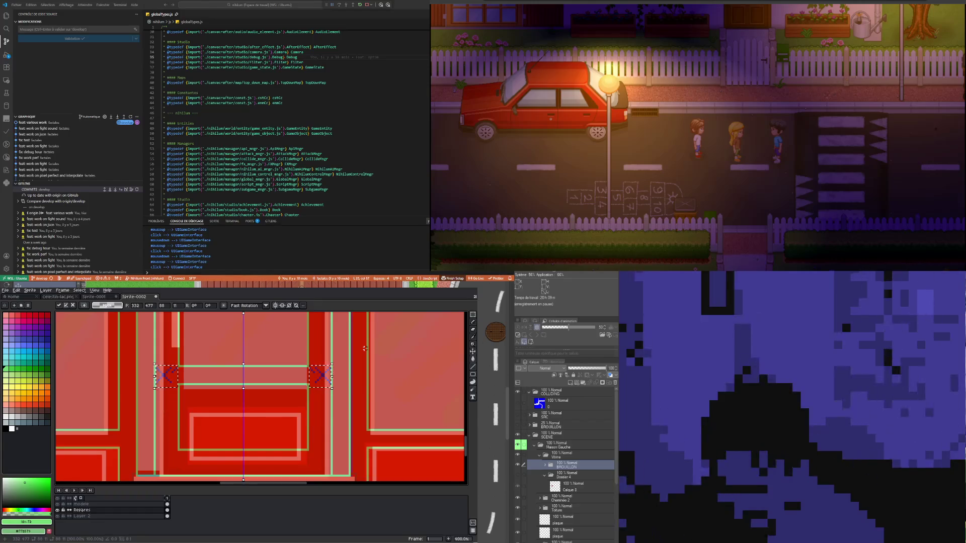
key(Down)
key(Down)
key(Down)
key(Down)
key(Down)
key(Up)
key(Up)
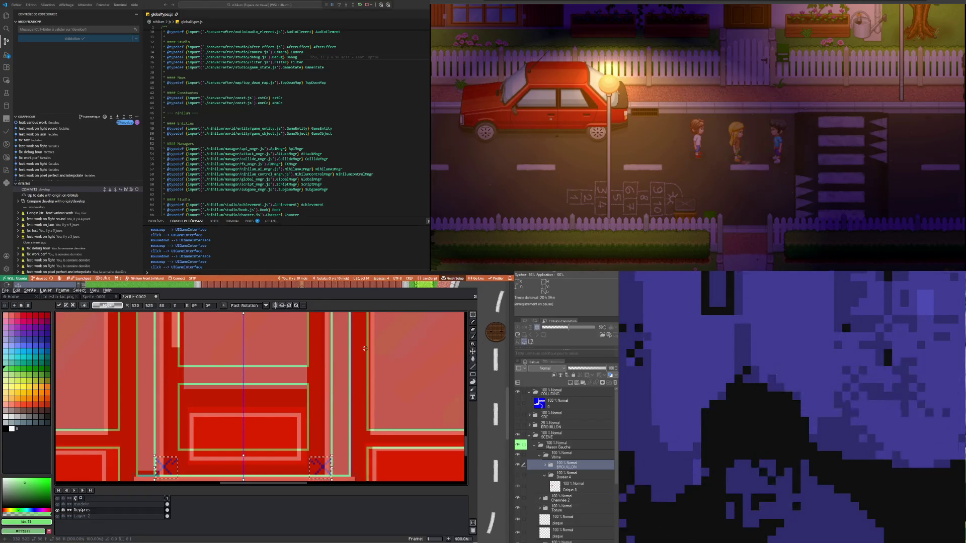
key(Return)
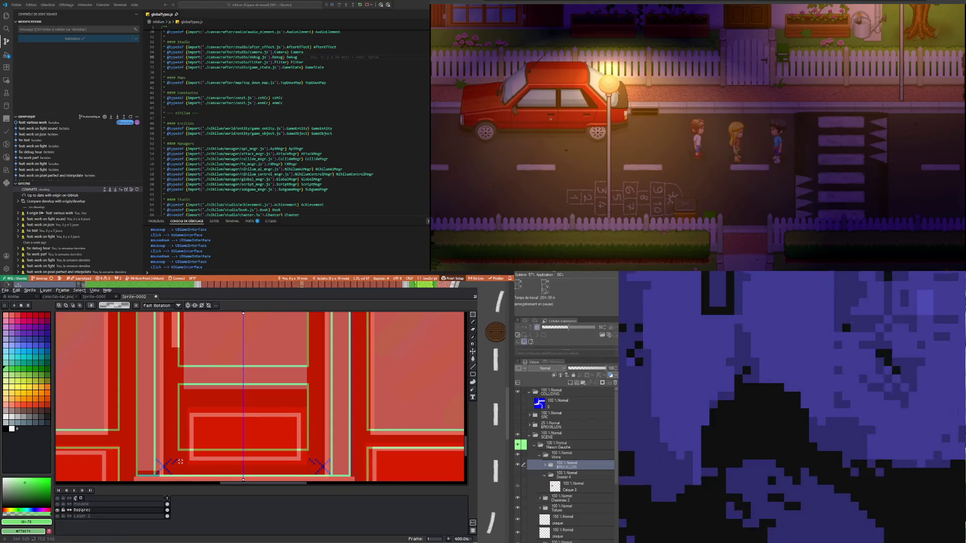
key(Up)
key(Up)
key(Up)
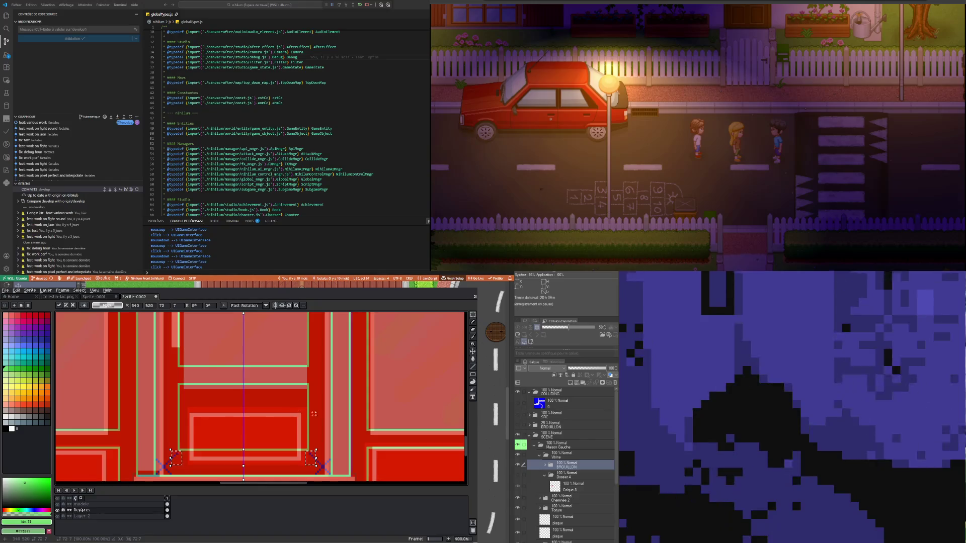
key(ctrl+d)
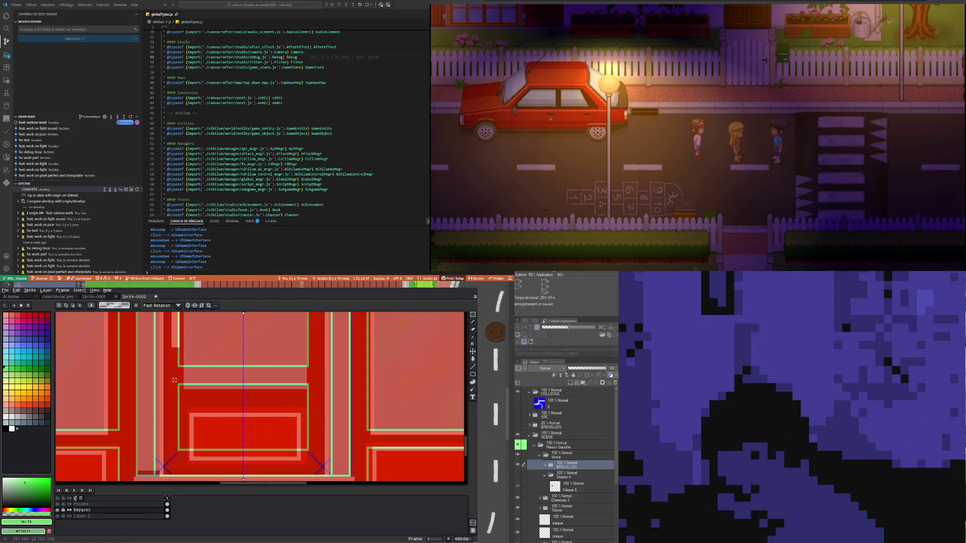
drag(174, 380, 322, 451)
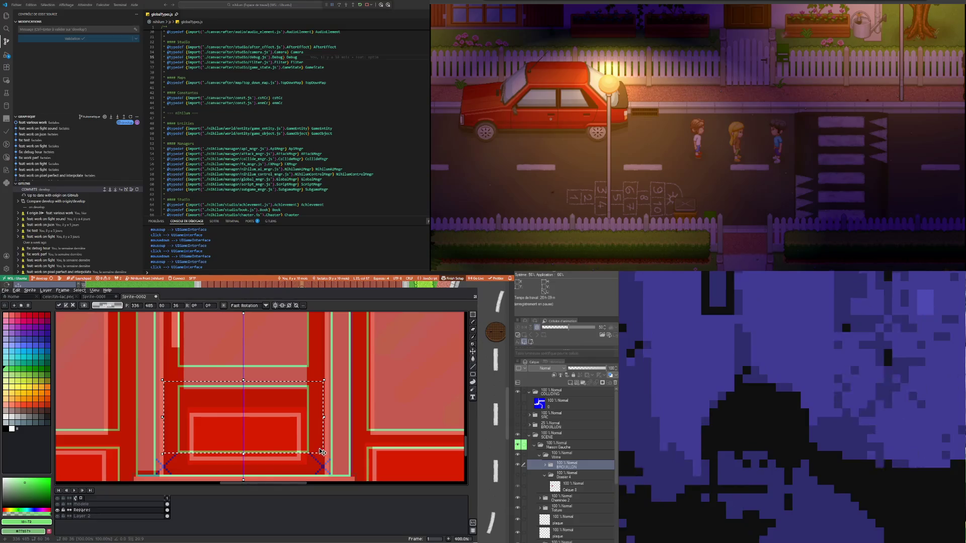
key(ctrl+d)
scroll(216, 414, down, 2)
scroll(216, 413, down, 1)
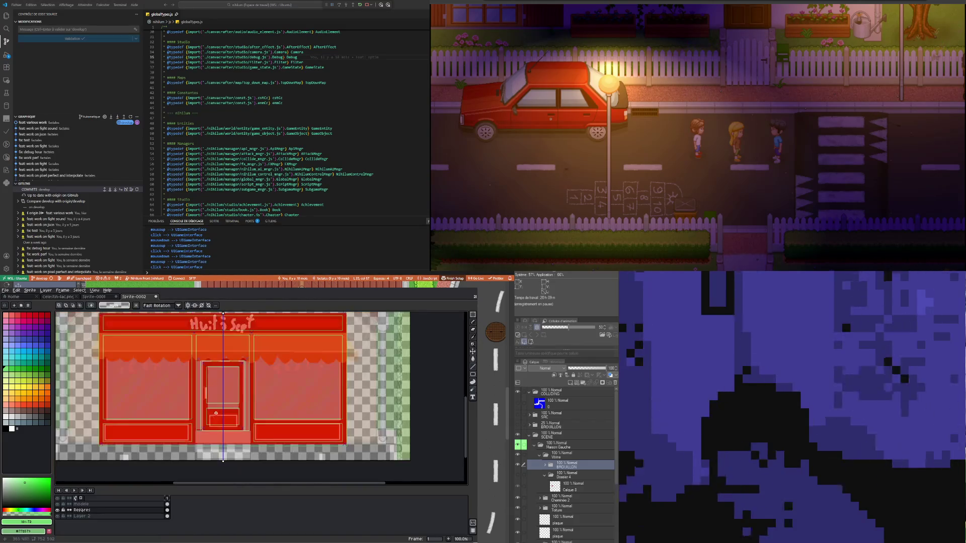
Zoom in on the door area of the shopfront sprite
scroll(215, 414, up, 1)
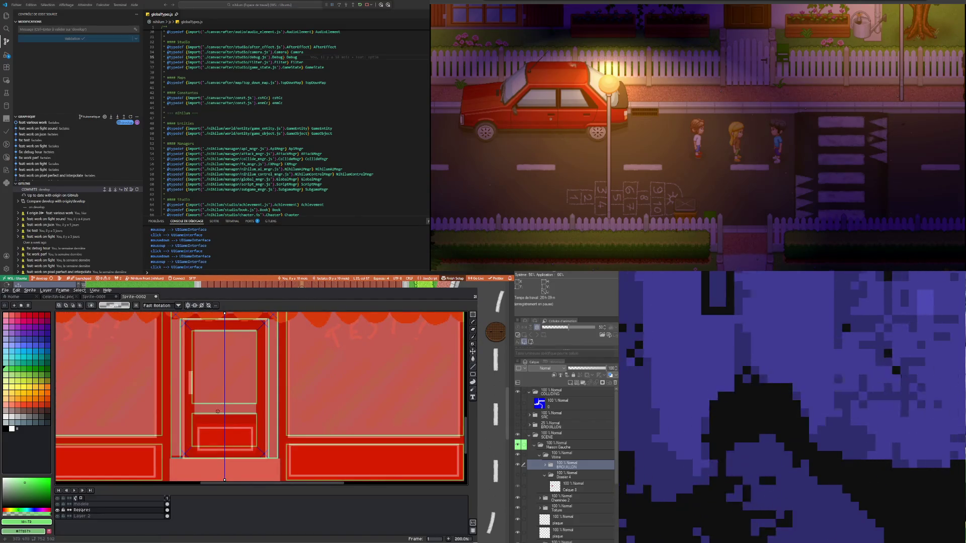
scroll(267, 413, up, 1)
scroll(245, 435, down, 1)
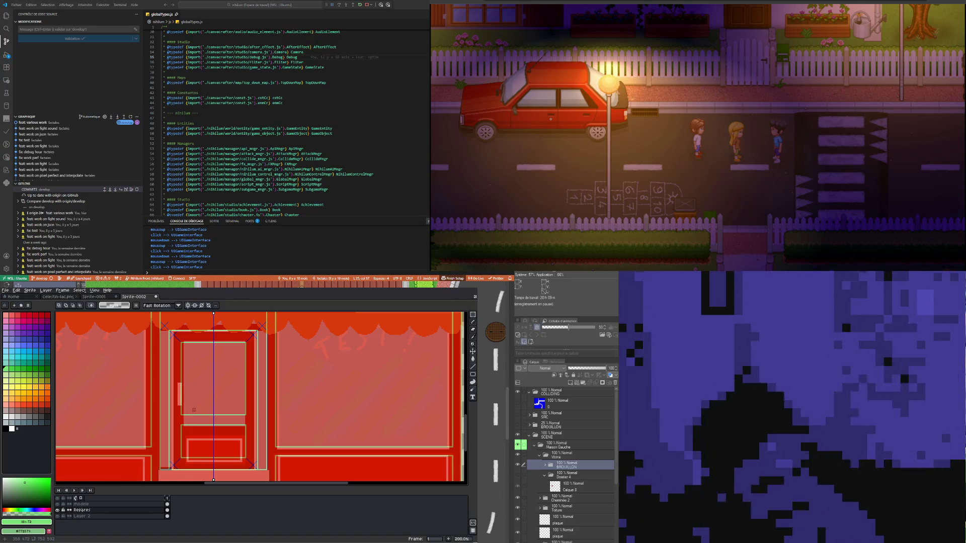
scroll(193, 408, down, 2)
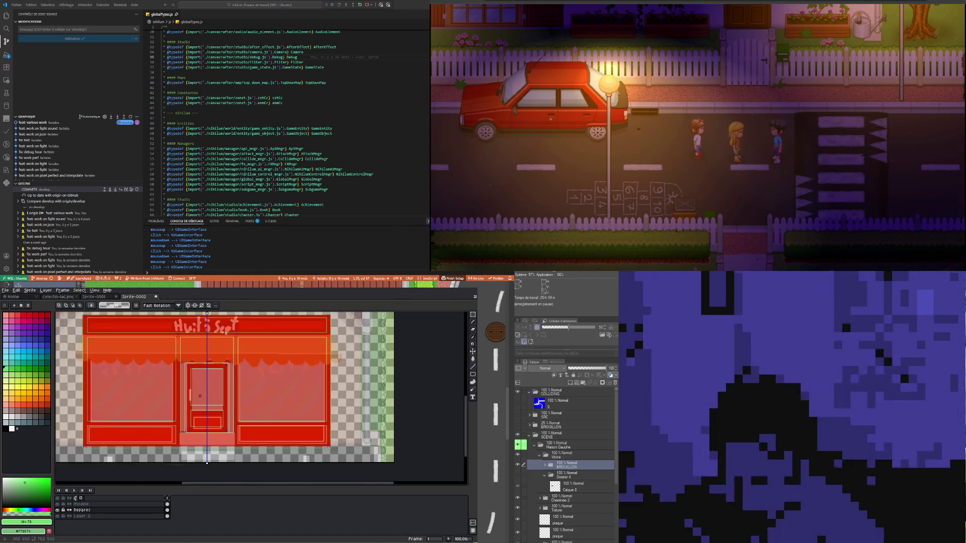
scroll(186, 392, up, 1)
scroll(181, 378, up, 1)
scroll(177, 367, up, 1)
scroll(177, 367, up, 1)
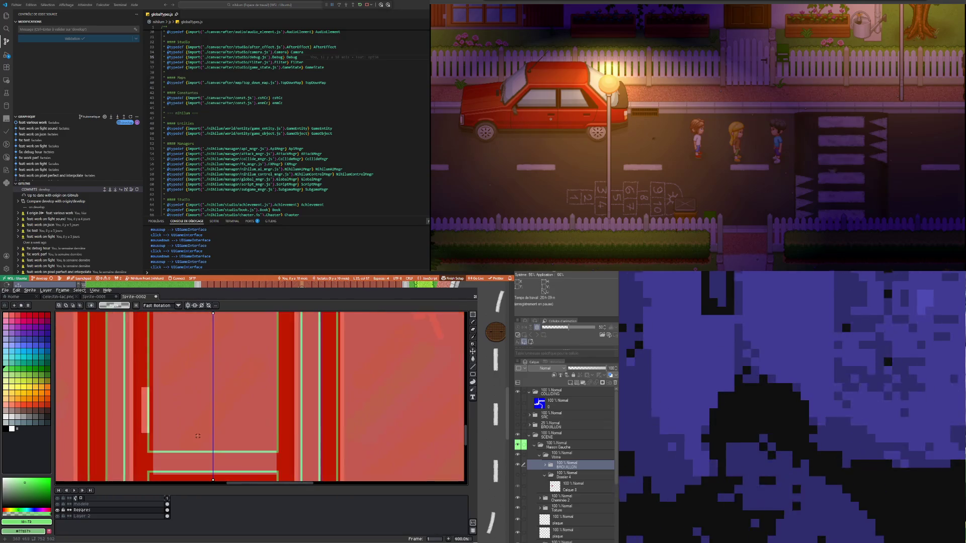
scroll(181, 402, down, 1)
scroll(189, 442, up, 1)
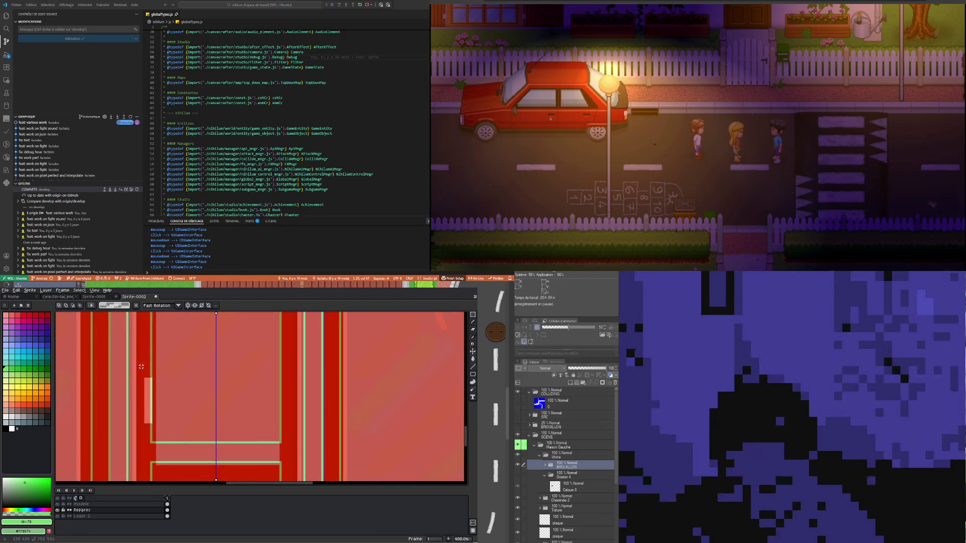
scroll(142, 343, down, 1)
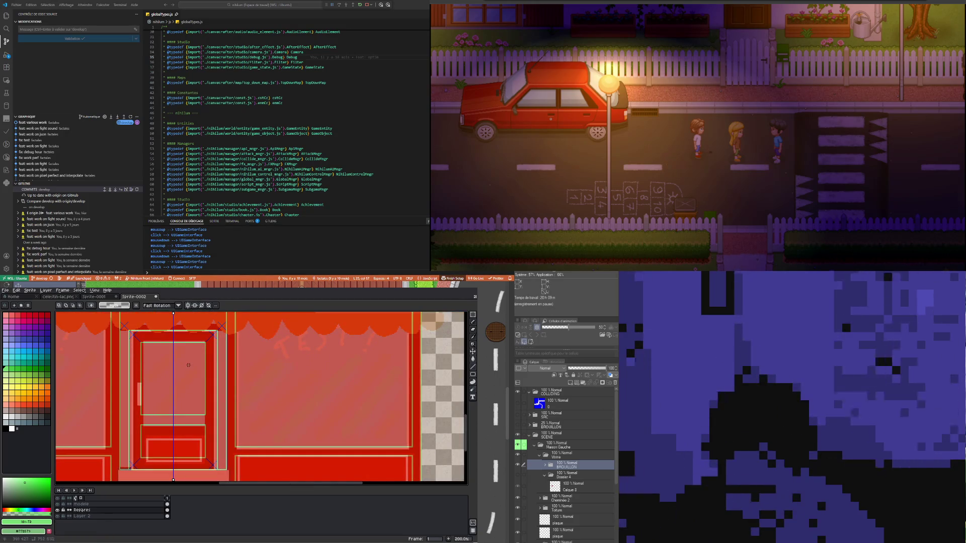
scroll(193, 404, down, 1)
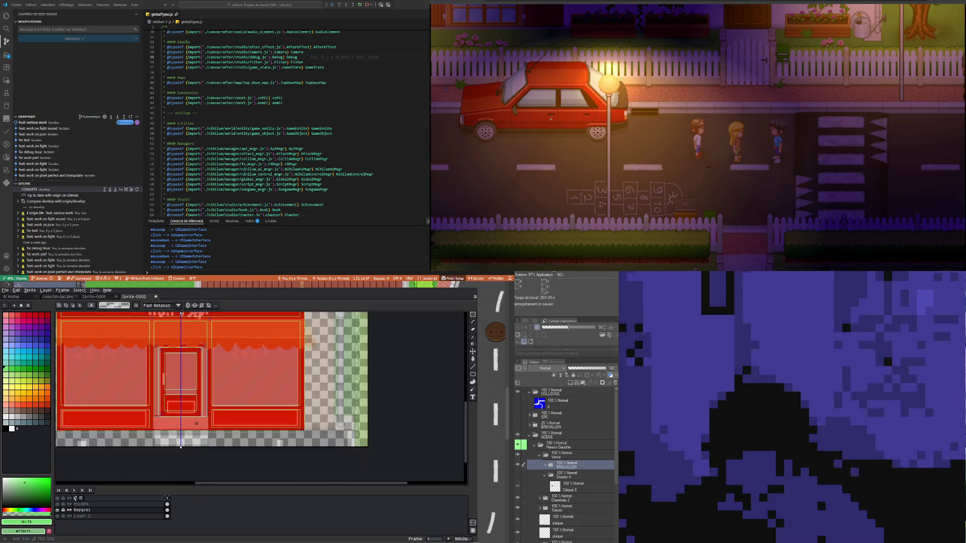
scroll(201, 387, down, 1)
scroll(208, 374, up, 2)
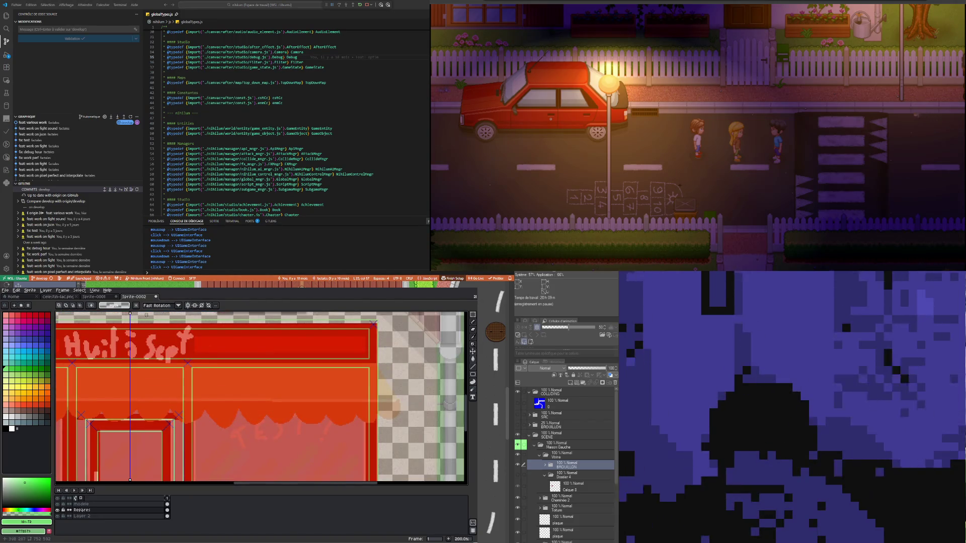
scroll(174, 334, down, 2)
scroll(170, 367, up, 1)
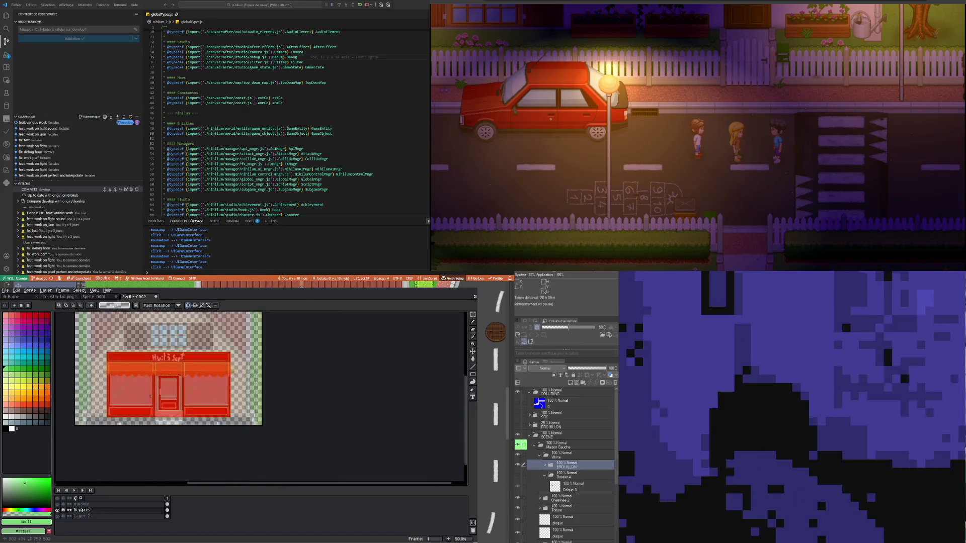
scroll(167, 378, up, 1)
scroll(168, 378, up, 1)
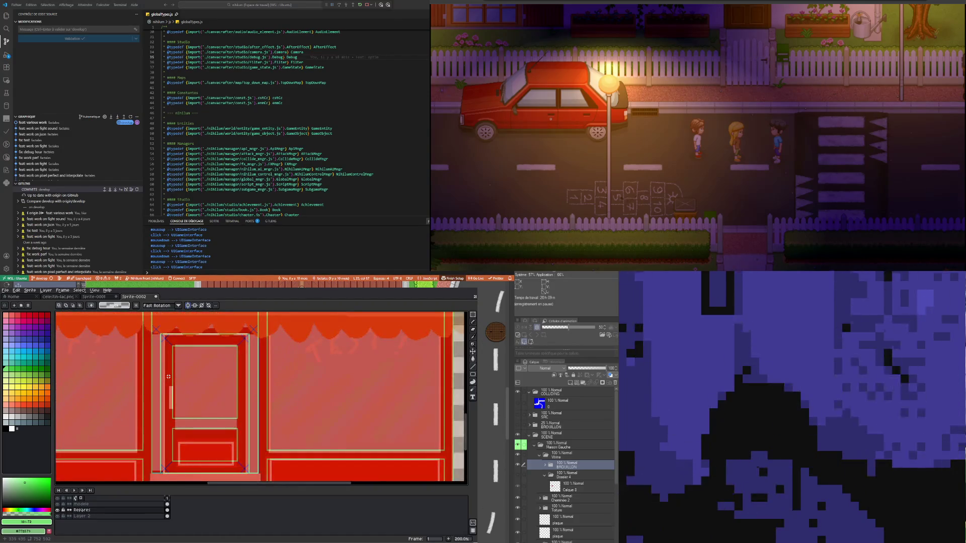
scroll(168, 377, down, 1)
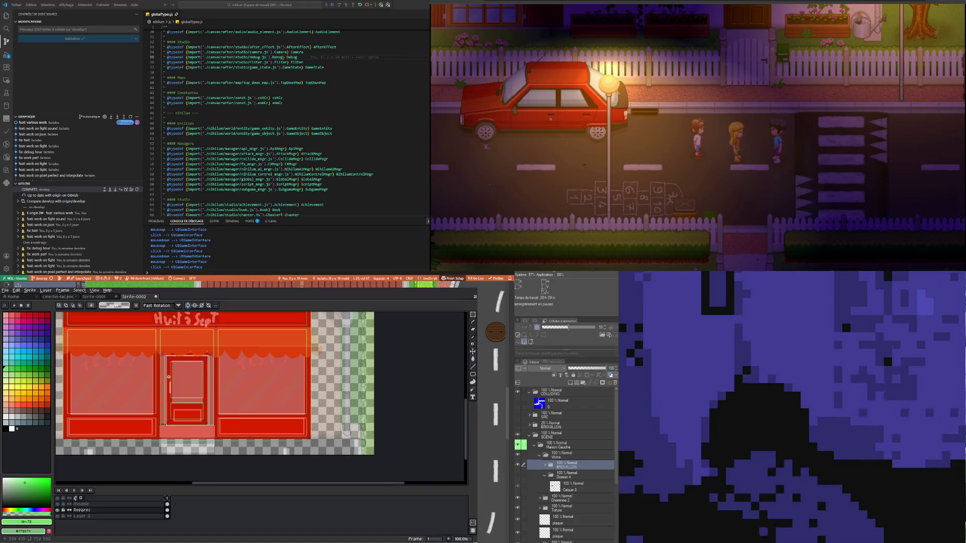
scroll(172, 385, up, 1)
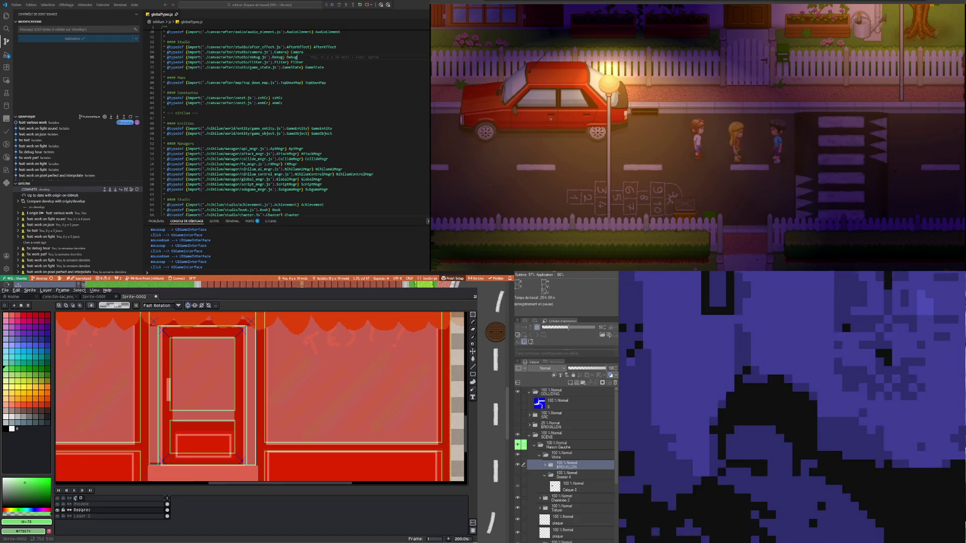
Focus the code editor, collapse the GitLens section and enlarge the changes area
click(201, 93)
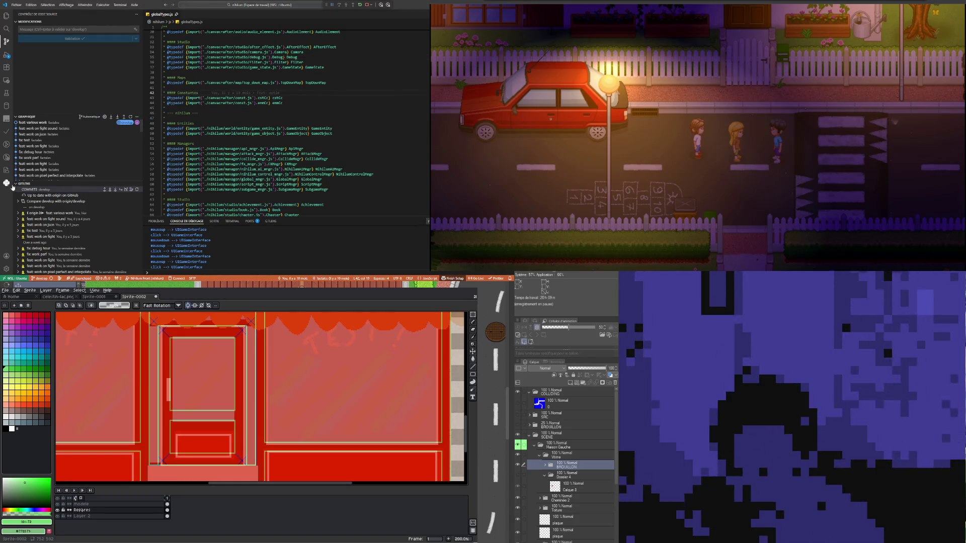
click(15, 184)
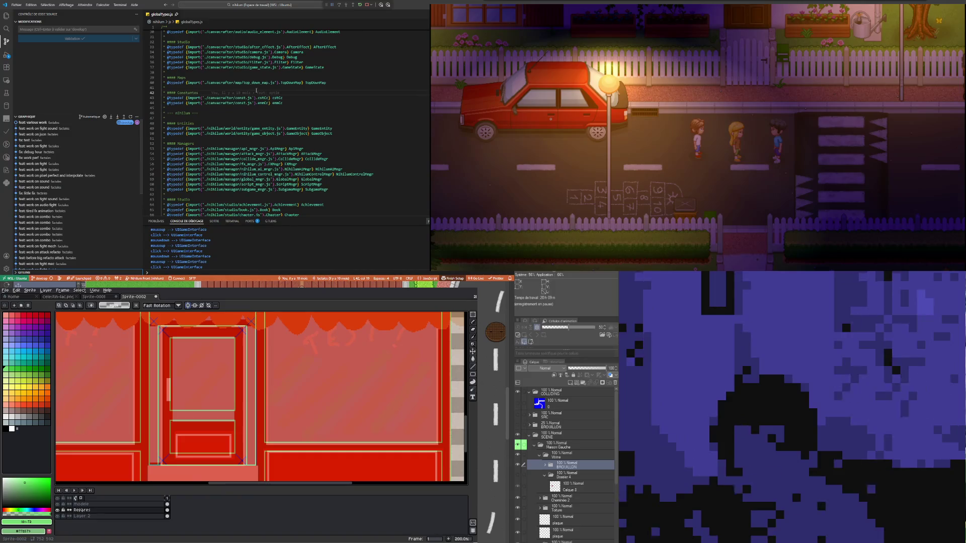
click(242, 77)
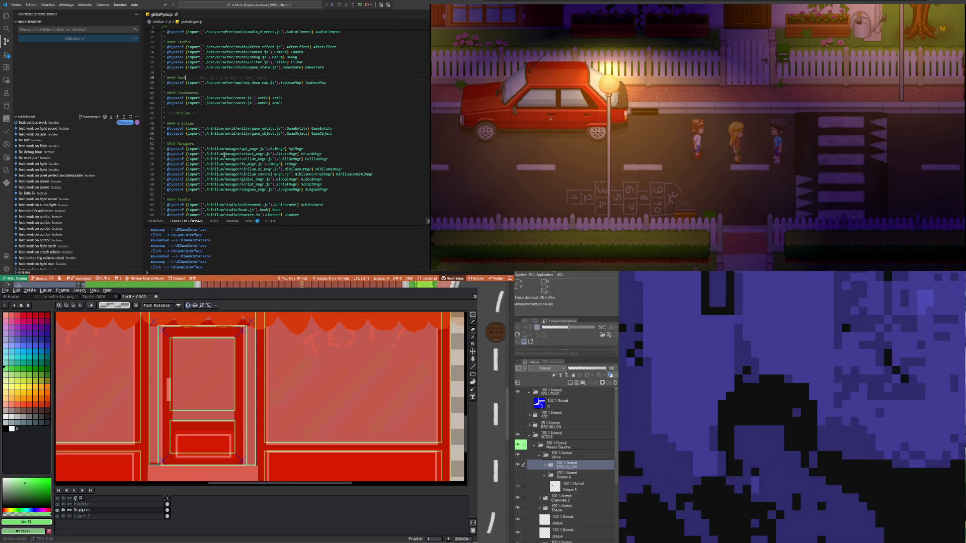
scroll(85, 212, down, 3)
scroll(95, 206, down, 3)
scroll(86, 176, up, 10)
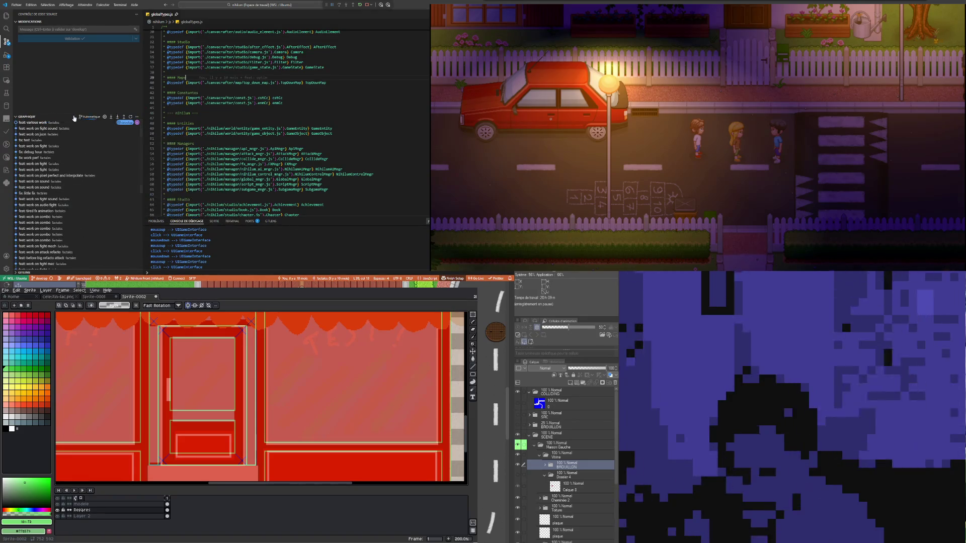
drag(67, 115, 67, 178)
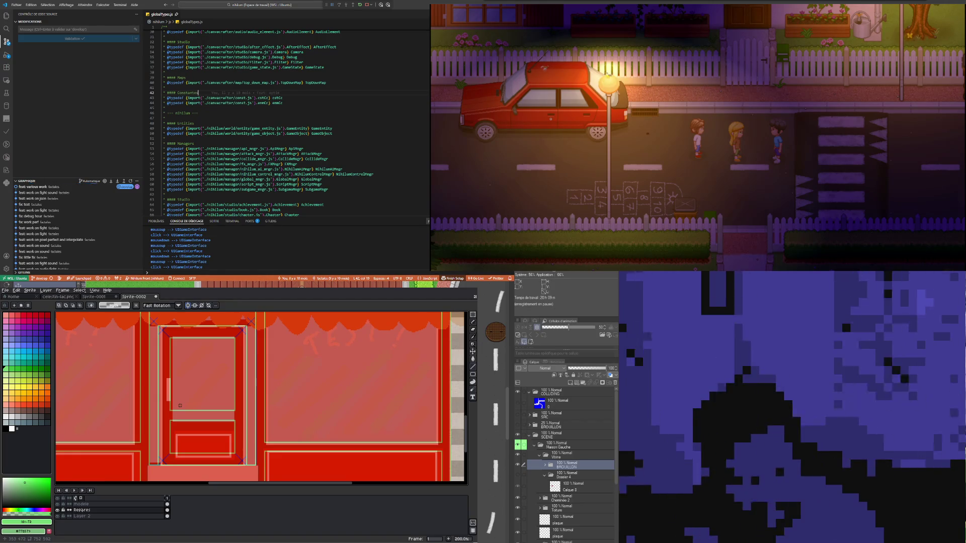
Choose the light green palette colour and the pixel-perfect Pencil tool
scroll(179, 405, down, 2)
scroll(178, 388, up, 2)
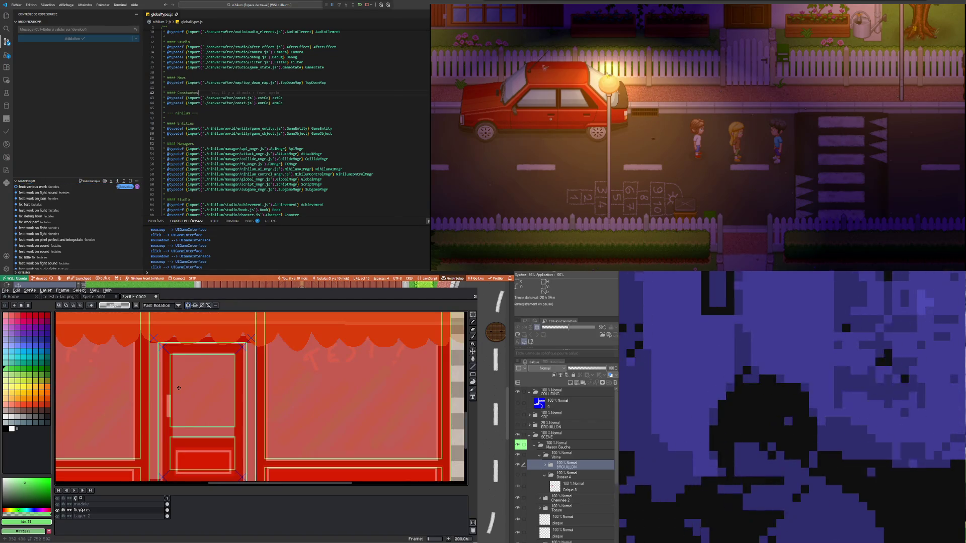
scroll(178, 388, down, 2)
scroll(184, 354, up, 2)
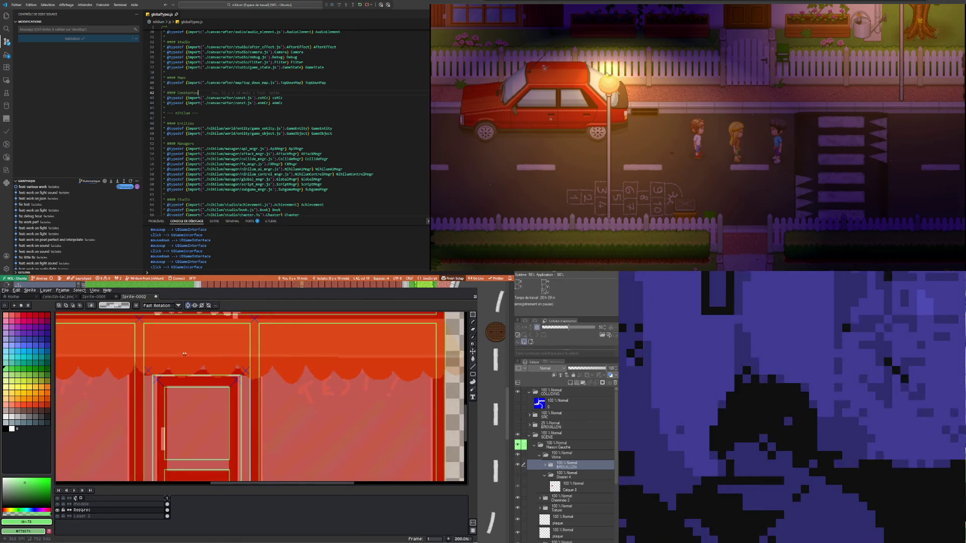
scroll(184, 354, up, 4)
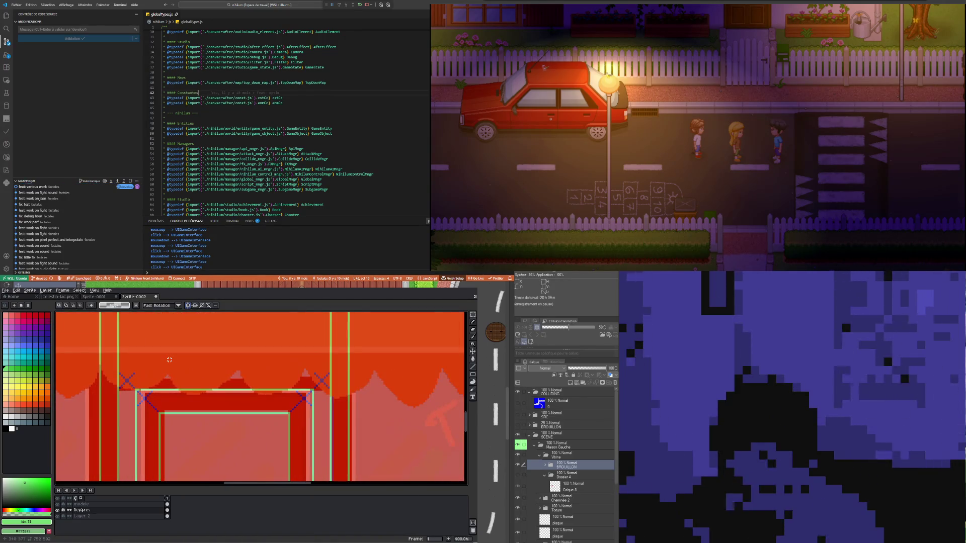
click(8, 368)
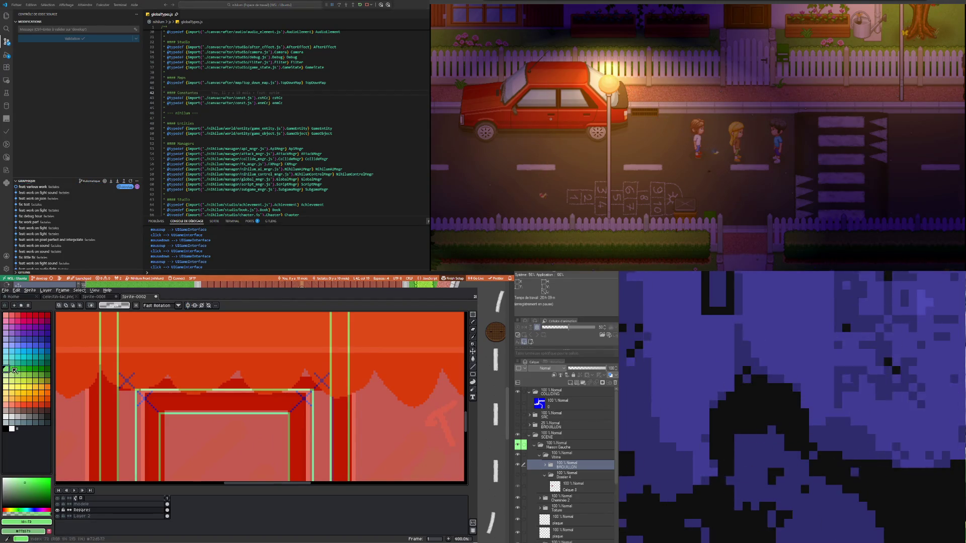
click(474, 323)
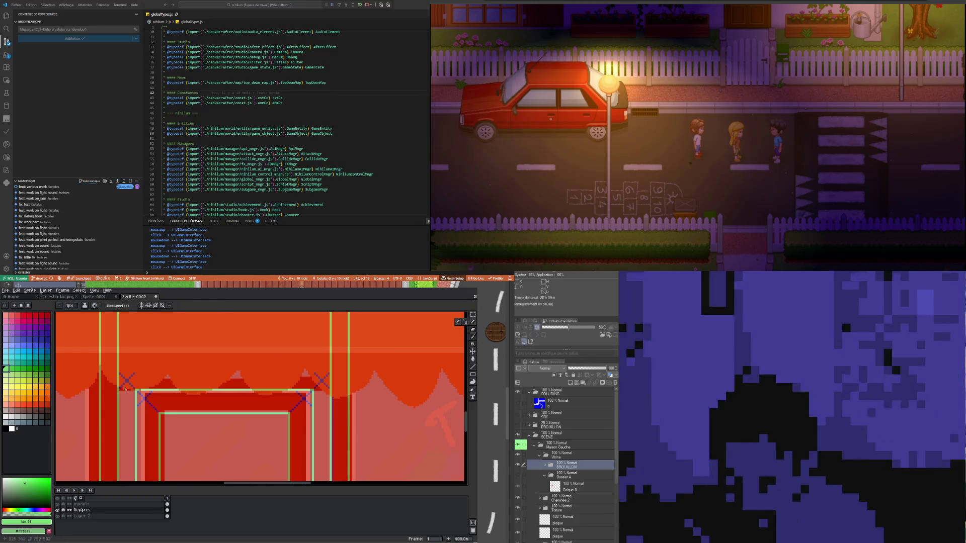
Extend the light green guide line along the top edge of the shop door frame
scroll(135, 386, down, 2)
scroll(134, 386, down, 3)
scroll(134, 386, up, 1)
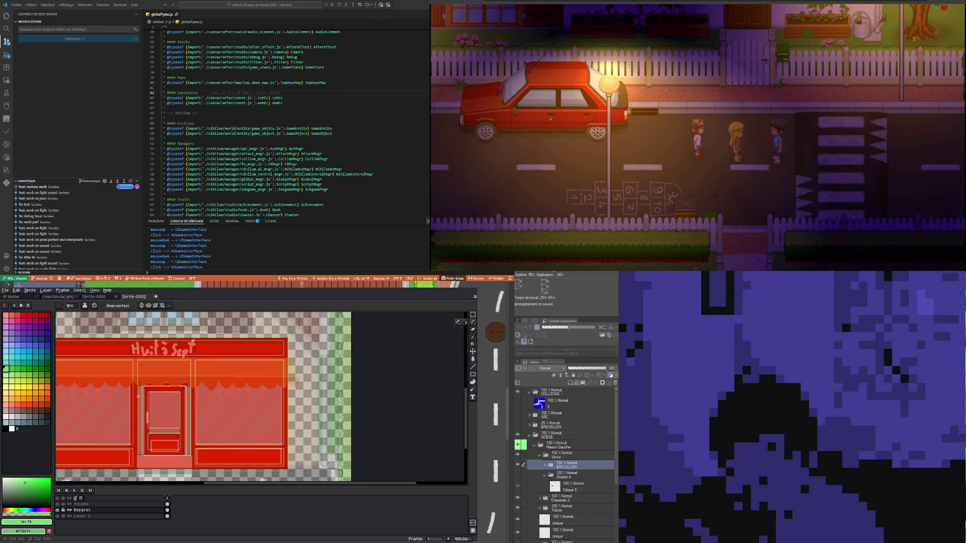
scroll(134, 386, up, 2)
scroll(134, 386, up, 2)
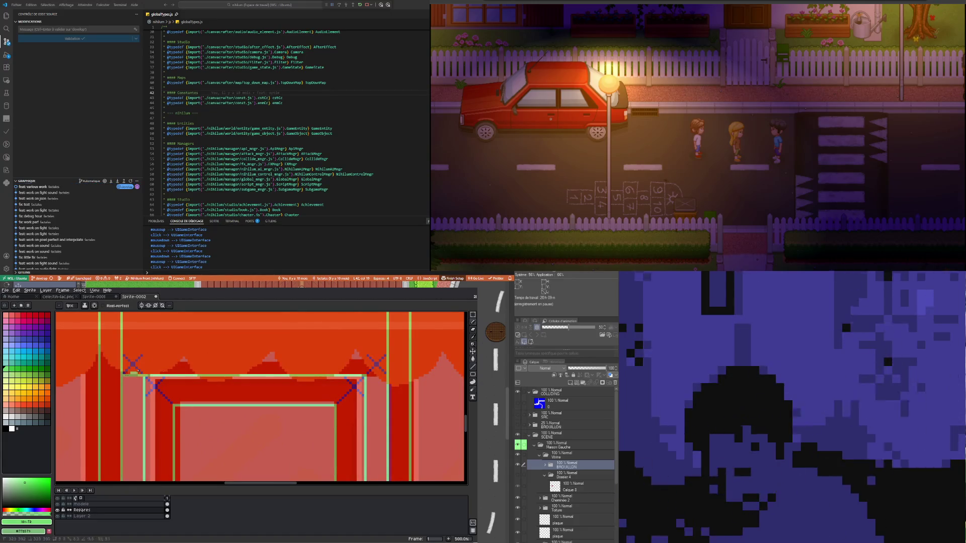
shift+click(366, 376)
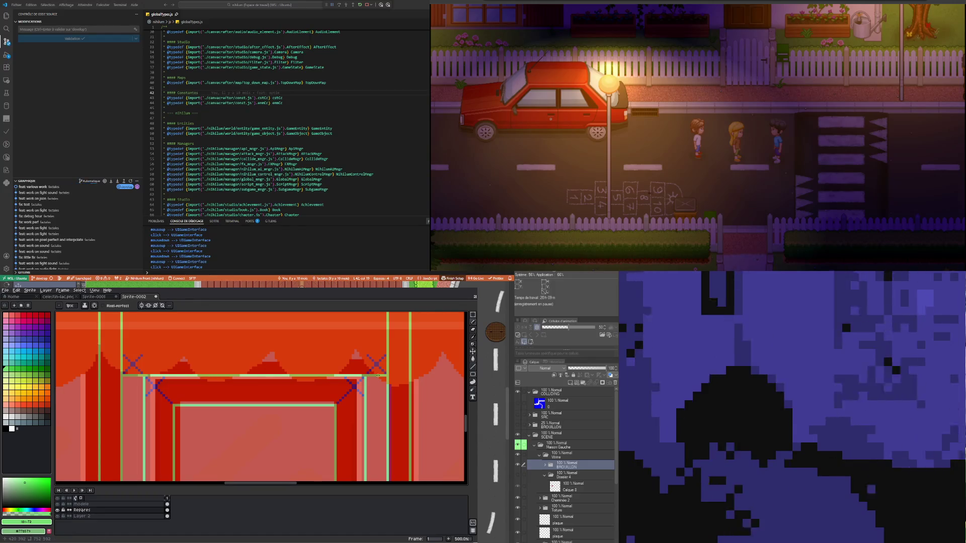
scroll(241, 370, down, 2)
scroll(241, 371, down, 2)
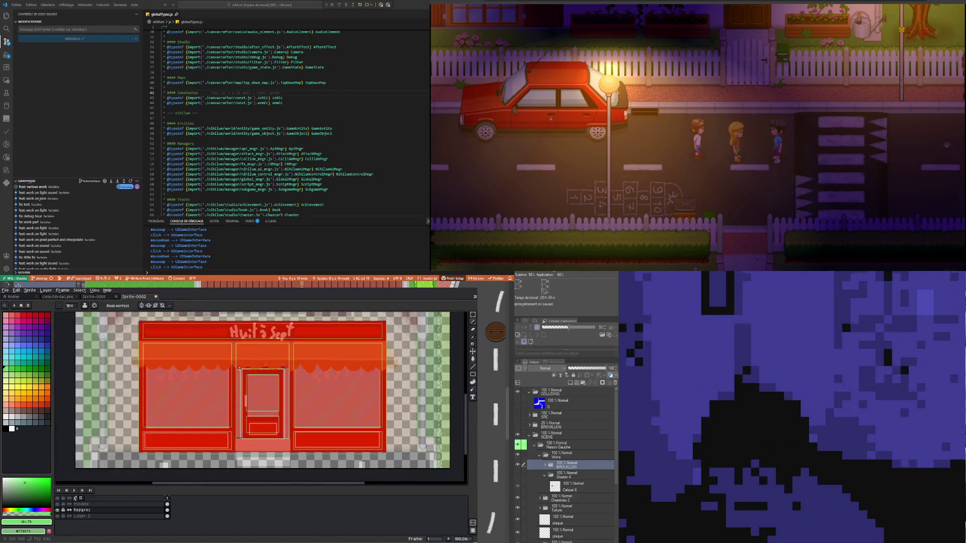
scroll(253, 356, up, 1)
scroll(253, 355, down, 1)
scroll(253, 355, up, 1)
scroll(225, 368, up, 3)
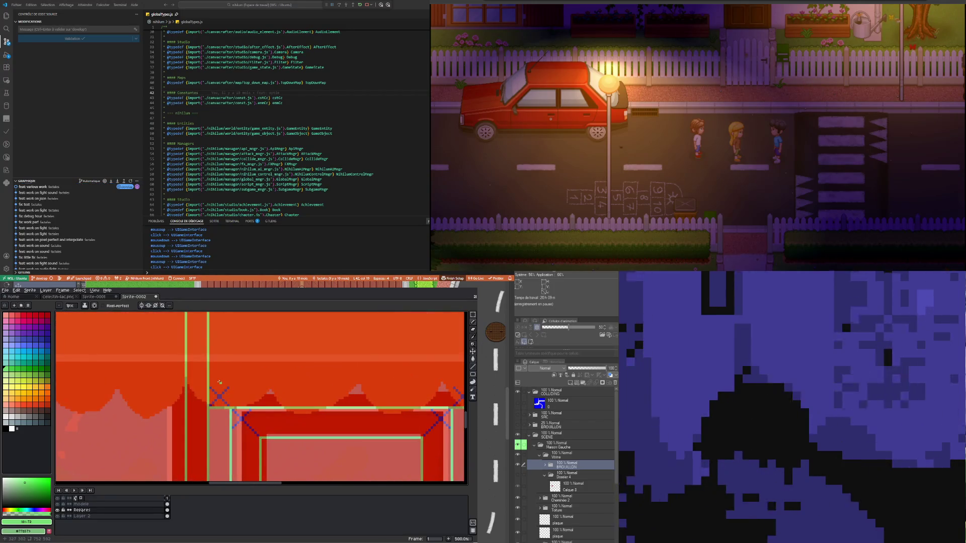
scroll(210, 386, right, 2)
scroll(241, 378, right, 2)
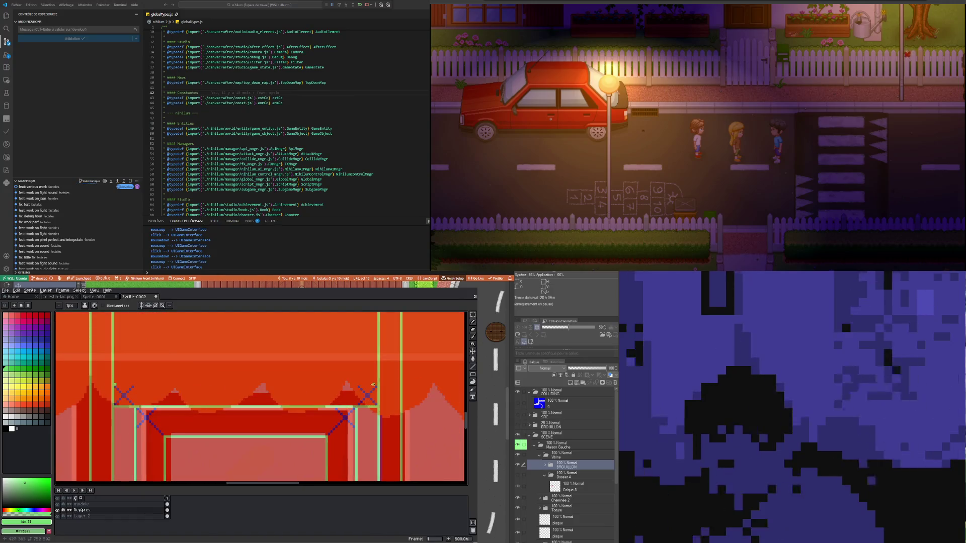
scroll(265, 372, down, 4)
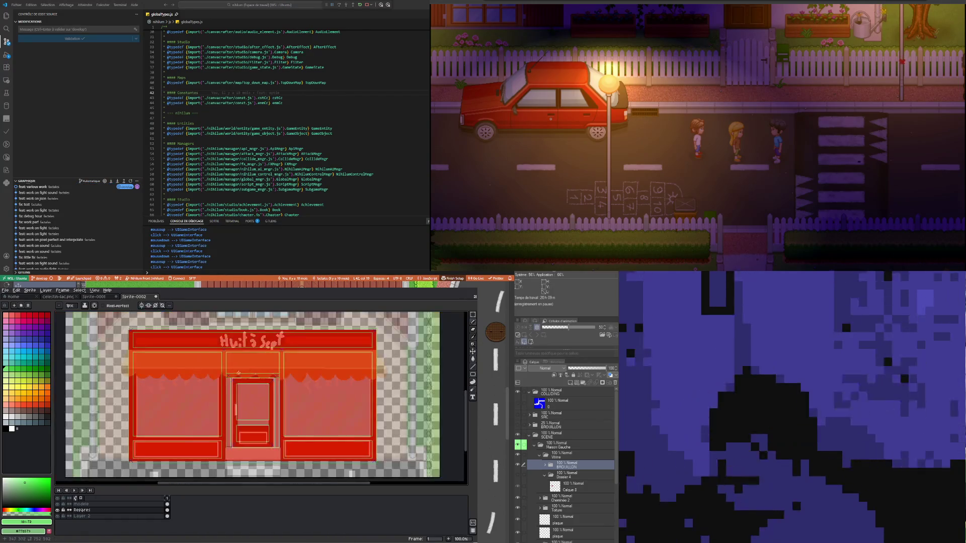
scroll(261, 375, up, 1)
scroll(262, 375, down, 1)
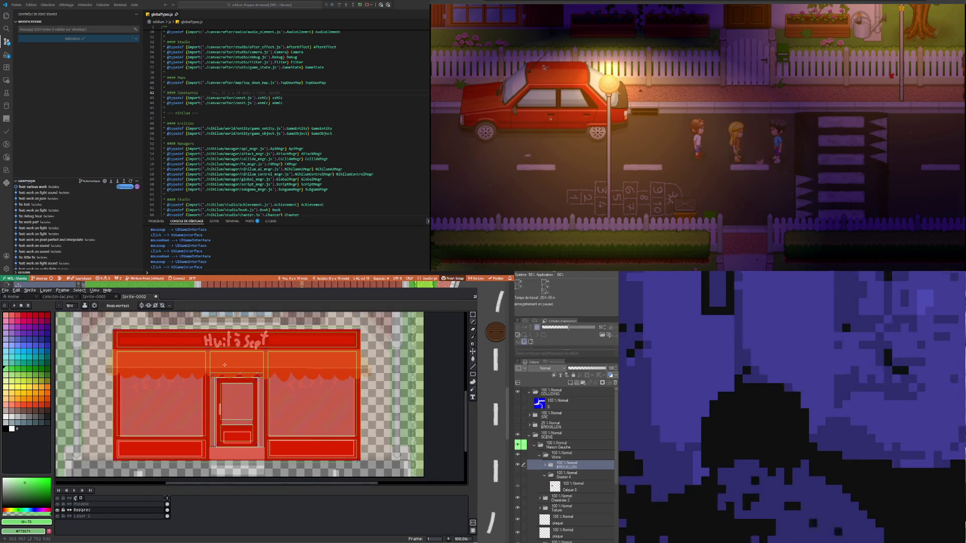
scroll(224, 365, up, 1)
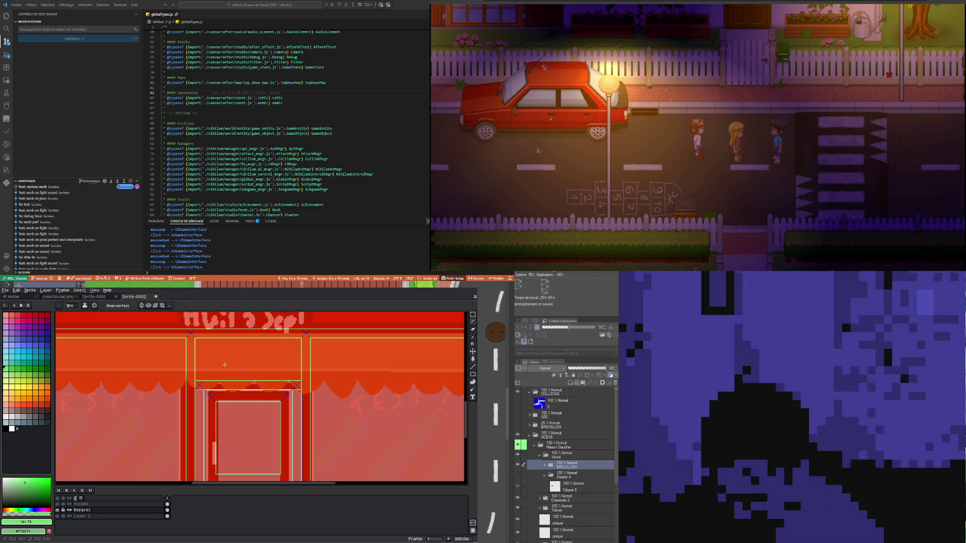
scroll(219, 365, up, 1)
scroll(212, 367, down, 2)
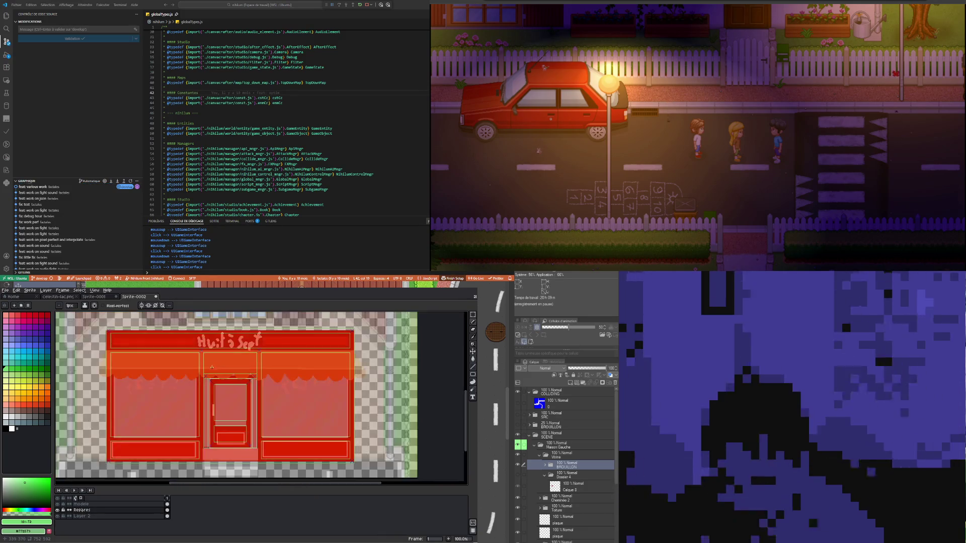
scroll(214, 360, up, 1)
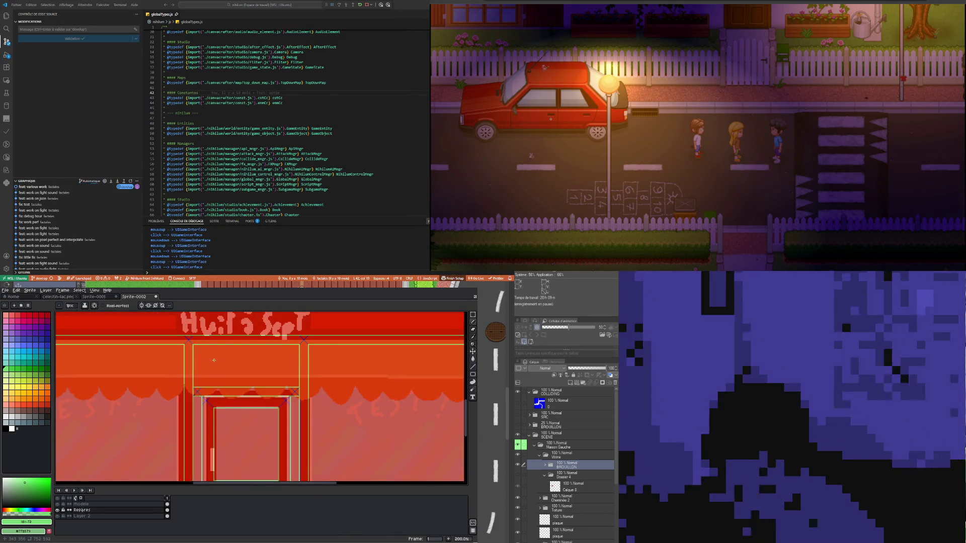
scroll(214, 361, down, 1)
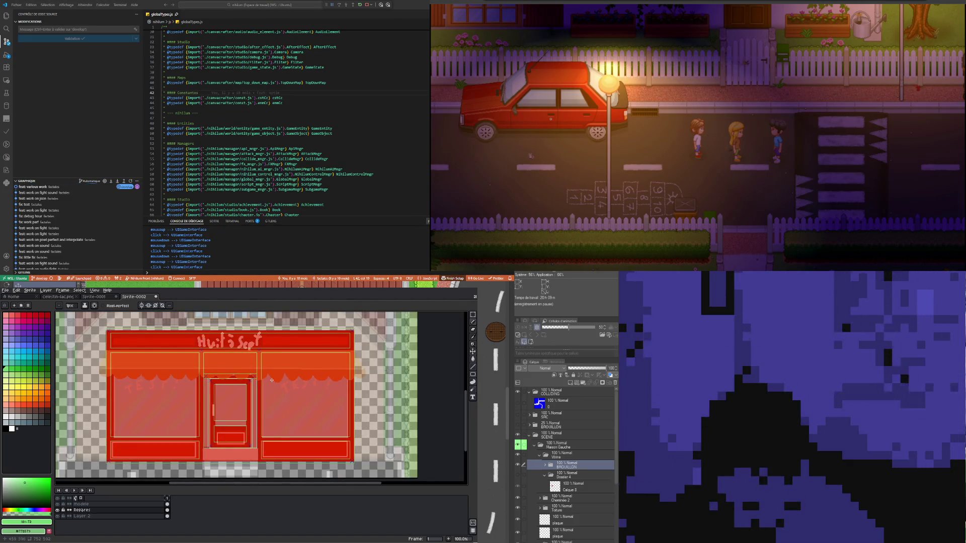
scroll(270, 380, up, 1)
scroll(257, 377, up, 1)
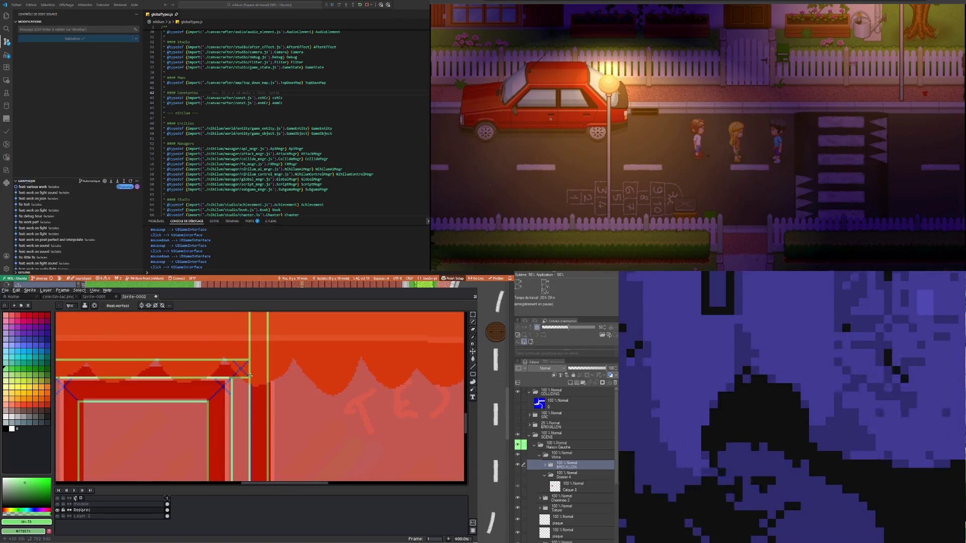
scroll(245, 374, down, 1)
scroll(245, 374, down, 1)
scroll(227, 400, up, 1)
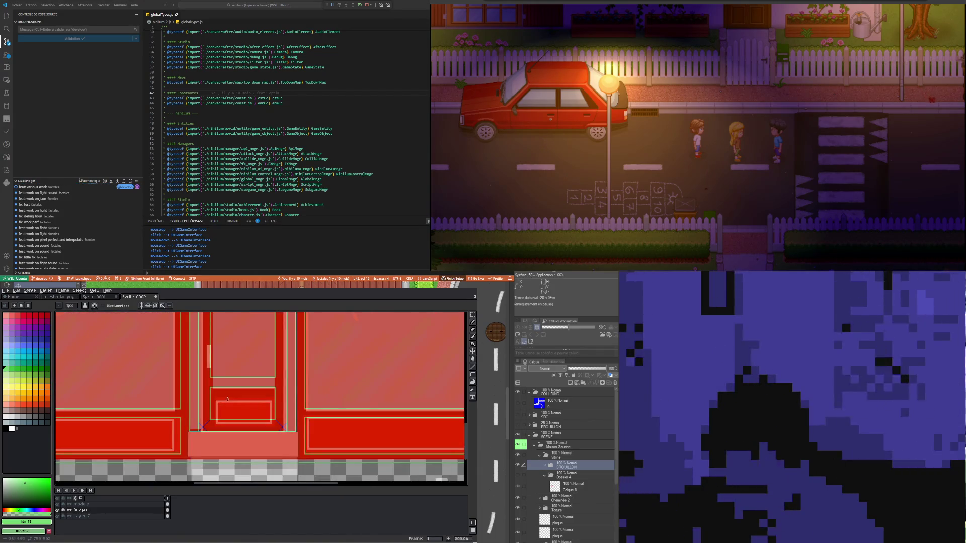
scroll(227, 399, down, 1)
scroll(227, 372, up, 1)
scroll(225, 356, up, 1)
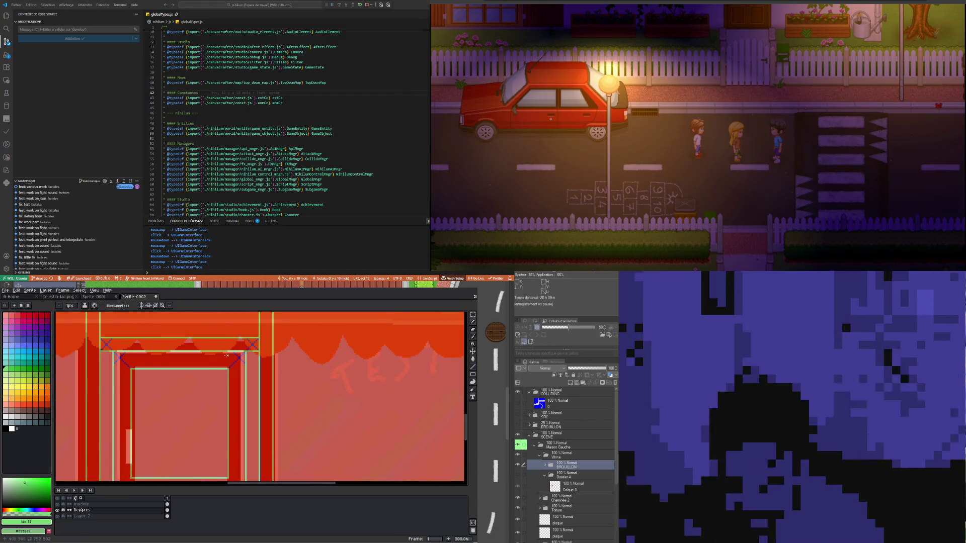
scroll(224, 360, down, 1)
scroll(211, 382, down, 1)
scroll(199, 403, up, 1)
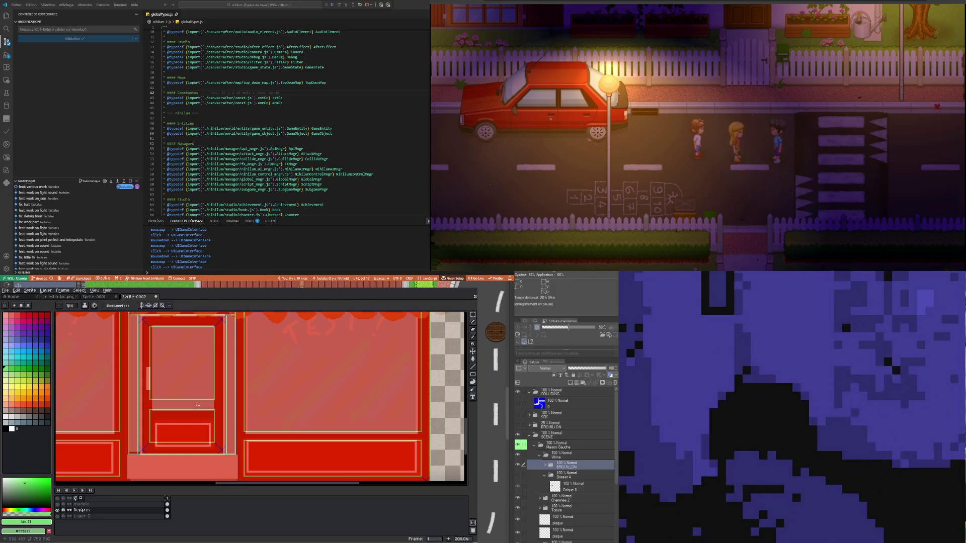
scroll(198, 405, down, 1)
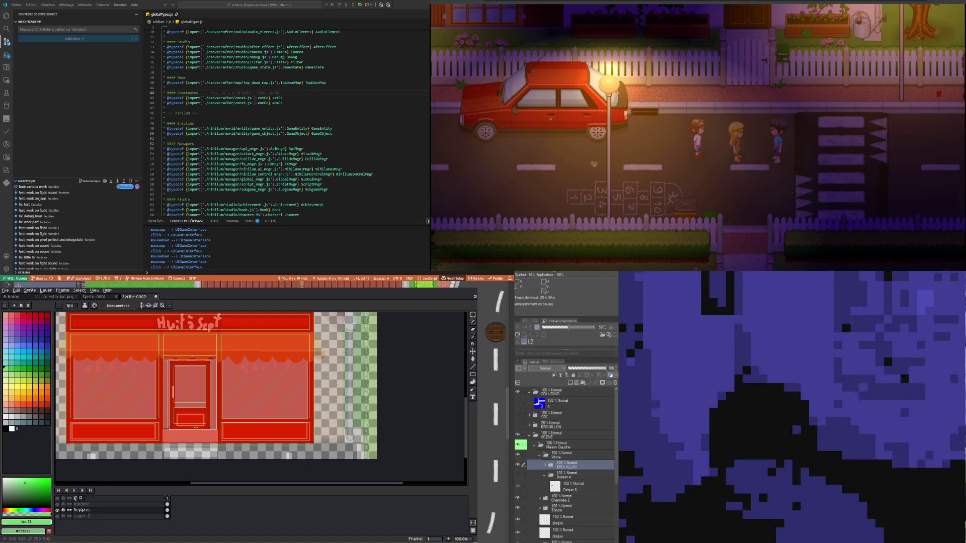
scroll(196, 426, up, 3)
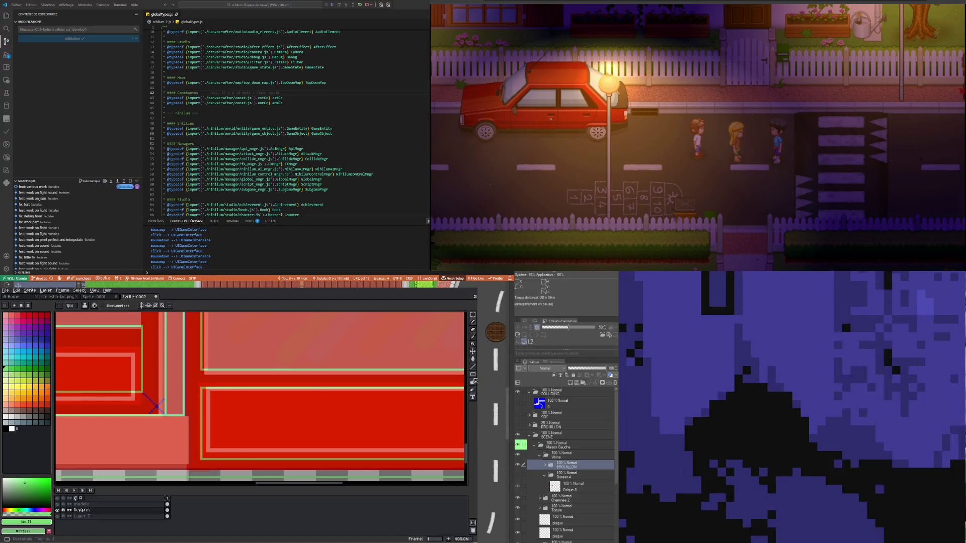
With the Rectangle tool, outline an inset rectangle on the lower red panel
click(473, 375)
scroll(370, 387, down, 3)
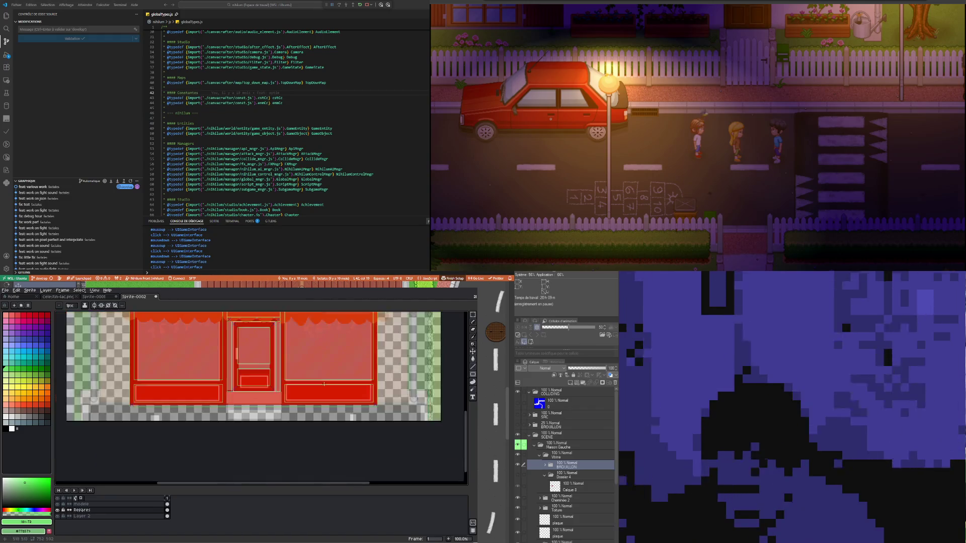
scroll(370, 386, up, 3)
scroll(370, 387, down, 3)
scroll(369, 386, up, 2)
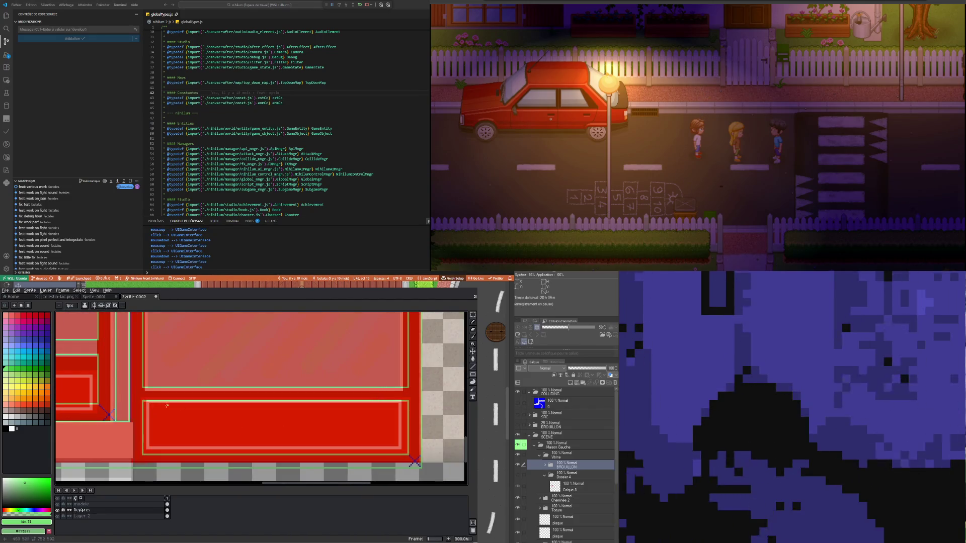
drag(146, 404, 404, 449)
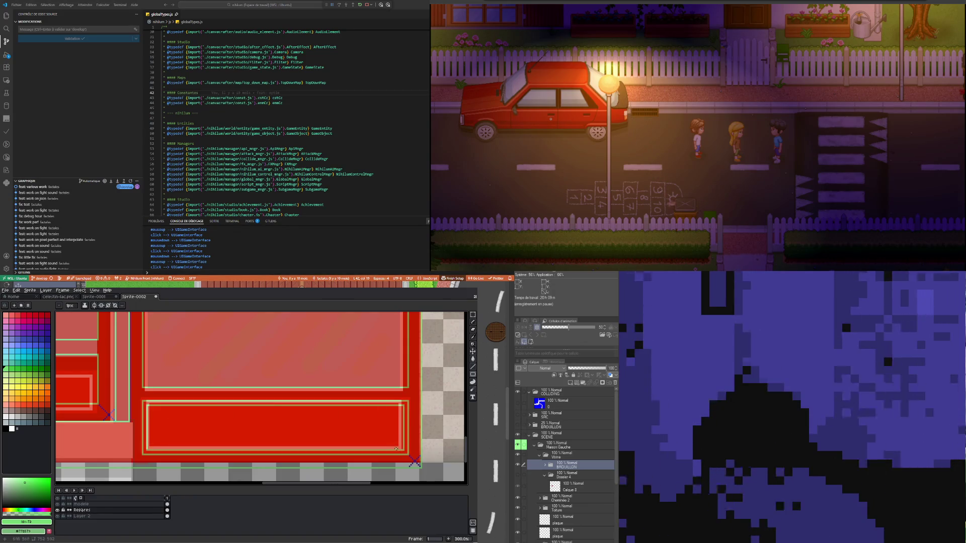
scroll(302, 423, down, 1)
scroll(240, 416, down, 1)
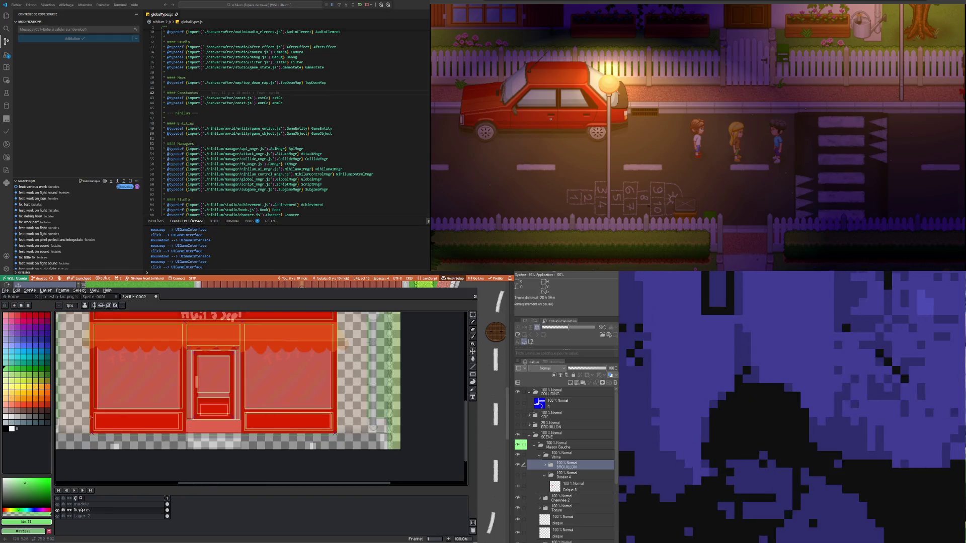
scroll(93, 417, up, 4)
Stretch larger rectangle outlines across the lower panels to frame the windows beside the door
drag(167, 417, 448, 435)
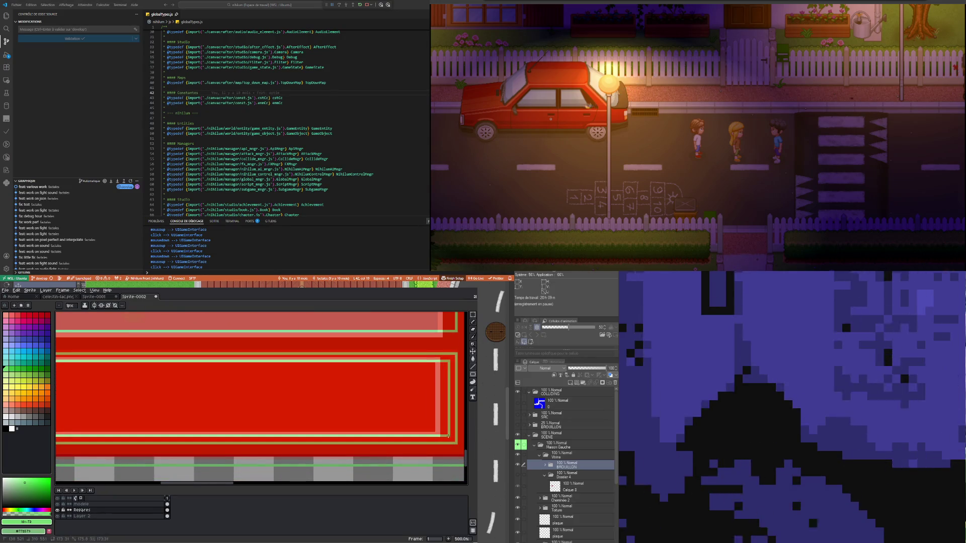
scroll(209, 400, down, 3)
scroll(209, 400, down, 2)
scroll(209, 400, up, 2)
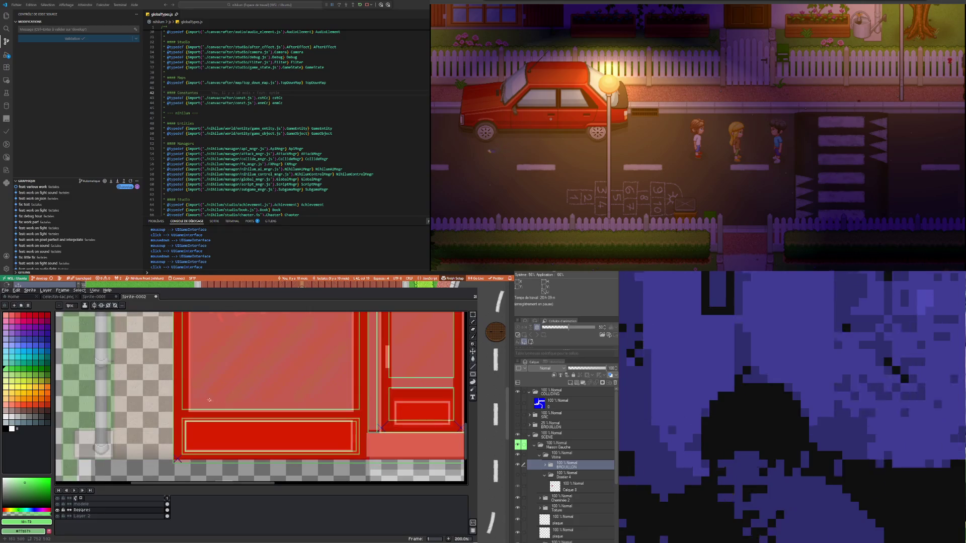
scroll(184, 400, down, 2)
scroll(112, 427, up, 2)
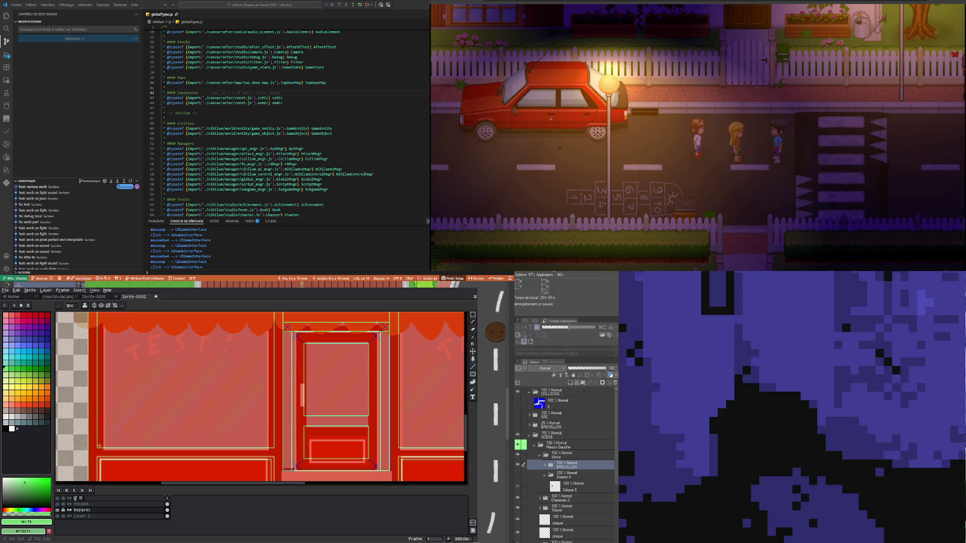
drag(99, 445, 272, 354)
scroll(234, 363, down, 1)
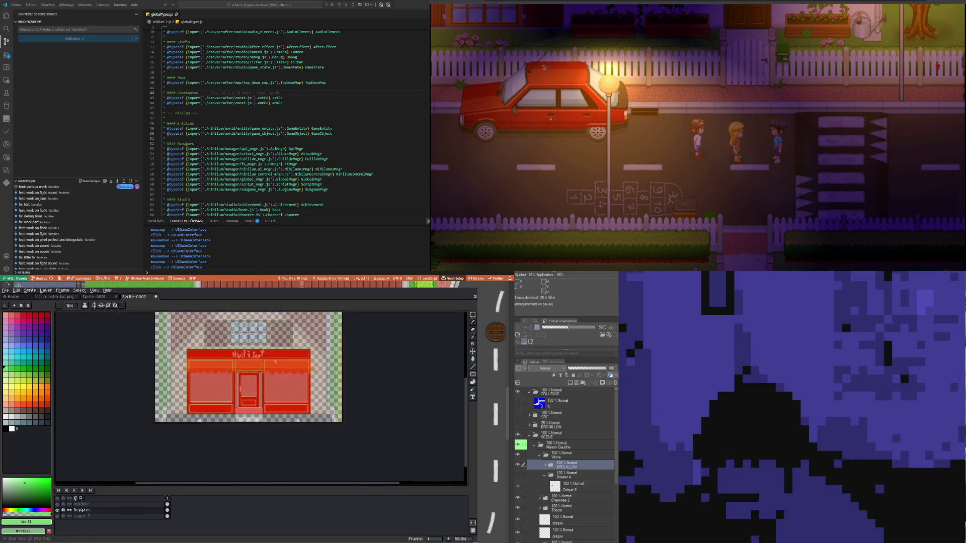
scroll(231, 361, up, 1)
scroll(226, 360, up, 1)
scroll(222, 359, up, 1)
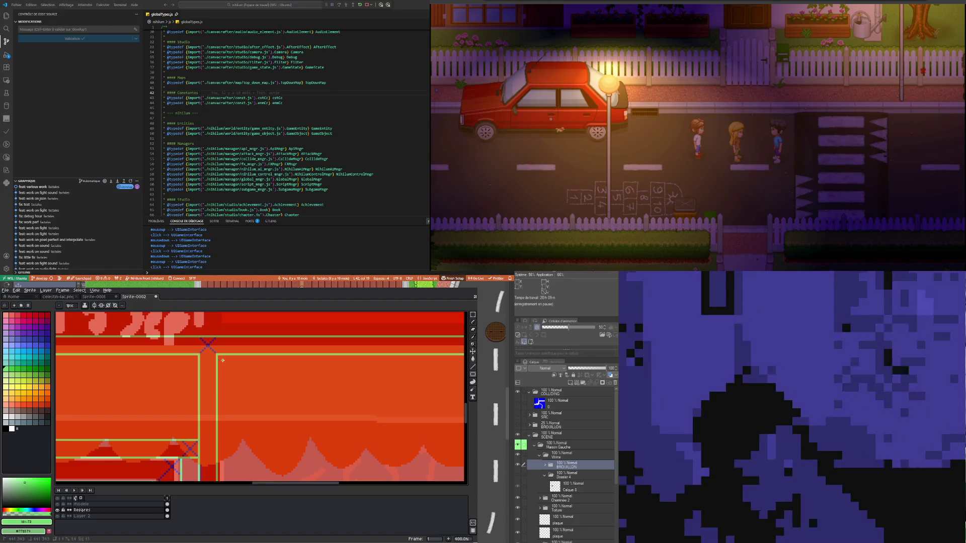
Outline a small rectangle near the window top and a taller one over the window area
drag(223, 360, 244, 392)
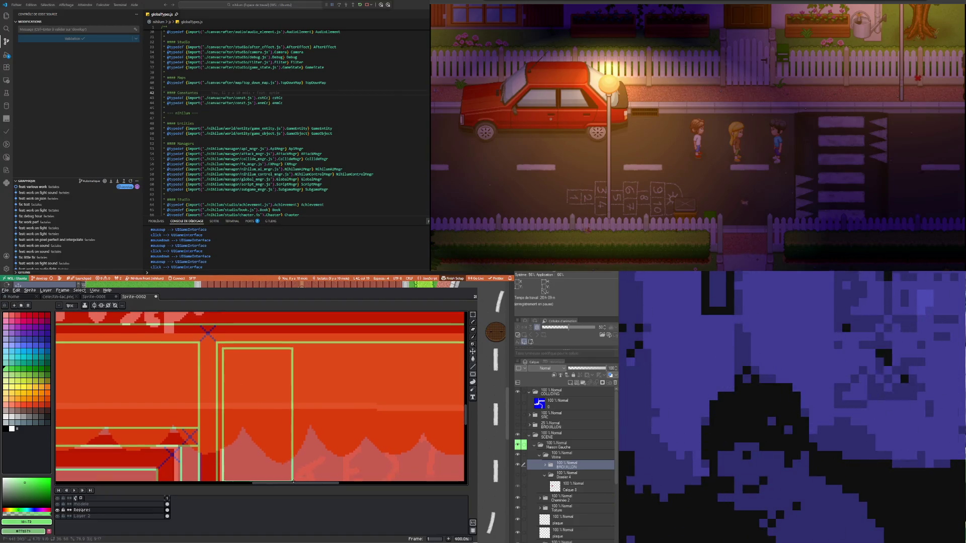
scroll(302, 403, down, 5)
scroll(352, 423, right, 3)
drag(372, 428, 413, 352)
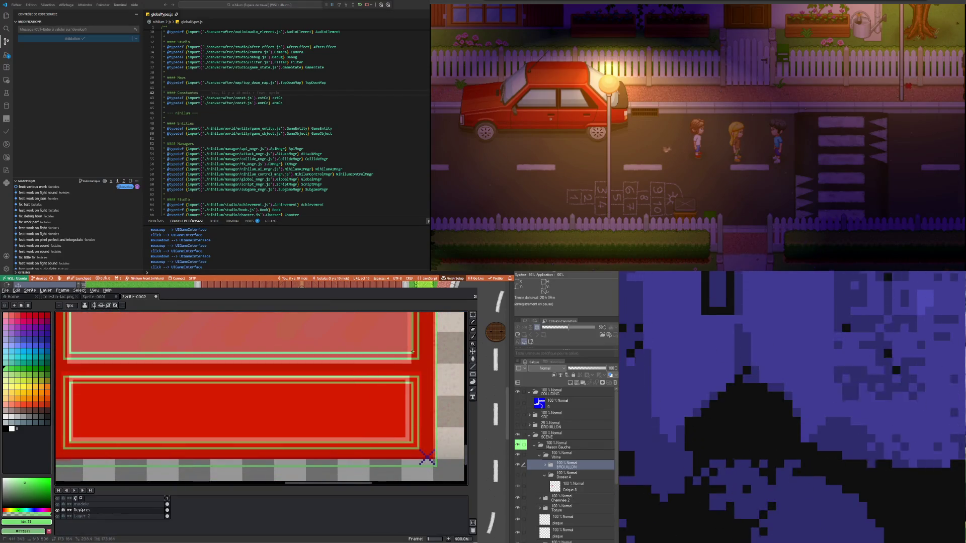
scroll(326, 378, down, 2)
scroll(302, 382, down, 2)
scroll(186, 357, up, 3)
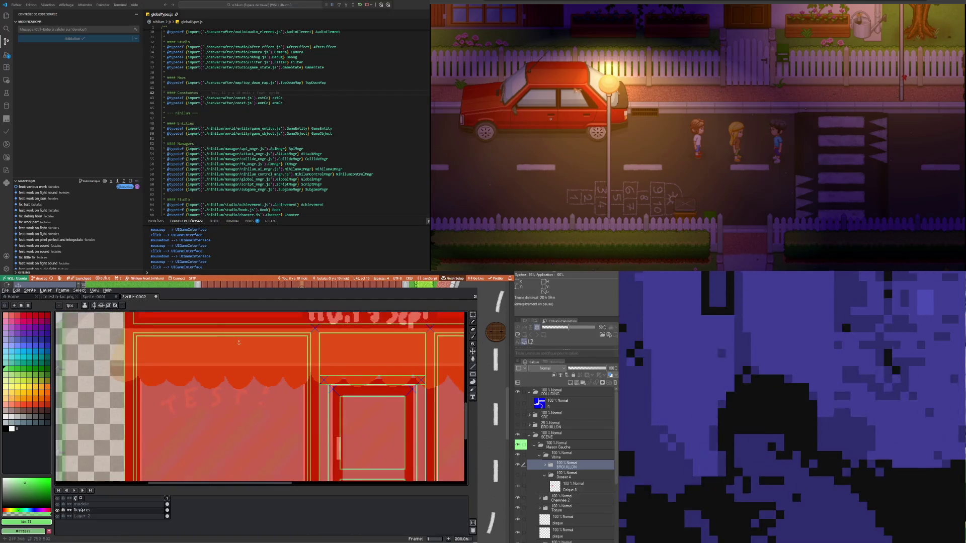
scroll(310, 369, down, 1)
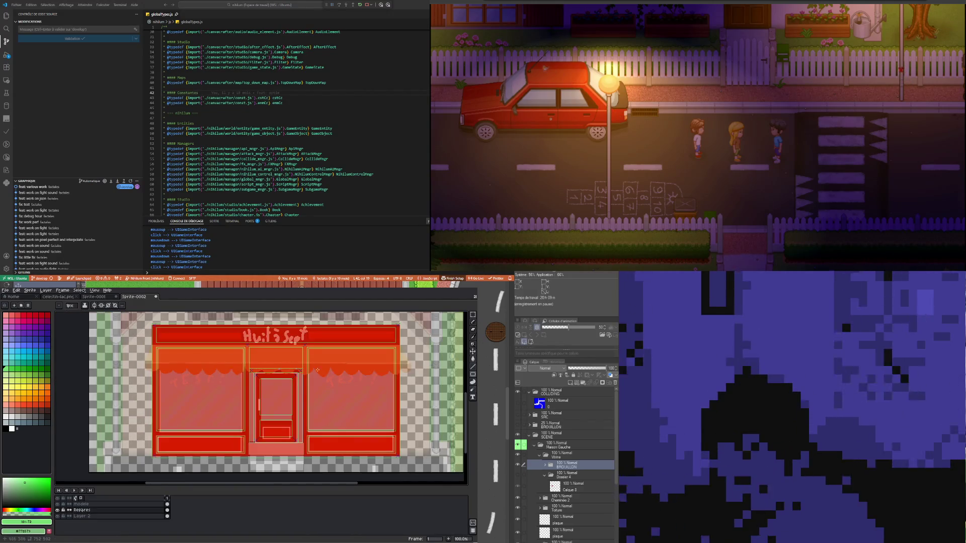
scroll(341, 371, up, 1)
scroll(282, 372, down, 2)
scroll(223, 373, up, 1)
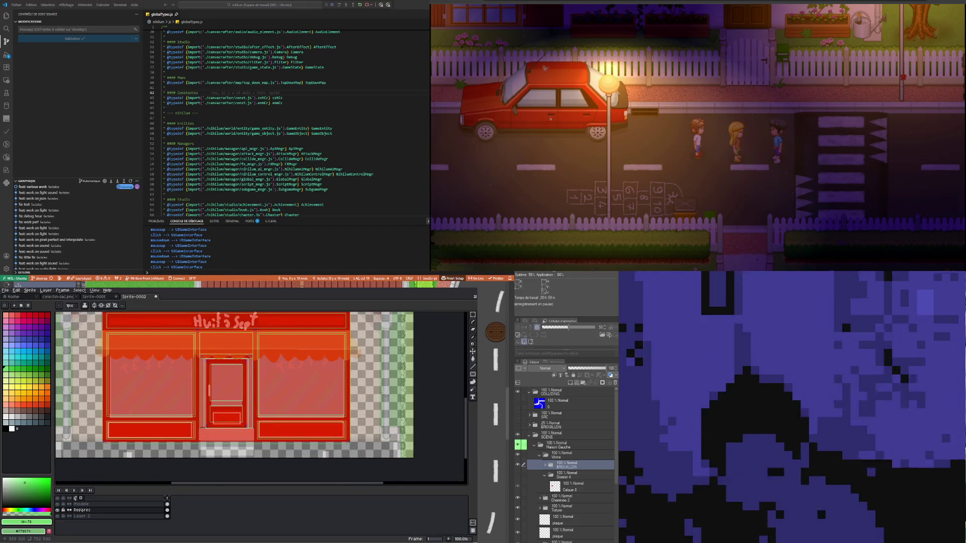
scroll(205, 331, up, 2)
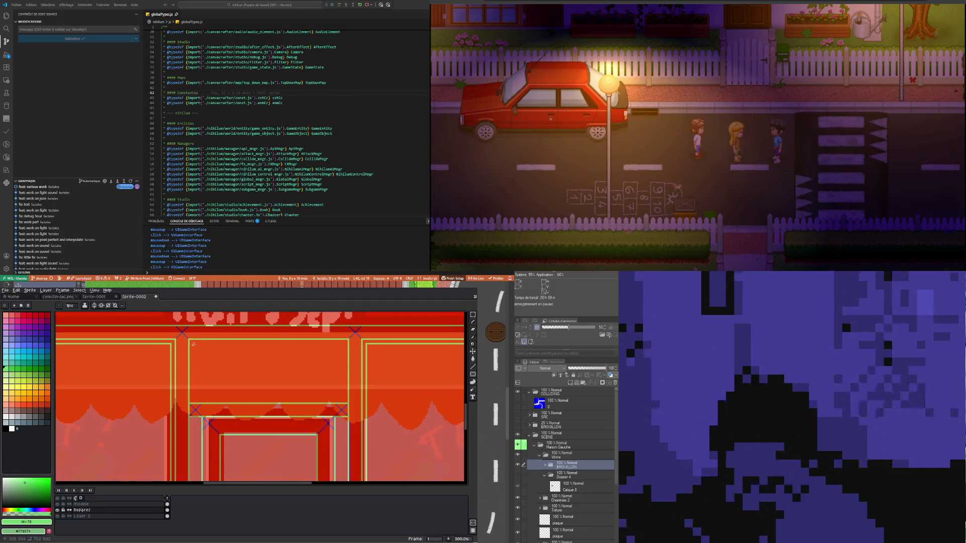
Frame the area above the door, undoing the misplaced rectangle and redrawing it wider
drag(194, 347, 345, 400)
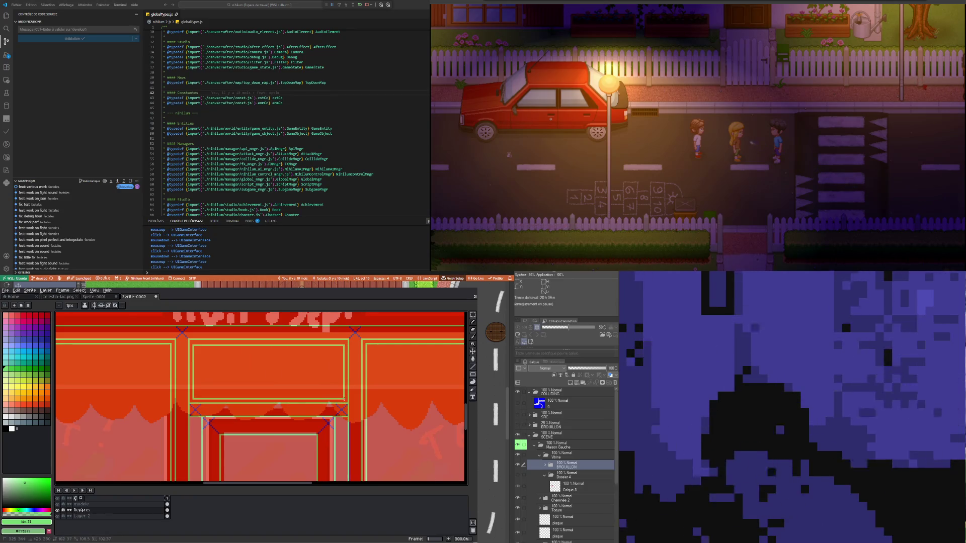
scroll(224, 342, up, 2)
key(ctrl+z)
drag(173, 344, 424, 437)
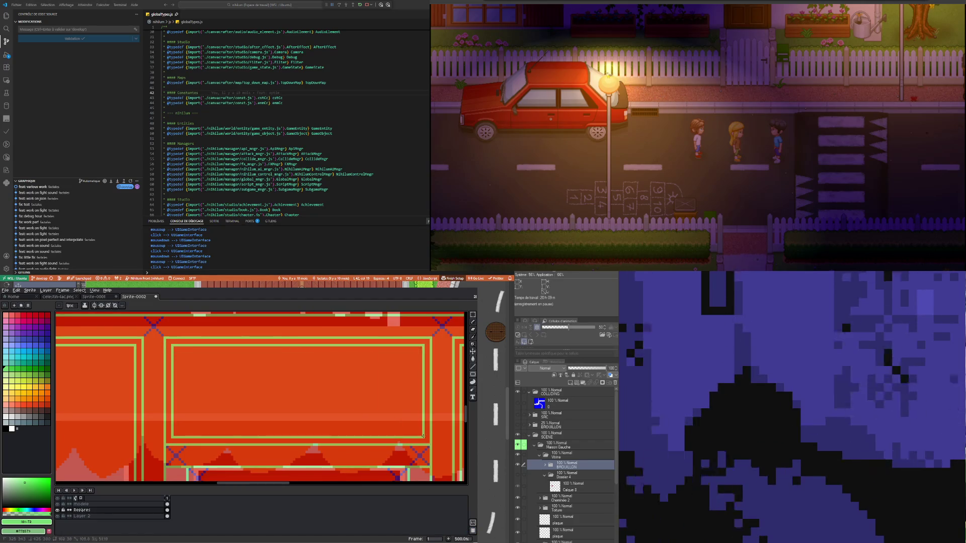
scroll(268, 385, down, 3)
scroll(221, 363, down, 1)
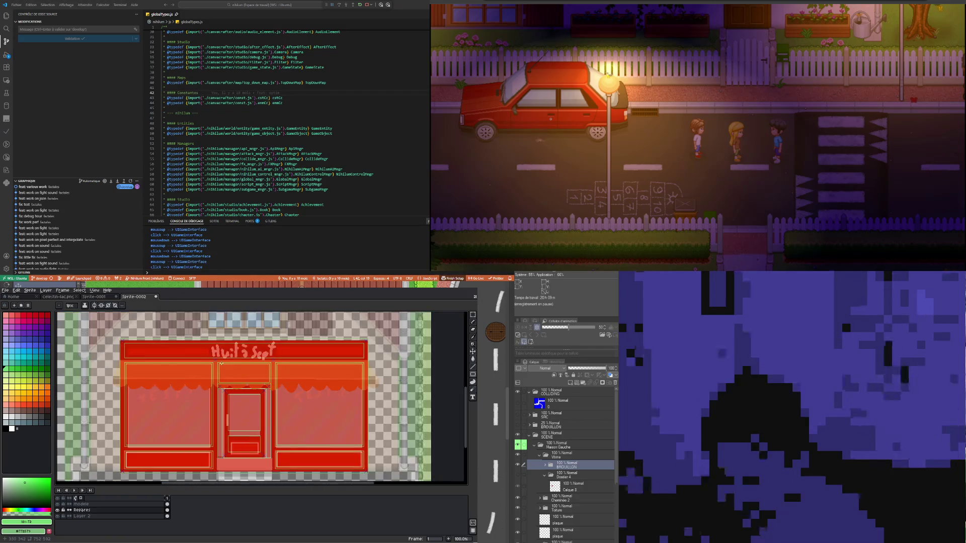
scroll(232, 397, up, 2)
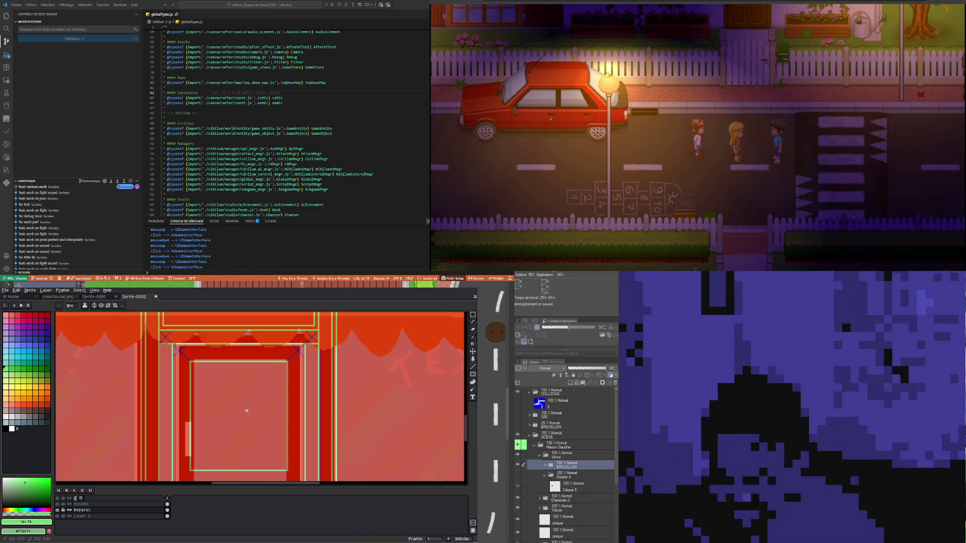
scroll(231, 397, down, 2)
scroll(216, 397, up, 2)
scroll(204, 396, down, 2)
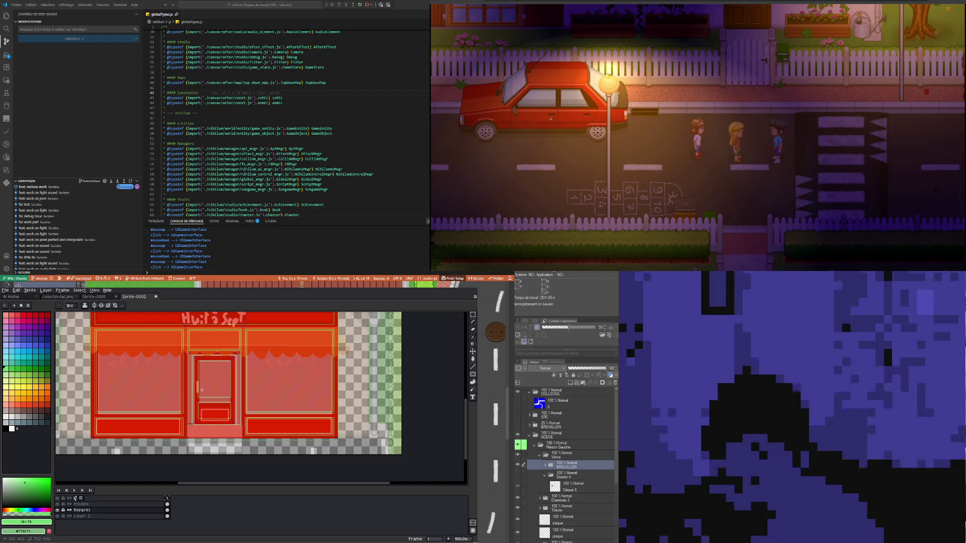
scroll(202, 390, up, 2)
scroll(202, 388, down, 1)
scroll(200, 387, down, 1)
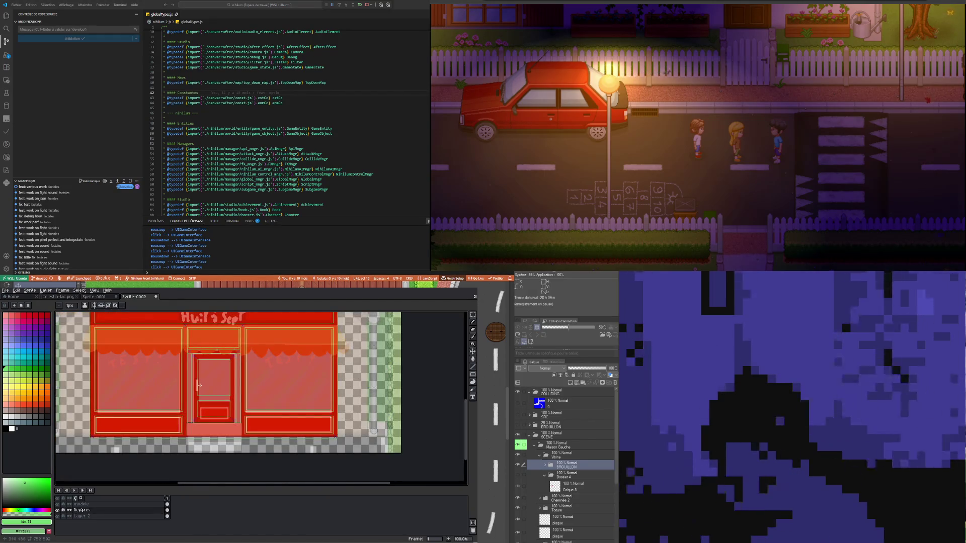
scroll(200, 385, up, 1)
scroll(199, 384, down, 1)
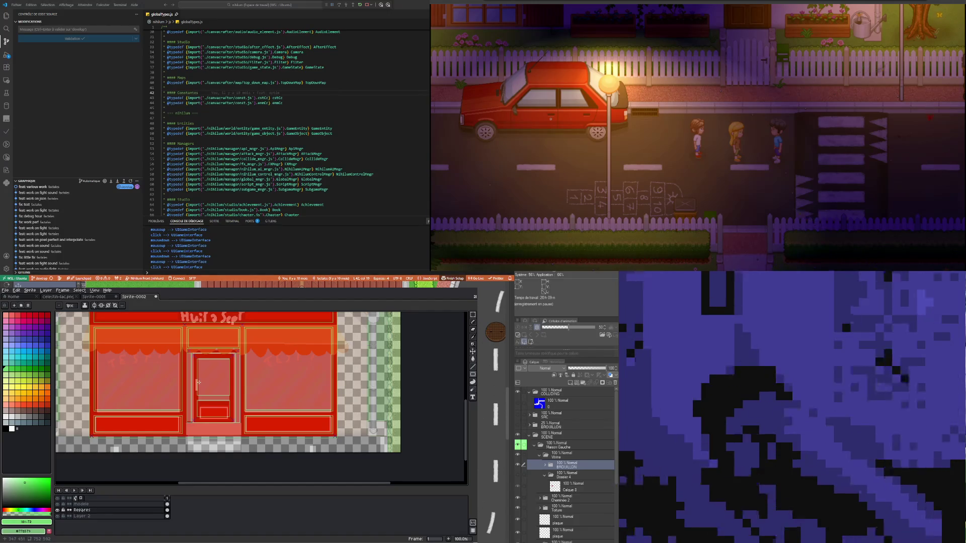
scroll(191, 396, down, 1)
scroll(191, 396, up, 1)
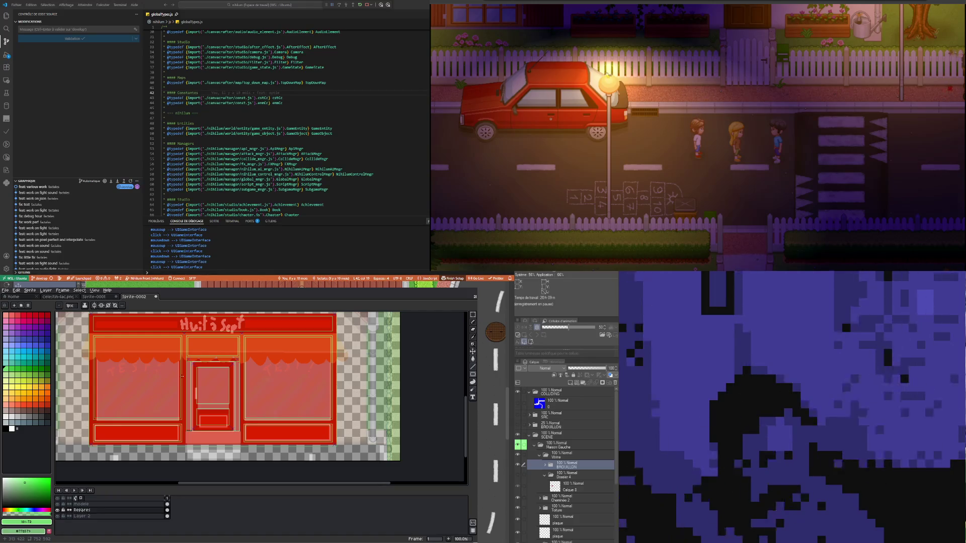
scroll(182, 376, down, 1)
scroll(190, 358, up, 1)
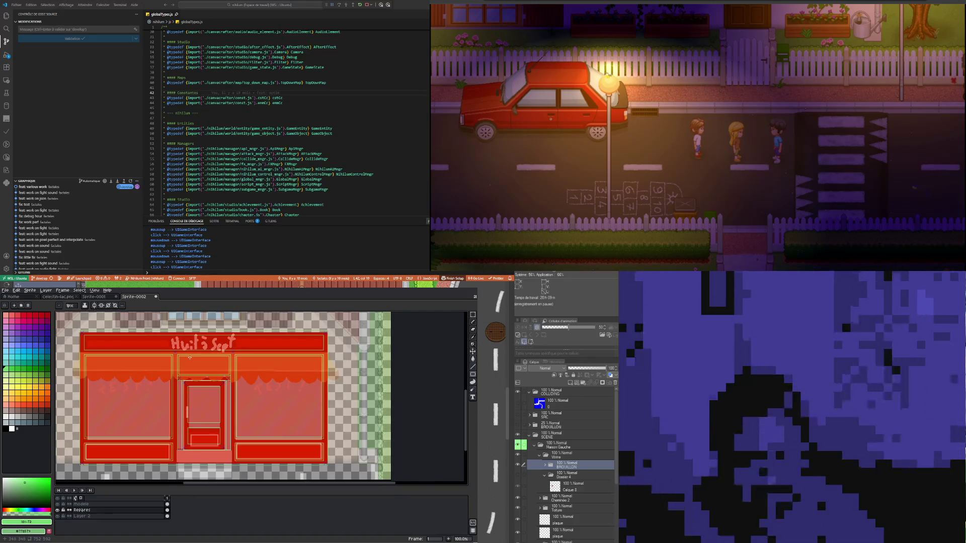
scroll(190, 357, down, 1)
scroll(182, 372, up, 1)
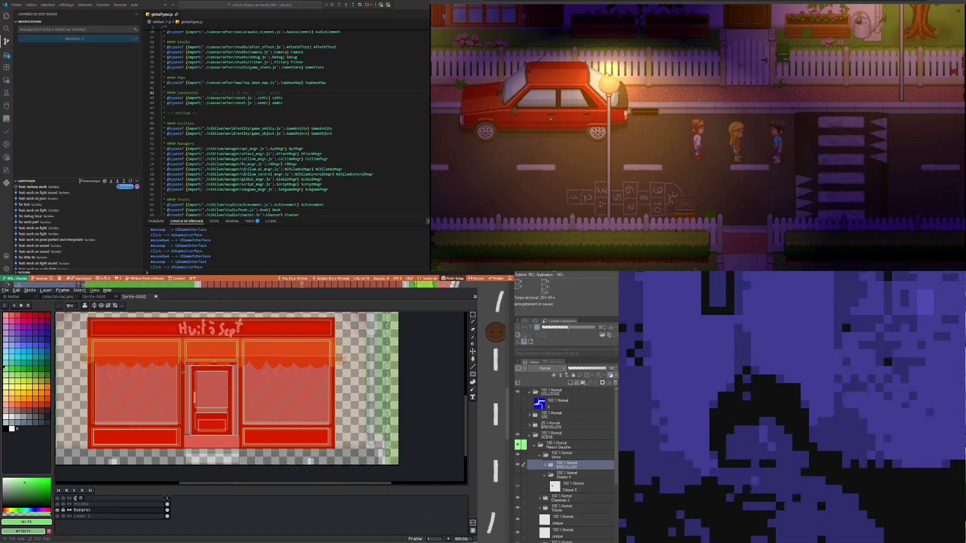
scroll(179, 368, down, 1)
scroll(170, 356, up, 1)
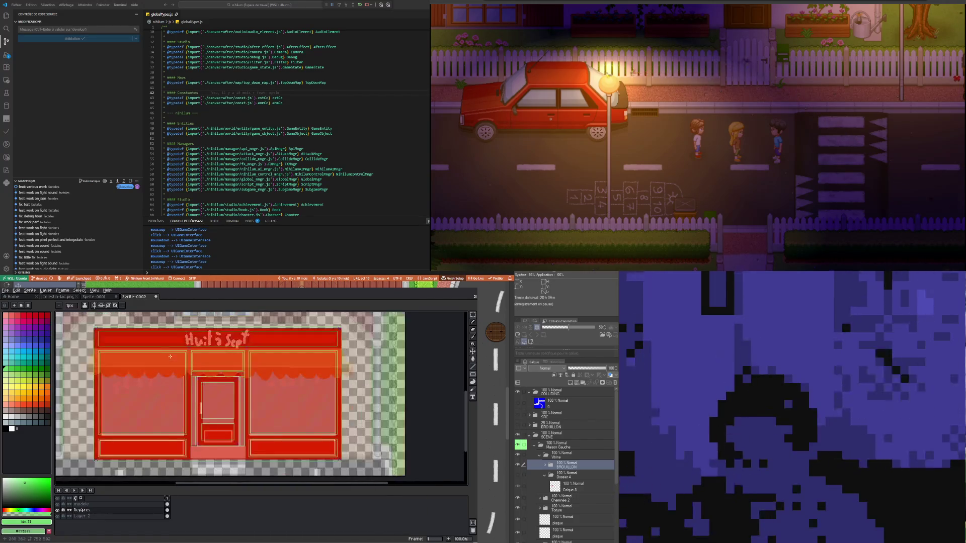
scroll(170, 357, up, 1)
scroll(170, 357, down, 1)
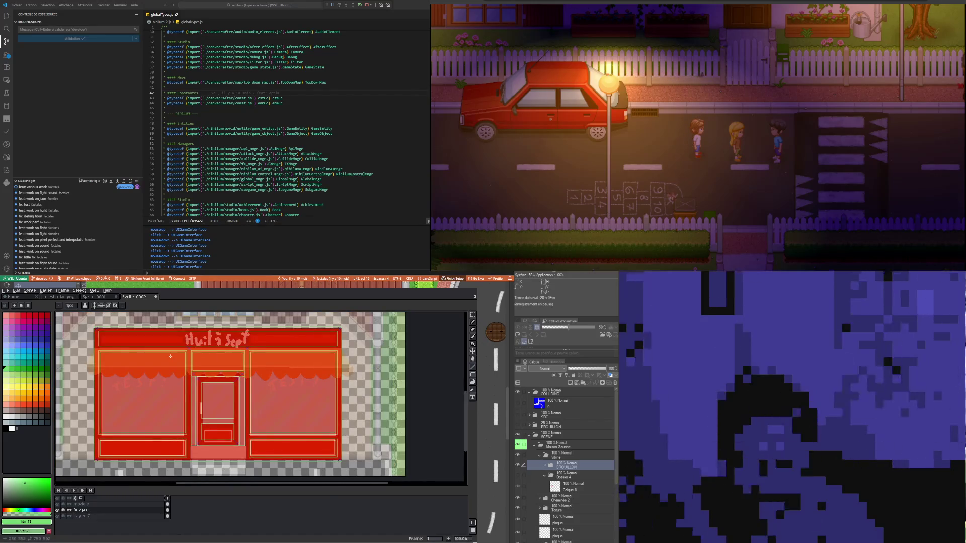
scroll(170, 357, down, 1)
scroll(165, 357, up, 1)
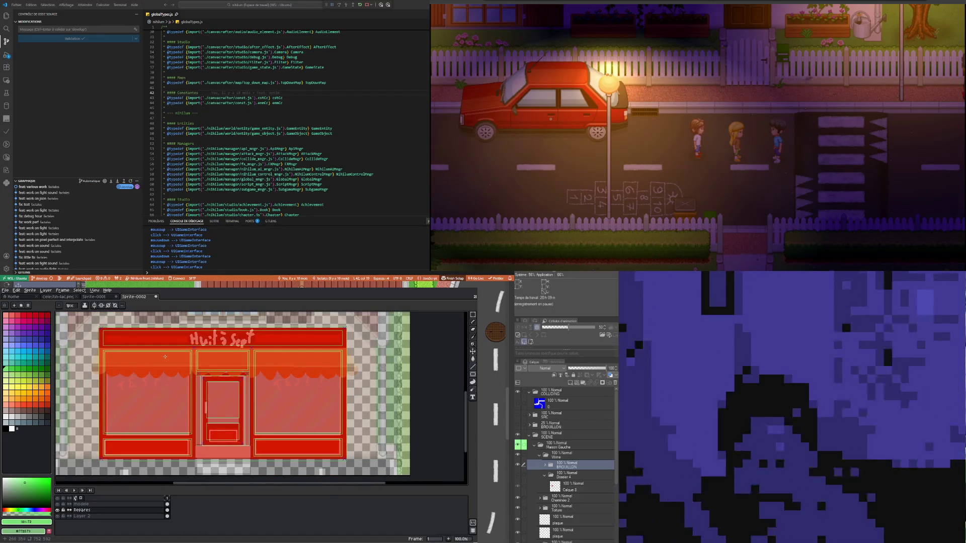
scroll(165, 357, up, 1)
scroll(163, 357, down, 2)
scroll(163, 356, up, 1)
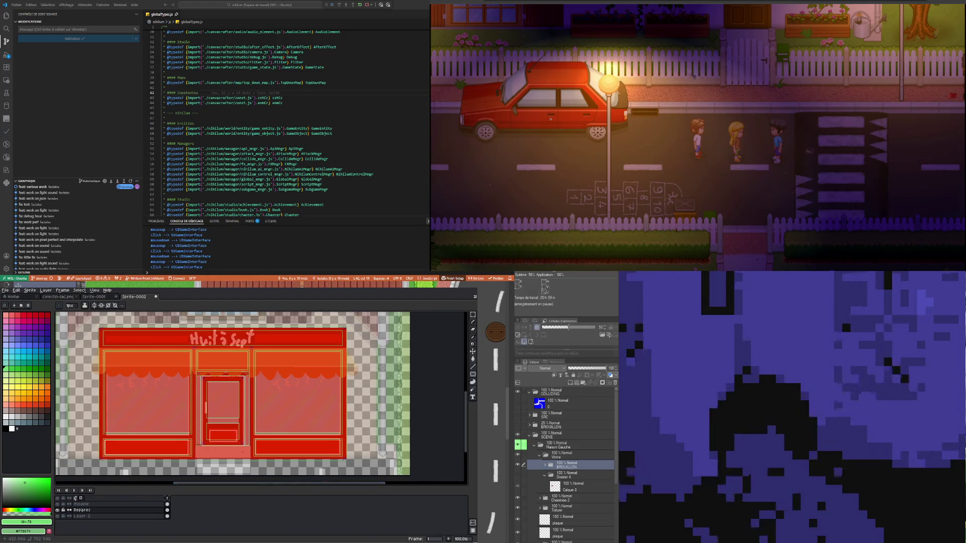
scroll(173, 387, up, 1)
scroll(173, 386, down, 1)
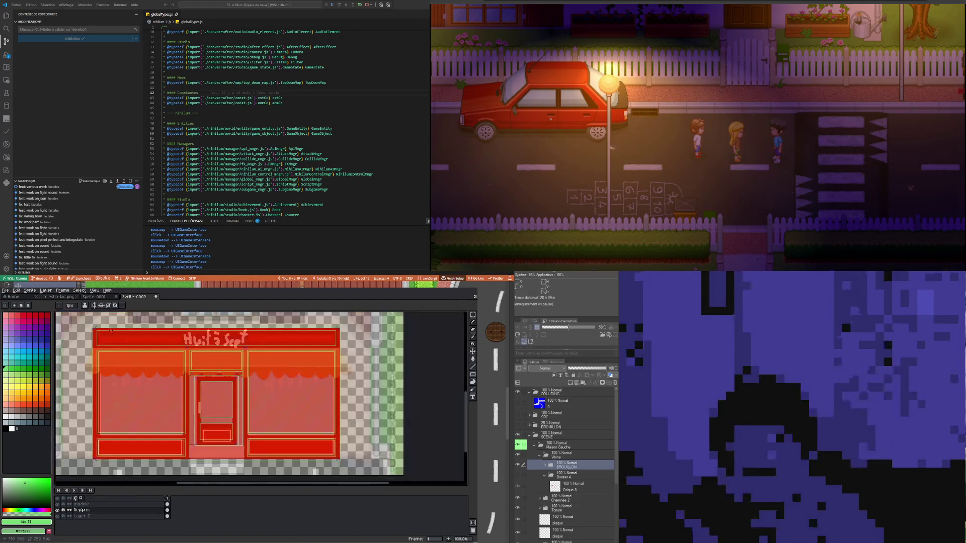
scroll(173, 386, up, 2)
drag(91, 352, 192, 386)
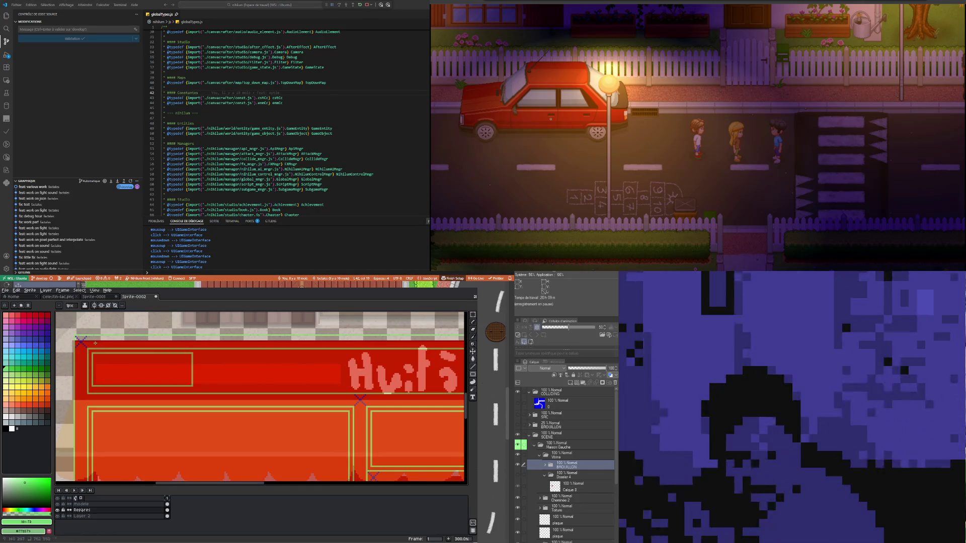
Undo the misplaced border and redraw the rectangle across the whole 'Huit à Sept' sign band
scroll(94, 359, up, 2)
key(ctrl+z)
key(ctrl+z)
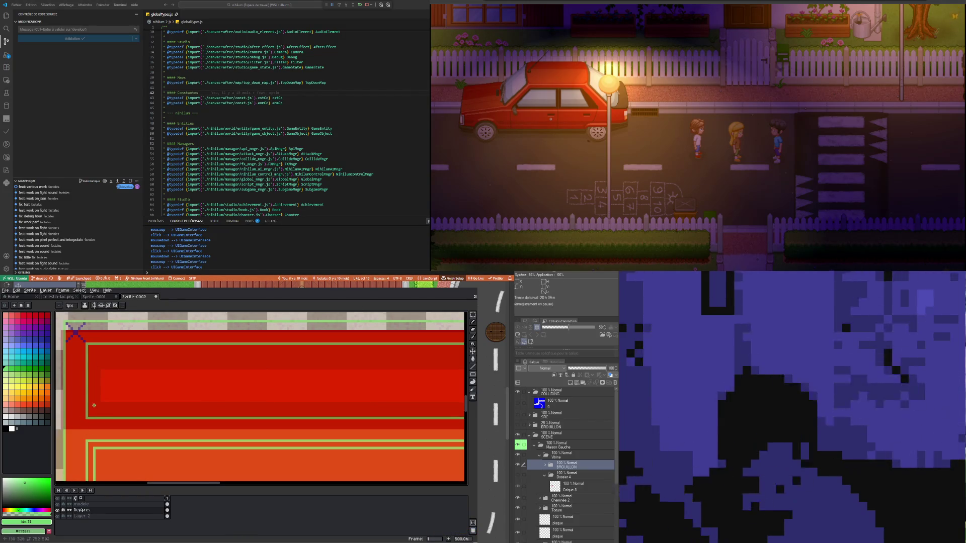
drag(94, 411, 465, 353)
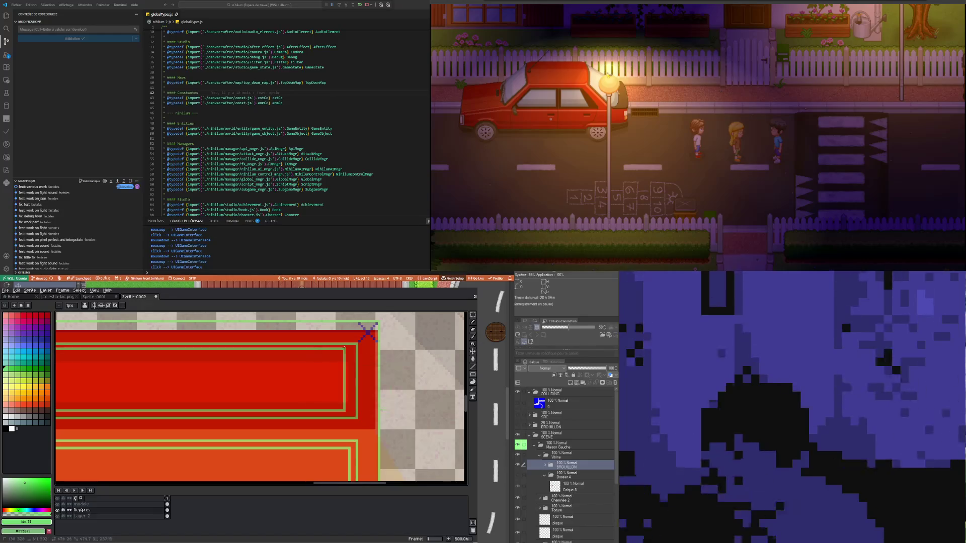
drag(465, 354, 350, 350)
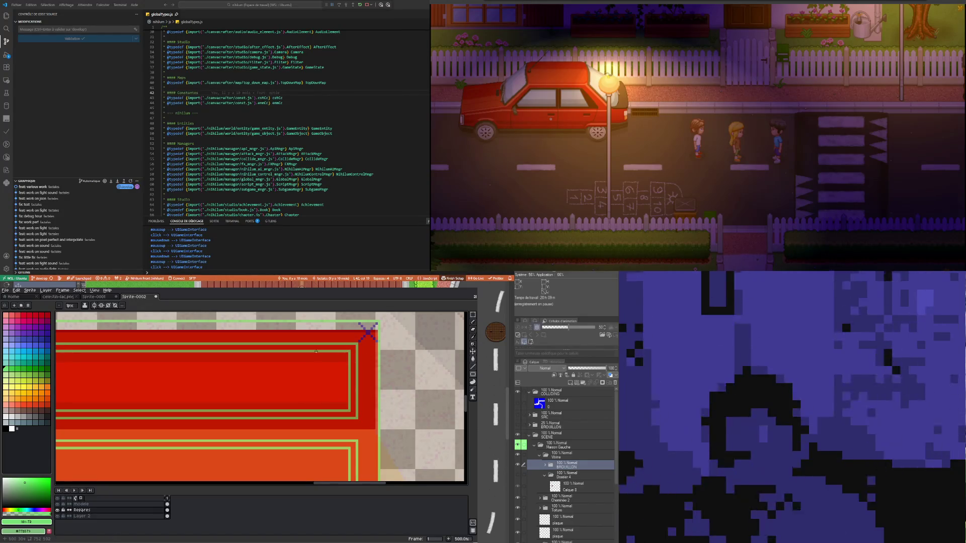
scroll(350, 351, down, 6)
scroll(276, 349, up, 3)
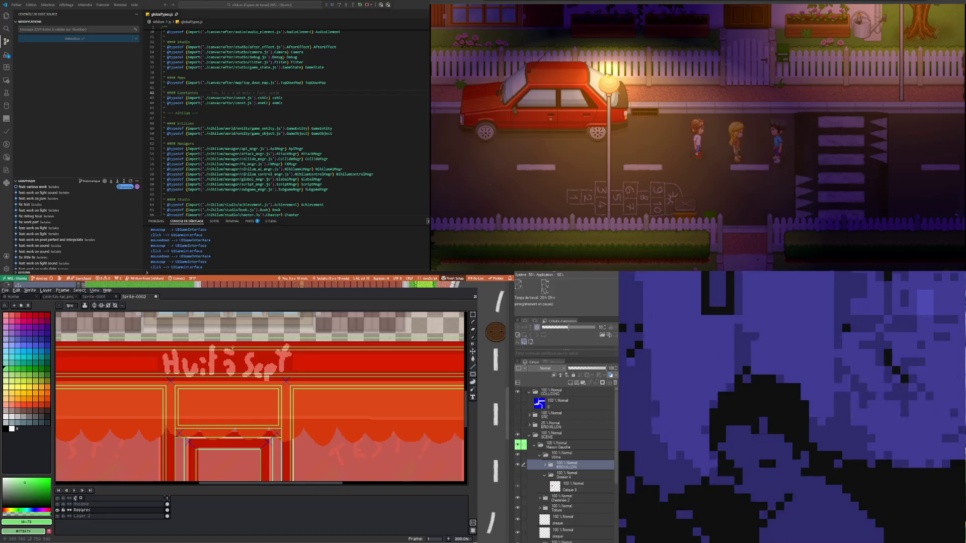
scroll(233, 348, down, 2)
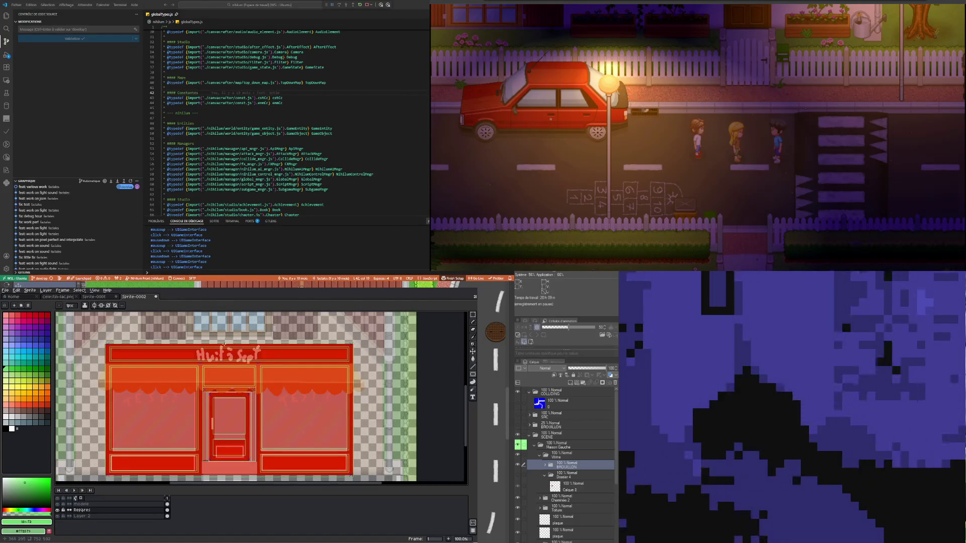
scroll(214, 364, down, 2)
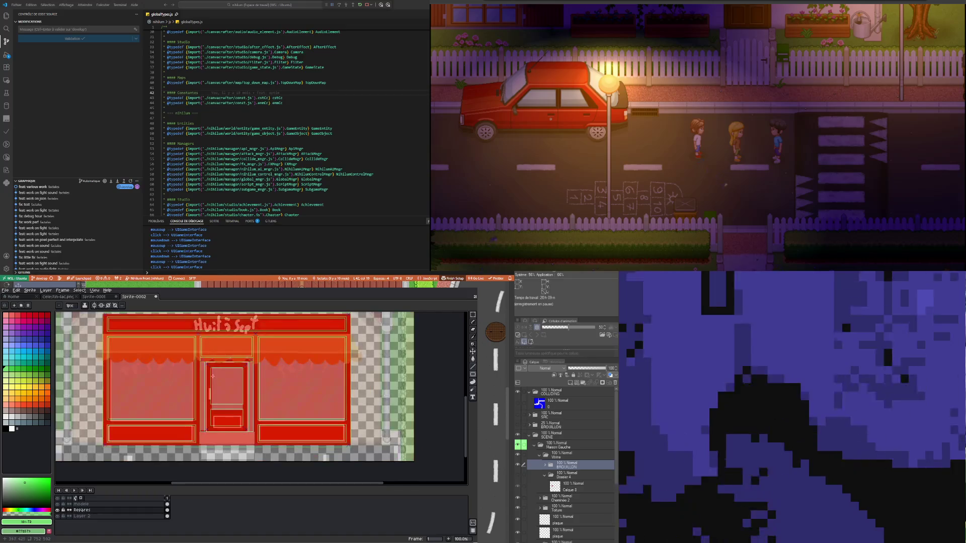
scroll(205, 374, up, 1)
scroll(187, 355, up, 1)
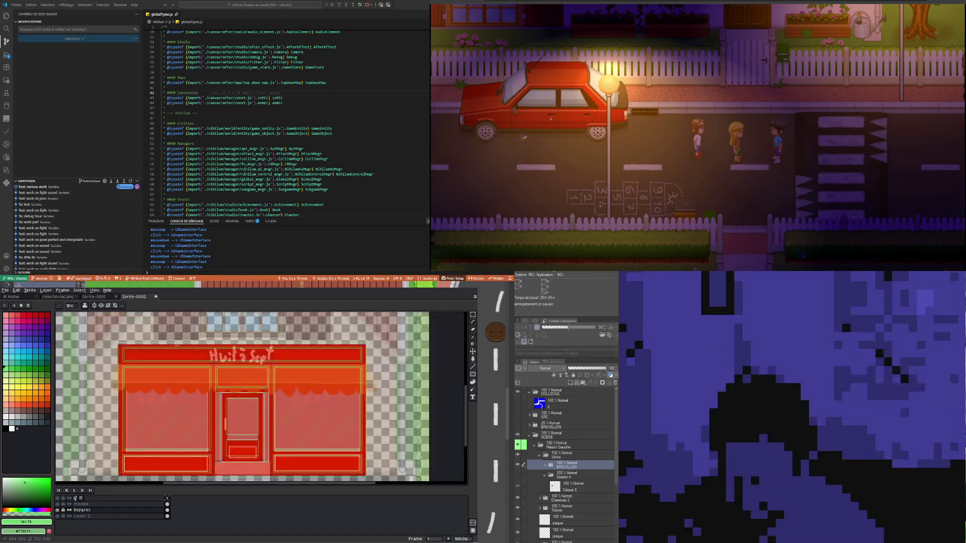
scroll(176, 345, up, 1)
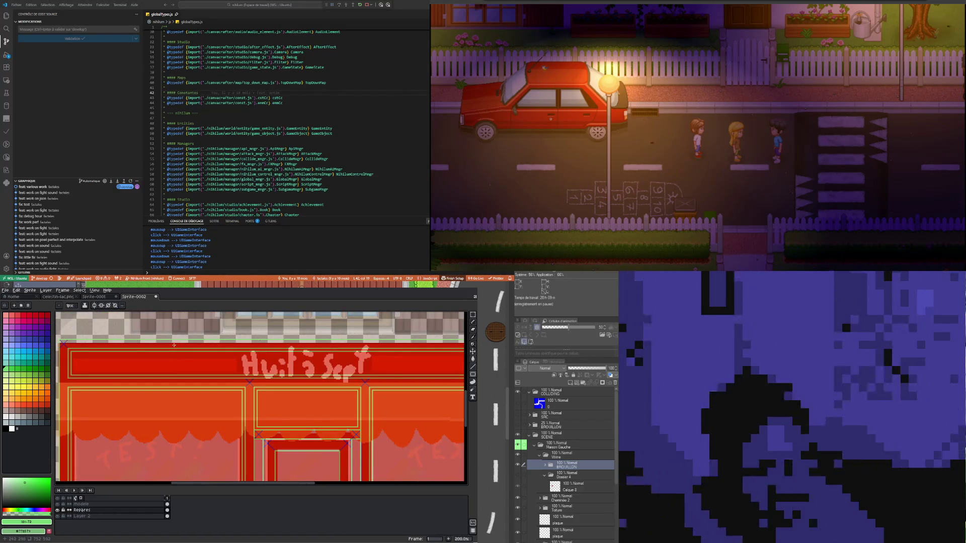
scroll(174, 346, down, 1)
scroll(201, 352, down, 1)
scroll(226, 361, up, 1)
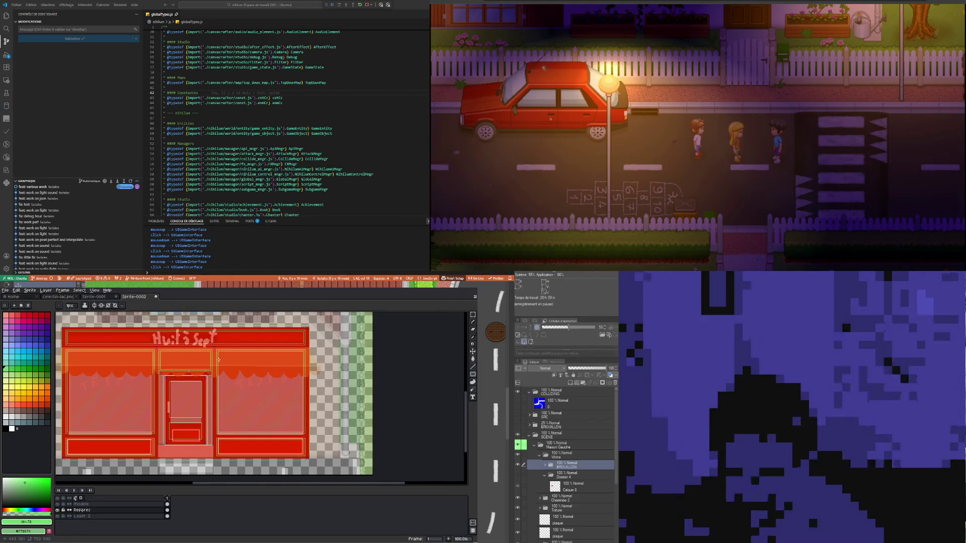
scroll(193, 356, left, 1)
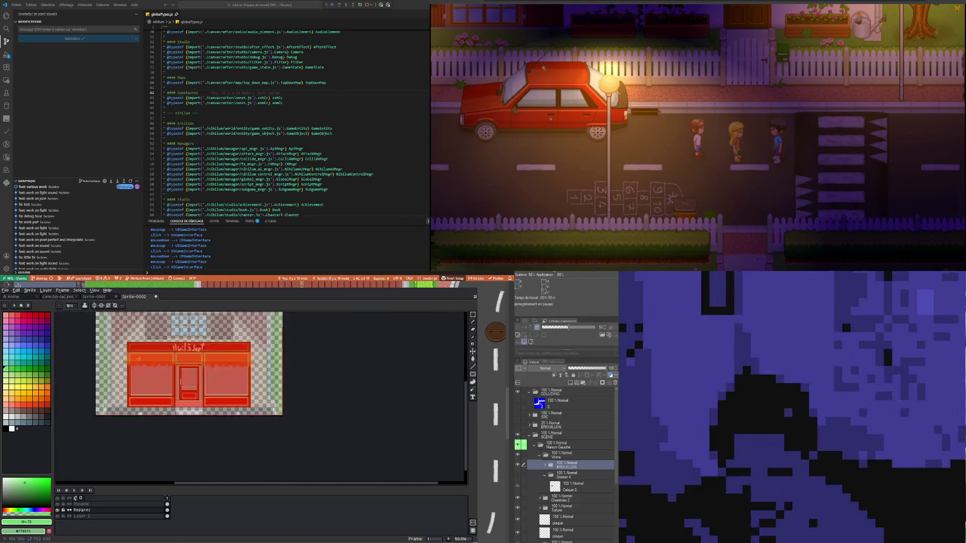
scroll(151, 354, left, 1)
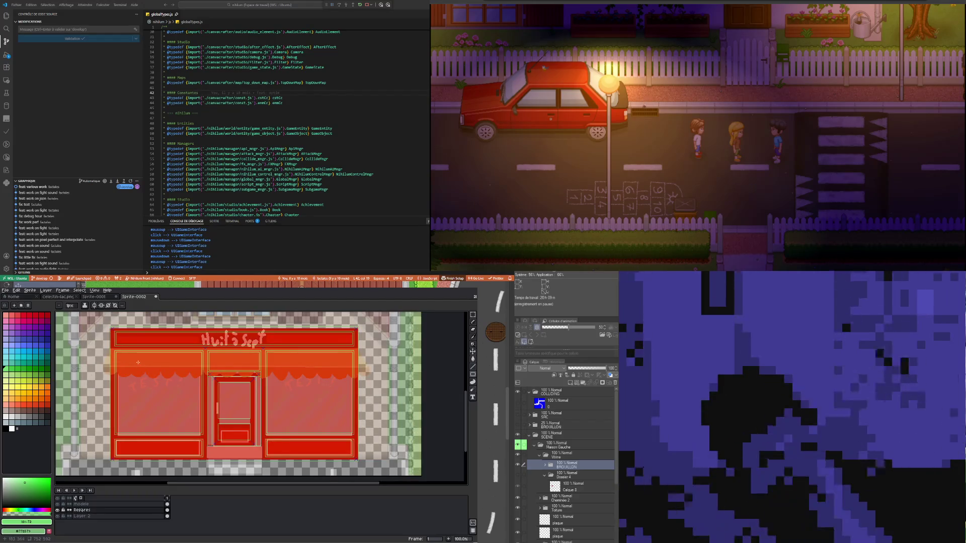
scroll(222, 376, down, 1)
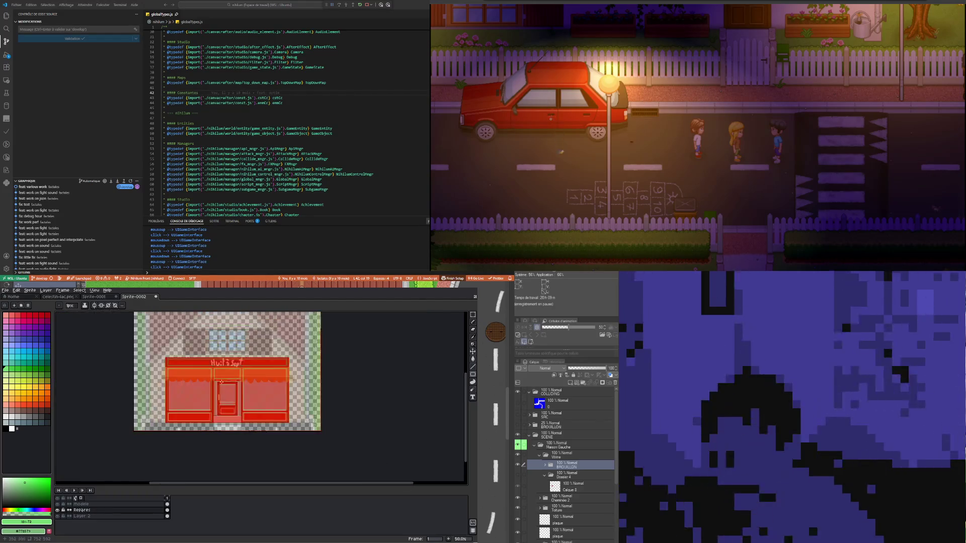
scroll(222, 380, up, 1)
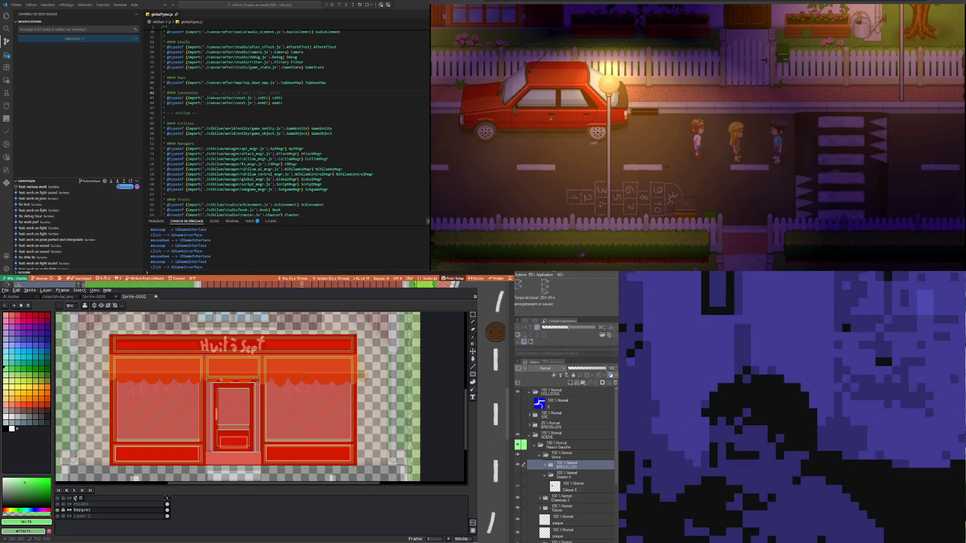
scroll(220, 379, down, 1)
scroll(243, 395, up, 1)
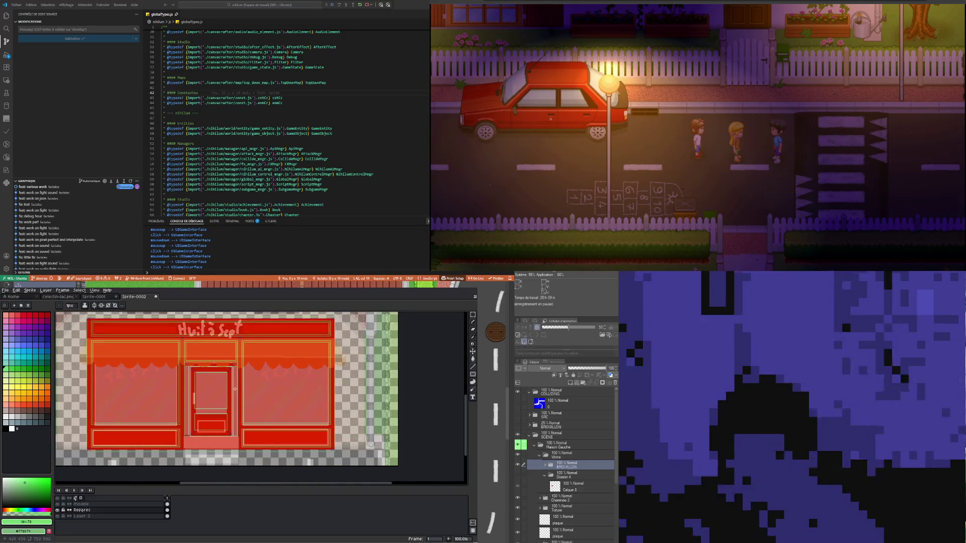
scroll(181, 340, up, 1)
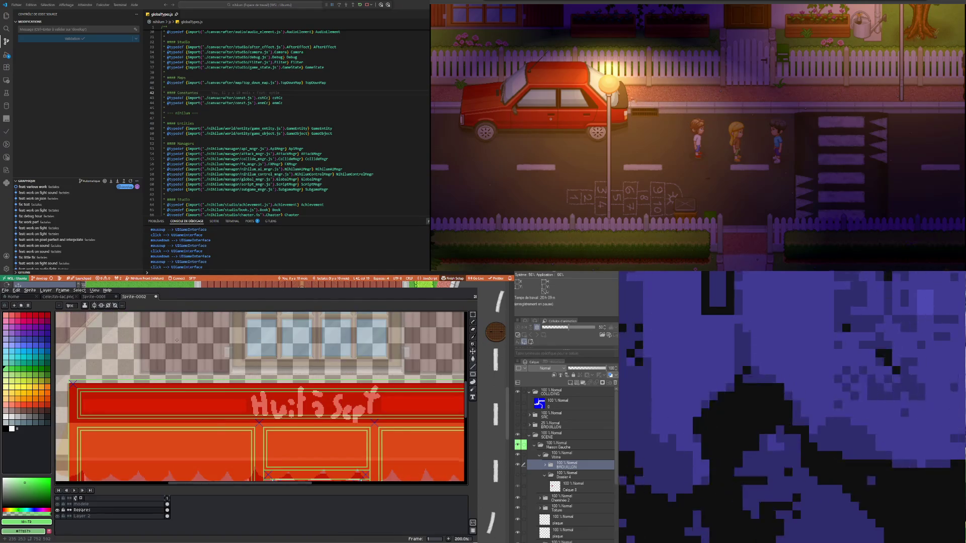
scroll(177, 340, down, 1)
scroll(261, 404, down, 1)
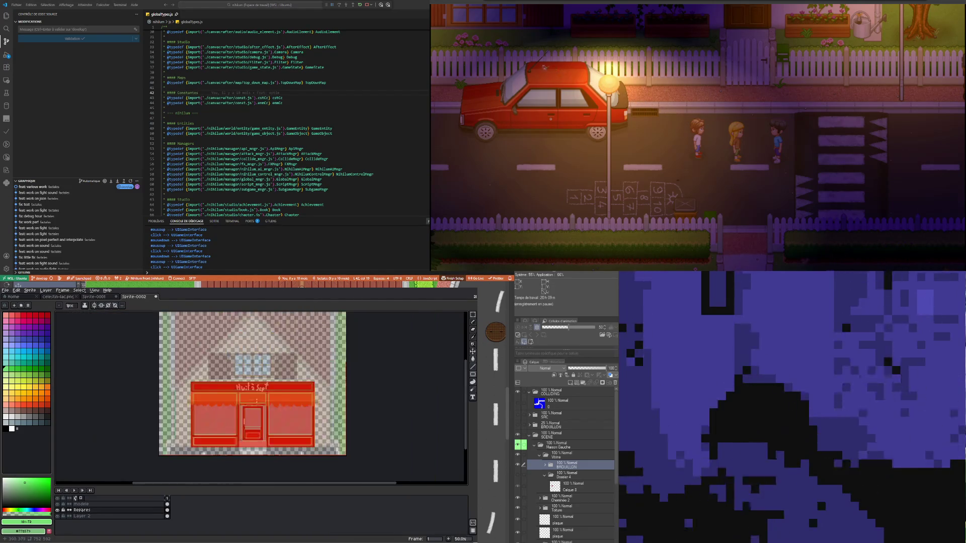
scroll(246, 411, up, 1)
scroll(240, 404, down, 1)
scroll(243, 410, up, 1)
scroll(244, 416, down, 1)
scroll(247, 421, up, 1)
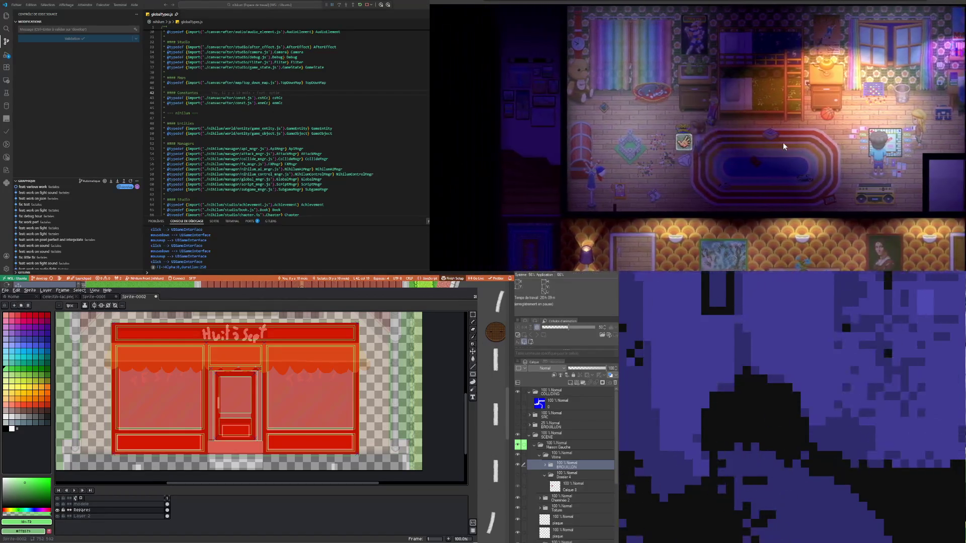
Focus the game and cycle the debug overlay from collision through to ui mode
click(734, 107)
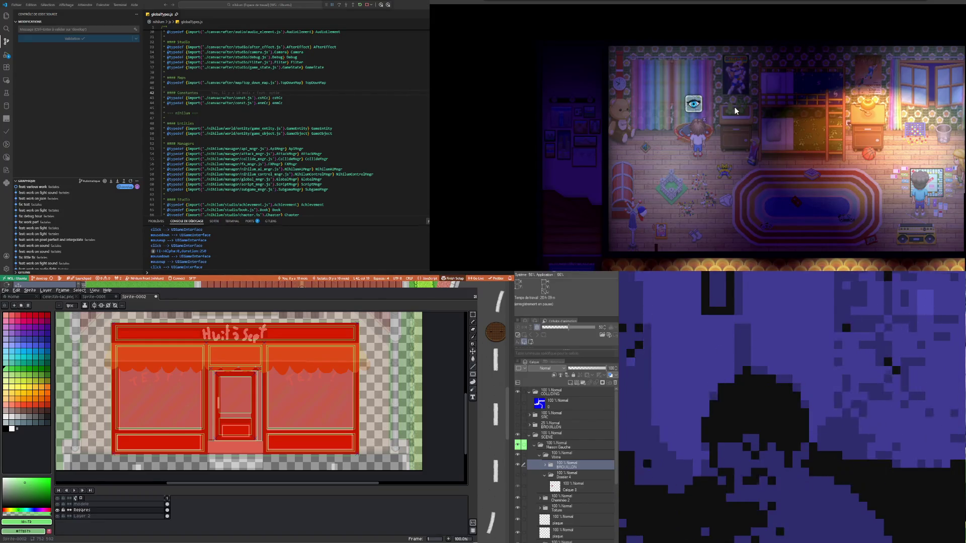
key(d)
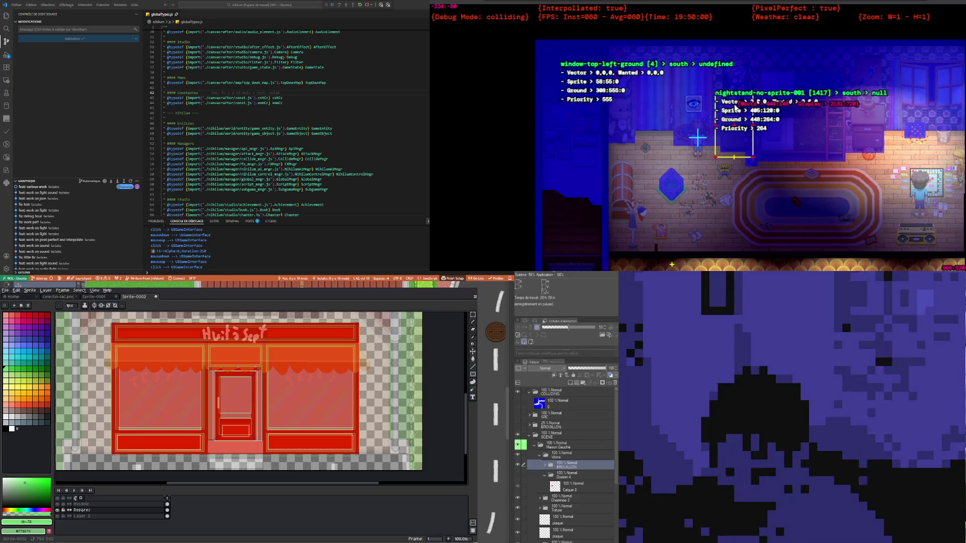
key(d)
key(d)
key(d)
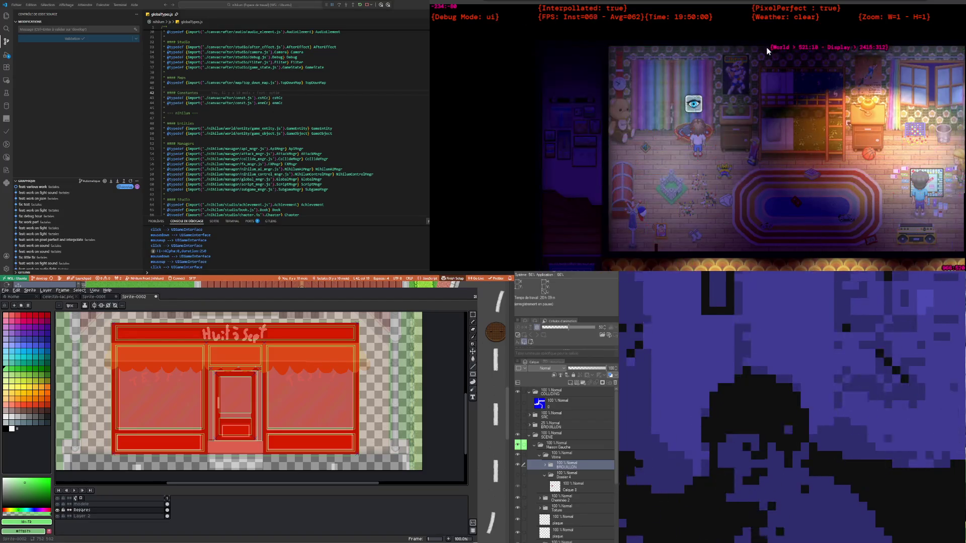
key(d)
Walk the character left onto the cat rug, then start the game from the title screen
key(Left)
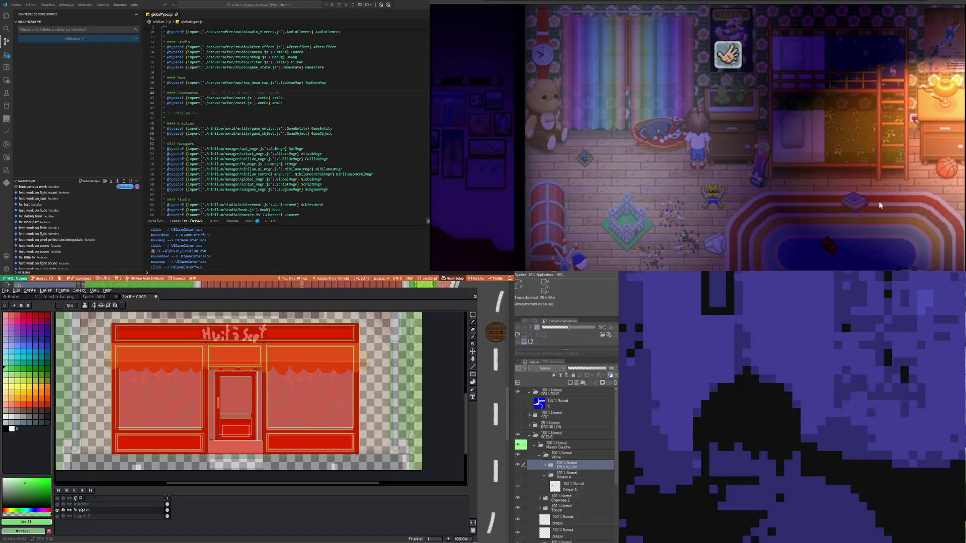
key(Left)
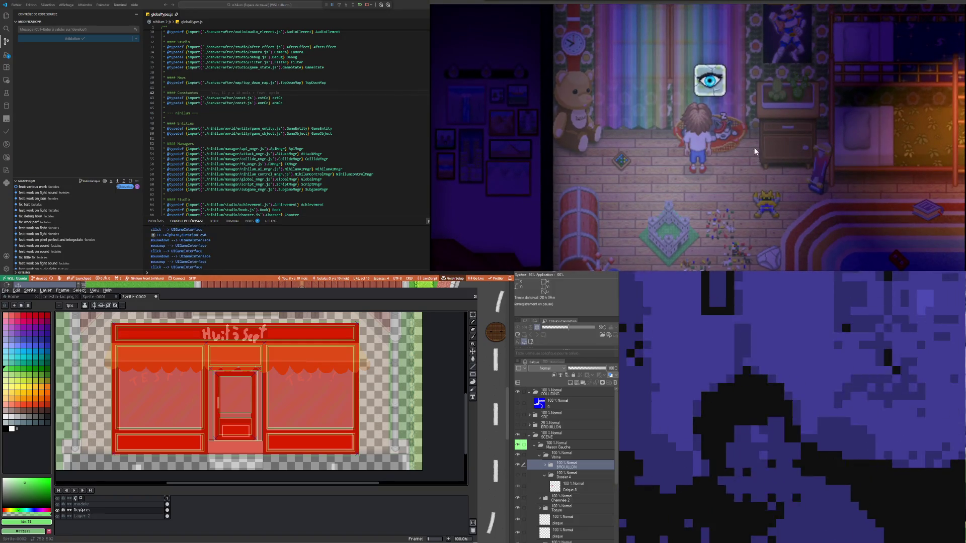
click(730, 164)
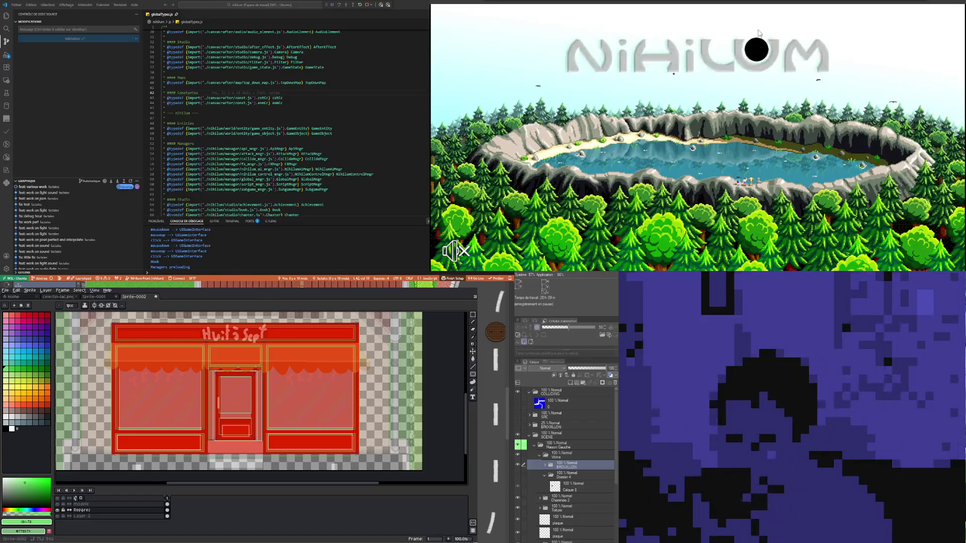
click(753, 50)
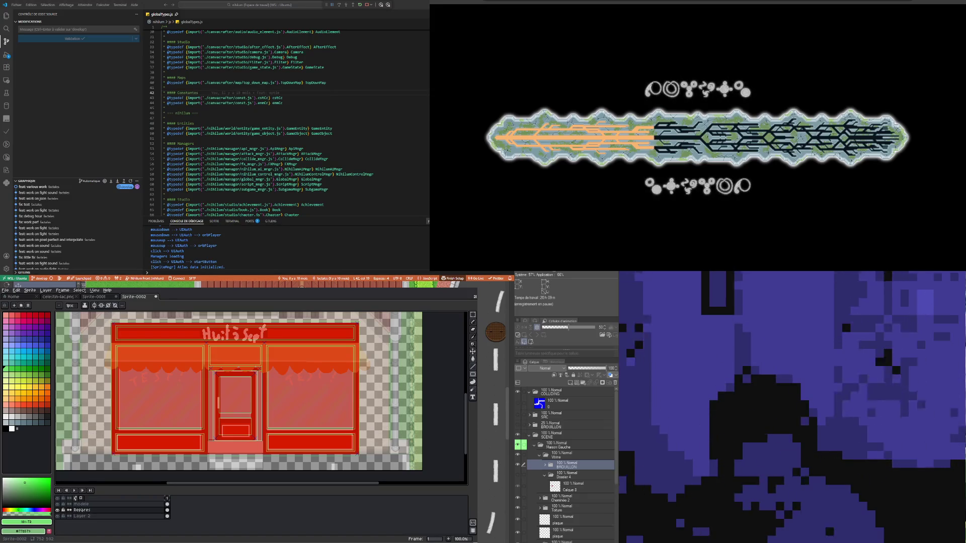
scroll(97, 373, down, 1)
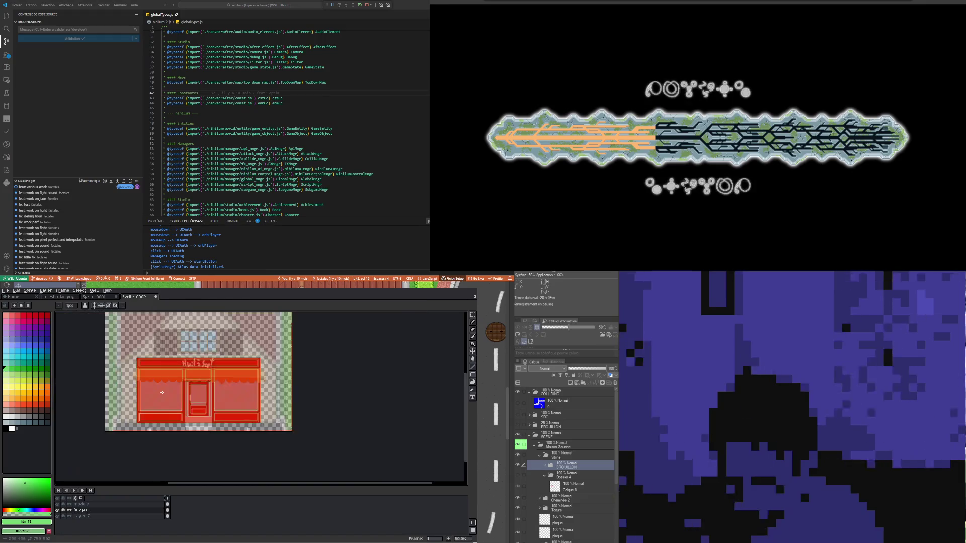
With the Pencil, draw vertical lines at the left and right edges of the door's pale step
scroll(97, 373, up, 2)
scroll(97, 373, down, 1)
scroll(97, 373, up, 1)
scroll(98, 388, down, 1)
scroll(99, 403, down, 1)
scroll(99, 413, up, 1)
scroll(99, 413, up, 1)
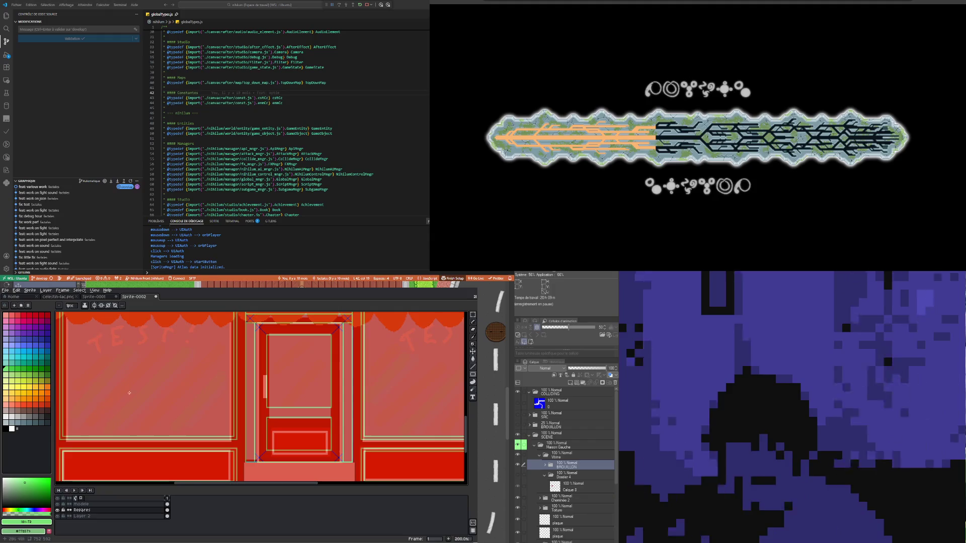
scroll(197, 375, down, 1)
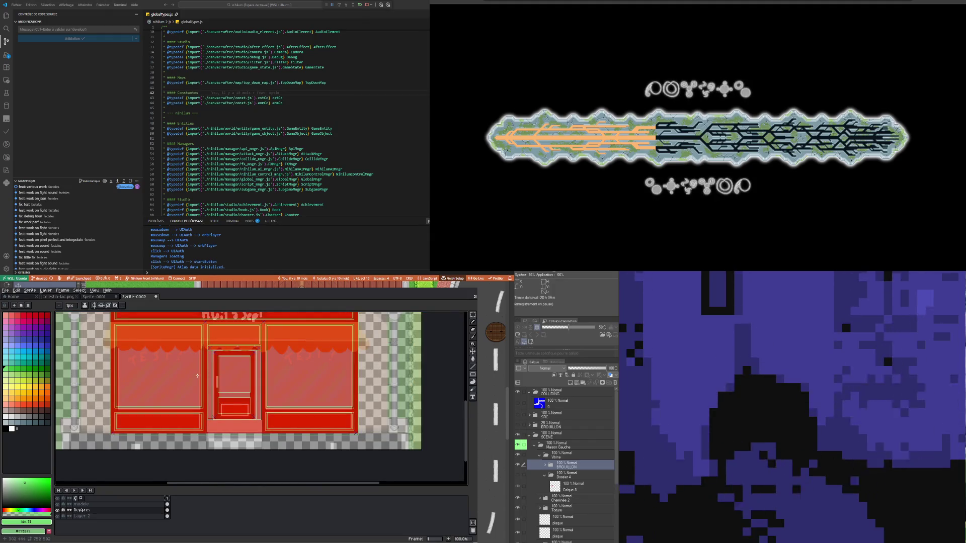
scroll(205, 405, up, 1)
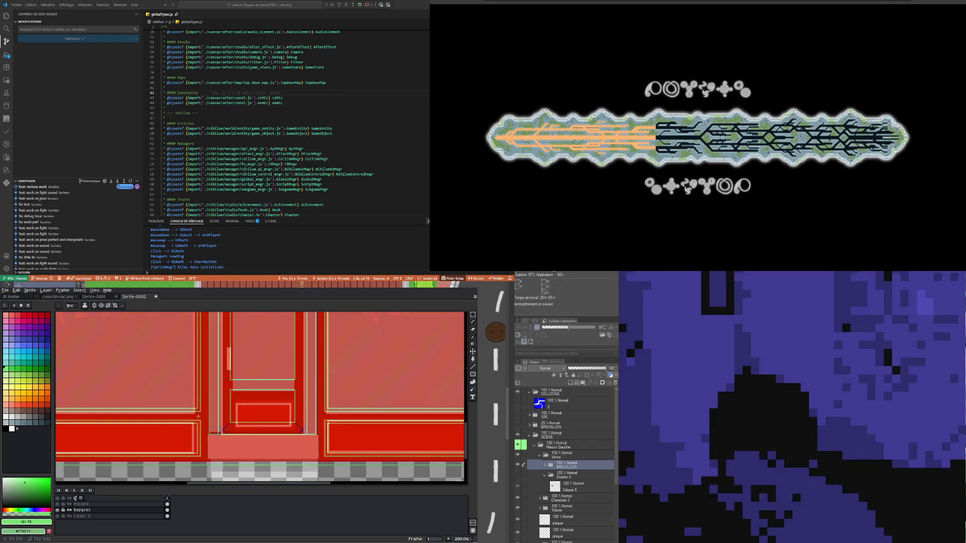
scroll(264, 478, up, 1)
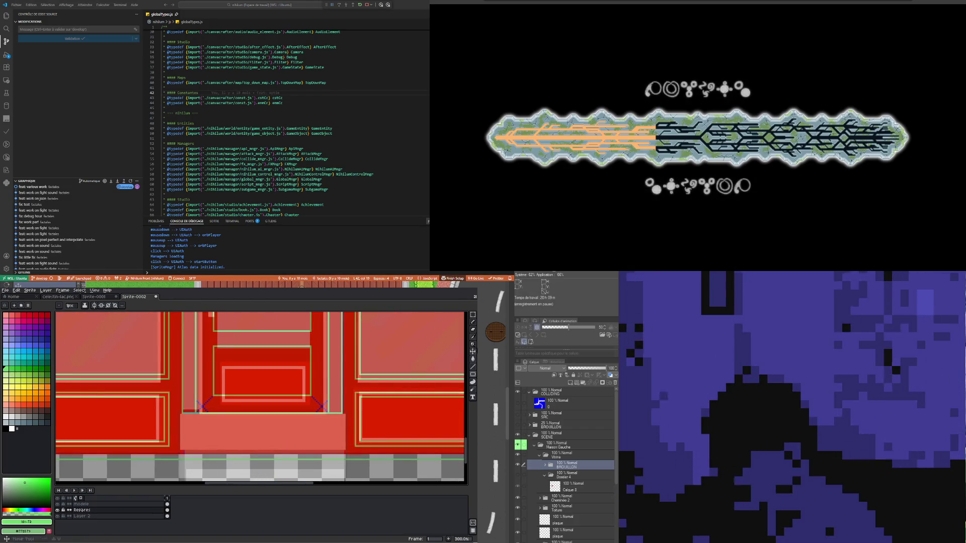
key(b)
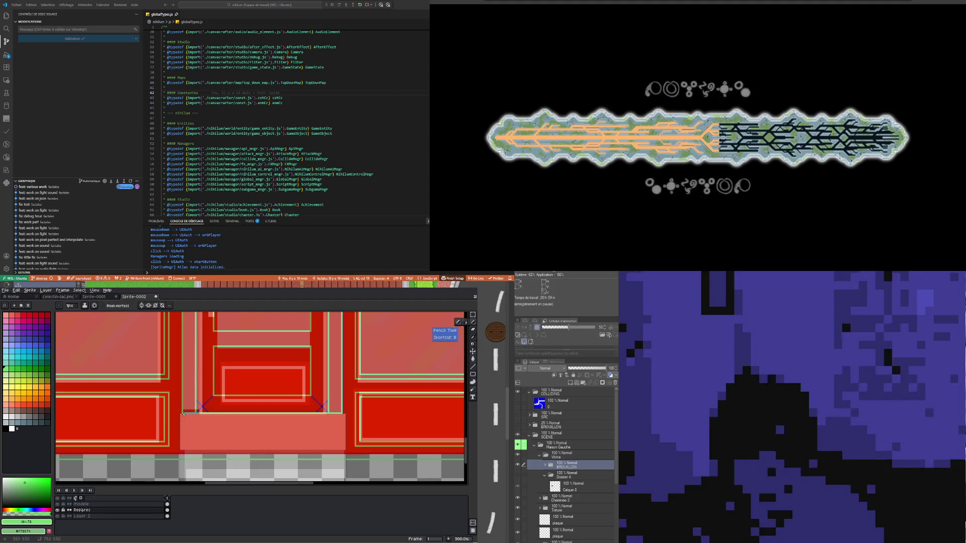
drag(182, 414, 181, 457)
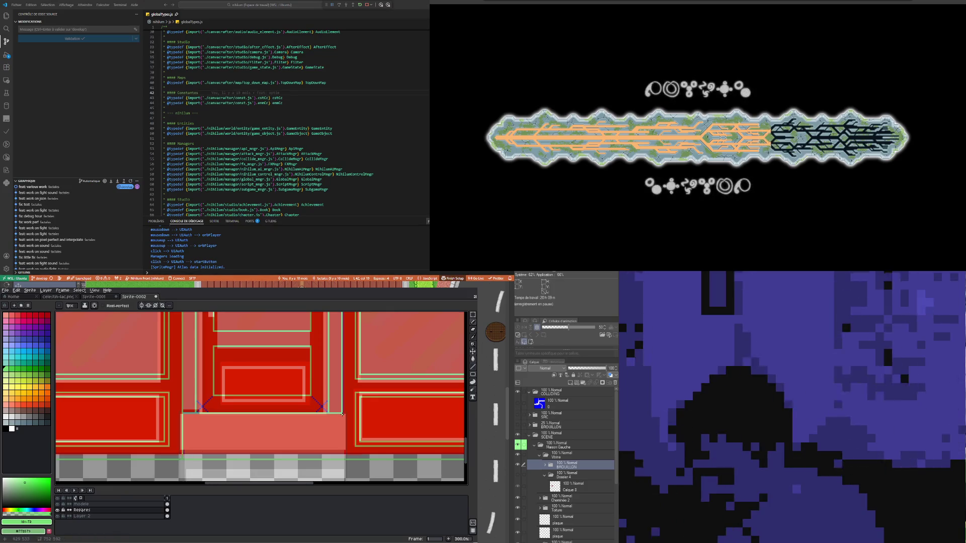
drag(342, 415, 343, 459)
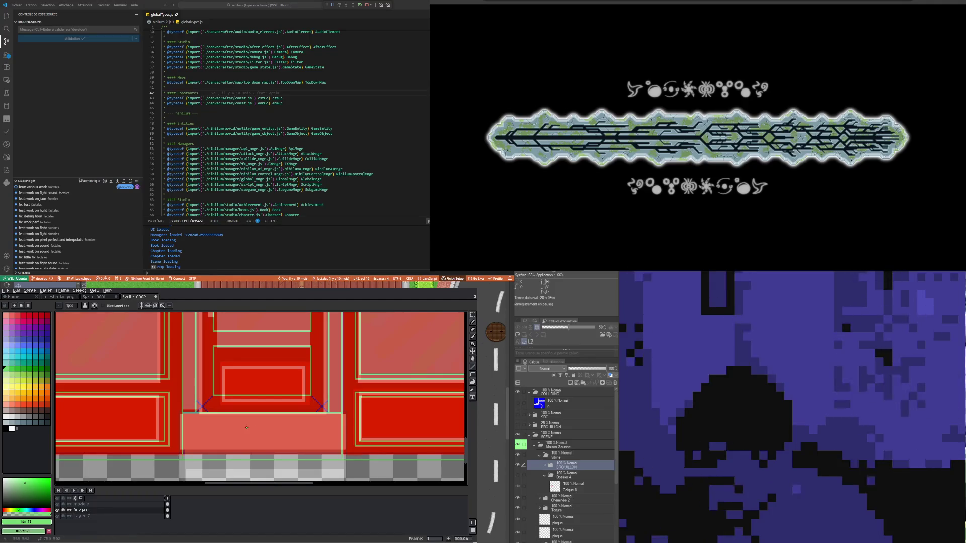
scroll(246, 428, down, 2)
scroll(241, 420, down, 1)
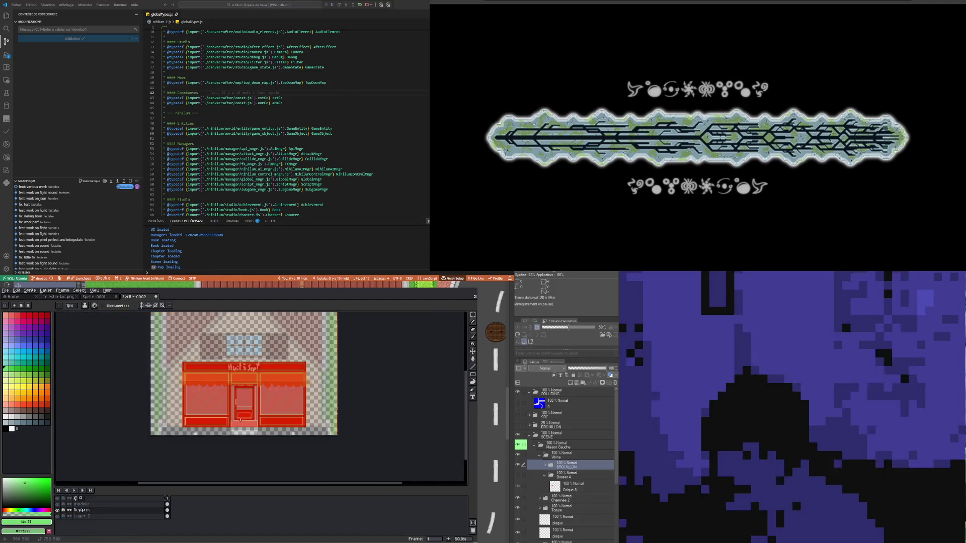
scroll(241, 420, up, 1)
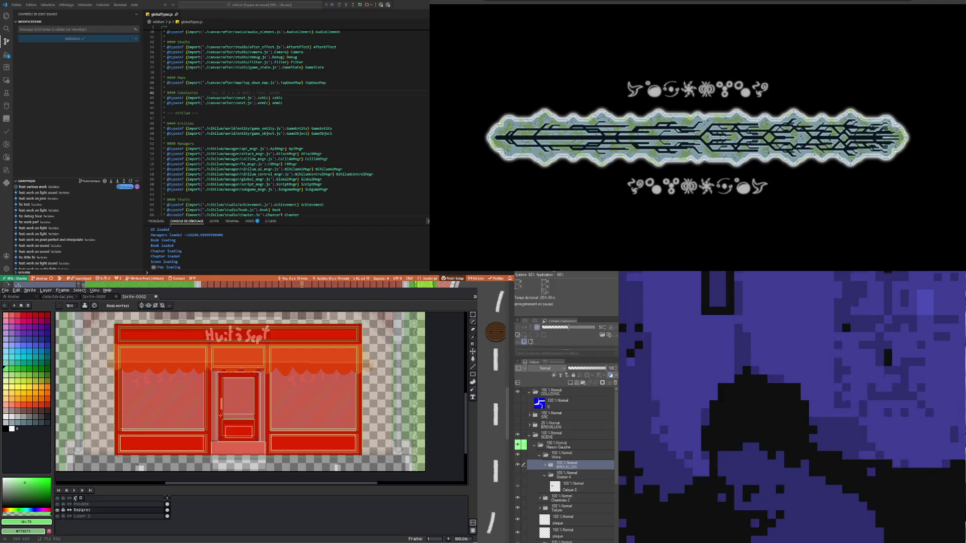
scroll(225, 430, up, 4)
scroll(225, 408, up, 1)
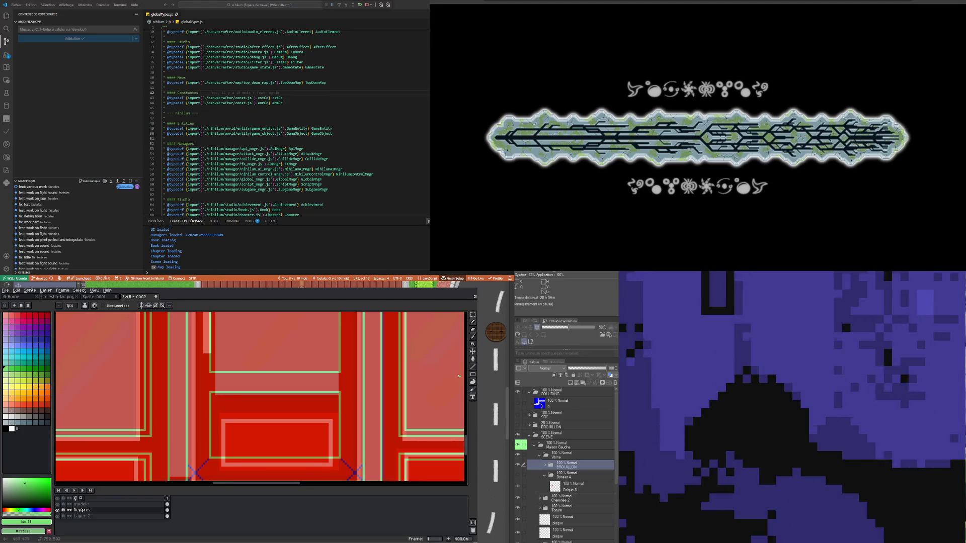
Drag a rectangle outline around the shop door's lower panel with the Rectangle tool
click(473, 374)
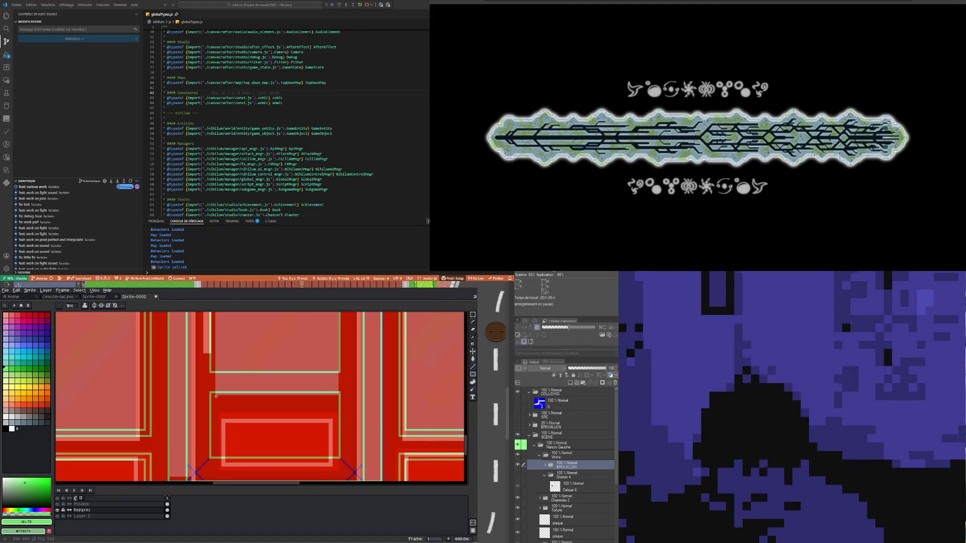
drag(276, 431, 332, 452)
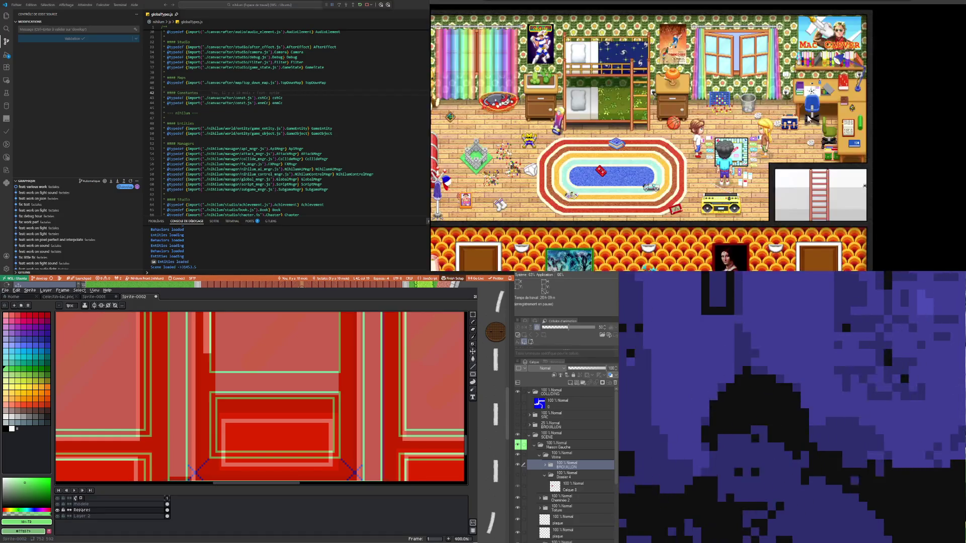
Focus the game and switch the debug overlay from collision to status mode
click(798, 122)
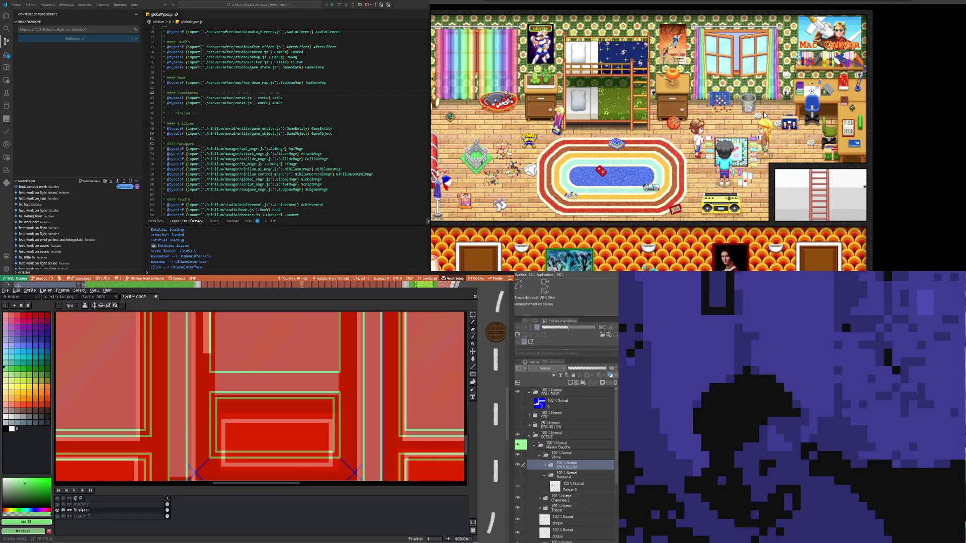
click(769, 105)
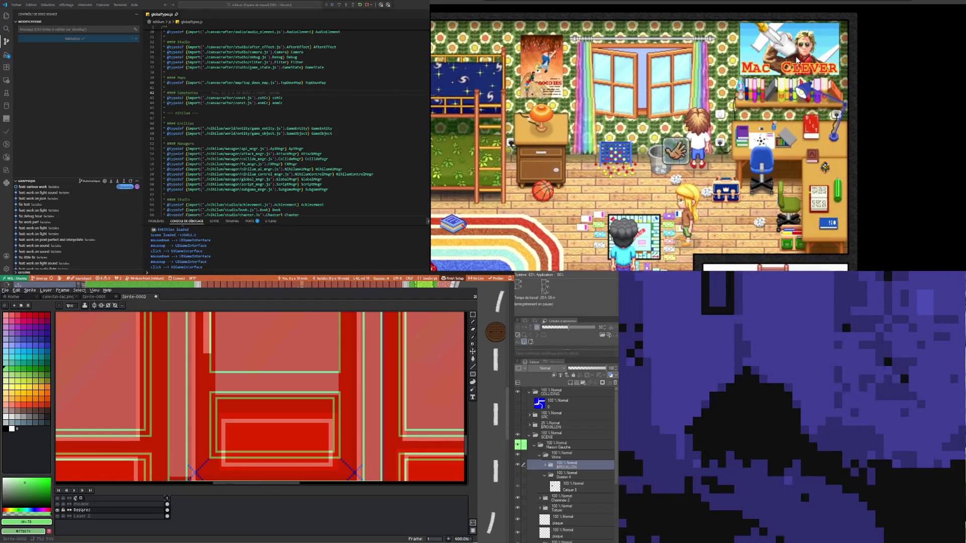
key(d)
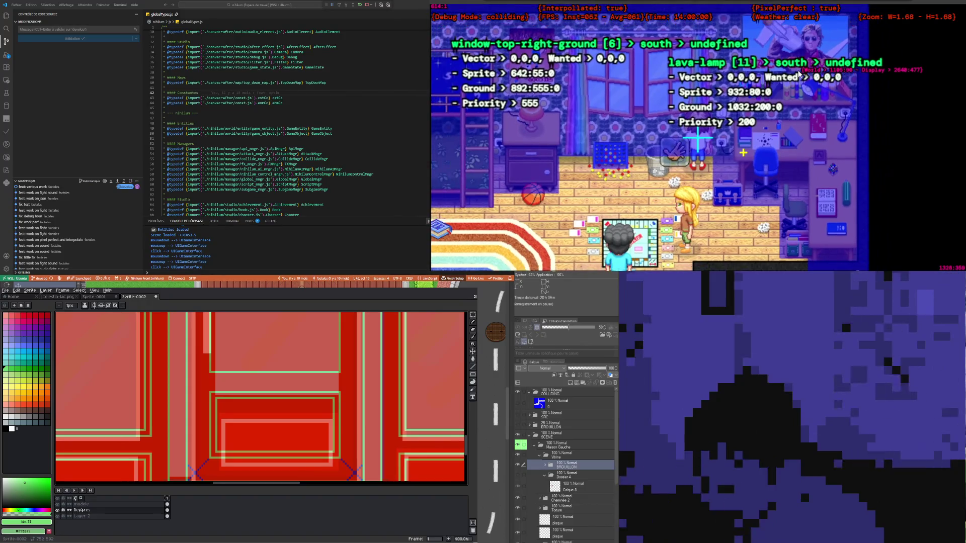
key(d)
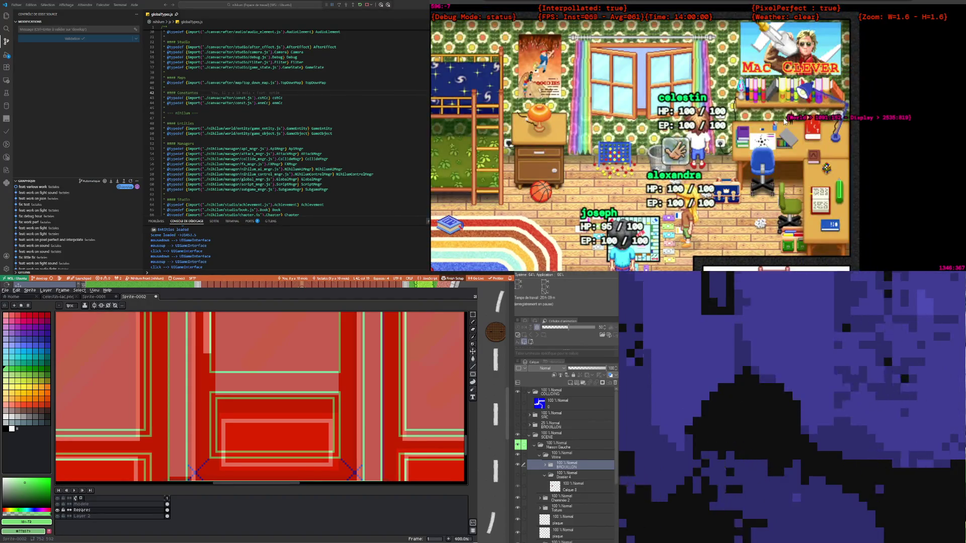
Walk the character left and right, down into the hallway, and back around the bedroom
key(Left)
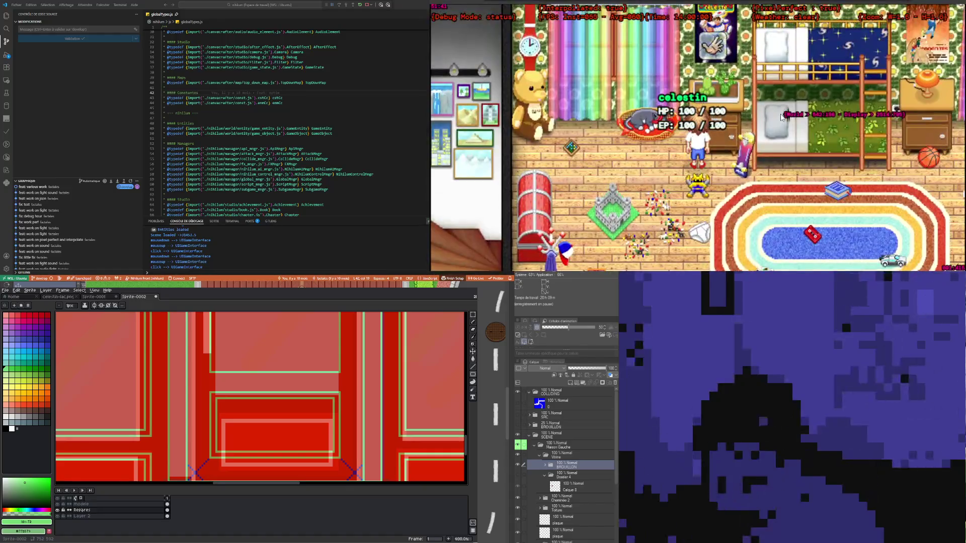
key(Left)
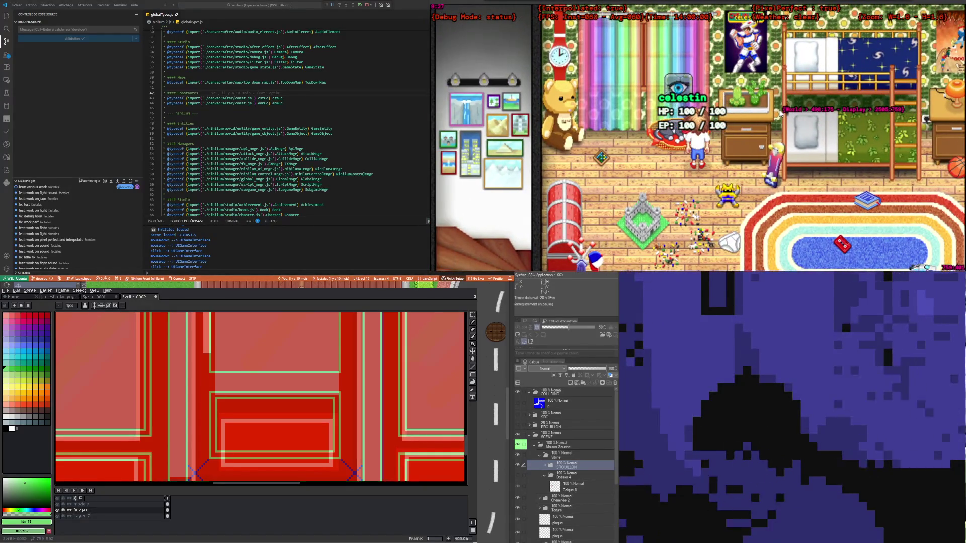
key(Right)
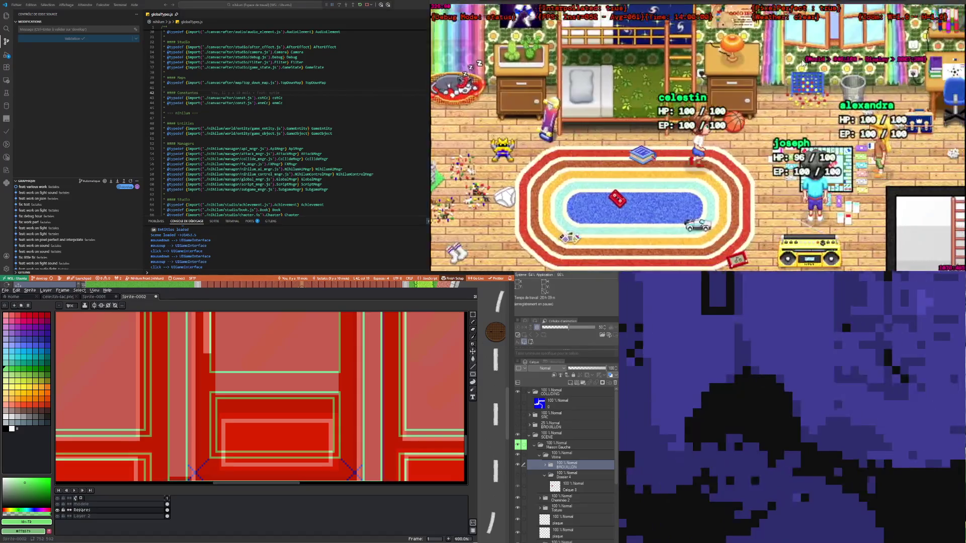
key(Left)
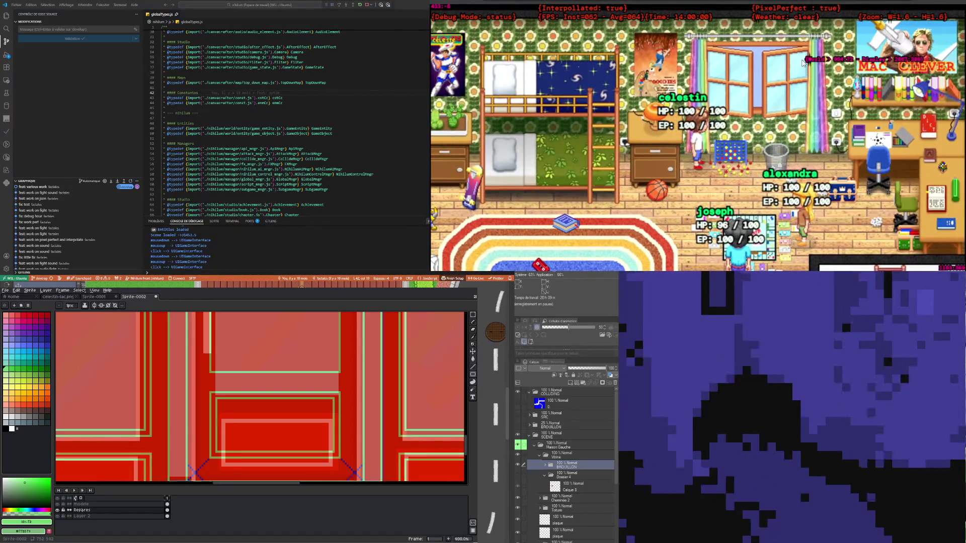
key(Down)
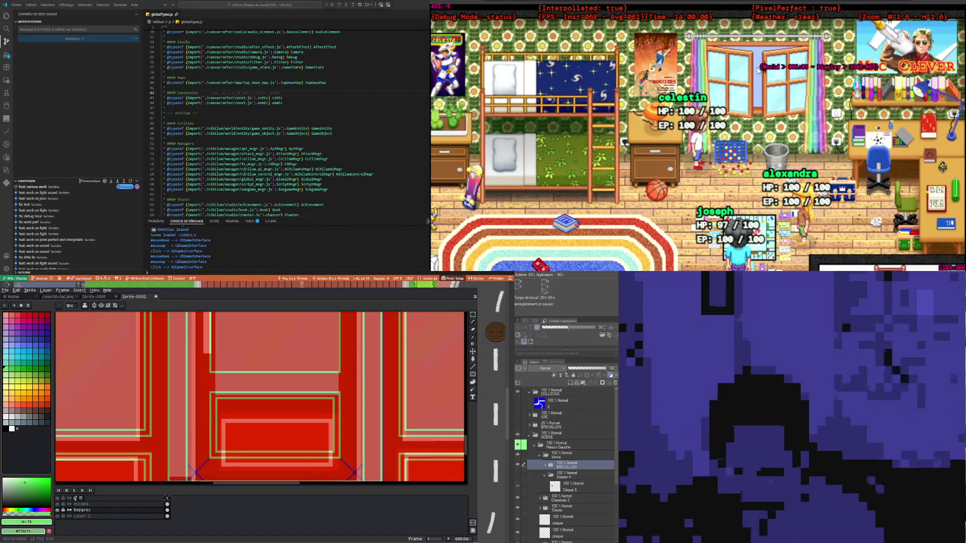
key(Down)
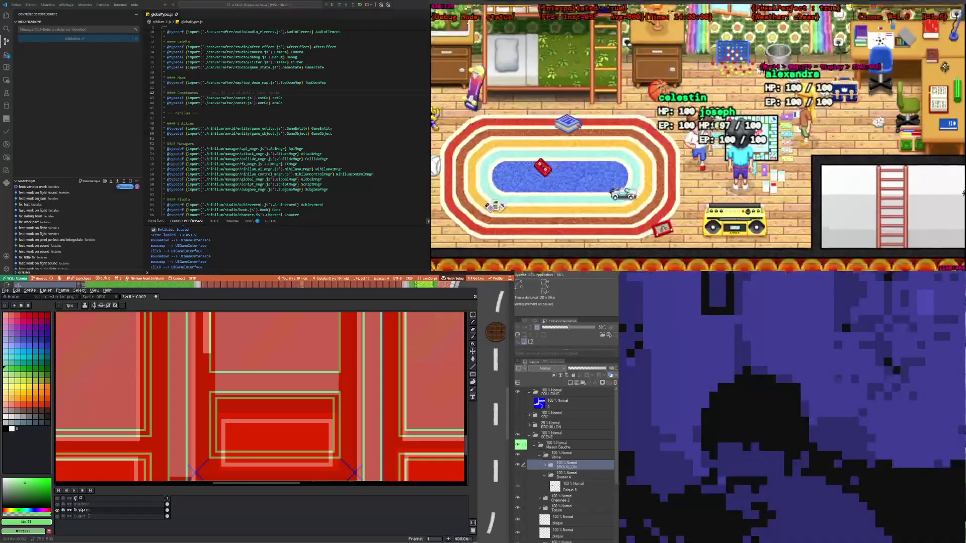
key(Up)
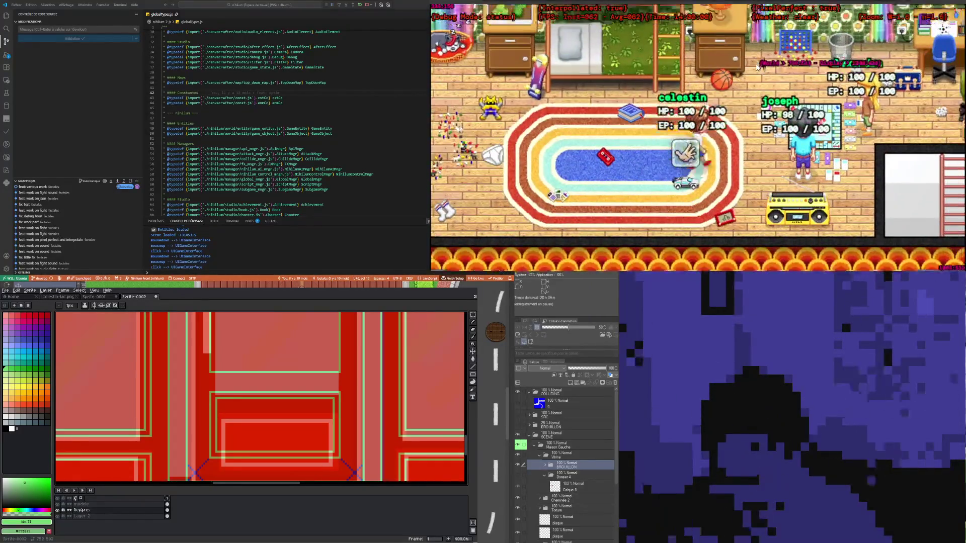
key(Right)
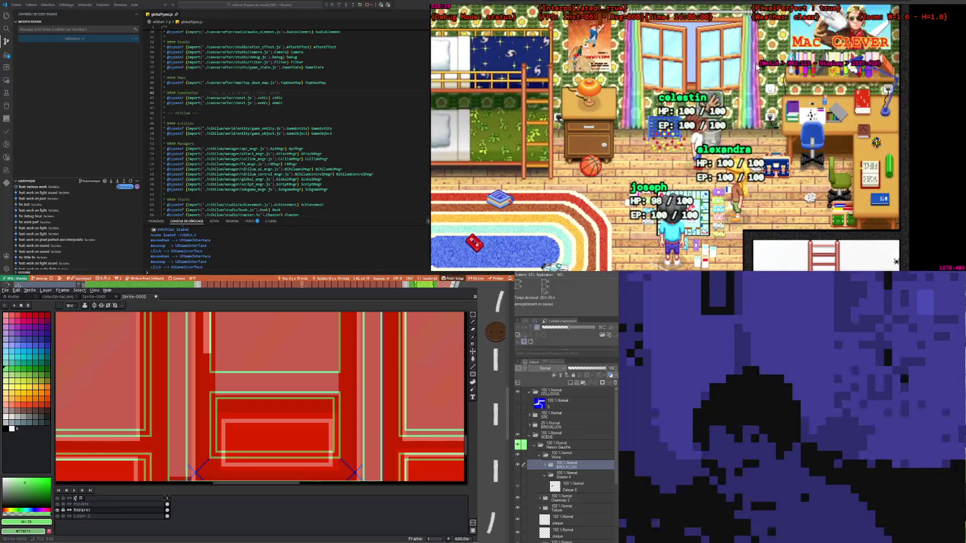
scroll(682, 76, down, 5)
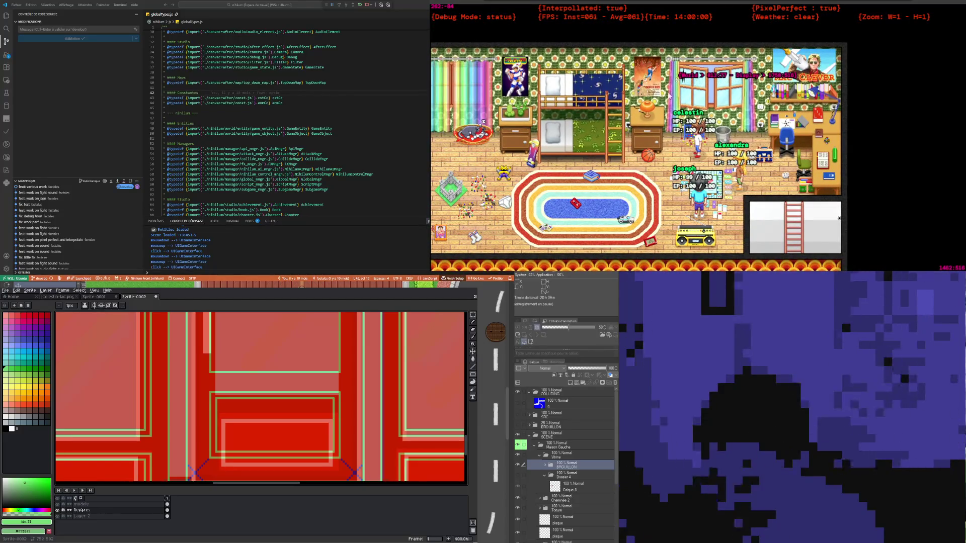
key(Left)
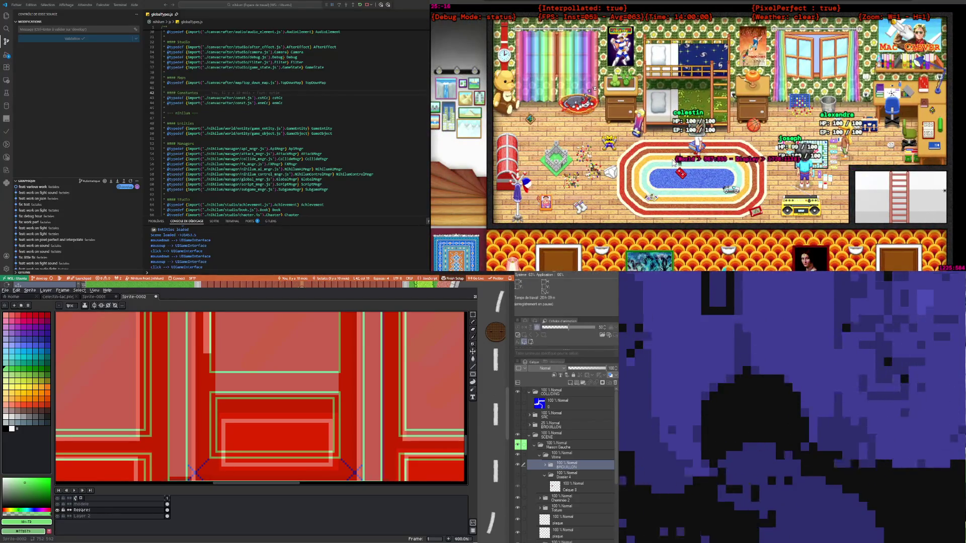
key(Up)
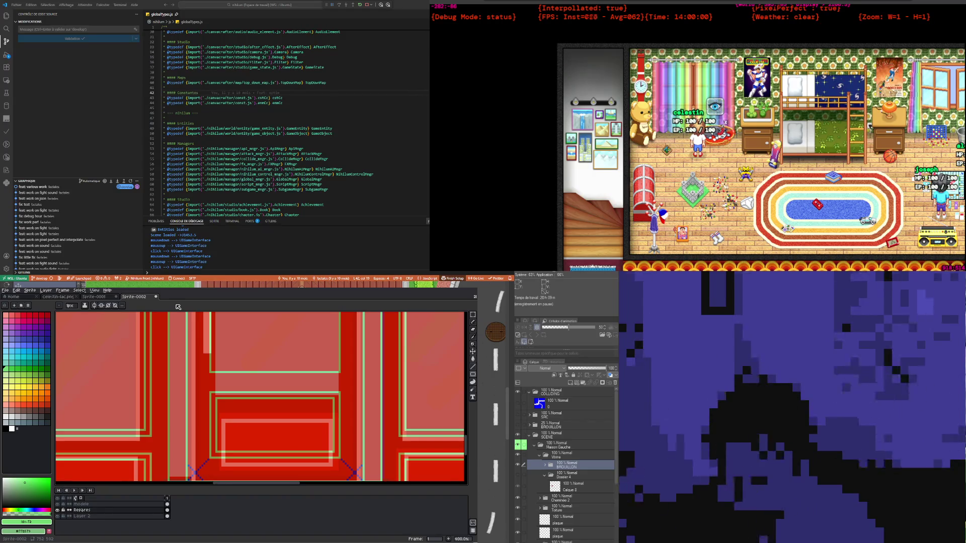
scroll(187, 392, down, 5)
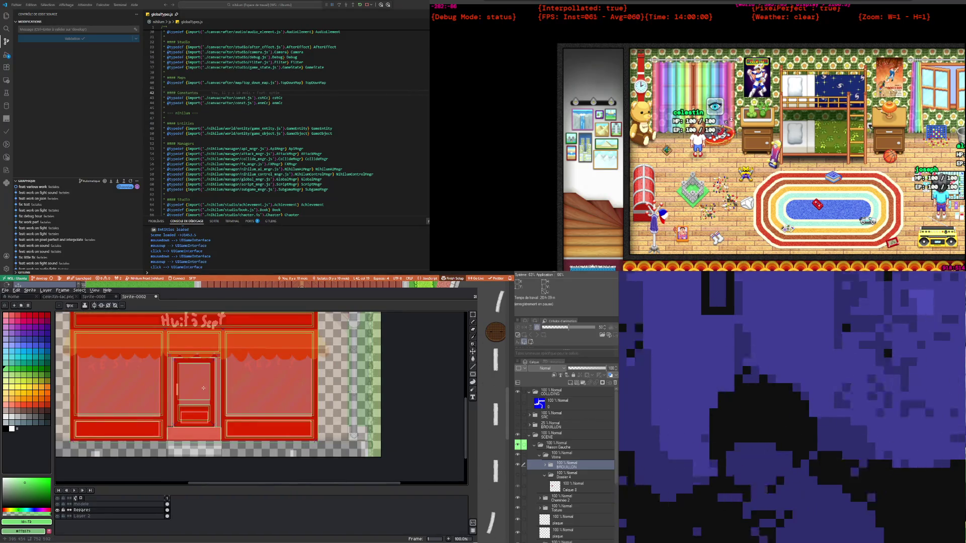
scroll(203, 388, up, 1)
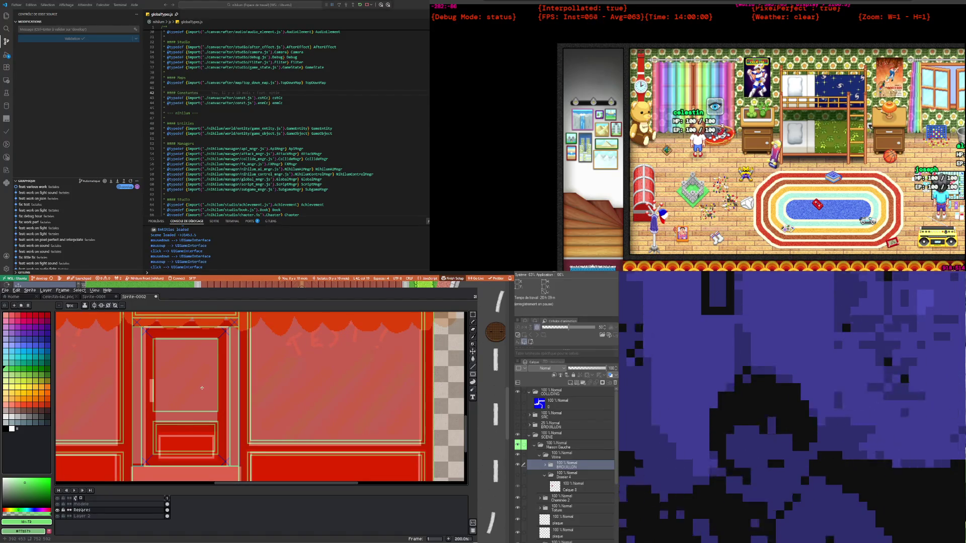
scroll(195, 414, down, 1)
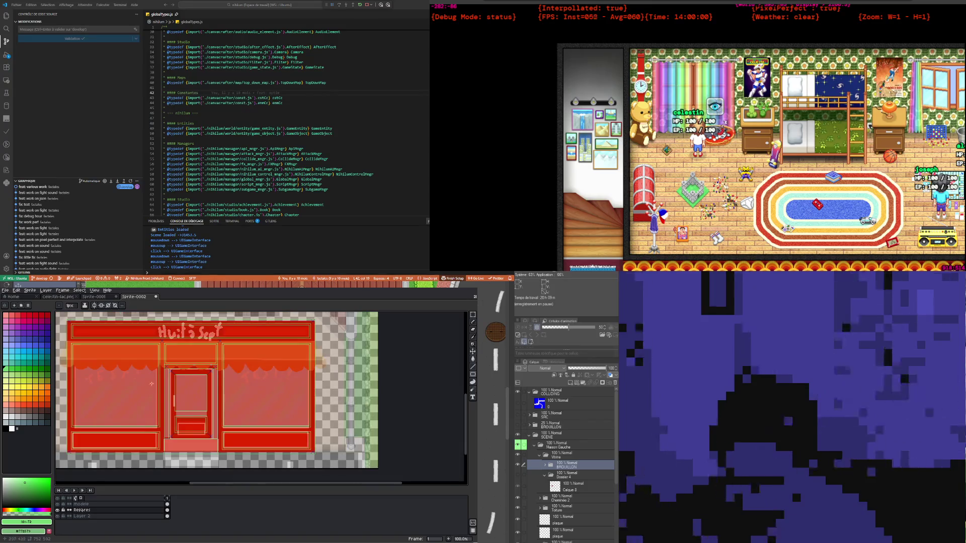
scroll(152, 384, down, 1)
scroll(149, 393, up, 1)
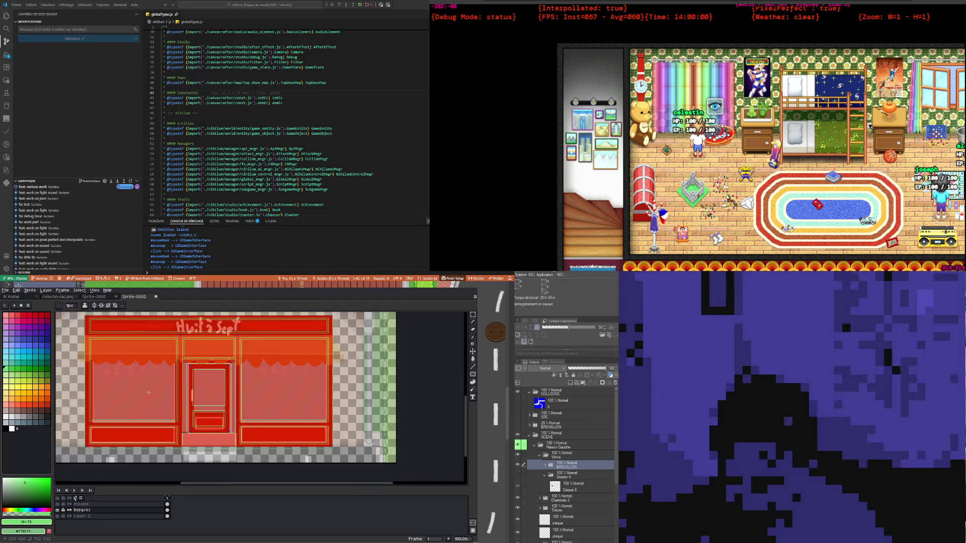
click(5, 290)
click(15, 319)
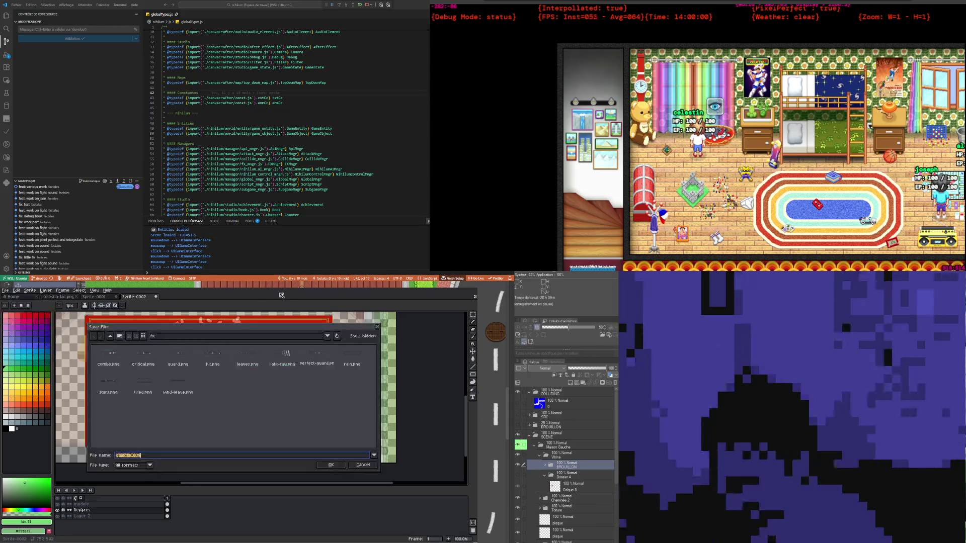
click(363, 465)
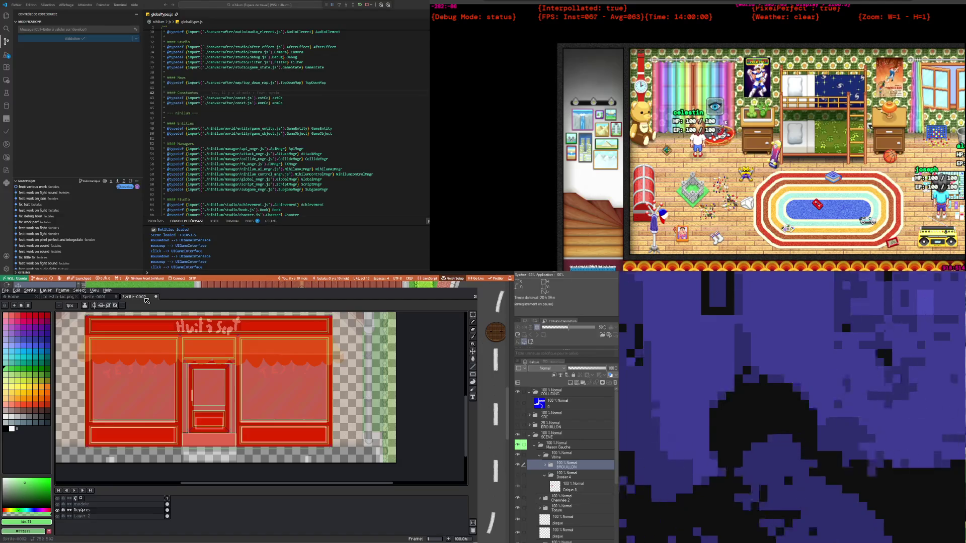
scroll(204, 398, down, 1)
scroll(204, 398, up, 3)
scroll(204, 398, down, 2)
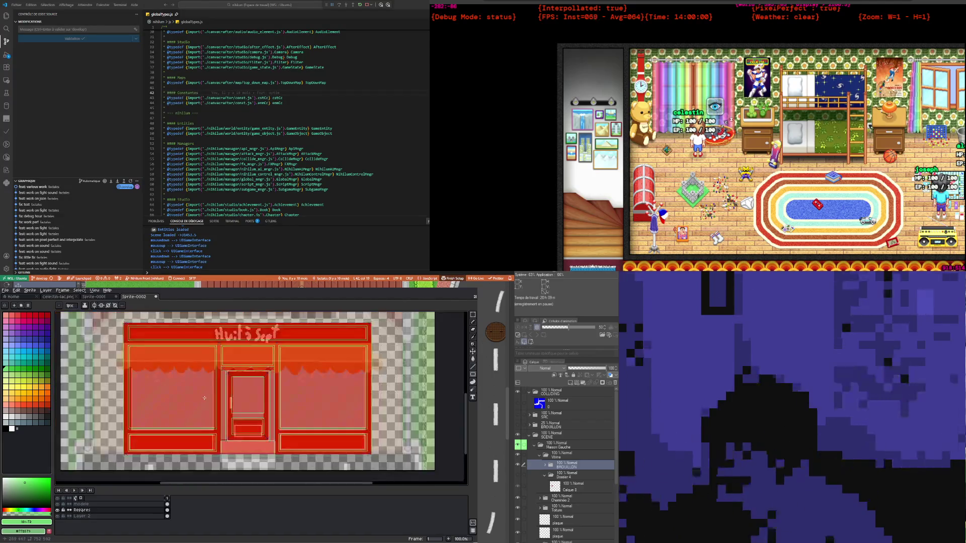
scroll(205, 398, down, 1)
scroll(204, 398, up, 1)
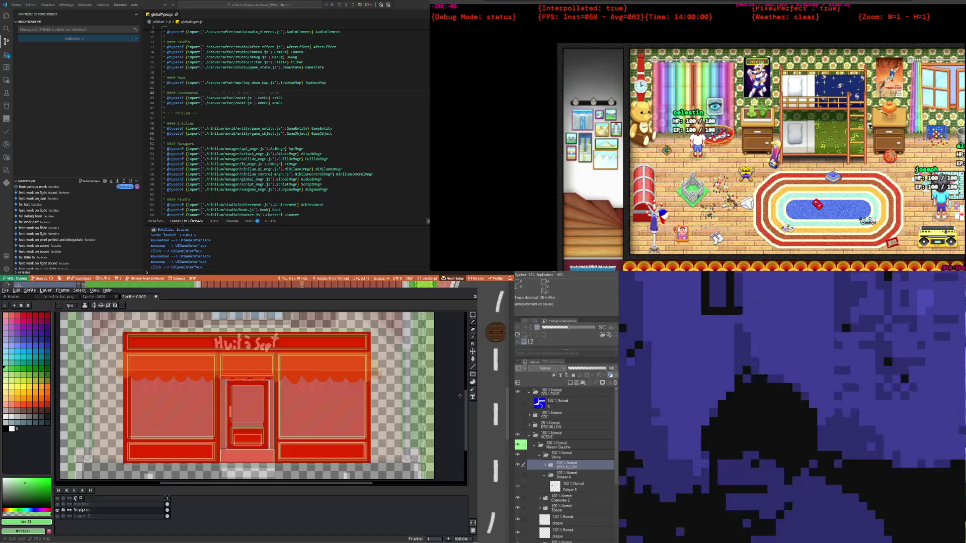
drag(467, 415, 463, 407)
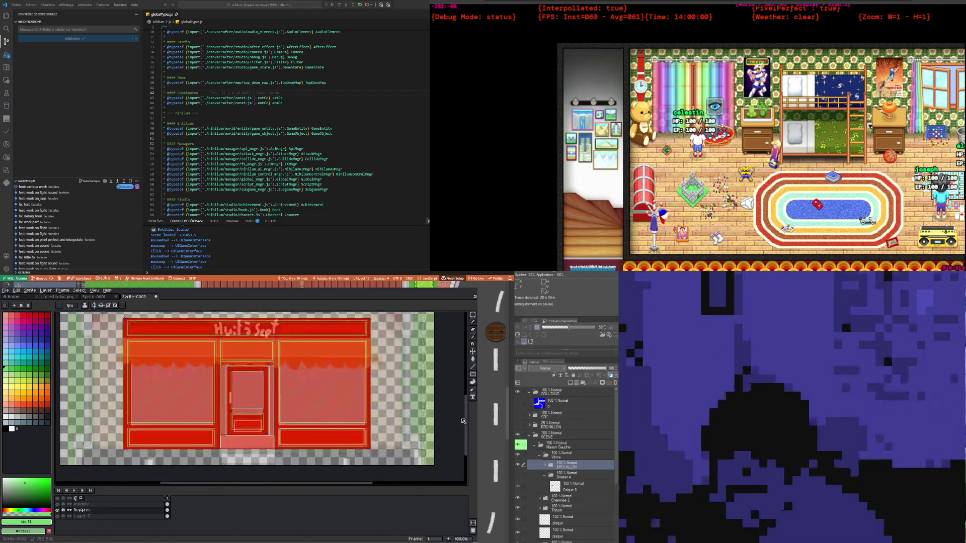
scroll(271, 416, down, 2)
scroll(271, 415, up, 2)
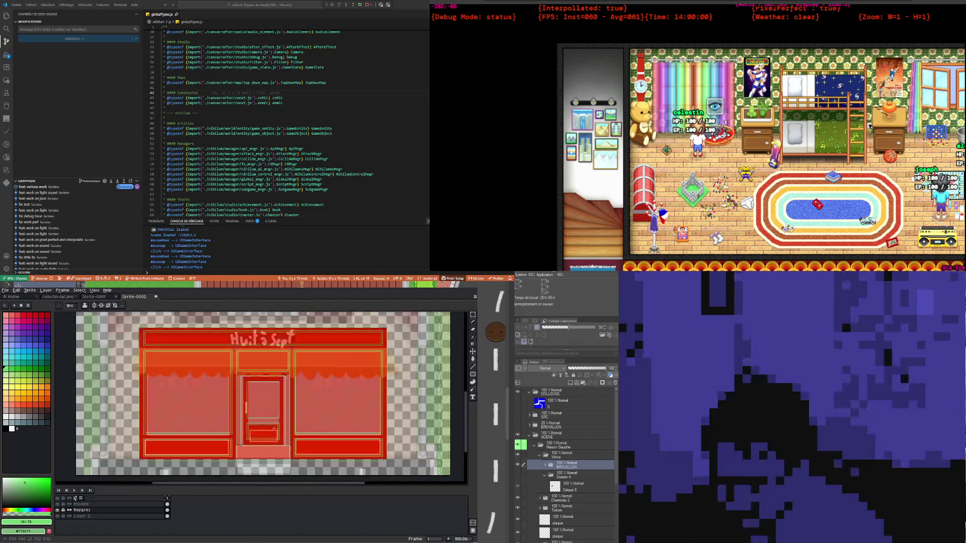
scroll(271, 416, down, 2)
scroll(271, 416, up, 2)
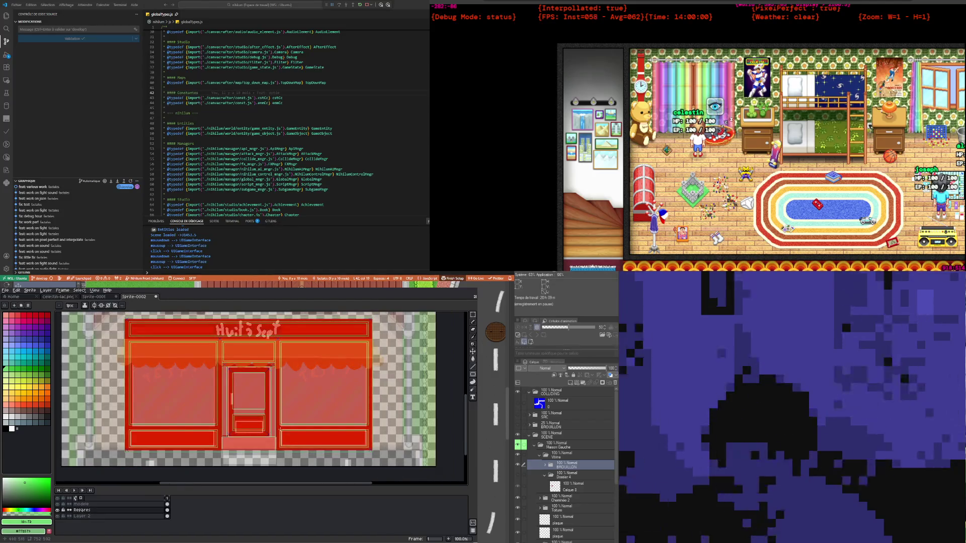
scroll(277, 415, down, 1)
scroll(278, 415, up, 1)
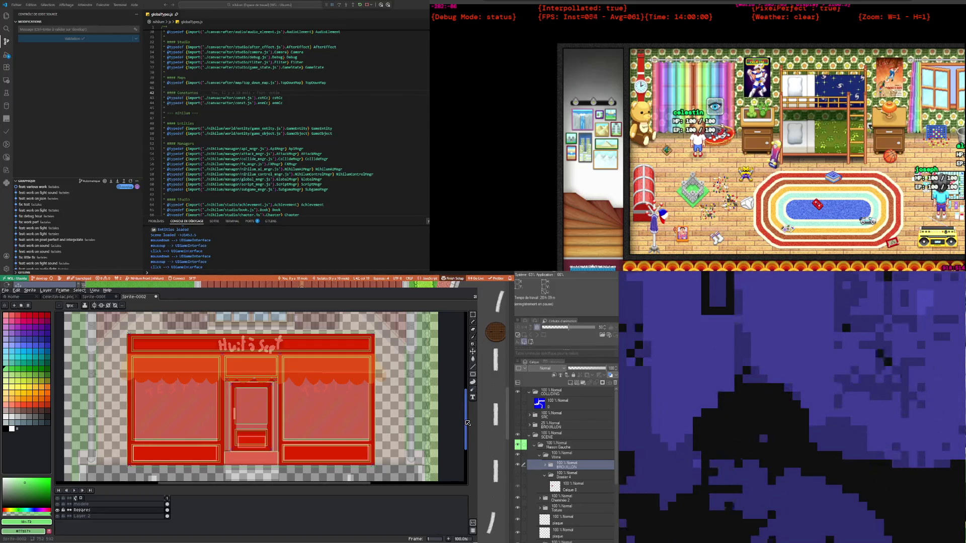
drag(467, 424, 465, 425)
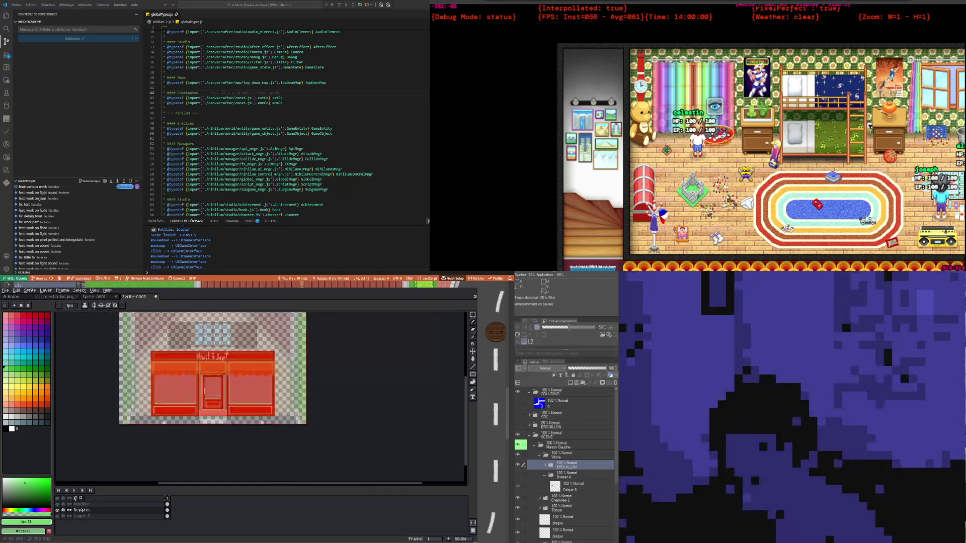
scroll(211, 369, up, 1)
scroll(265, 381, down, 1)
scroll(282, 388, up, 2)
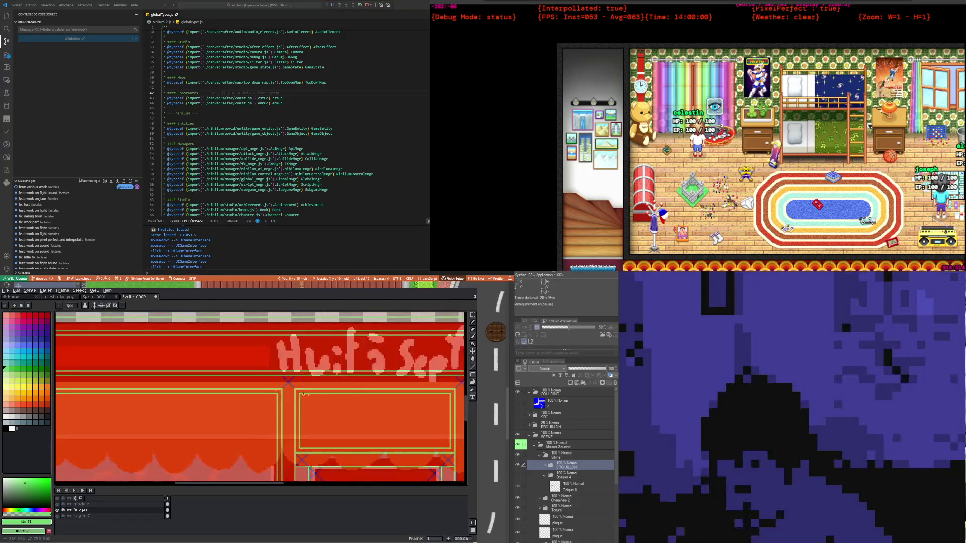
scroll(297, 390, down, 2)
scroll(313, 394, up, 1)
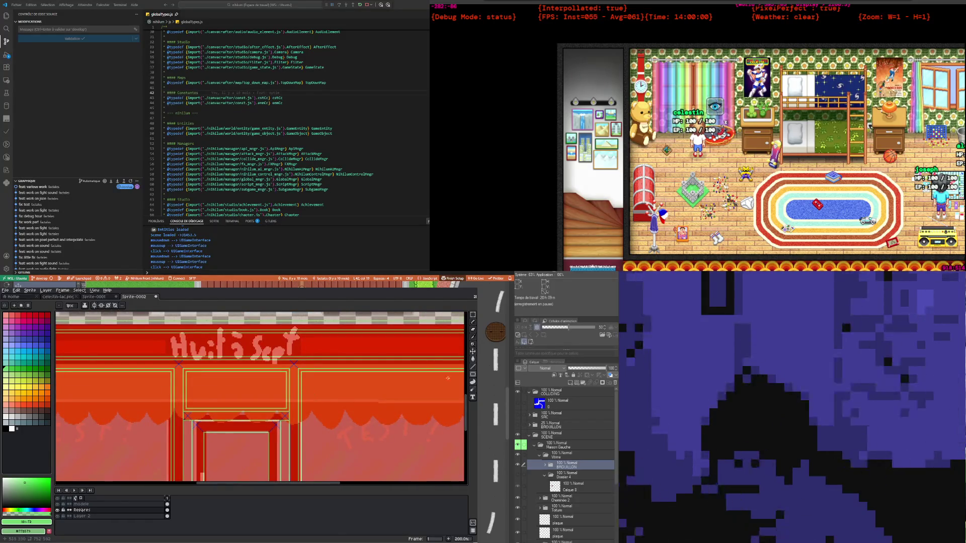
drag(466, 418, 453, 447)
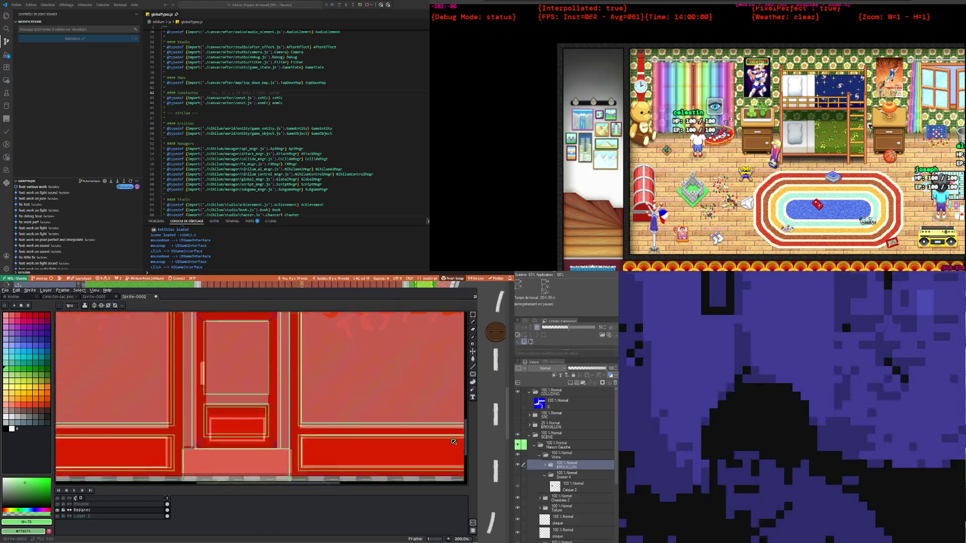
scroll(270, 374, down, 1)
scroll(270, 375, down, 1)
scroll(270, 375, up, 1)
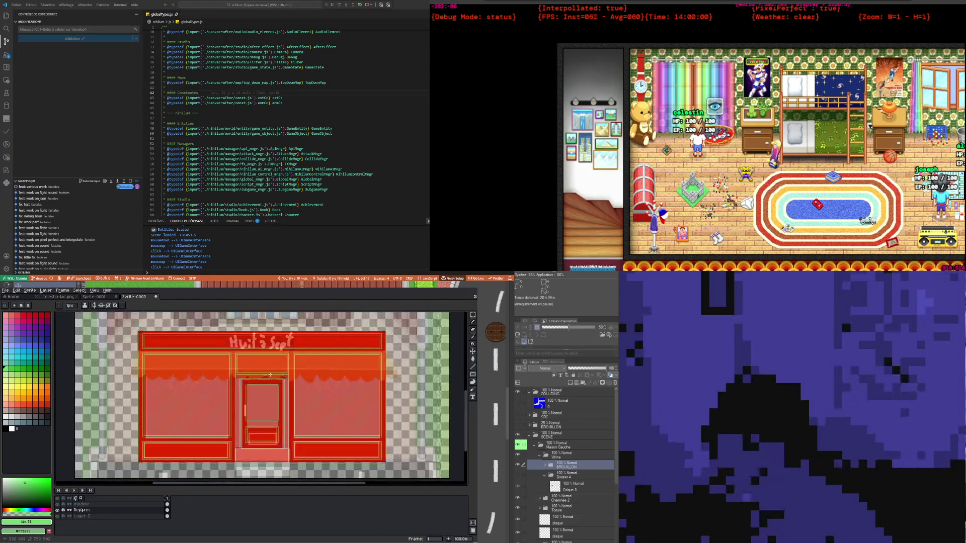
scroll(270, 374, up, 1)
scroll(270, 375, down, 1)
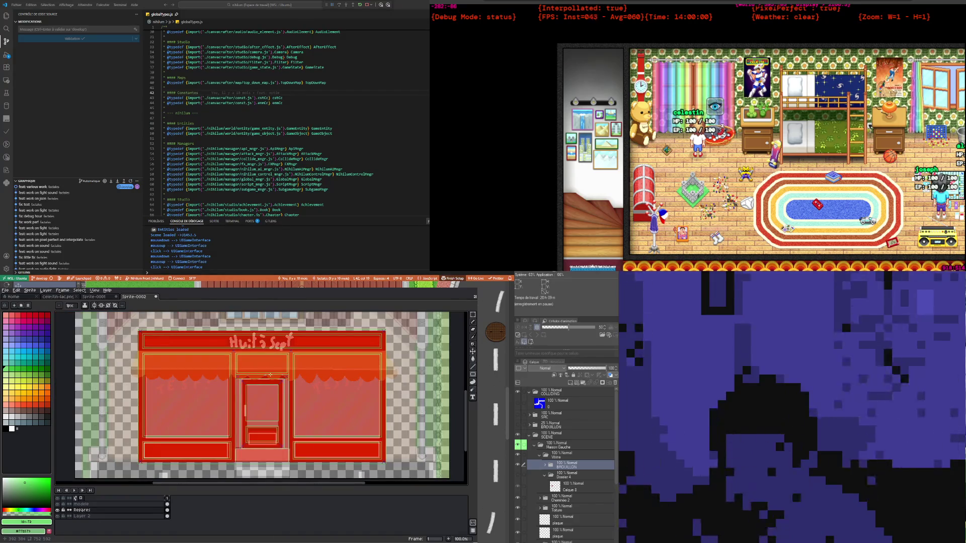
scroll(271, 375, up, 1)
scroll(270, 375, down, 1)
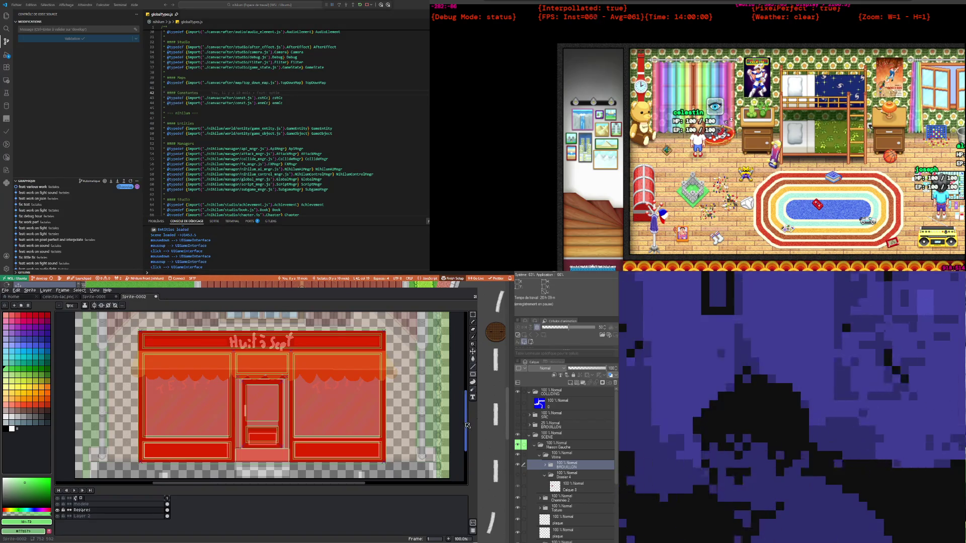
drag(468, 425, 464, 424)
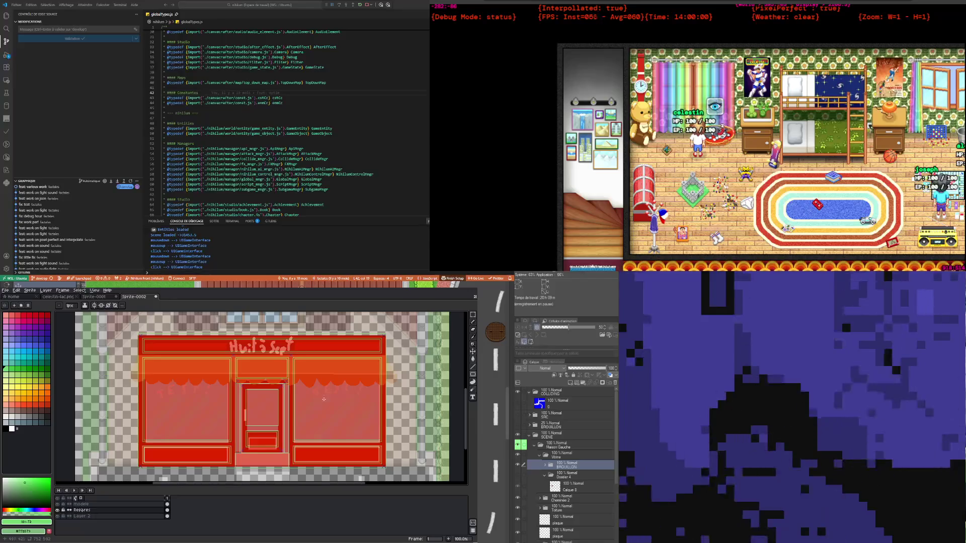
Switch to the Paint Bucket tool with pure red from the palette as the colour
click(474, 360)
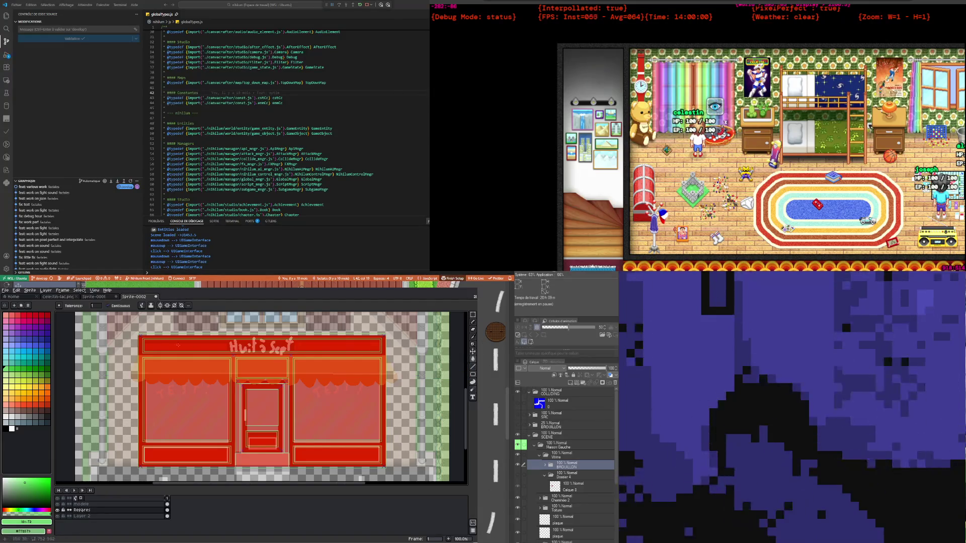
scroll(135, 334, up, 2)
scroll(135, 333, down, 1)
scroll(136, 333, down, 2)
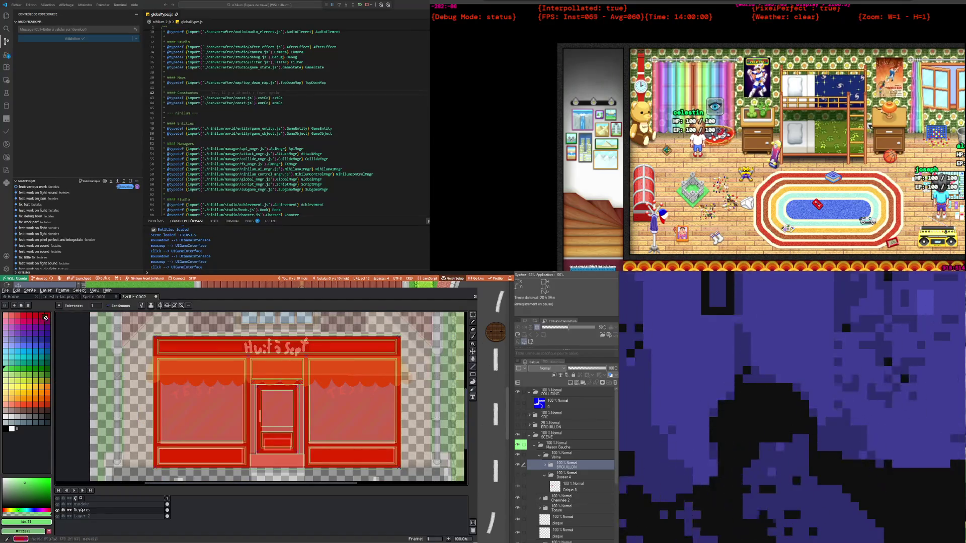
click(47, 316)
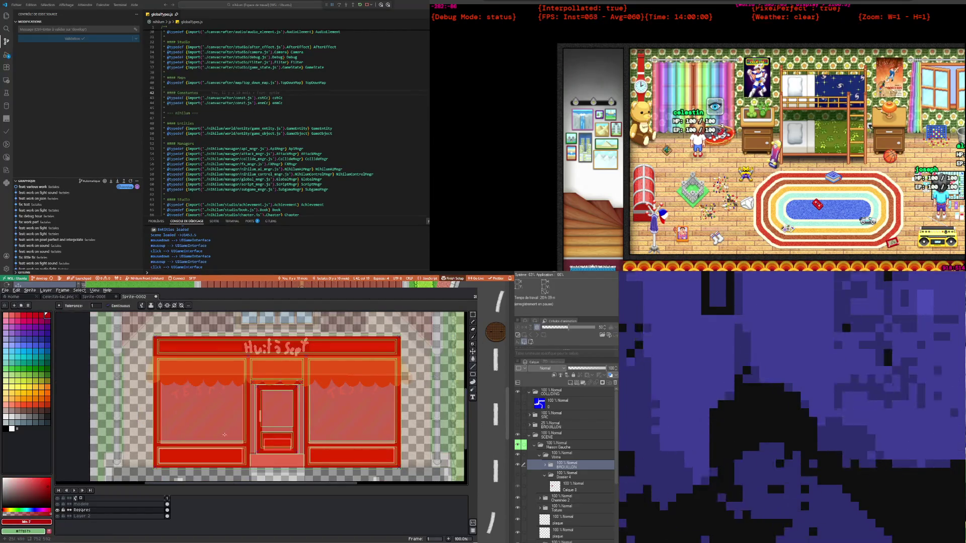
Make Layer 2 the active layer to paint on
scroll(261, 434, up, 1)
scroll(260, 434, down, 2)
scroll(252, 402, up, 1)
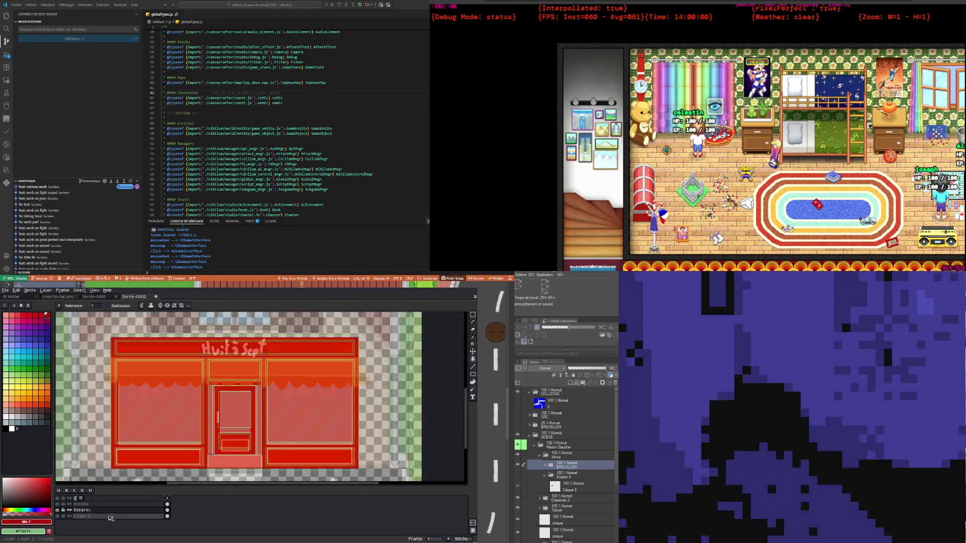
click(167, 517)
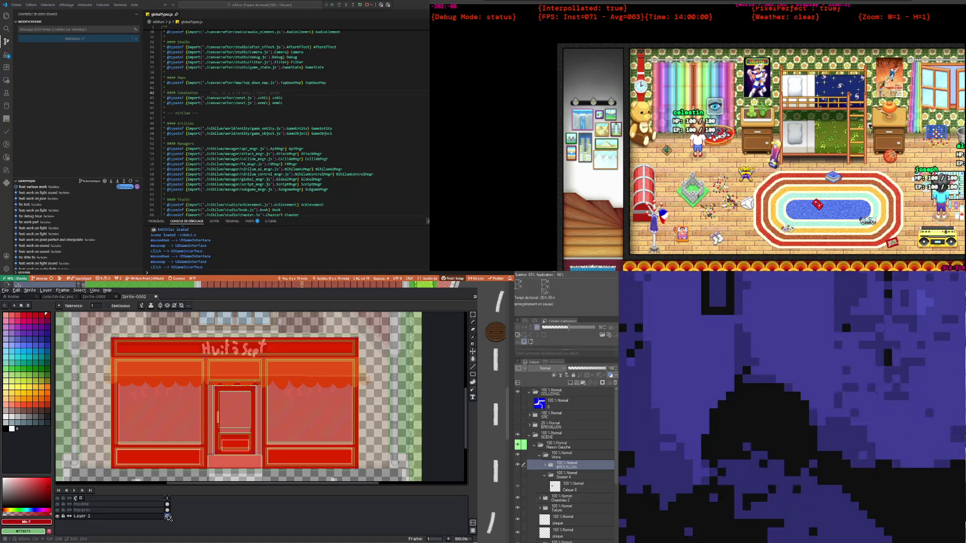
scroll(212, 418, up, 1)
scroll(212, 418, down, 1)
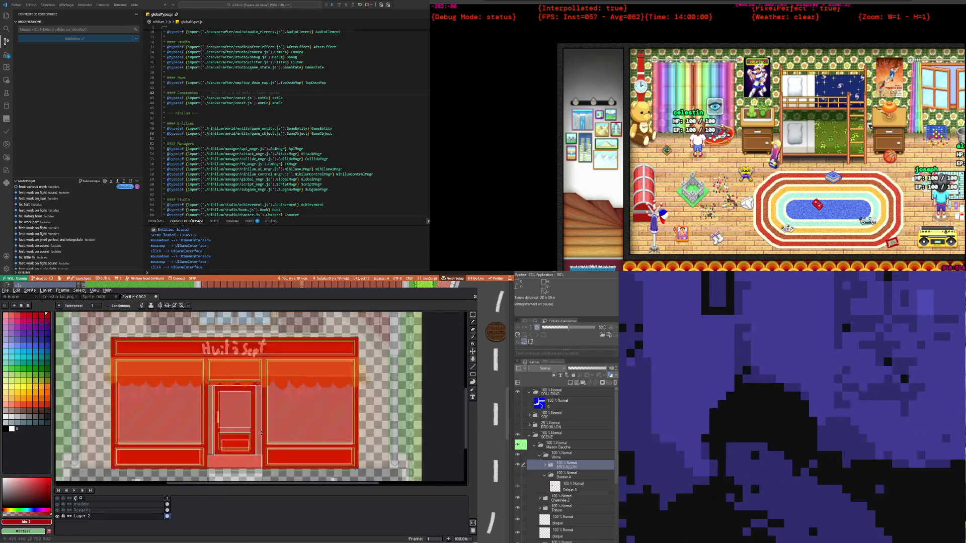
scroll(261, 432, up, 1)
scroll(261, 432, down, 1)
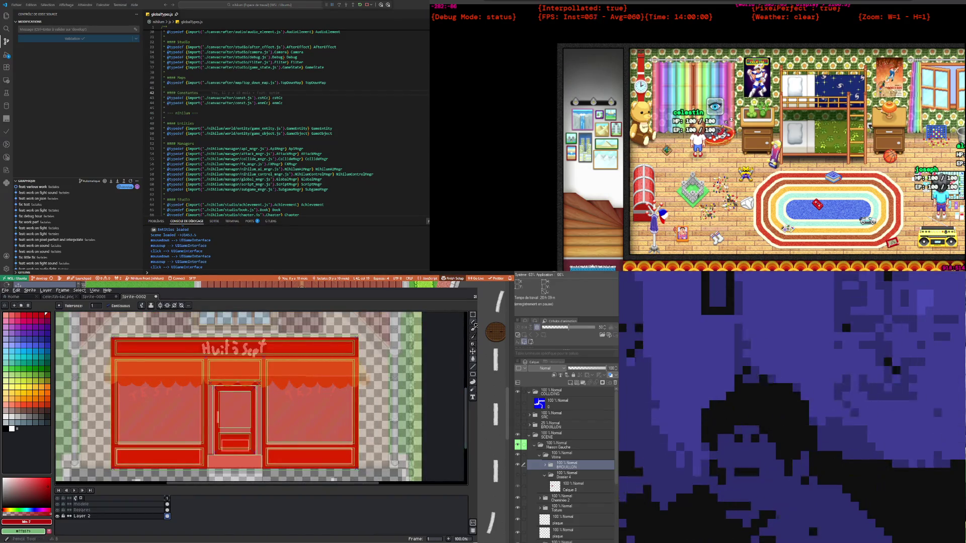
click(473, 323)
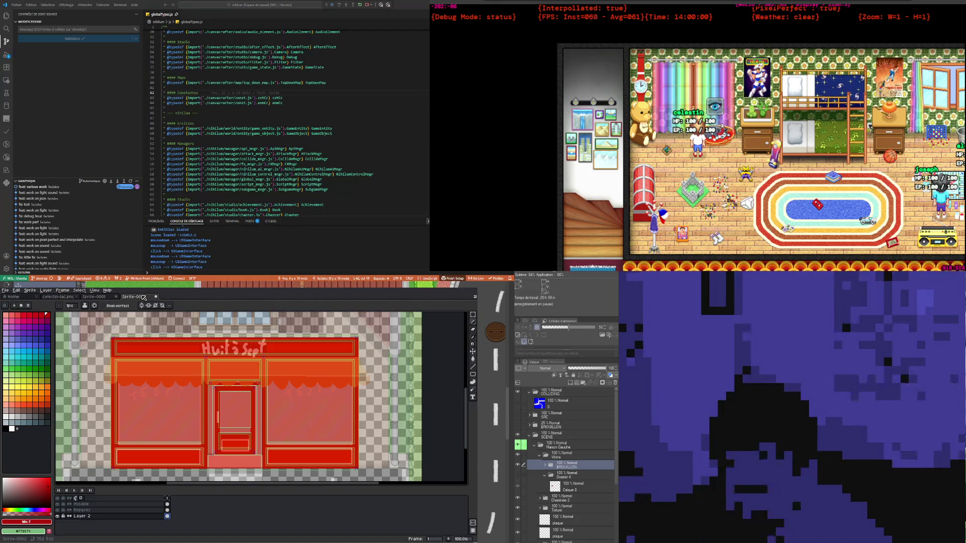
click(465, 360)
scroll(214, 374, up, 1)
scroll(214, 374, down, 1)
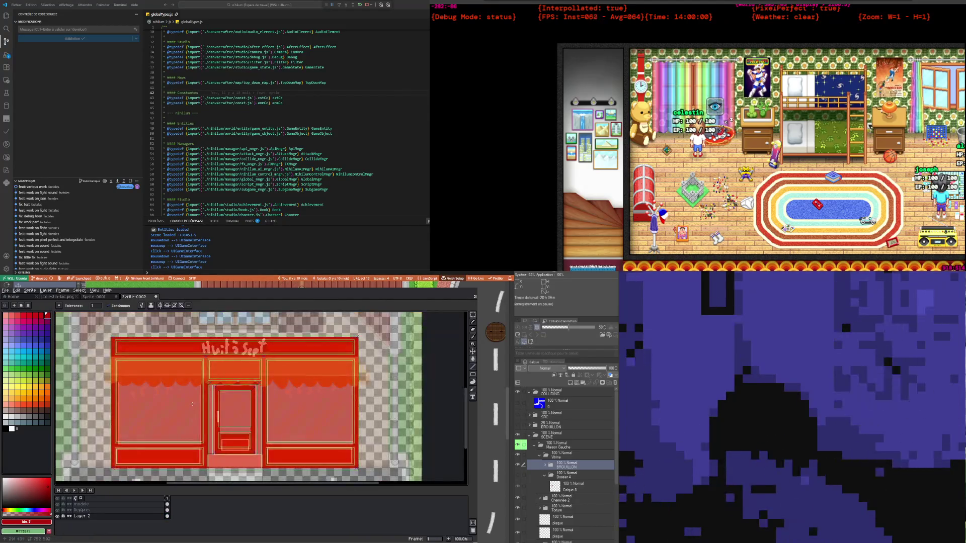
scroll(231, 408, up, 1)
scroll(237, 409, down, 1)
scroll(237, 408, up, 1)
scroll(237, 408, down, 1)
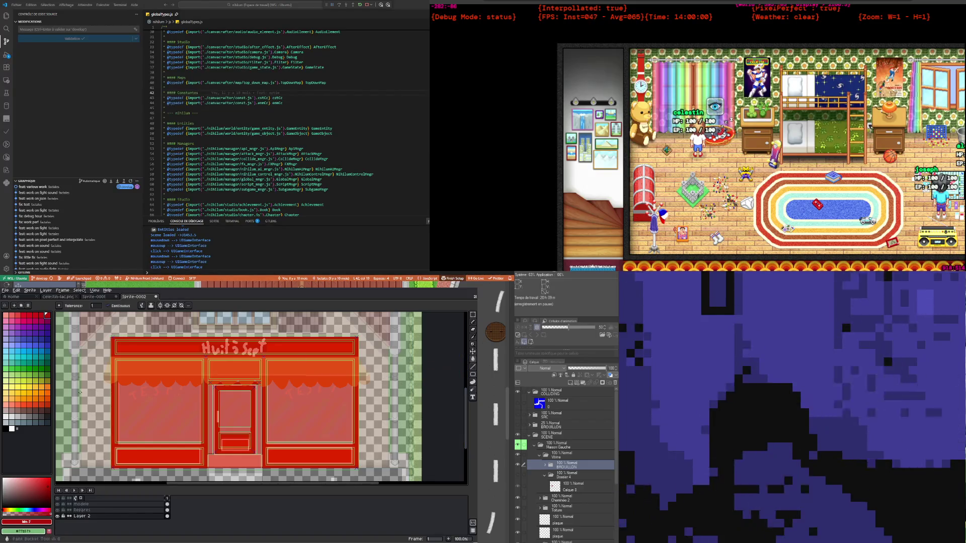
click(168, 510)
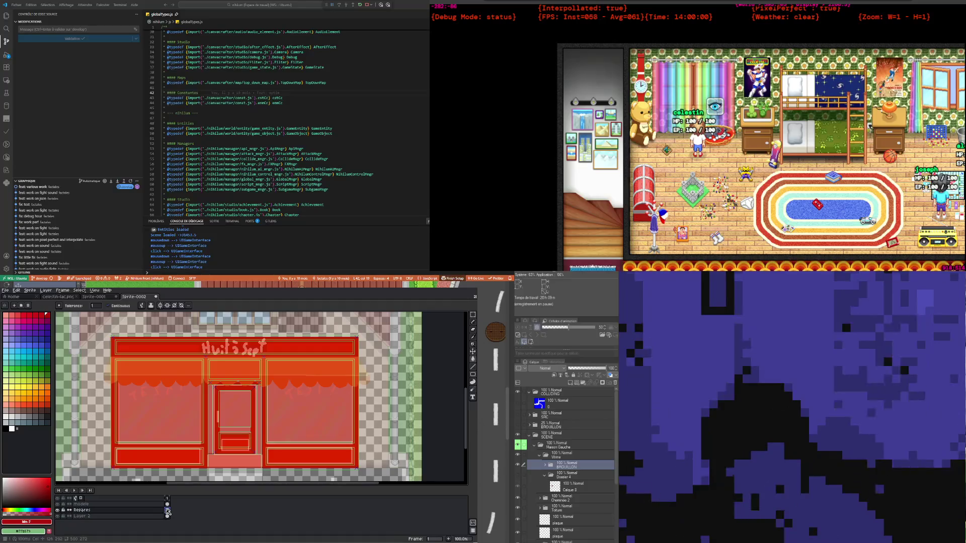
click(168, 505)
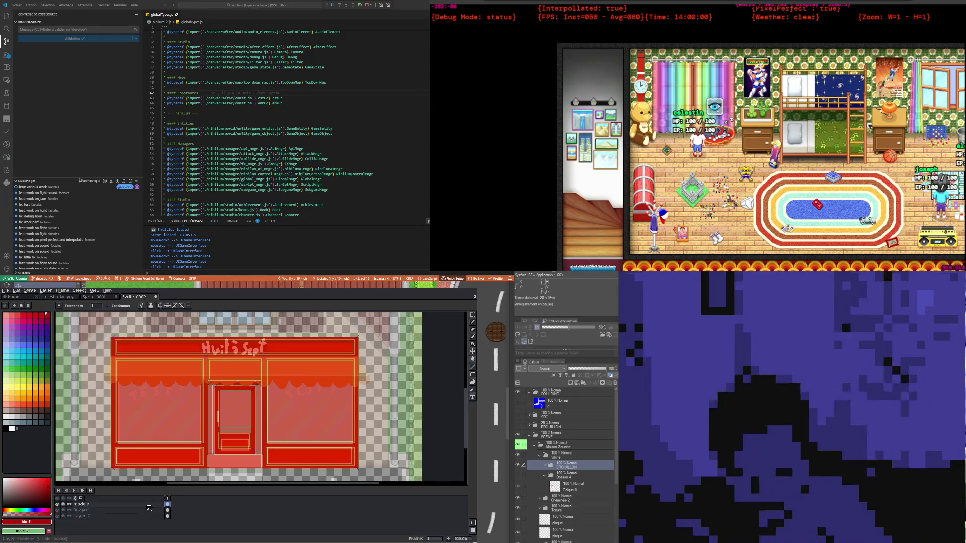
click(141, 516)
click(167, 511)
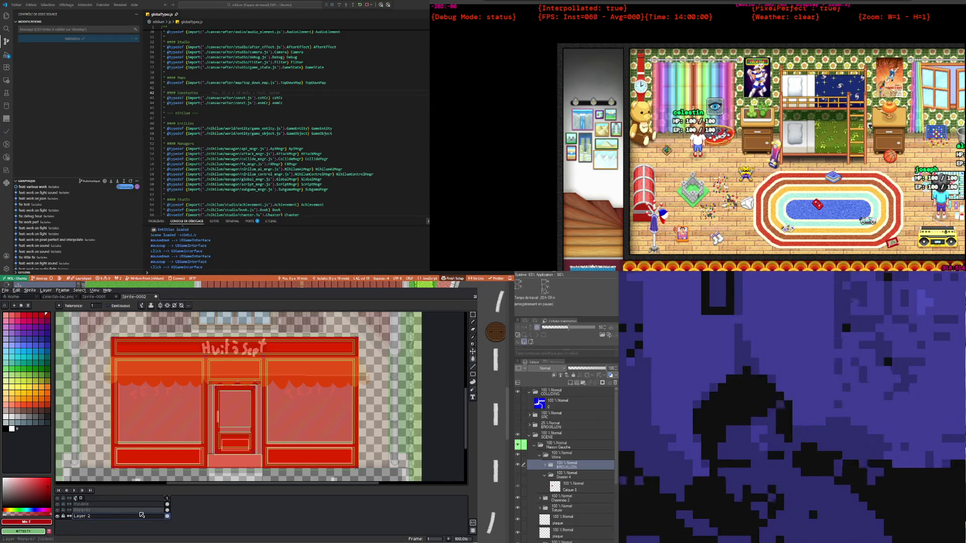
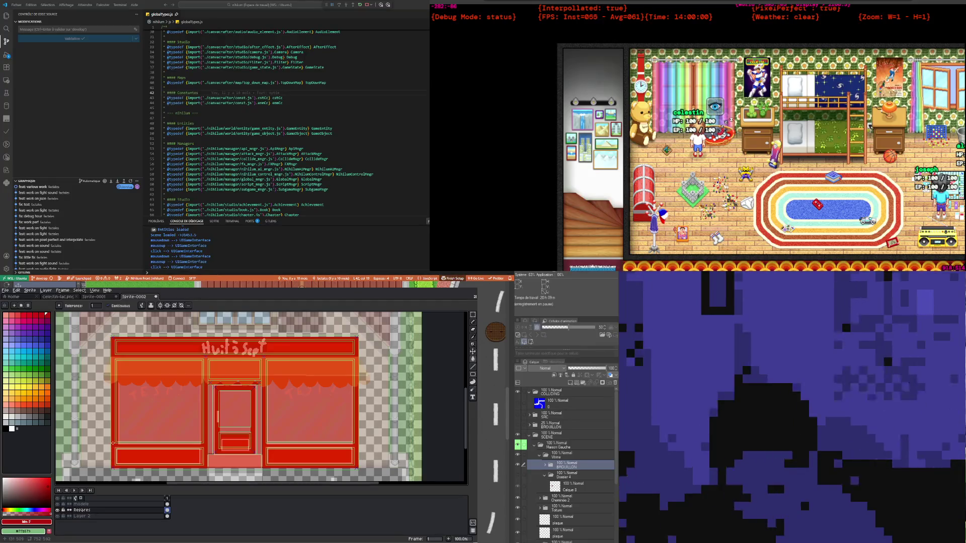
Select the modele layer and add a new empty layer, Layer 3
scroll(112, 444, up, 1)
scroll(113, 443, down, 1)
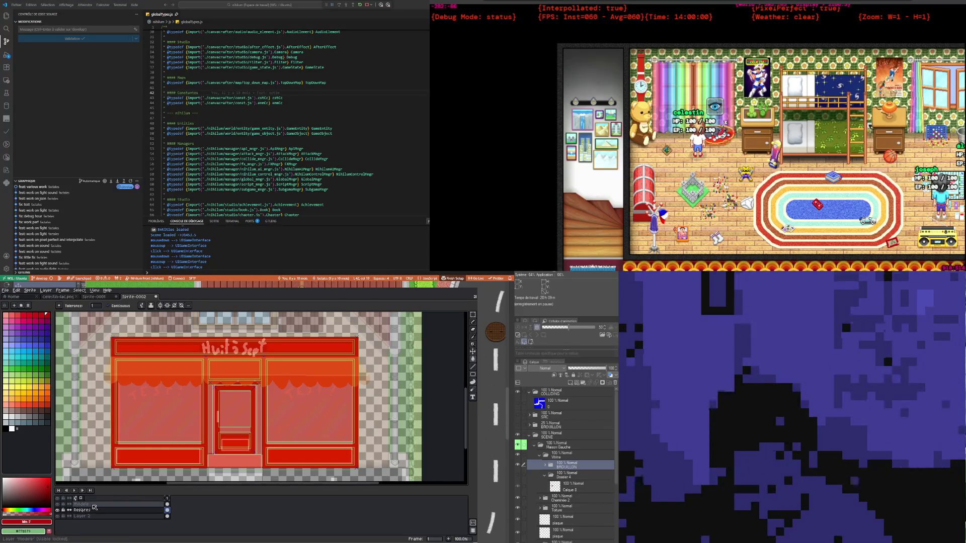
click(108, 505)
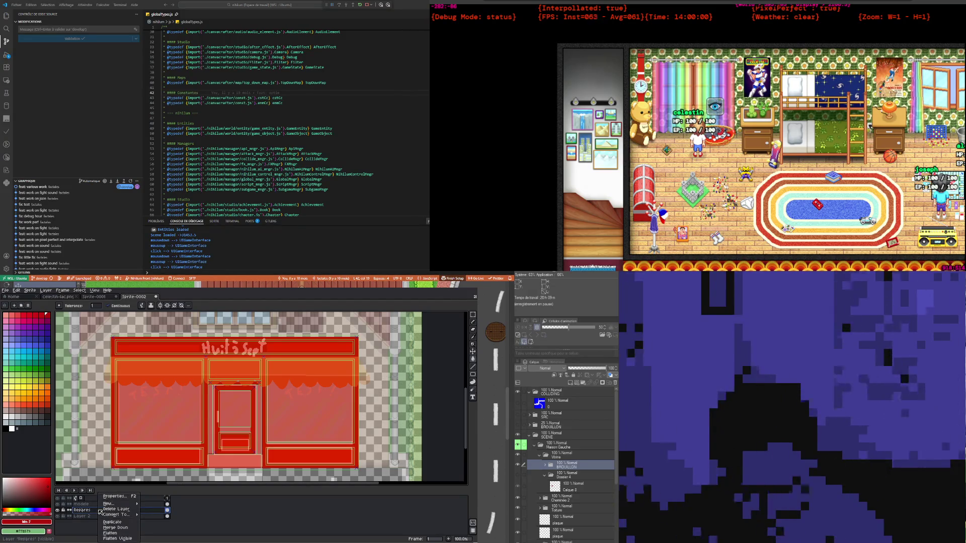
click(160, 504)
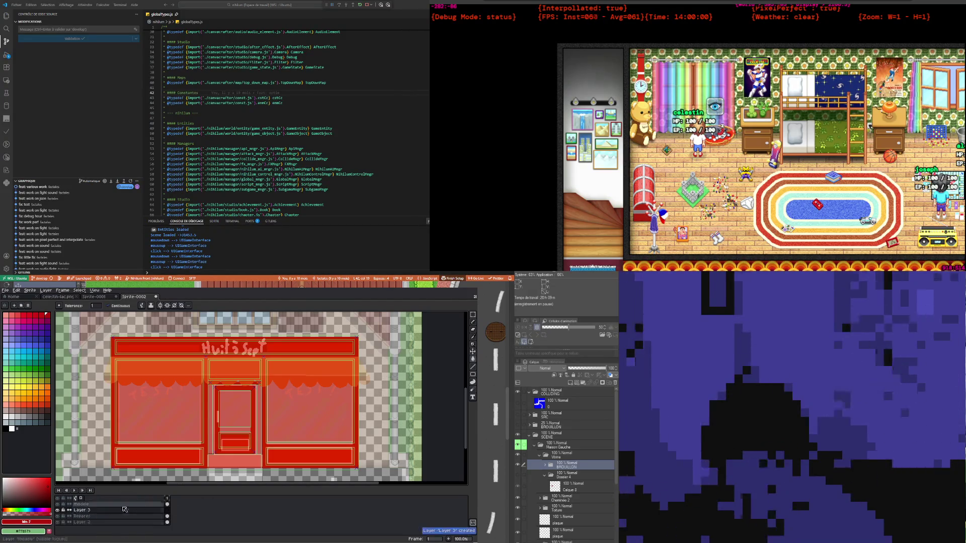
Open Layer 3's properties and close the dialog without changes
double_click(91, 510)
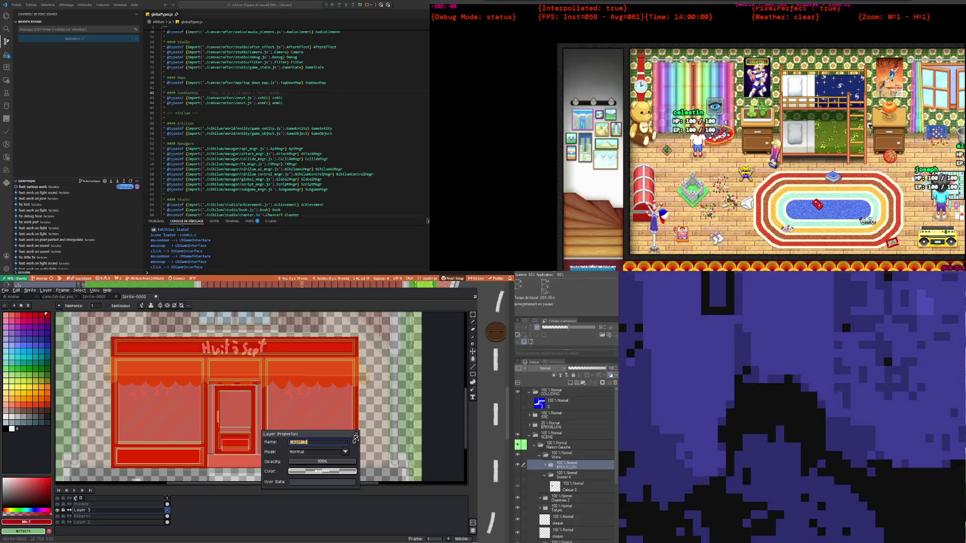
click(357, 434)
scroll(346, 433, up, 1)
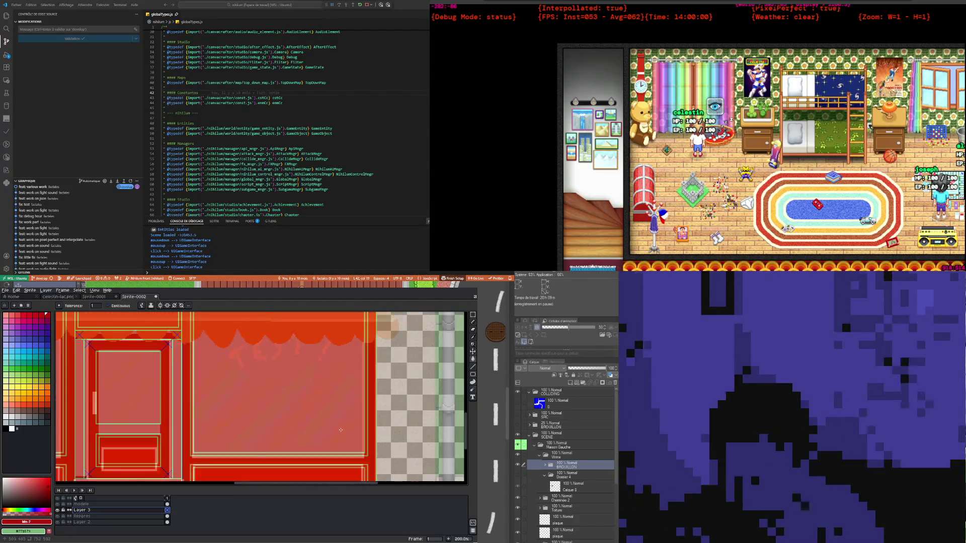
Switch to the pencil tool for single-pixel drawing
scroll(332, 428, down, 1)
scroll(322, 425, up, 1)
scroll(309, 423, down, 1)
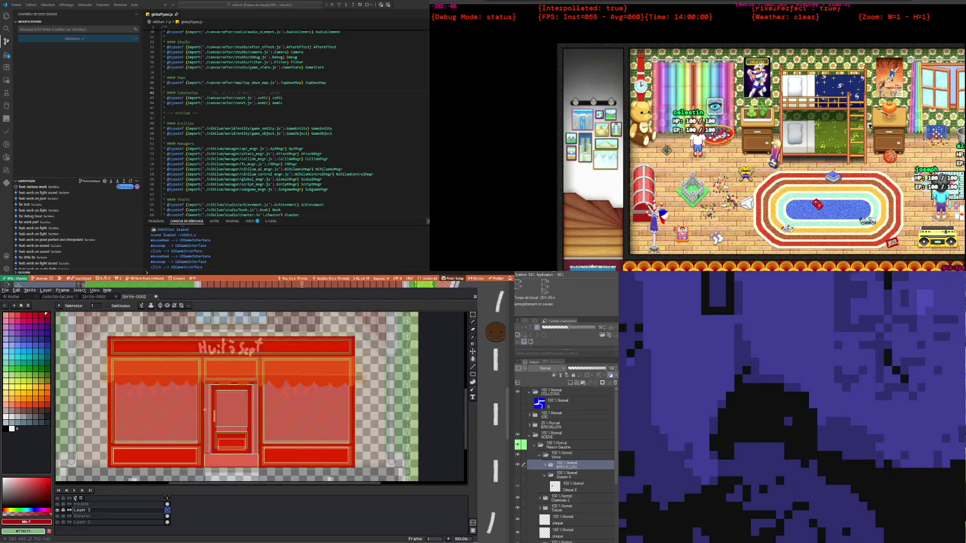
scroll(205, 410, down, 1)
scroll(213, 408, up, 1)
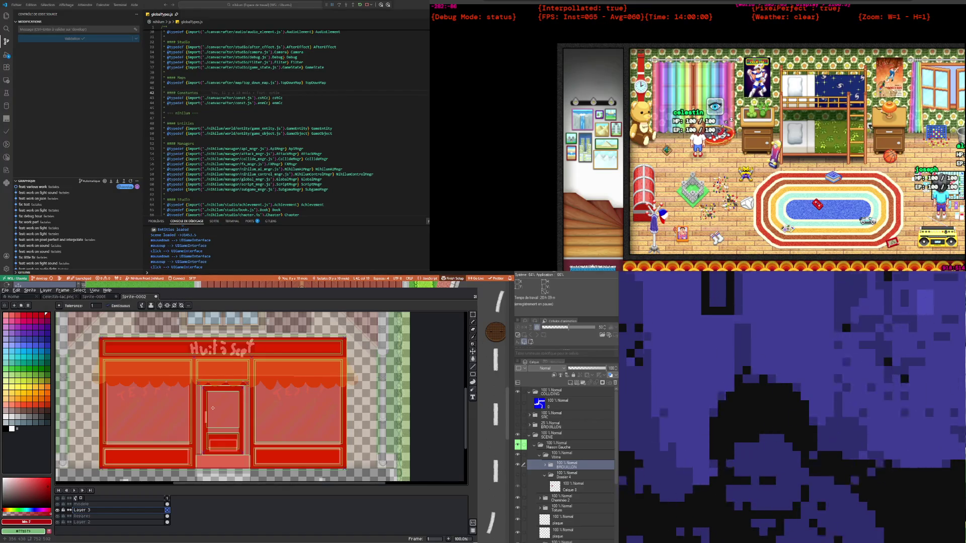
scroll(212, 408, up, 1)
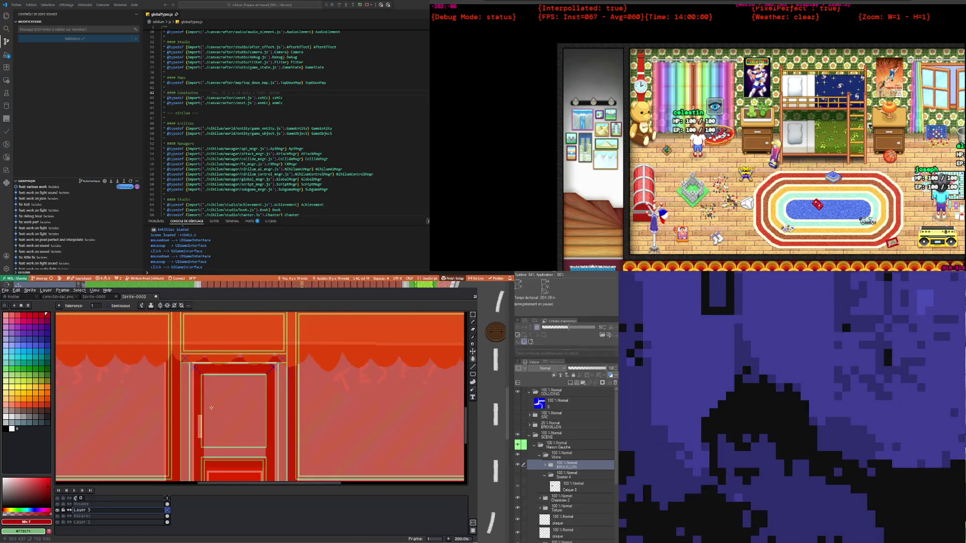
scroll(212, 408, down, 1)
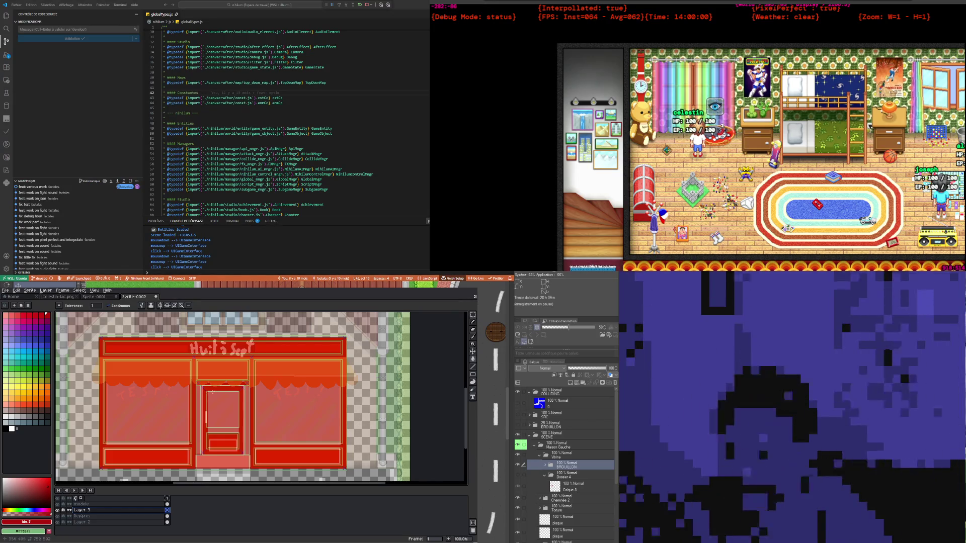
scroll(210, 395, down, 1)
scroll(225, 378, up, 1)
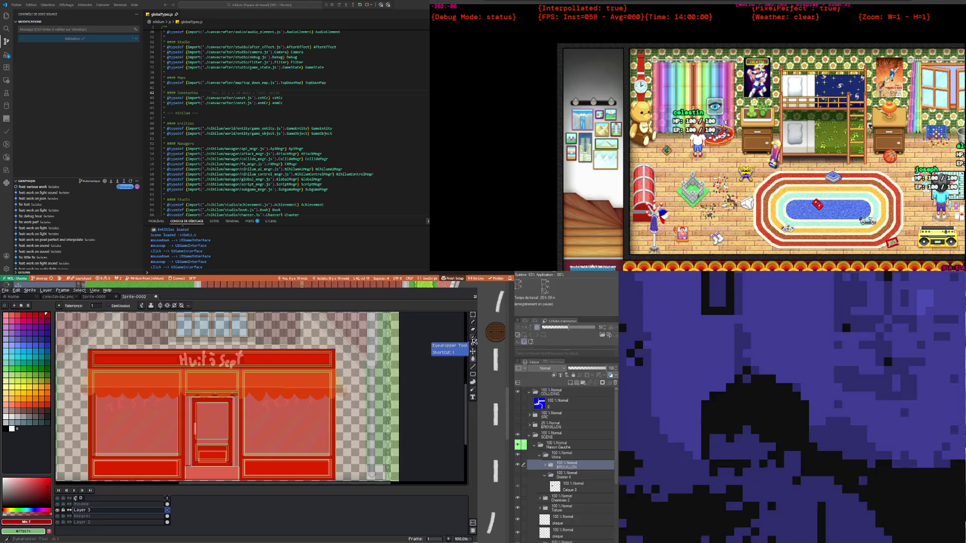
click(473, 322)
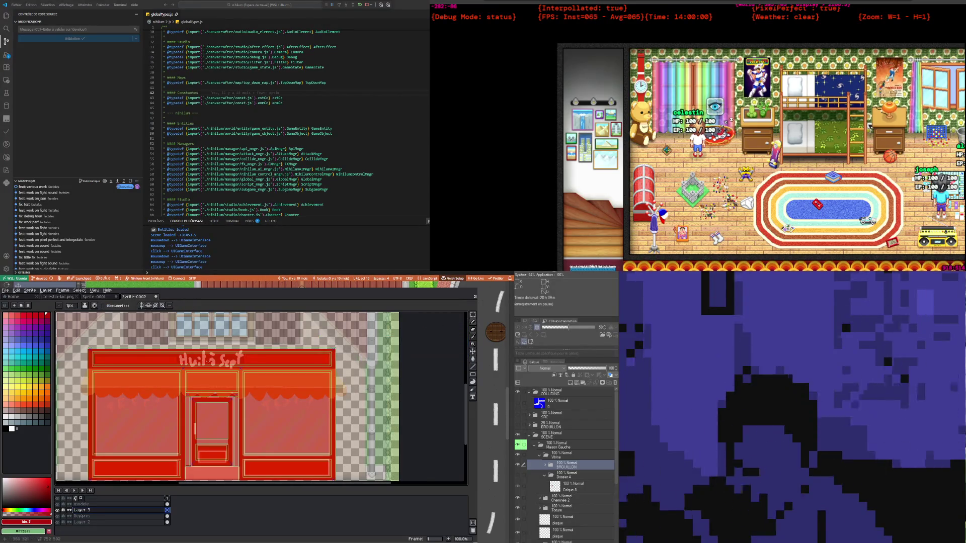
scroll(209, 360, down, 1)
scroll(180, 367, up, 1)
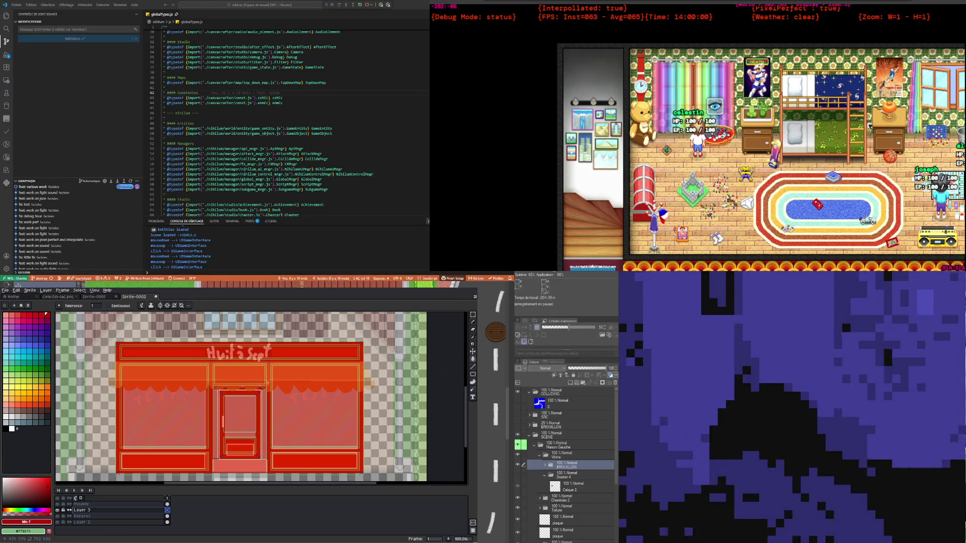
Undo an accidental bucket fill and hide the faded shopfront reference layer
click(269, 384)
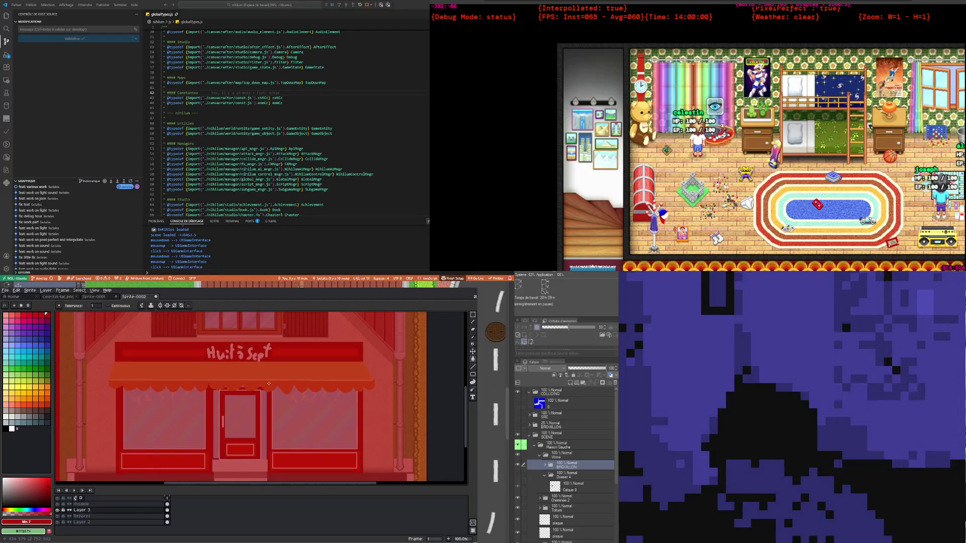
key(ctrl+z)
click(57, 504)
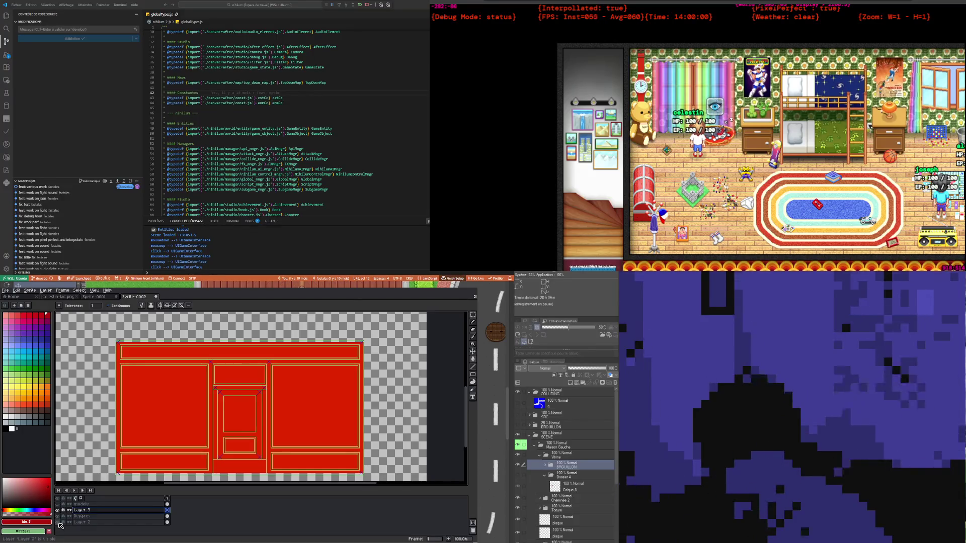
Hide Layer 2's red panels and the Repères layer
click(58, 522)
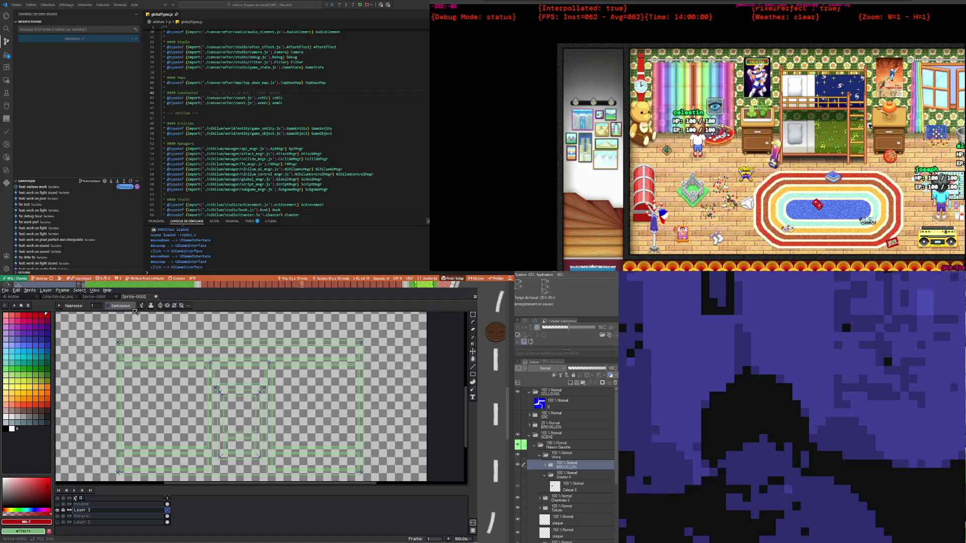
click(58, 516)
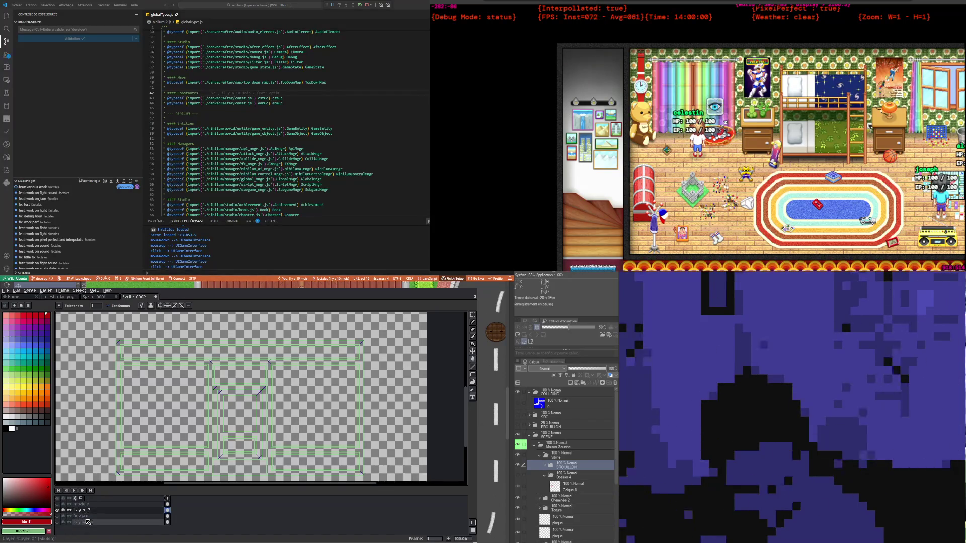
double_click(88, 517)
key(ctrl)
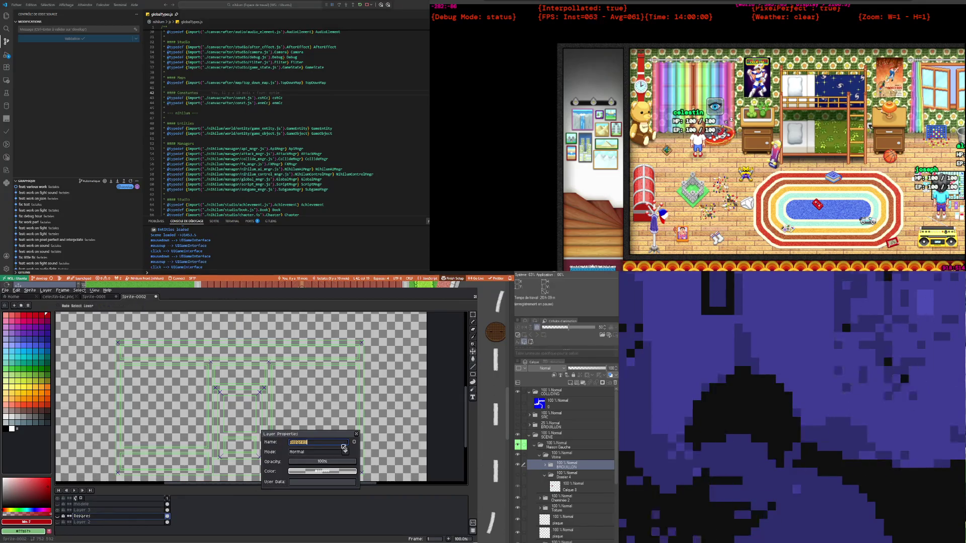
click(356, 433)
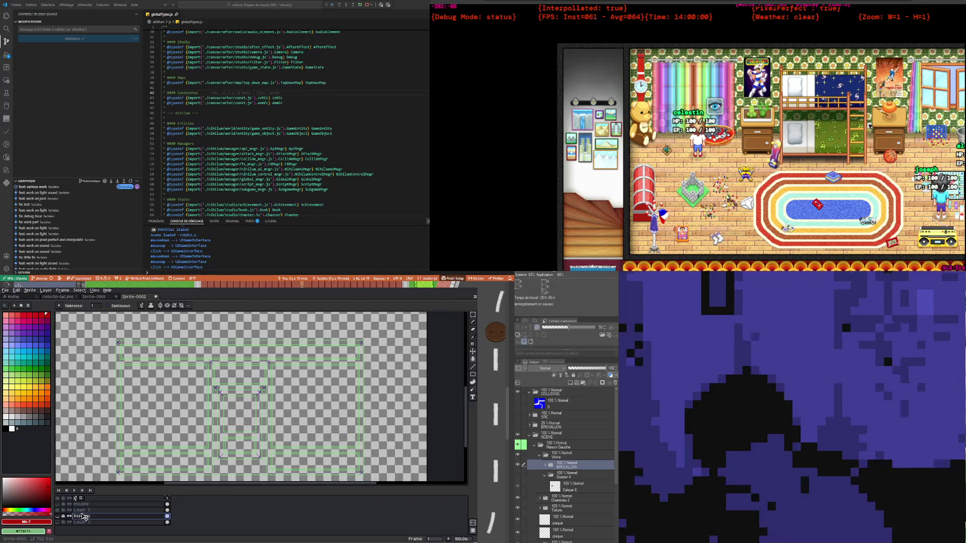
Rename Layer 3 to 'Dessin' and fill the shopfront outline with dark red
double_click(87, 511)
text(Repères)
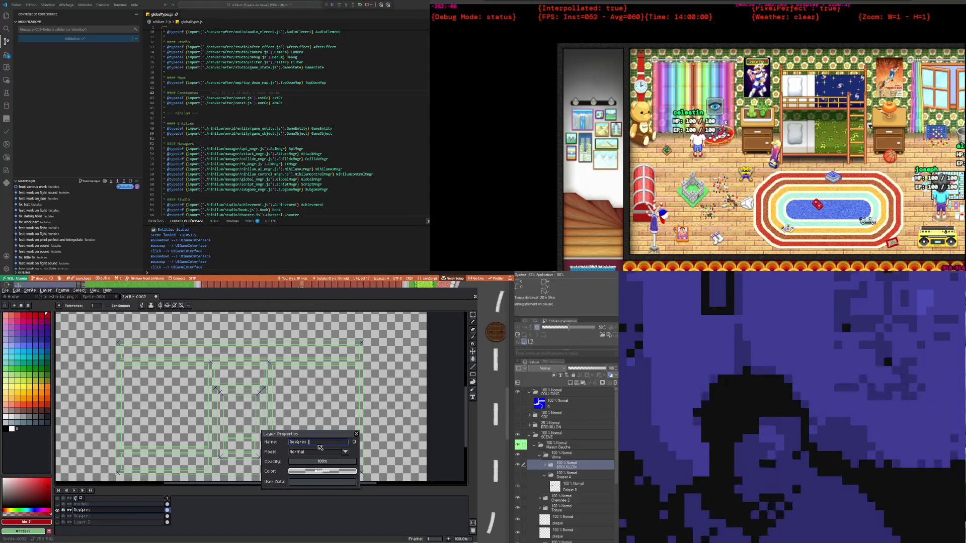
text( --)
key(Return)
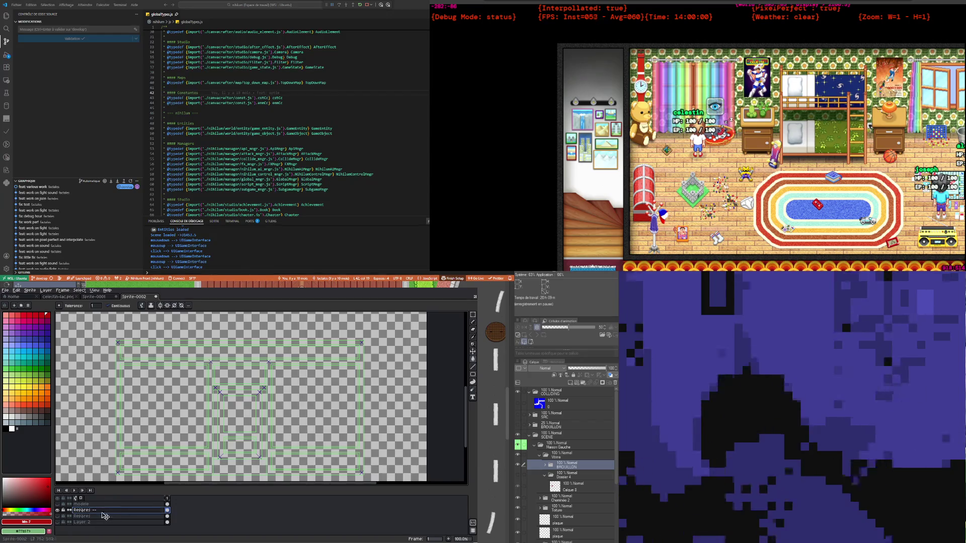
double_click(92, 512)
text(Dess)
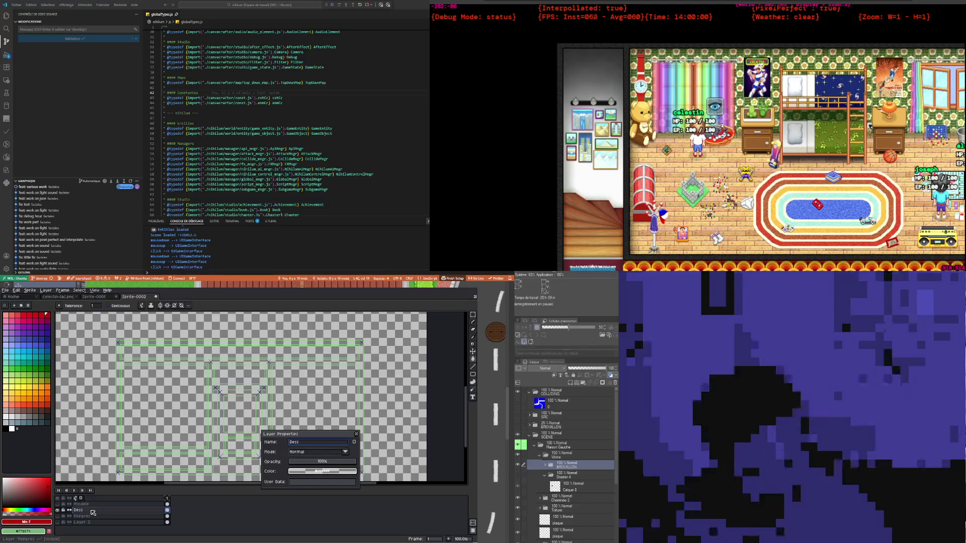
text(in)
key(Return)
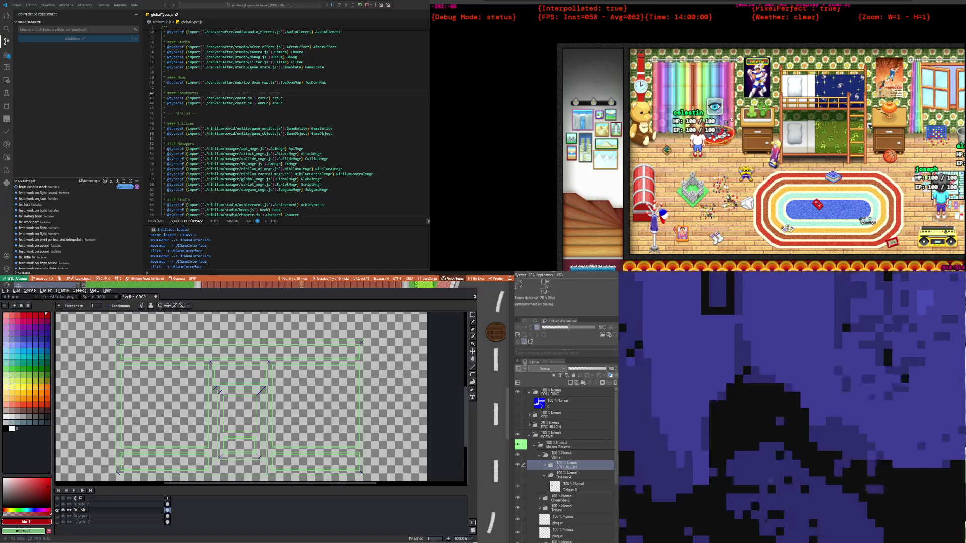
click(118, 415)
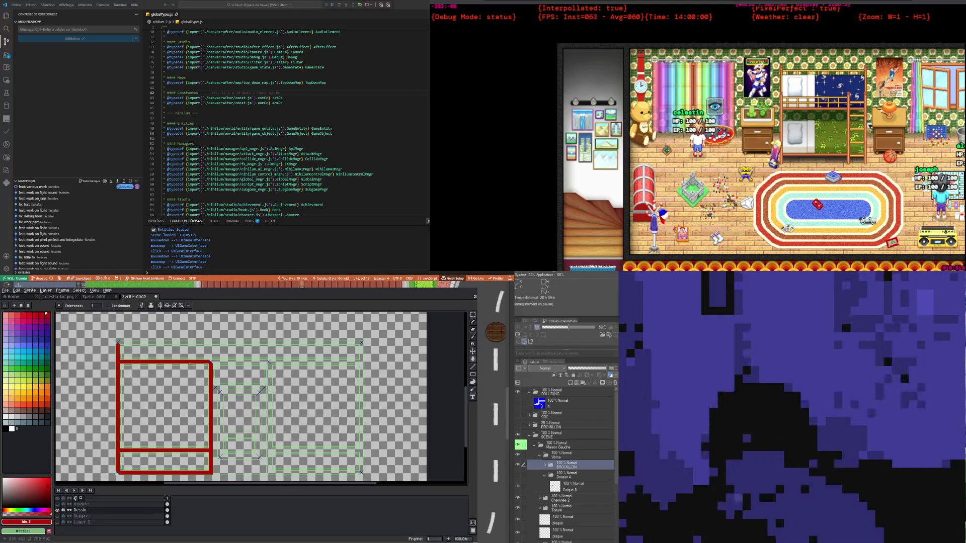
Zoom into the red frame and check the inner guide line below the band
scroll(121, 348, up, 1)
scroll(181, 362, down, 1)
scroll(181, 362, up, 1)
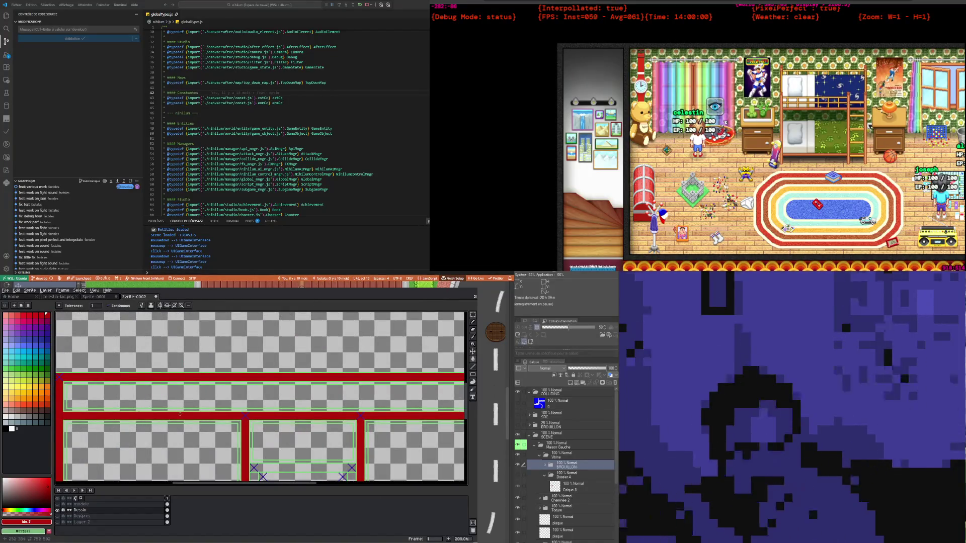
scroll(174, 410, down, 2)
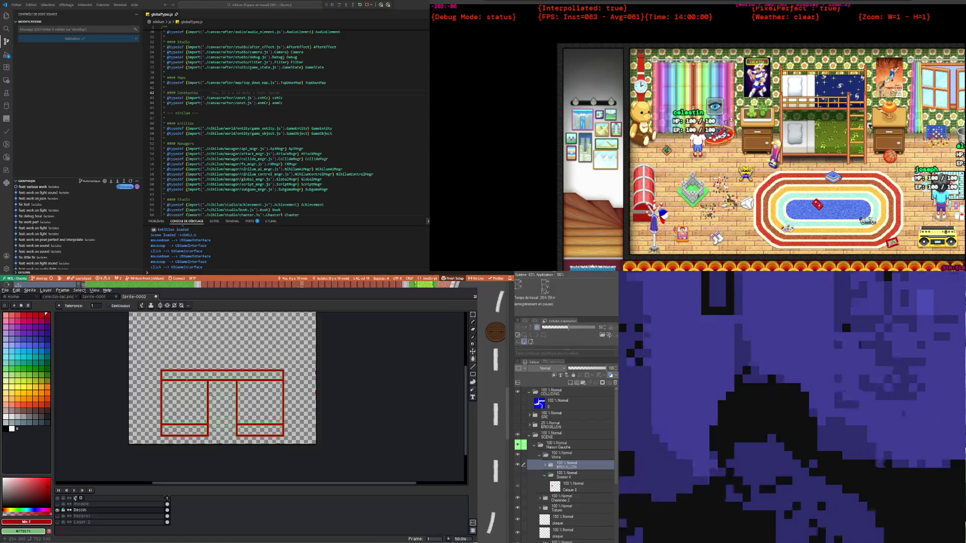
scroll(186, 381, up, 1)
scroll(177, 361, up, 1)
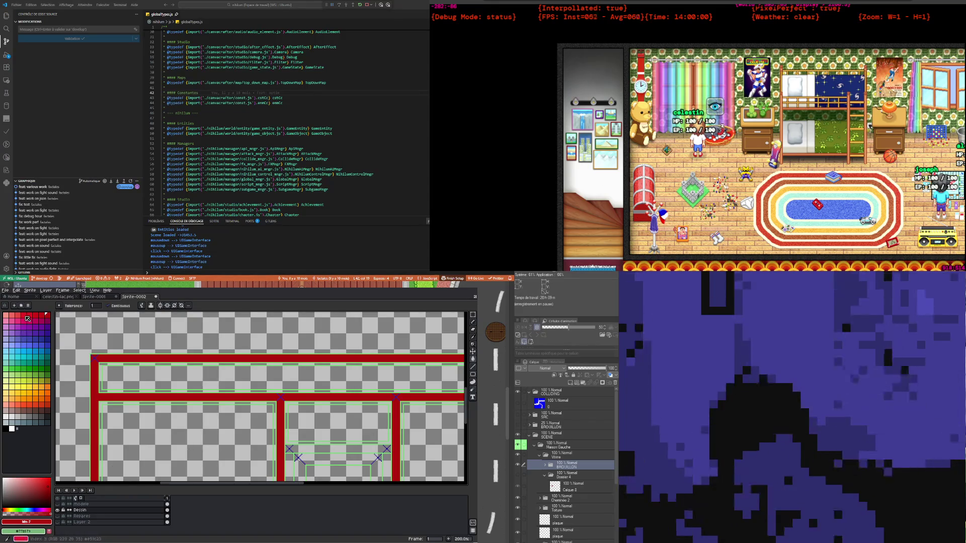
scroll(100, 355, up, 1)
scroll(101, 355, up, 1)
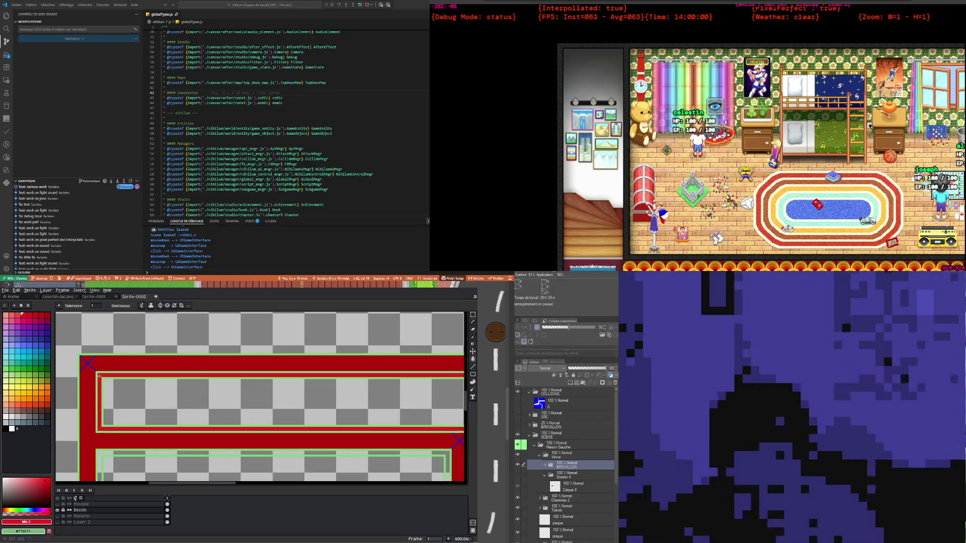
scroll(99, 376, down, 1)
scroll(94, 454, up, 2)
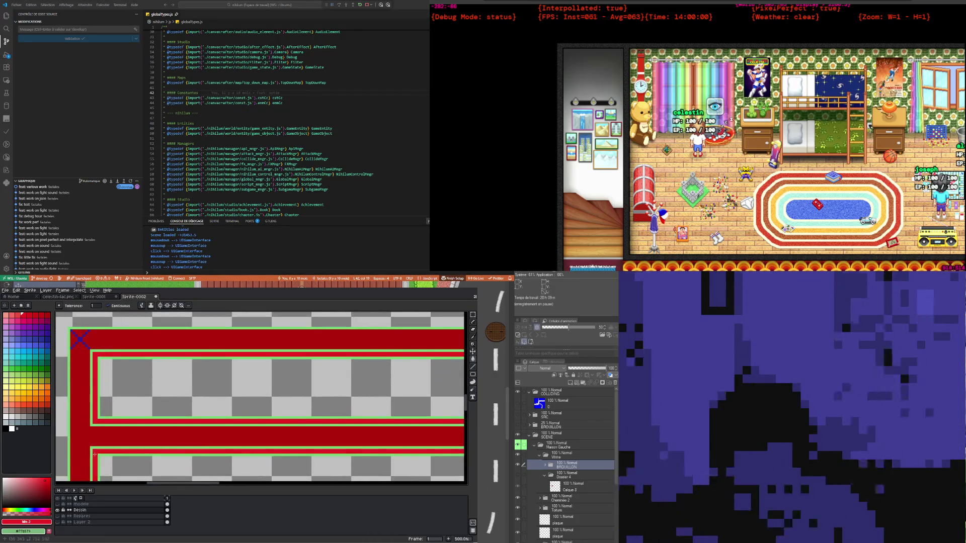
scroll(109, 388, down, 4)
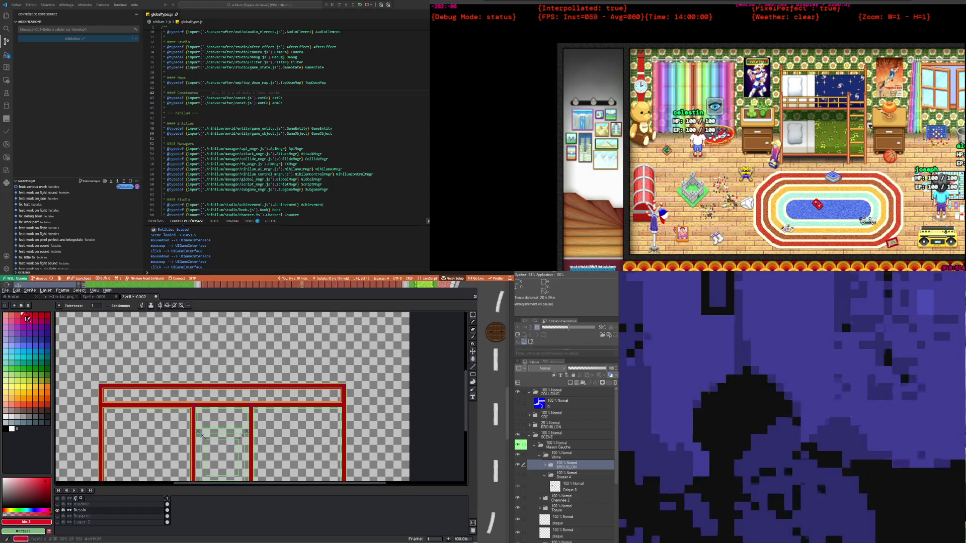
scroll(112, 381, up, 5)
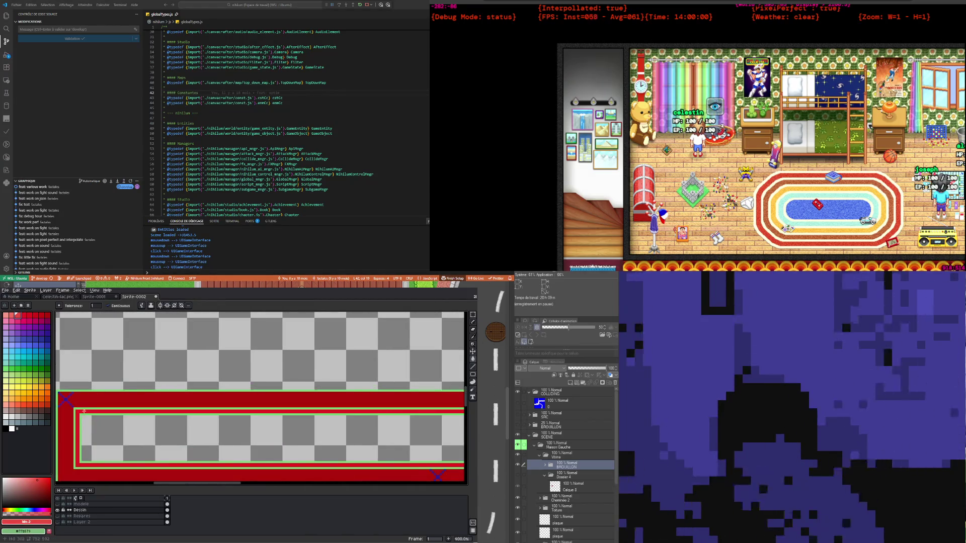
scroll(86, 418, down, 2)
scroll(93, 435, up, 1)
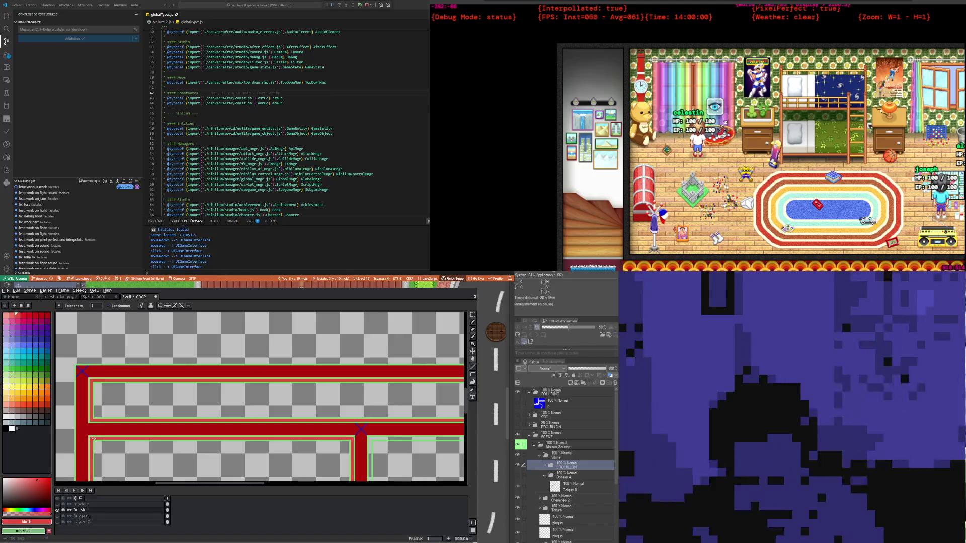
scroll(94, 439, down, 5)
scroll(151, 423, up, 3)
scroll(182, 412, down, 2)
scroll(202, 427, up, 2)
scroll(242, 406, down, 2)
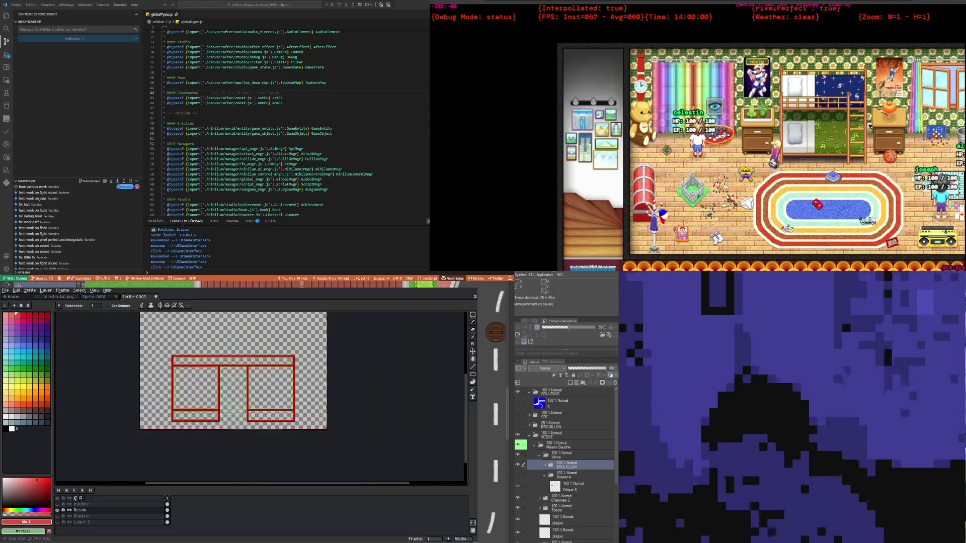
scroll(222, 427, up, 4)
scroll(206, 442, down, 1)
click(207, 446)
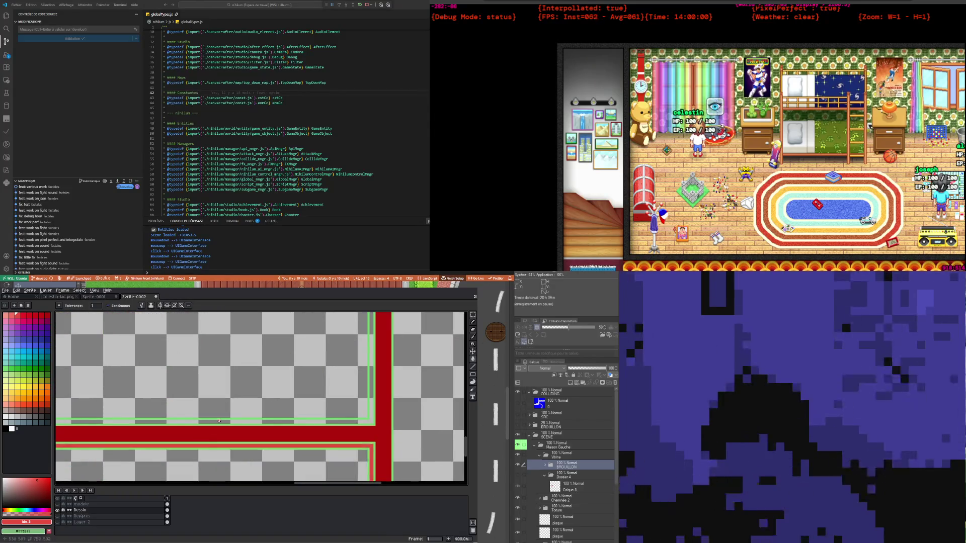
Check the door's inner guide rectangle up close
scroll(219, 421, down, 2)
scroll(218, 421, down, 1)
scroll(147, 387, up, 1)
scroll(146, 387, up, 1)
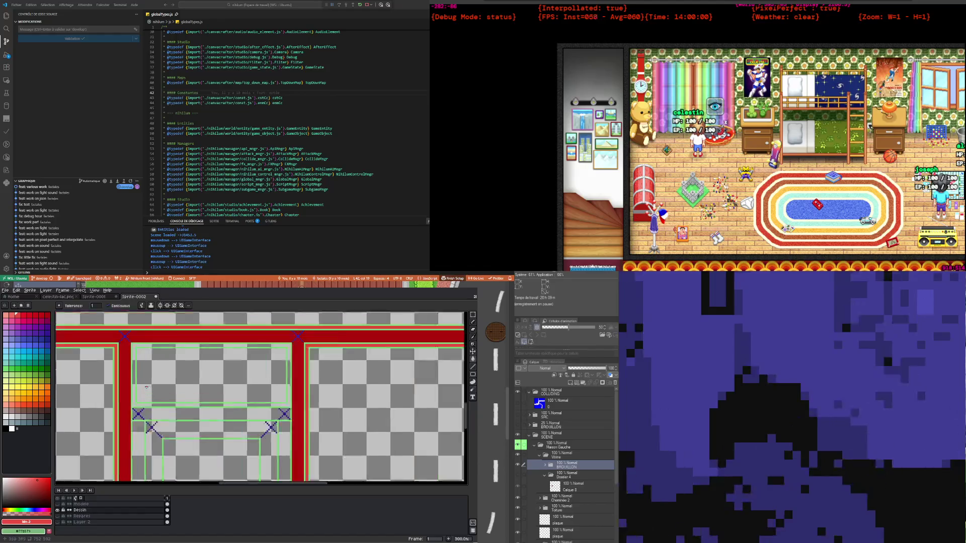
scroll(146, 387, up, 1)
click(129, 375)
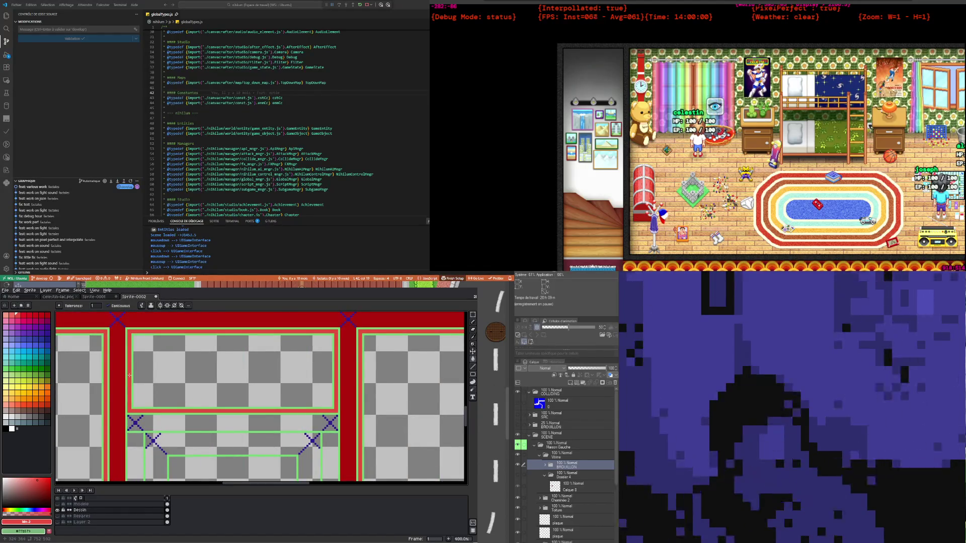
scroll(129, 375, down, 5)
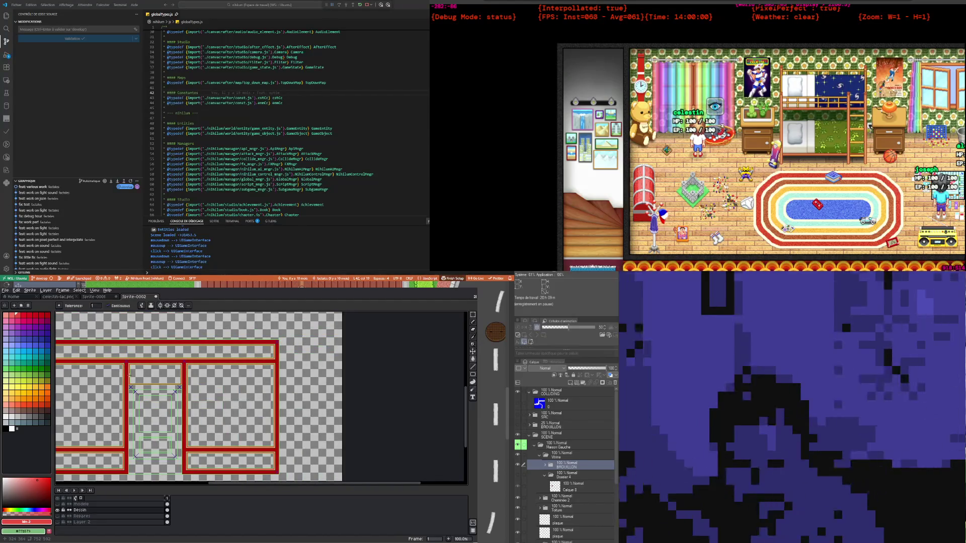
scroll(129, 375, up, 2)
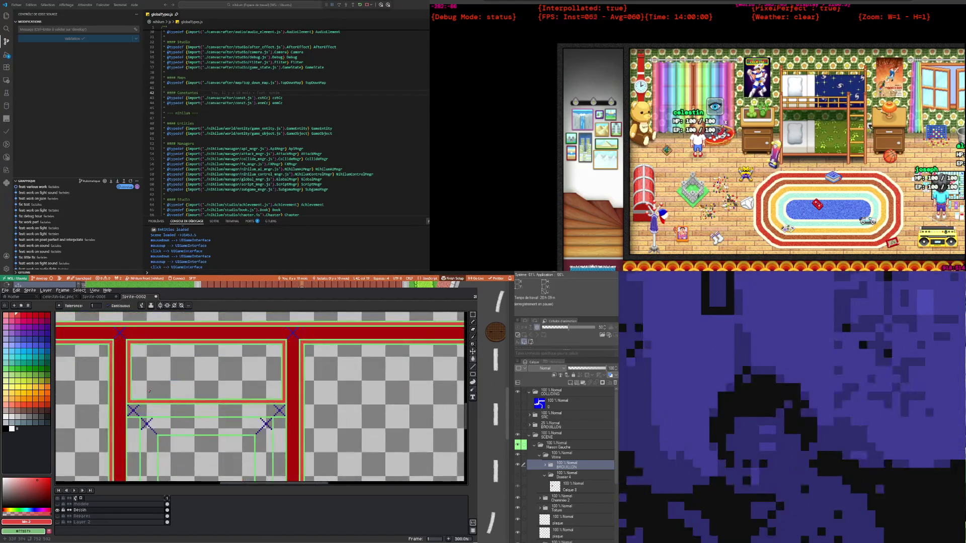
scroll(146, 384, down, 3)
scroll(154, 418, up, 2)
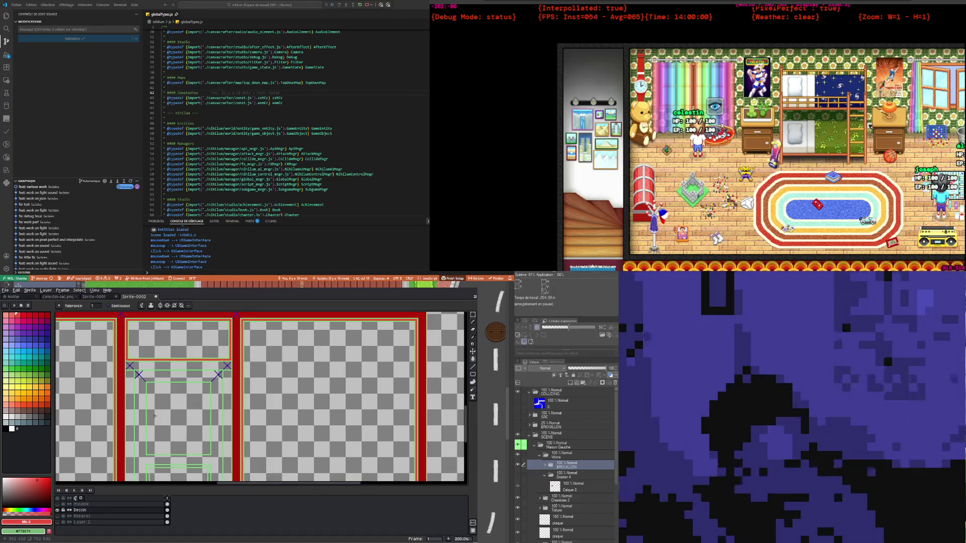
scroll(186, 374, down, 1)
scroll(185, 374, up, 1)
scroll(181, 393, down, 1)
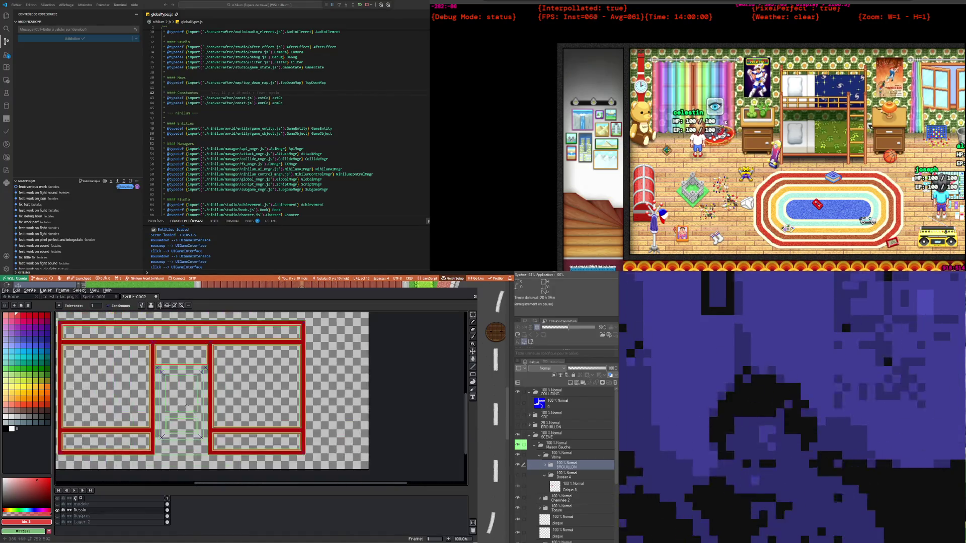
scroll(176, 412, up, 1)
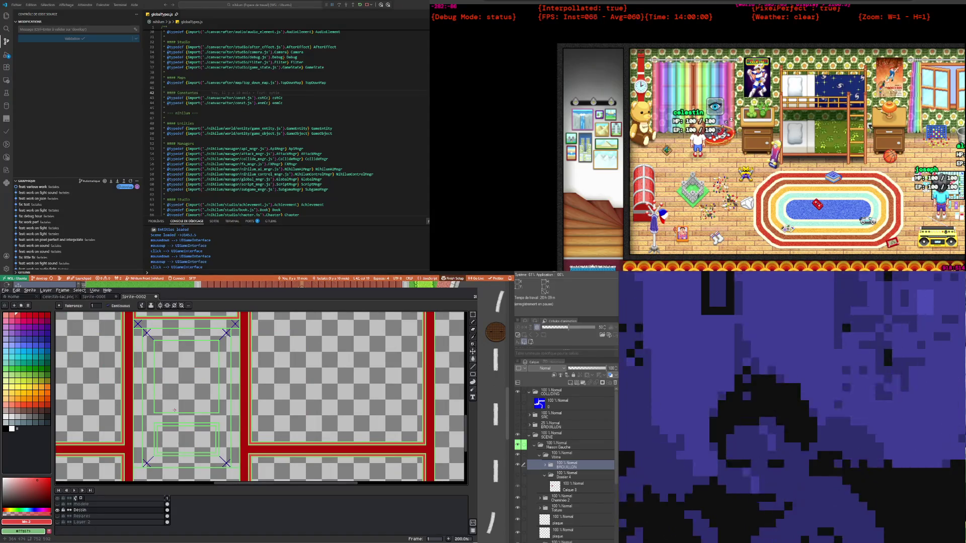
scroll(186, 421, up, 2)
scroll(205, 432, down, 3)
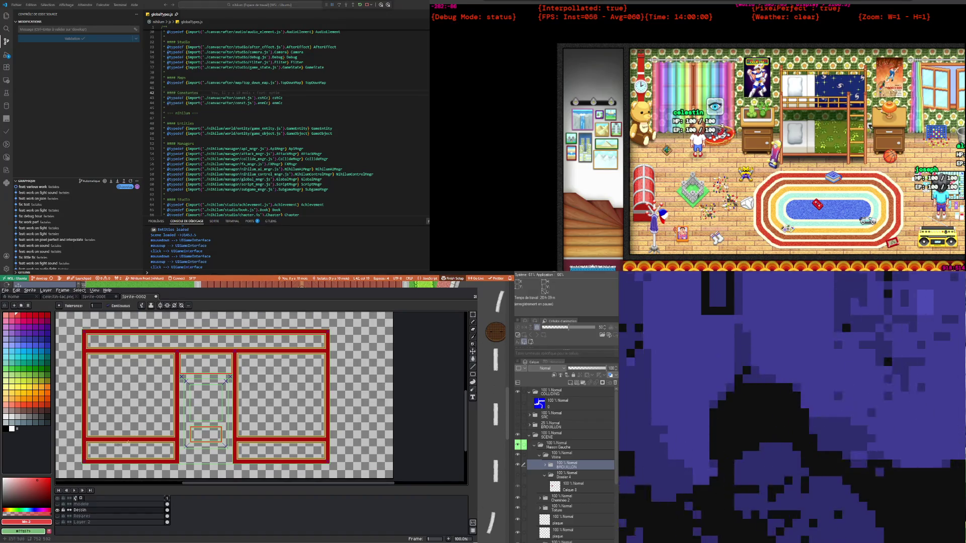
scroll(144, 427, up, 1)
Fill the left window pane and the small pane above the door with light blue
click(20, 355)
click(134, 369)
scroll(134, 370, down, 2)
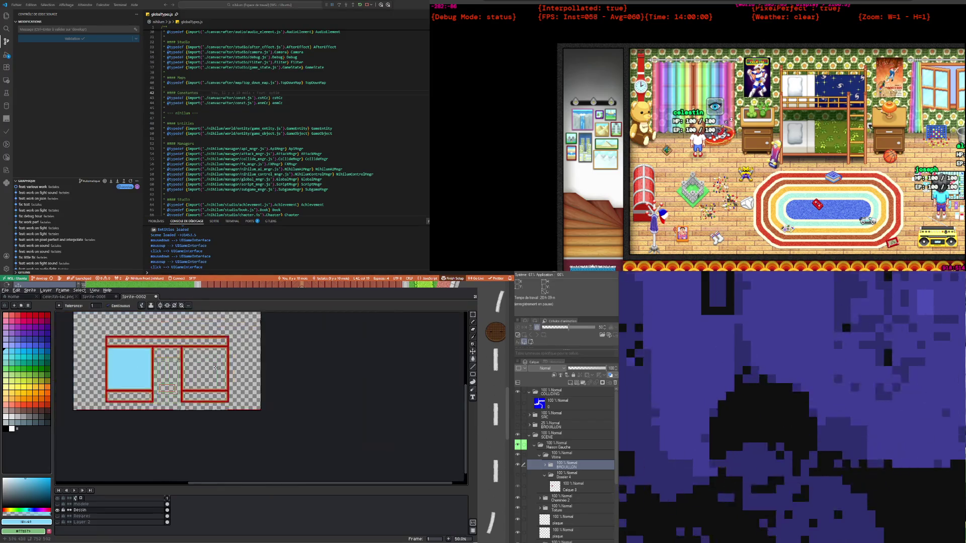
scroll(147, 385, up, 1)
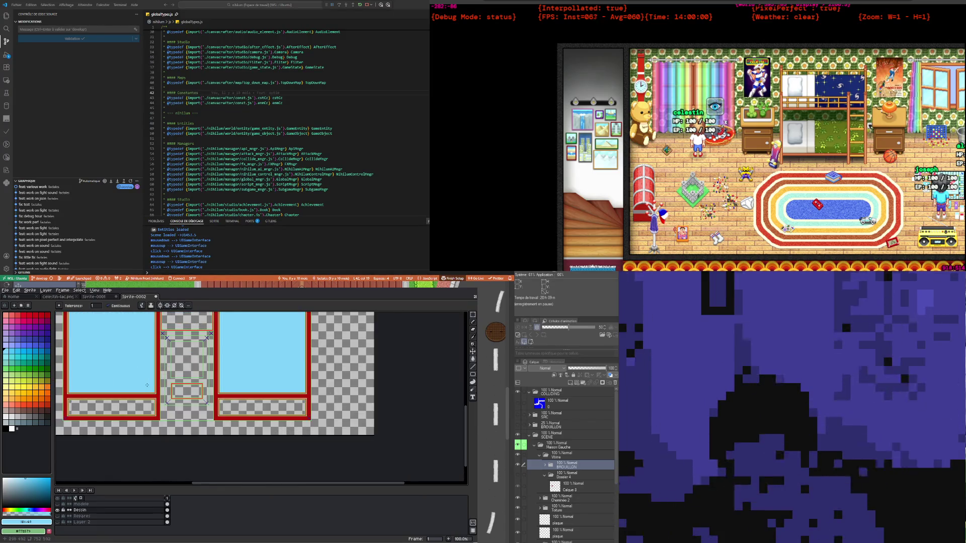
click(195, 323)
scroll(181, 332, down, 1)
scroll(173, 341, up, 2)
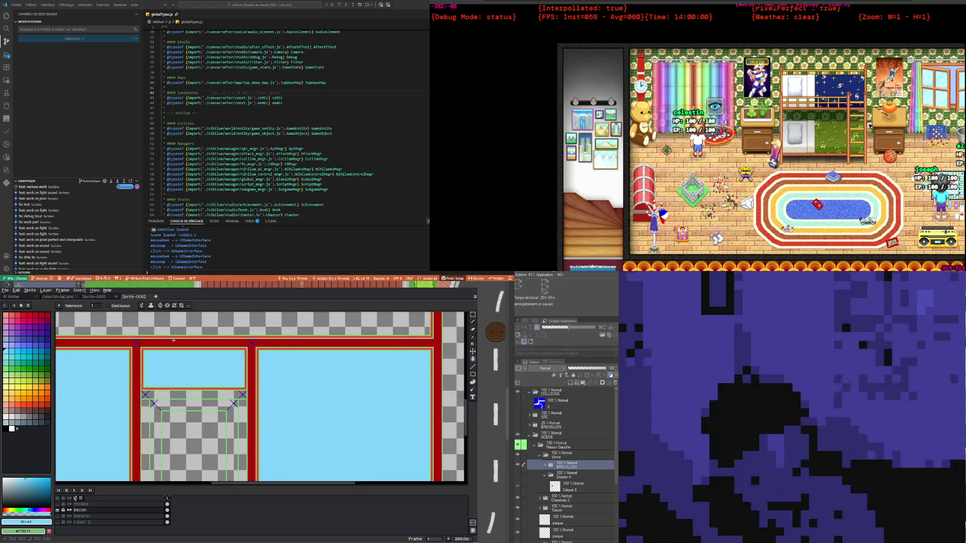
scroll(171, 377, down, 1)
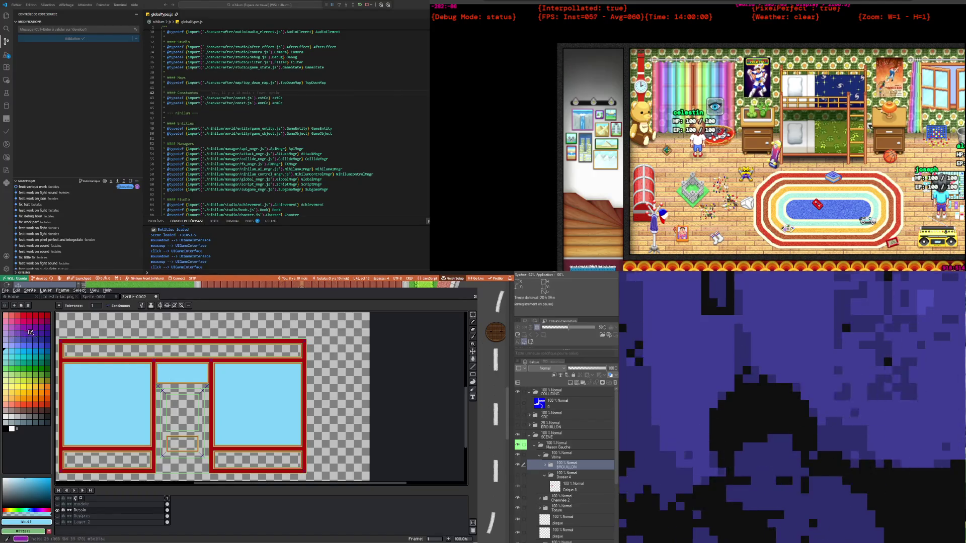
Eyedrop the frame red and fill the top band and the band under the right window
key(i)
scroll(250, 347, up, 2)
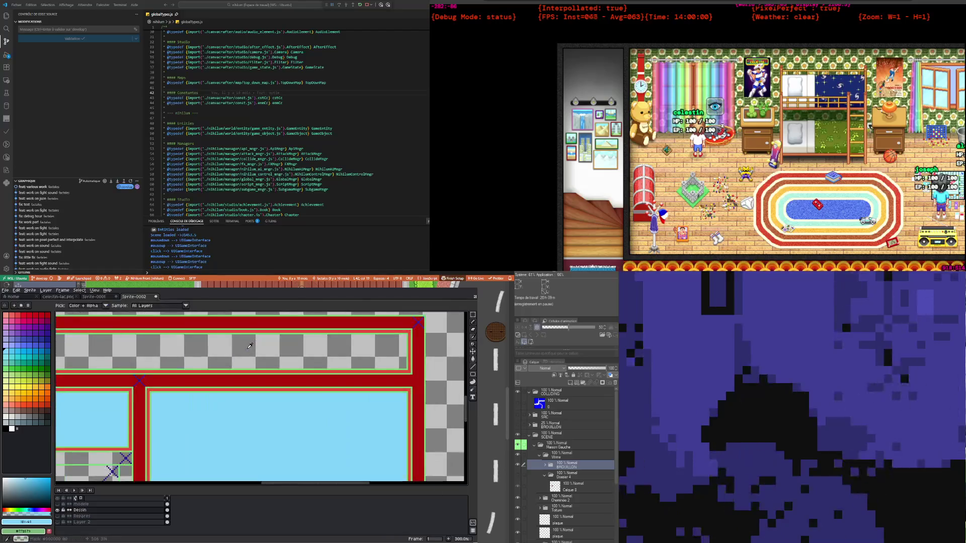
click(243, 318)
key(g)
click(299, 358)
scroll(299, 358, down, 2)
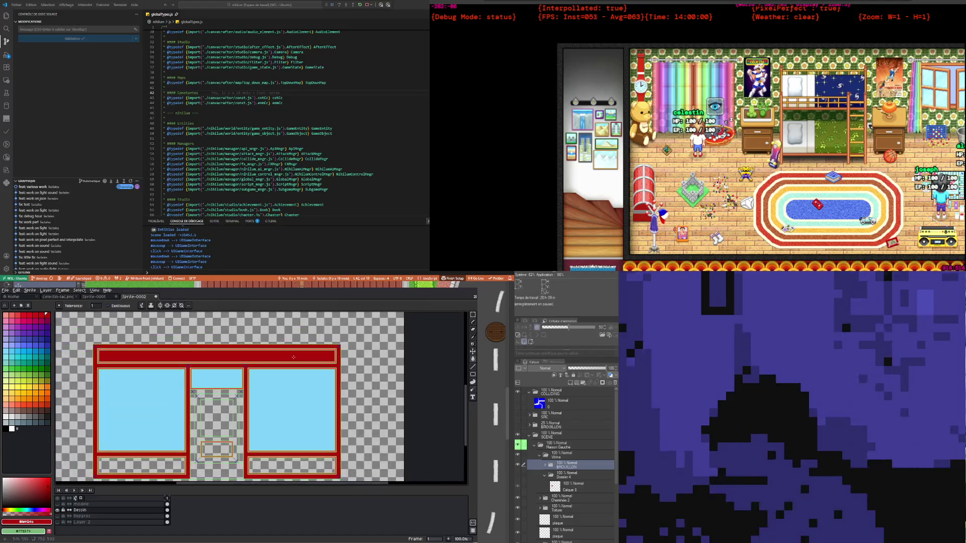
click(281, 462)
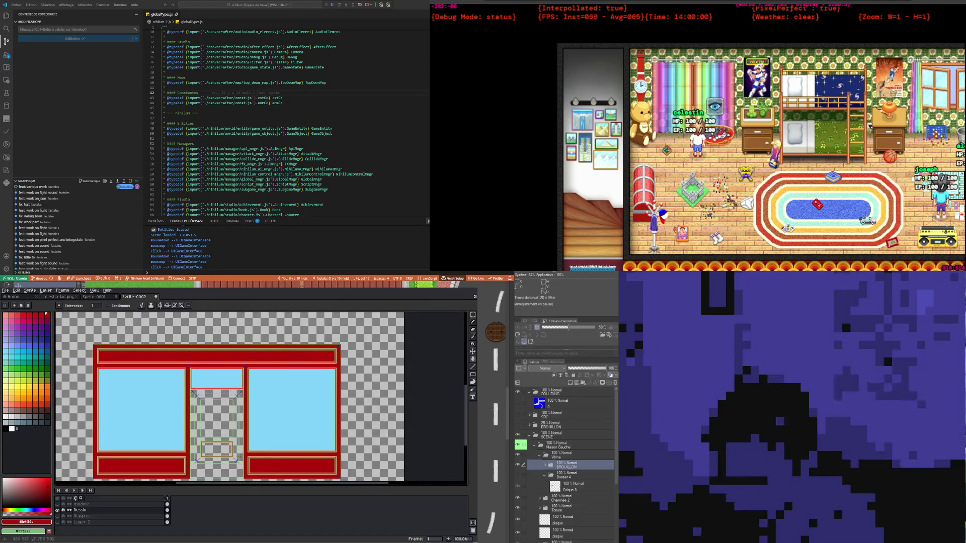
Fill the small panel at the bottom of the door with red
click(211, 452)
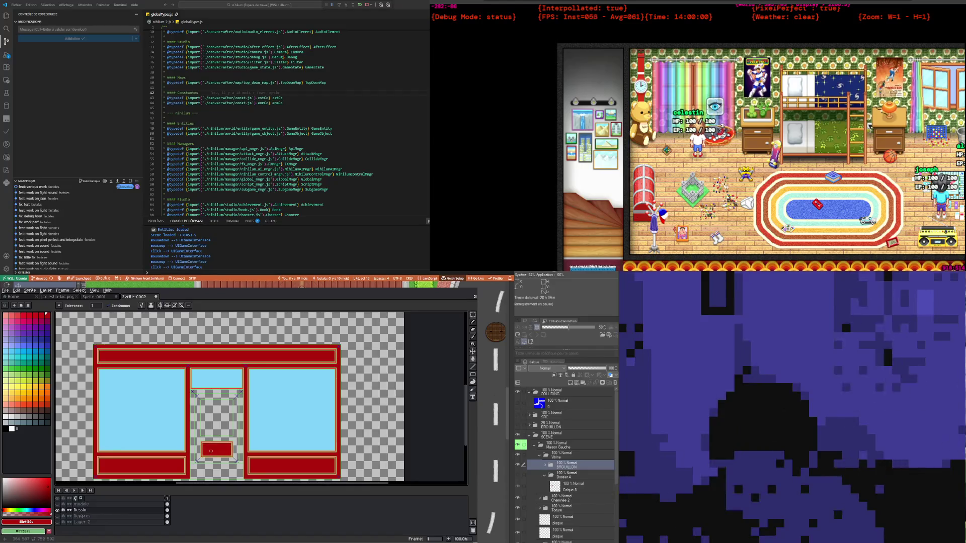
scroll(211, 451, up, 1)
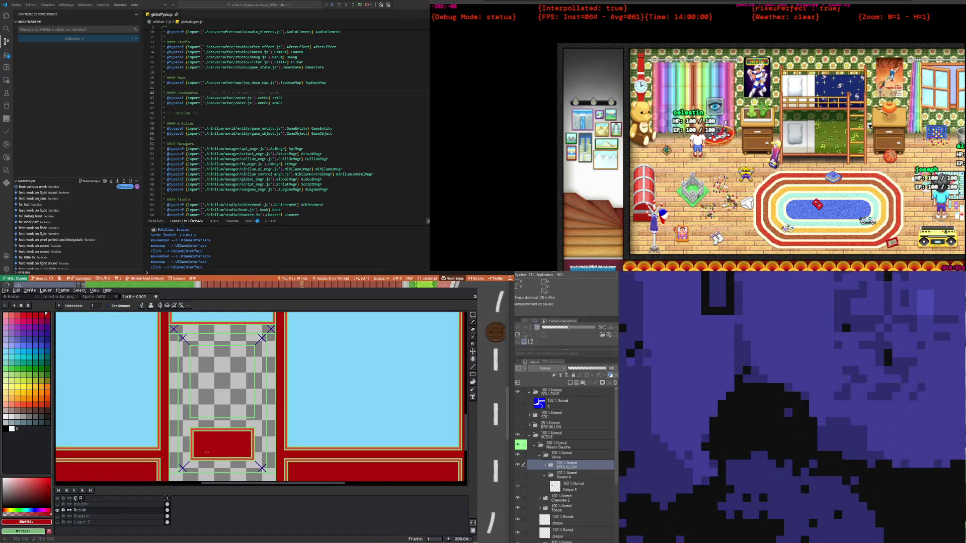
scroll(187, 329, up, 3)
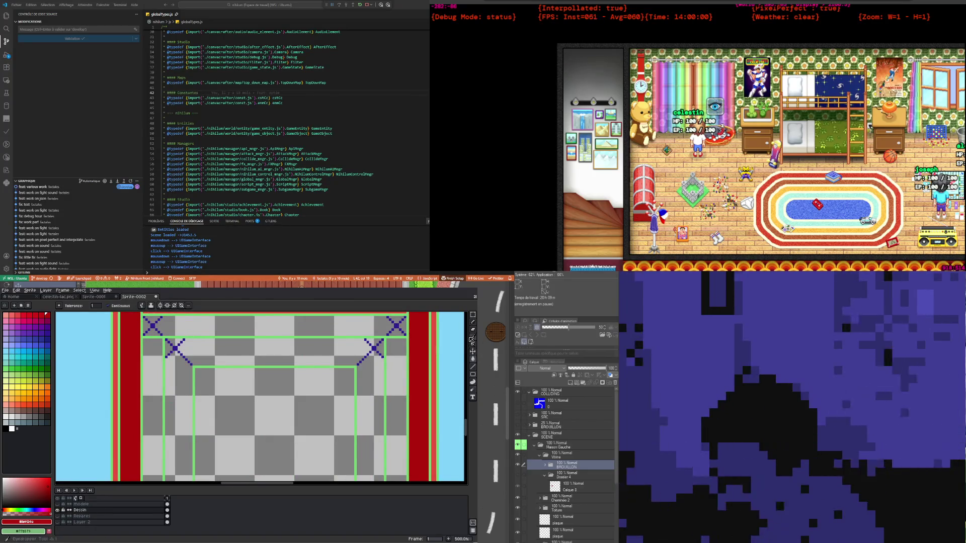
Try a light-blue fill on the door border, undo it, and choose green
click(472, 340)
click(83, 341)
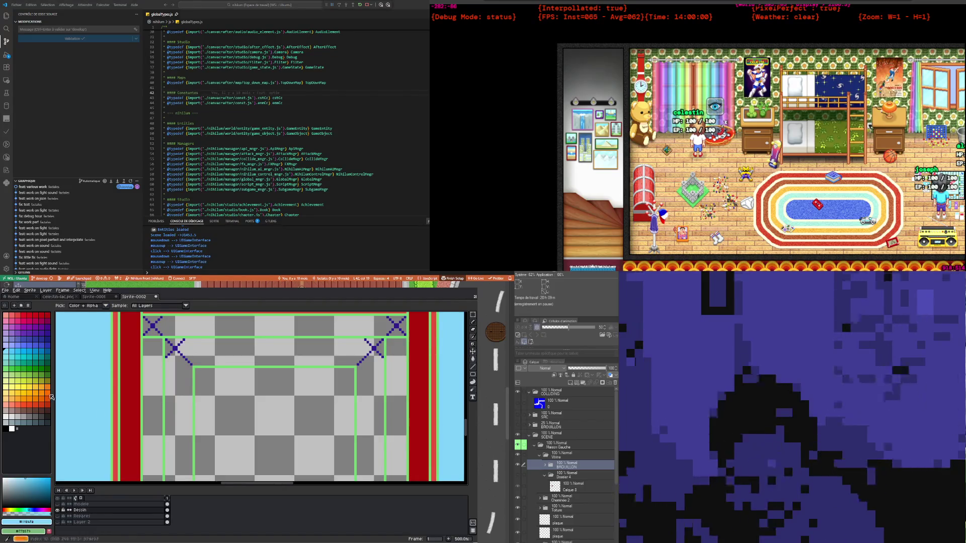
click(474, 366)
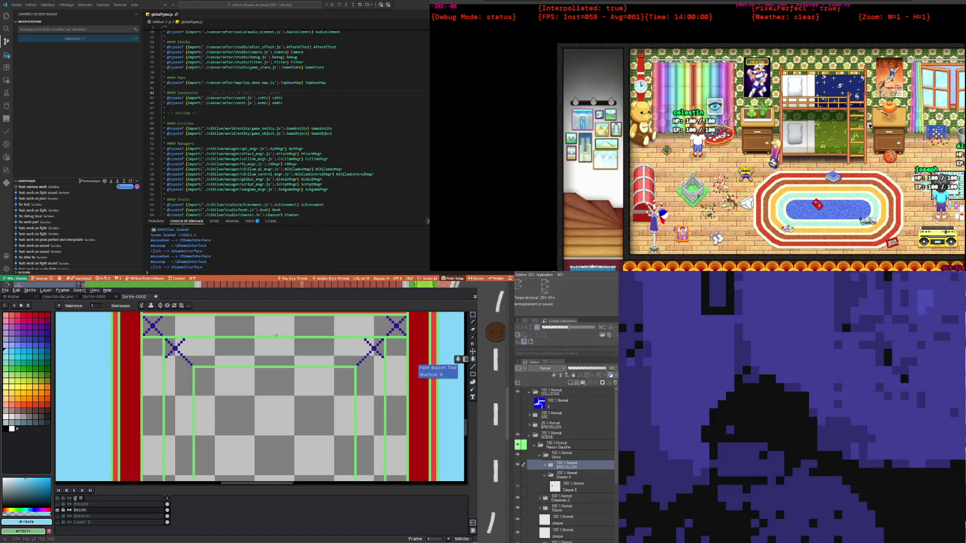
scroll(242, 404, down, 2)
scroll(242, 404, down, 1)
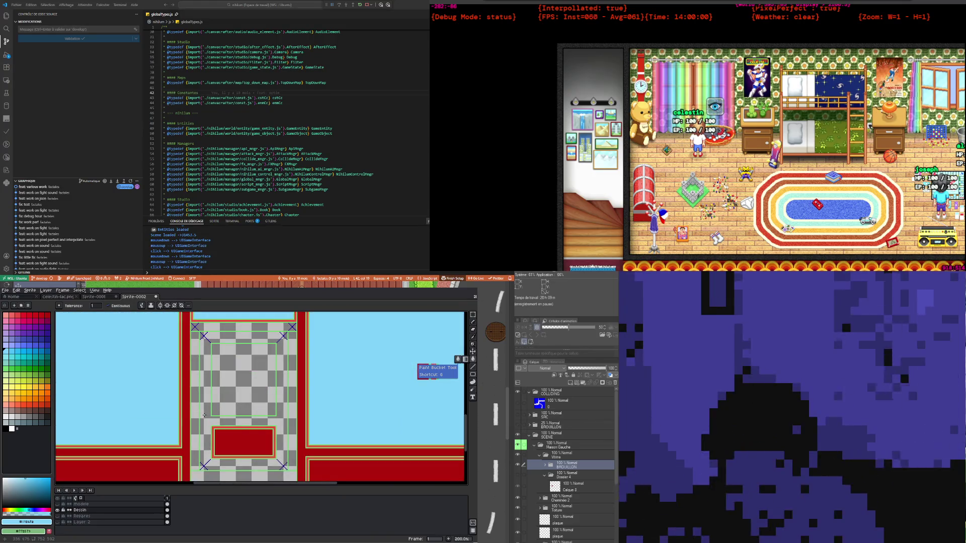
click(204, 415)
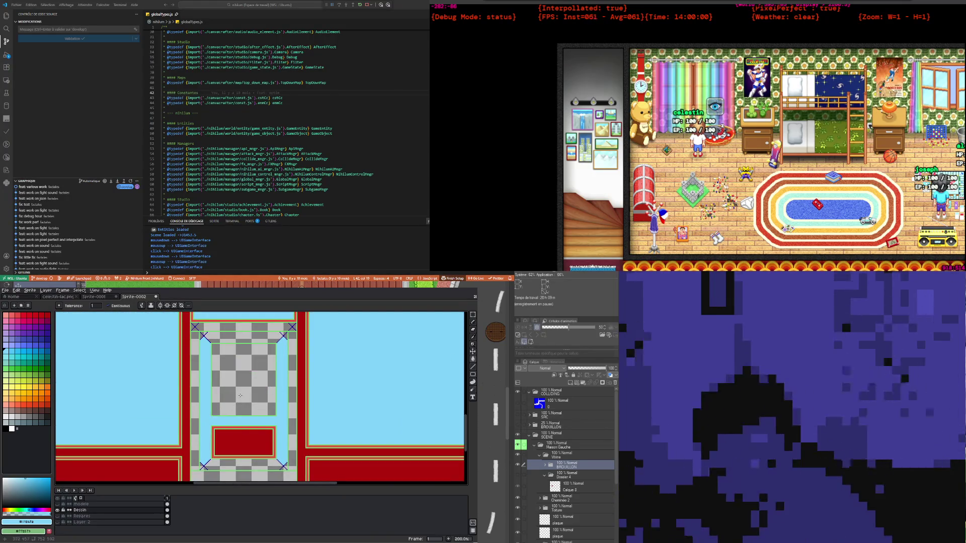
key(ctrl+z)
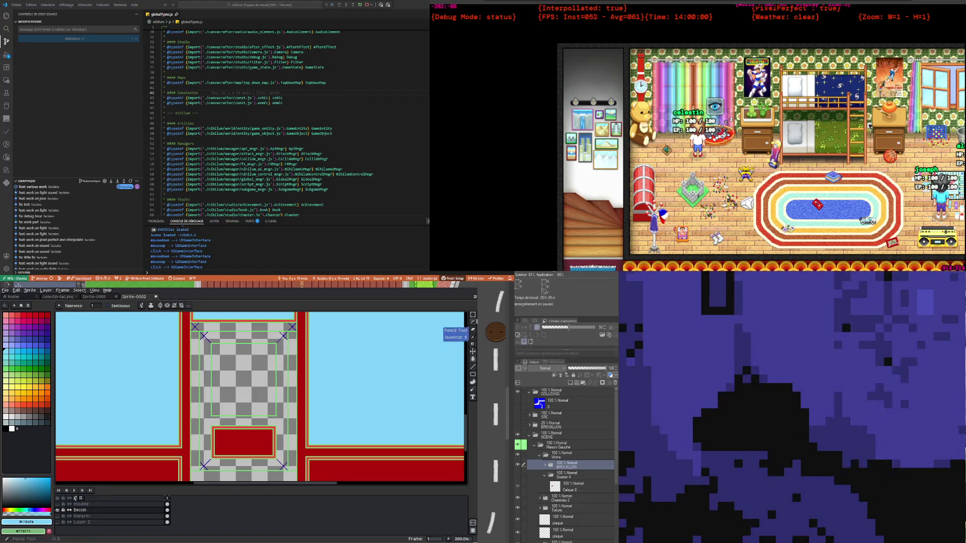
click(6, 370)
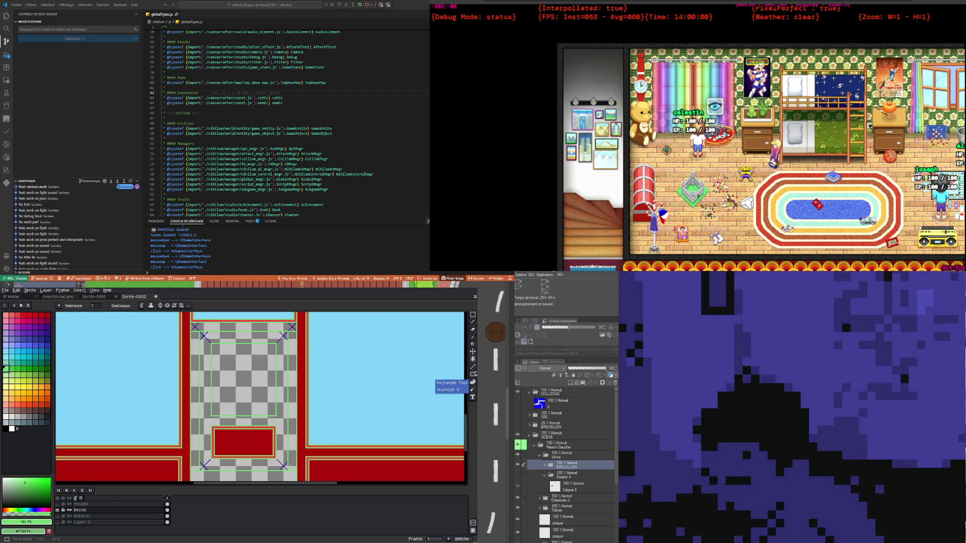
Outline a glass rectangle inside the door with the Rectangle tool
click(472, 374)
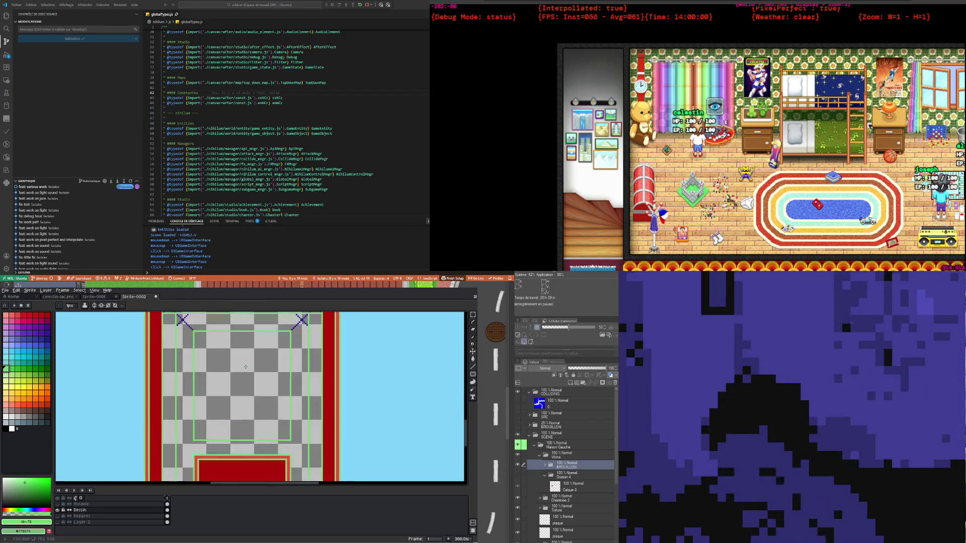
scroll(245, 370, up, 1)
drag(300, 441, 287, 438)
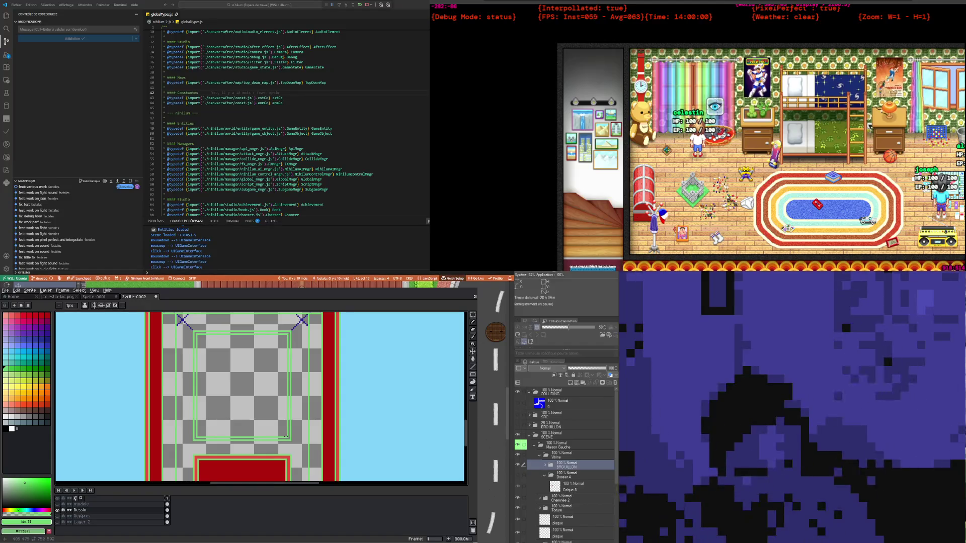
scroll(287, 436, down, 1)
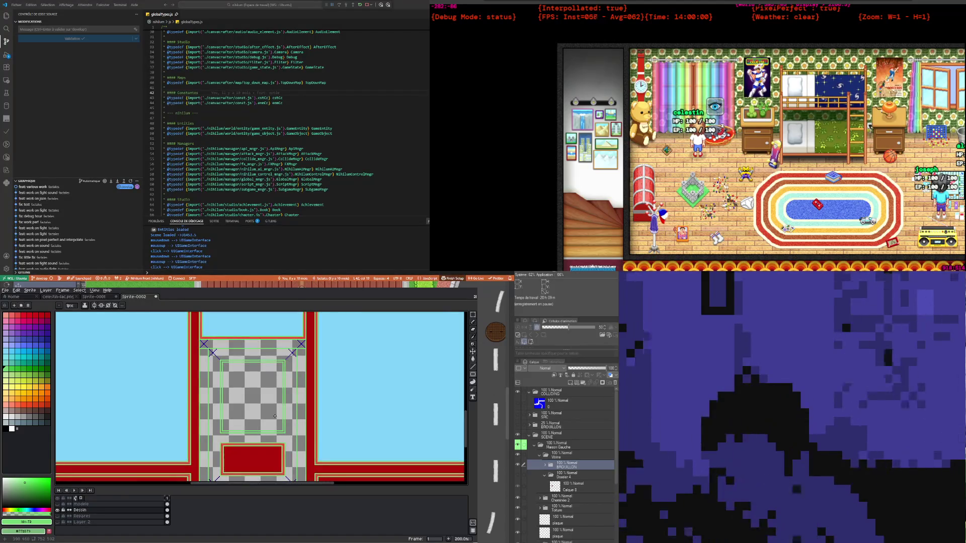
Eyedrop the window light blue and fill the door's inner rectangle with it
click(473, 344)
click(427, 345)
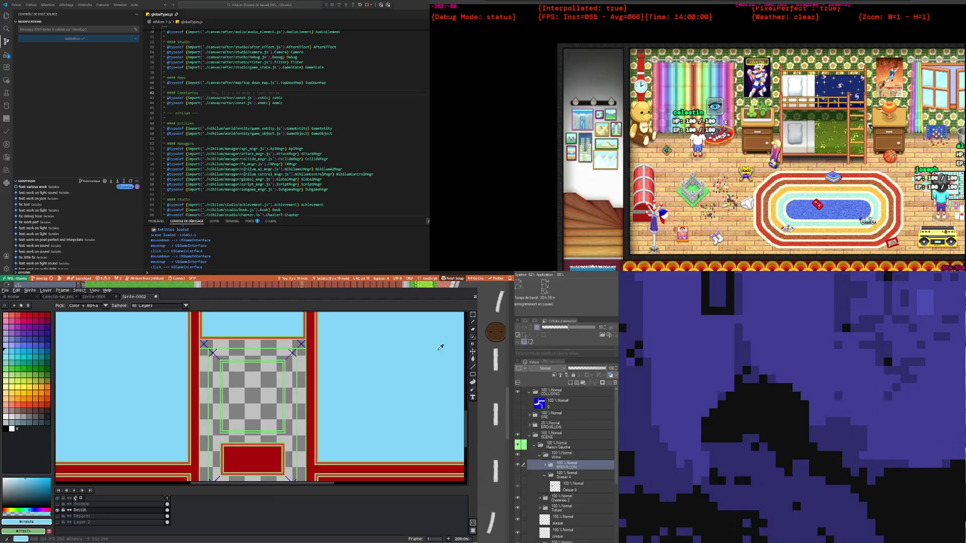
click(472, 359)
click(241, 399)
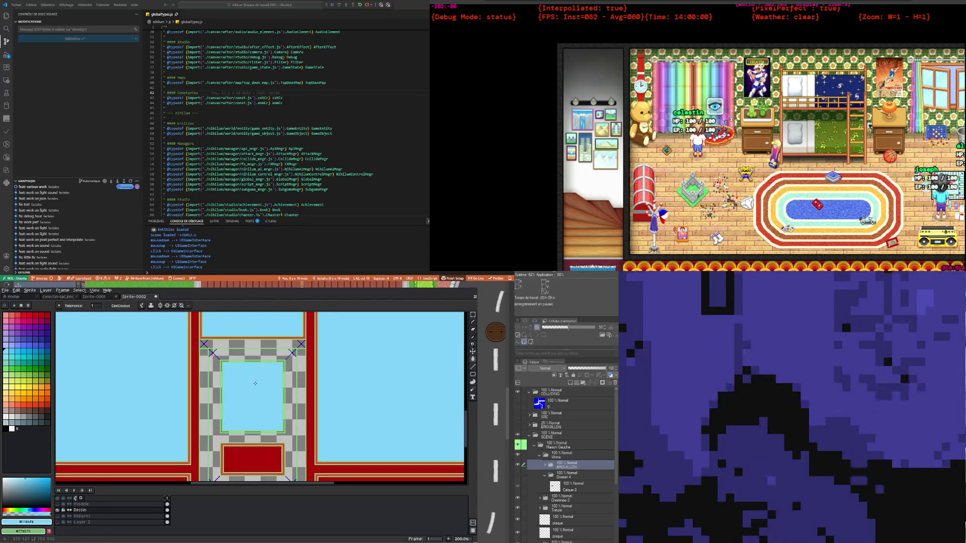
scroll(238, 396, down, 2)
scroll(238, 396, up, 1)
scroll(250, 413, up, 1)
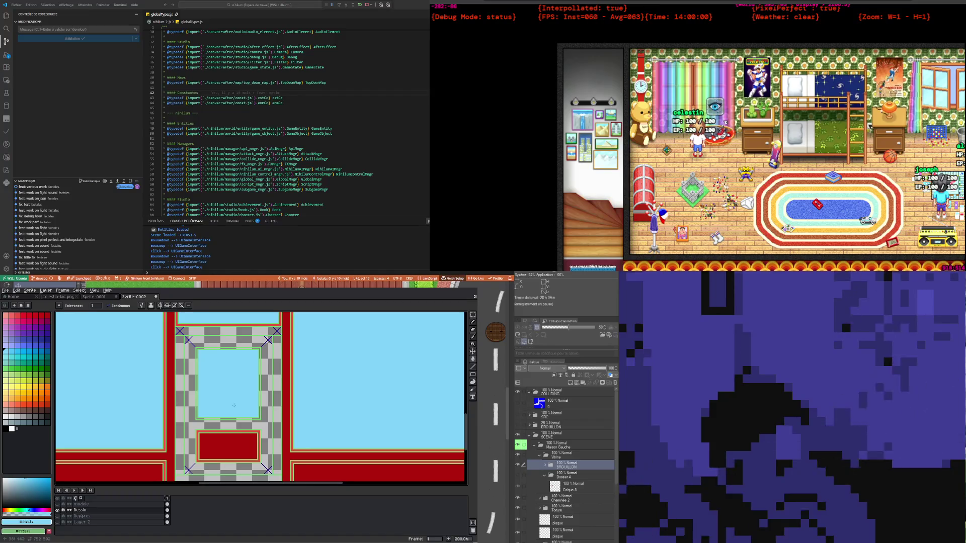
scroll(234, 405, down, 1)
scroll(234, 405, right, 2)
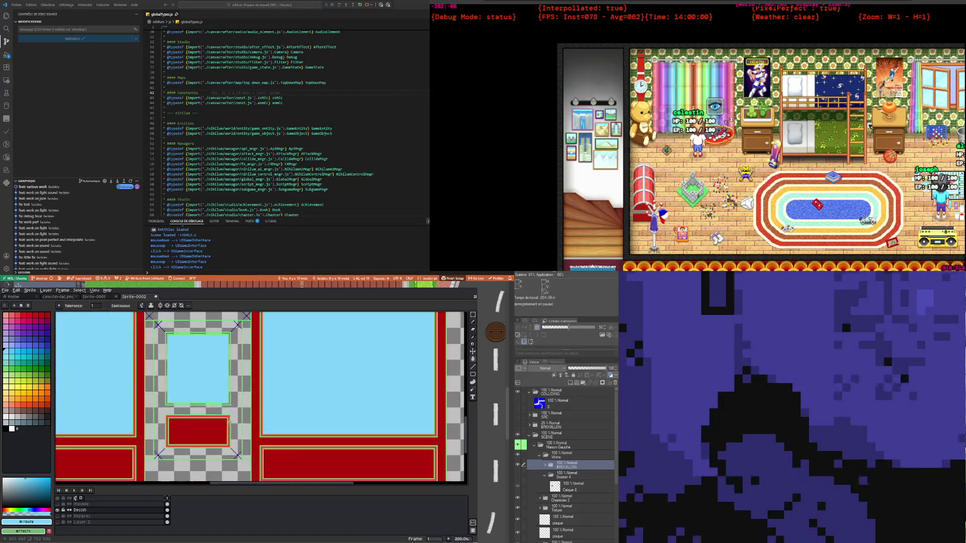
Undo the light-blue door fill and a stray green freehand line
scroll(213, 356, up, 2)
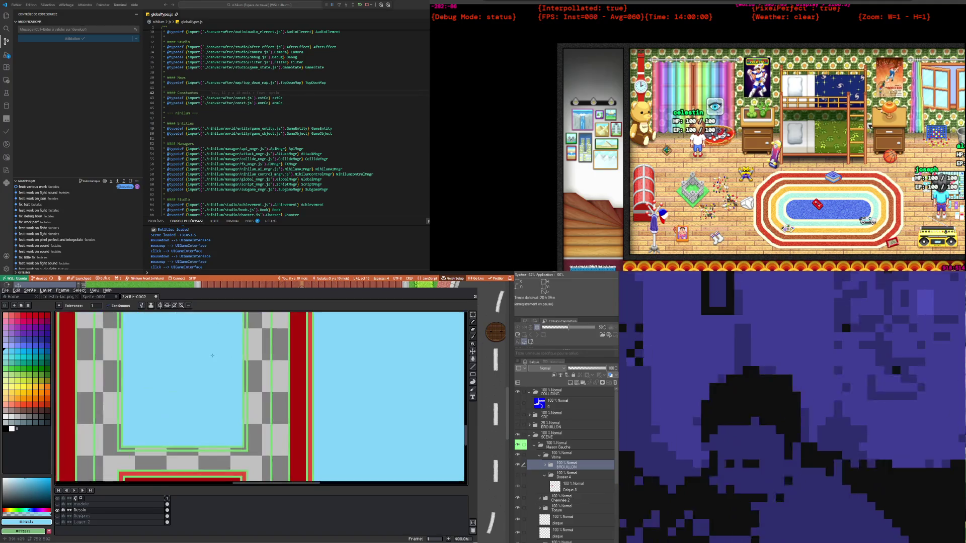
key(ctrl+z)
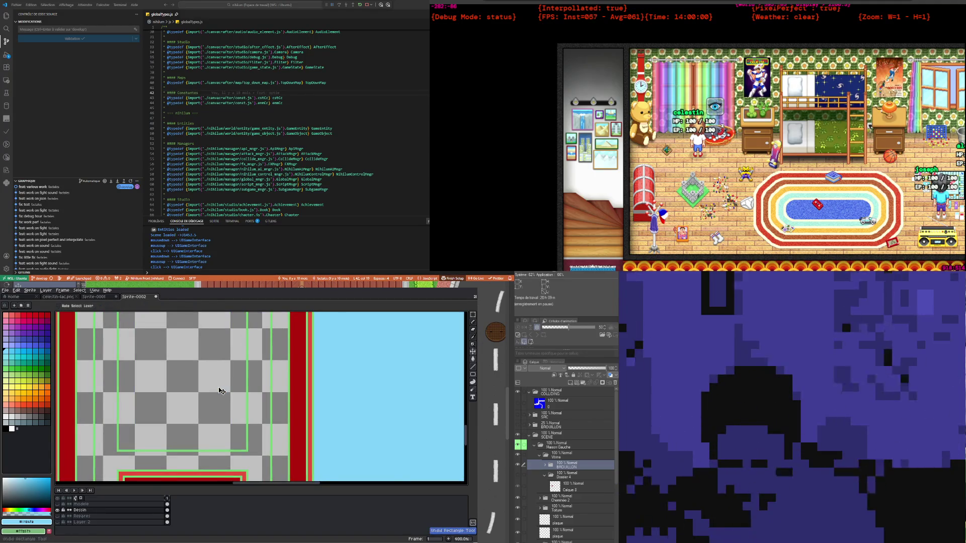
click(461, 322)
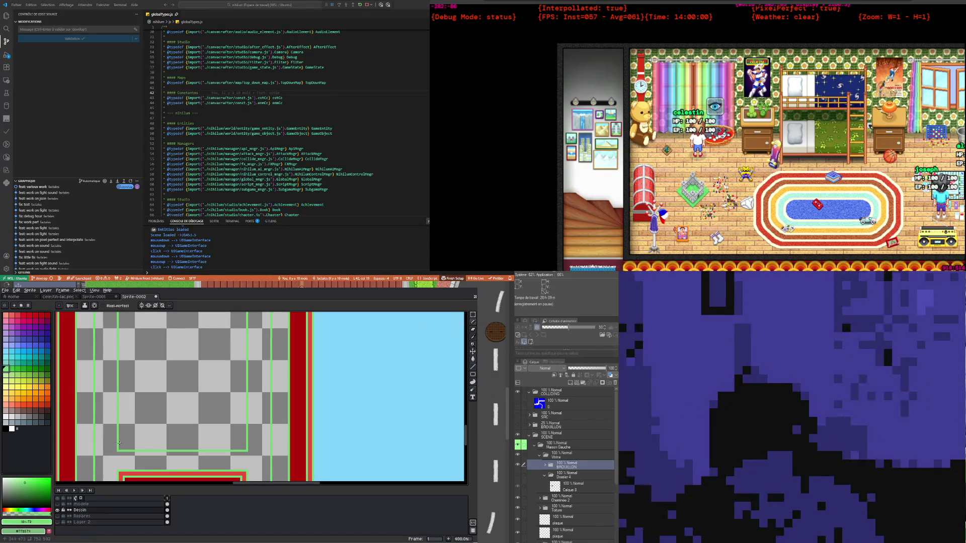
drag(124, 443, 221, 315)
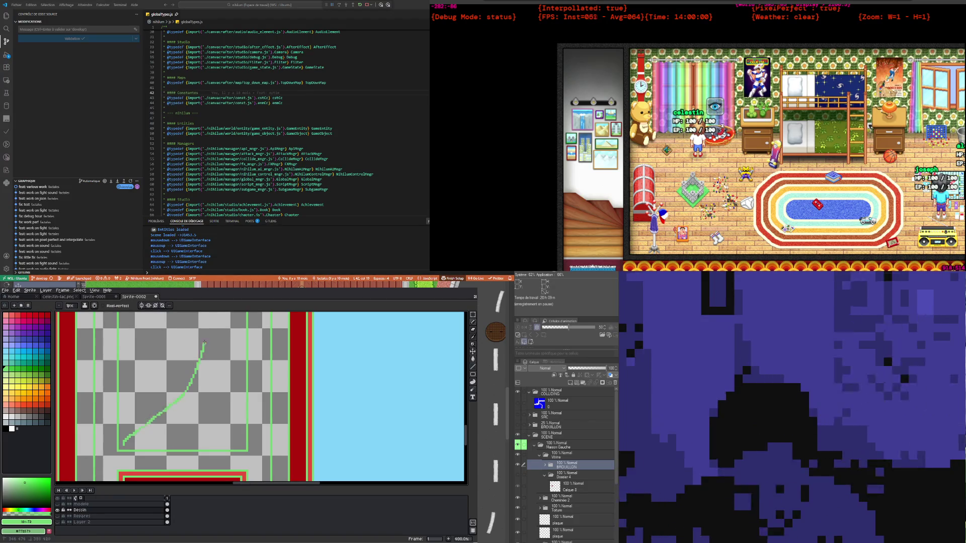
key(ctrl+z)
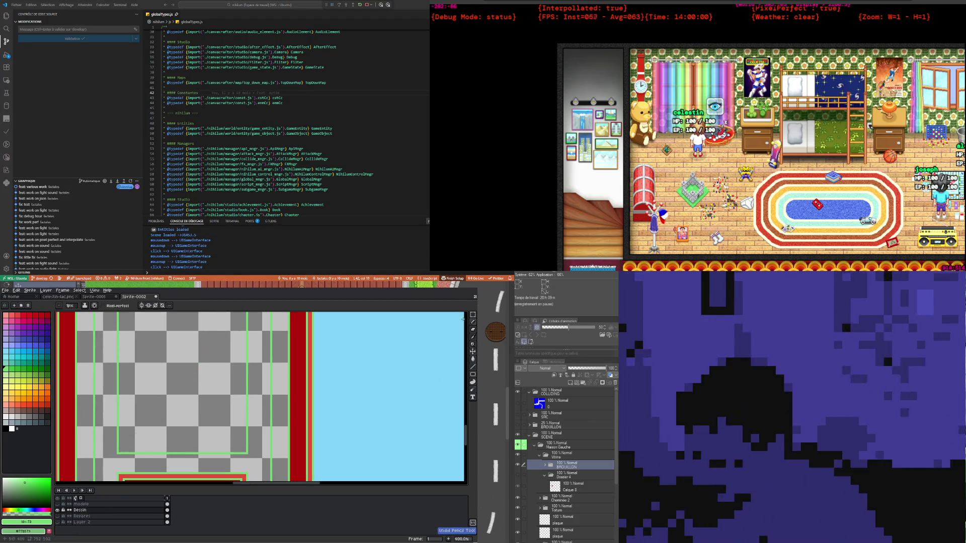
Draw a green rectangle outline inside the door panel
click(472, 375)
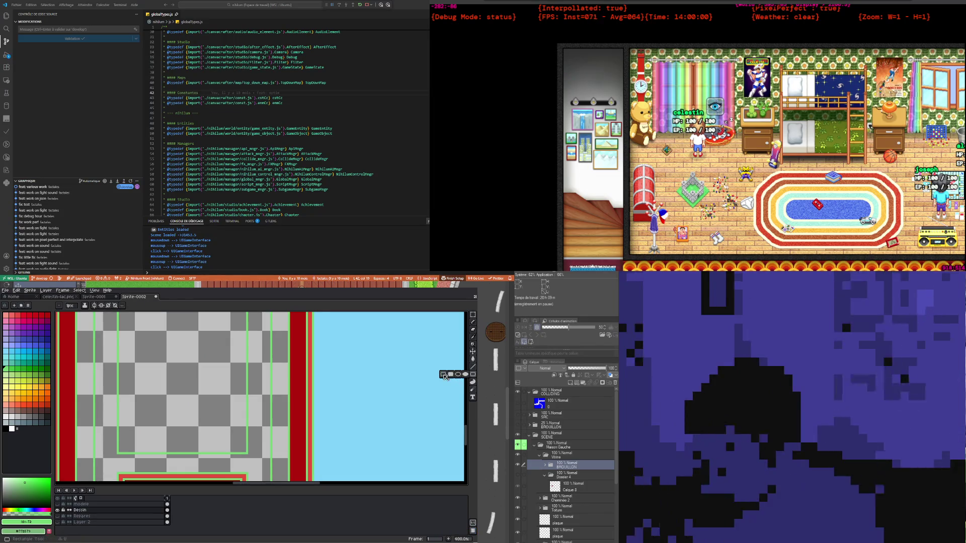
click(445, 377)
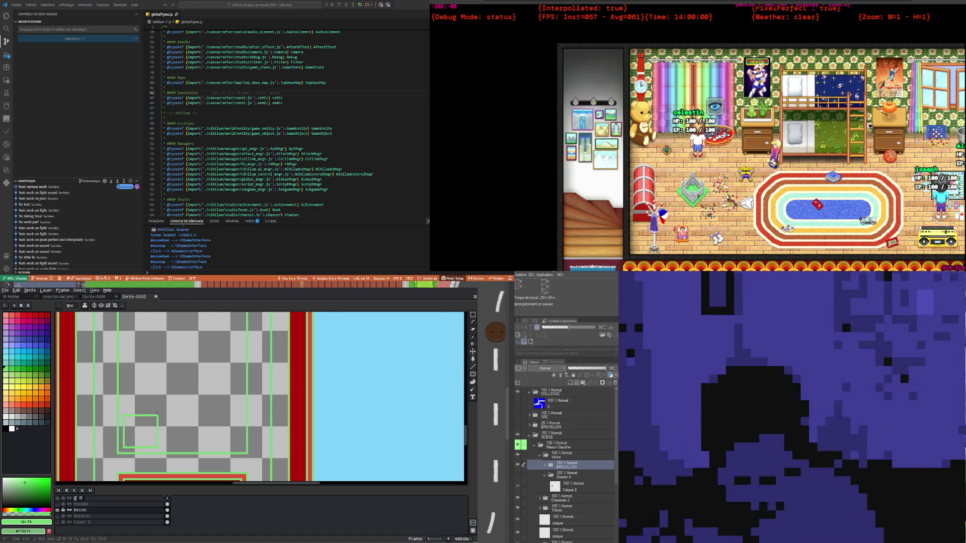
drag(158, 414, 240, 321)
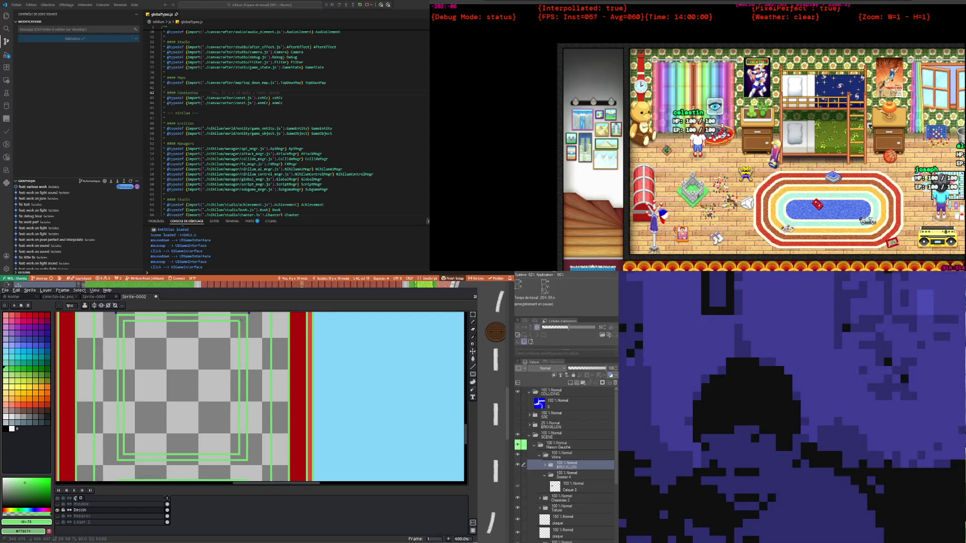
scroll(192, 396, down, 2)
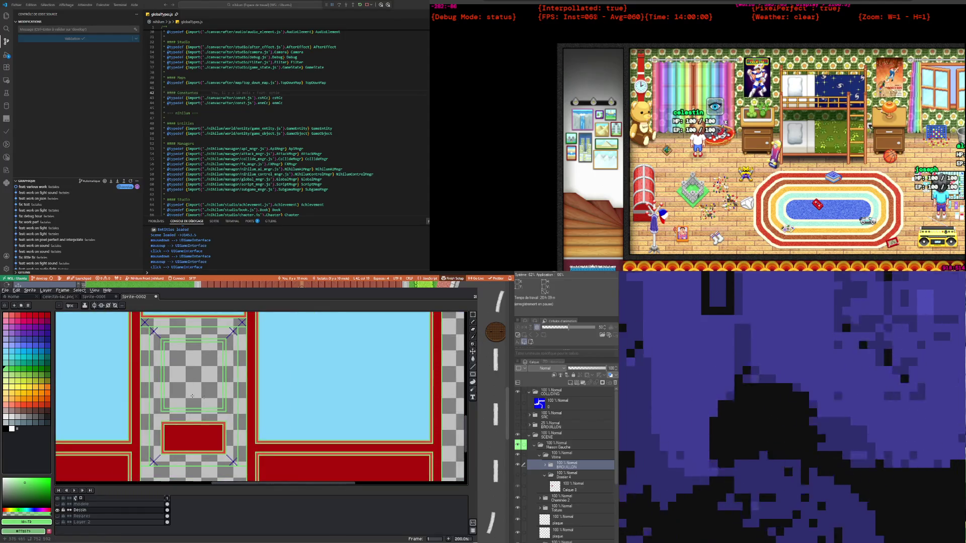
Sample the shopfront red and fill the upper door panel with it
key(i)
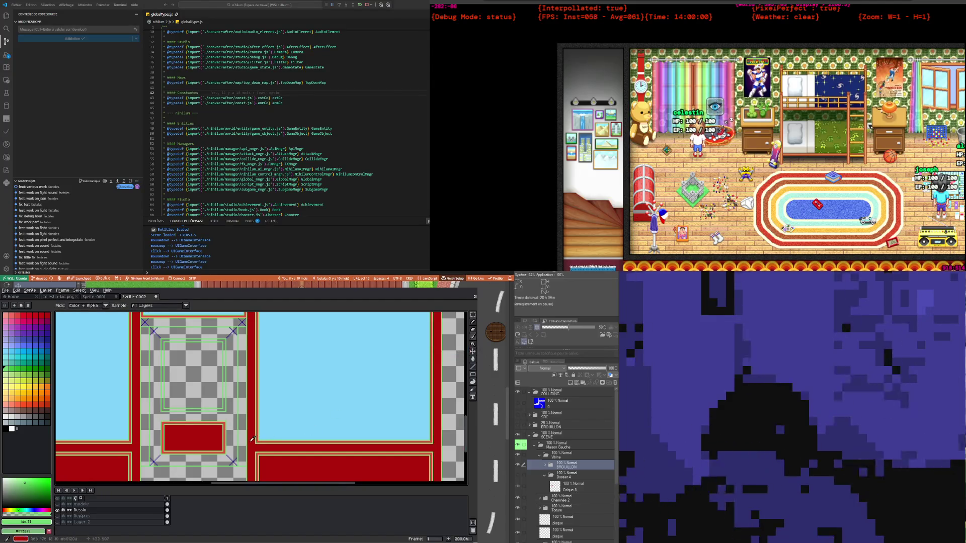
click(227, 430)
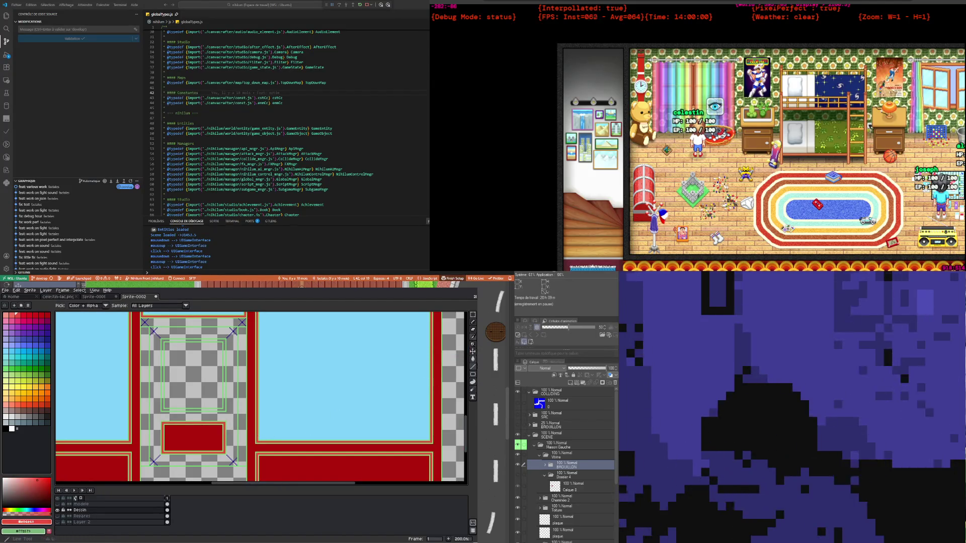
click(473, 359)
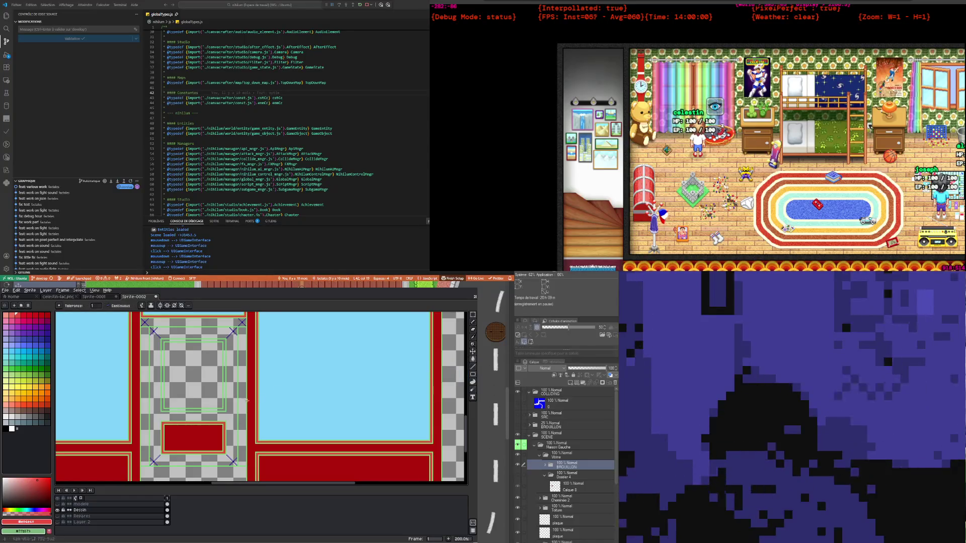
click(225, 371)
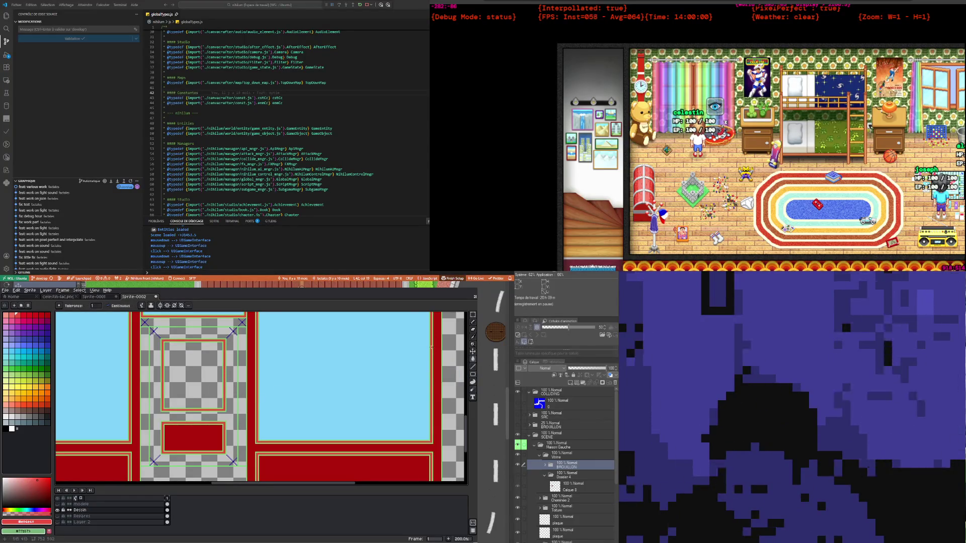
click(473, 337)
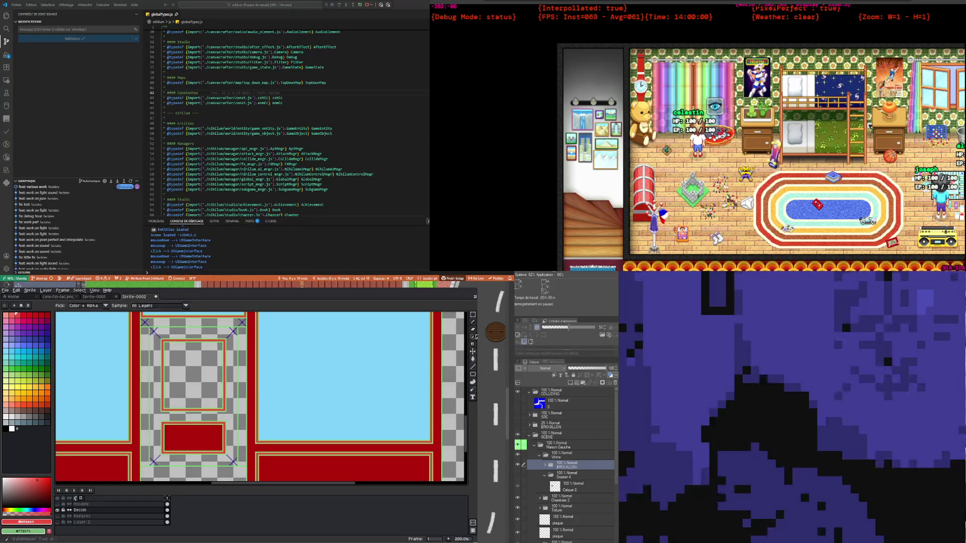
click(282, 459)
click(473, 359)
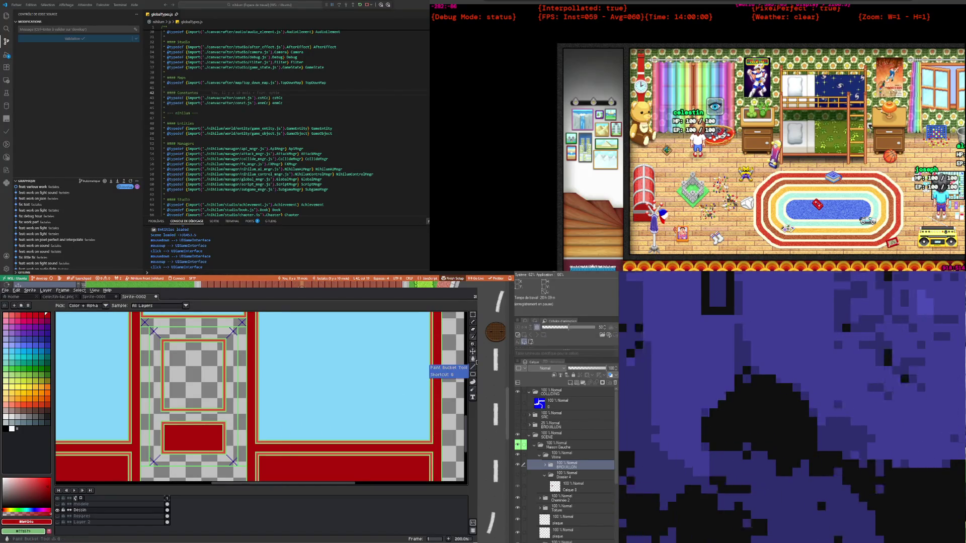
click(207, 372)
scroll(207, 373, down, 1)
scroll(207, 373, up, 1)
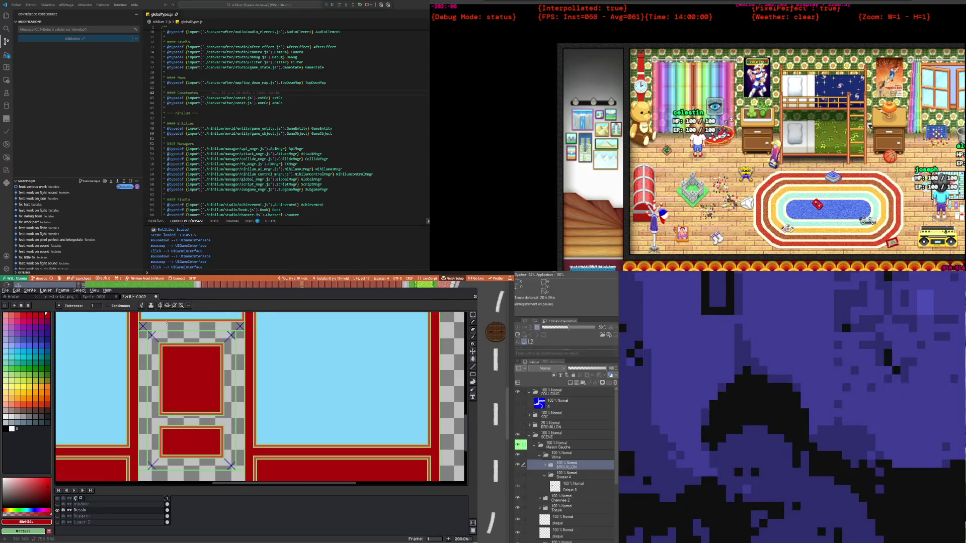
scroll(168, 322, up, 1)
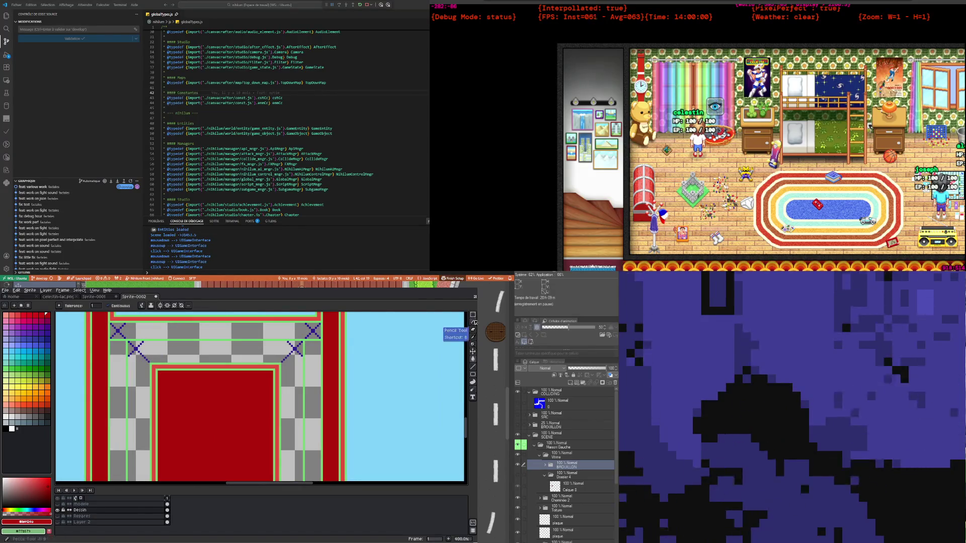
Bucket-fill the transparent gap above the door frame and the grey strip between the pillars red
click(475, 323)
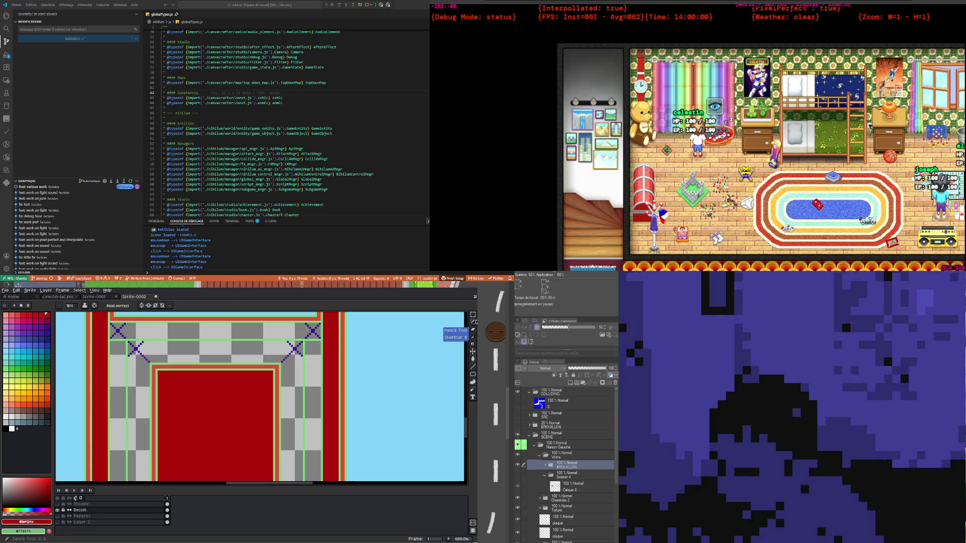
click(473, 323)
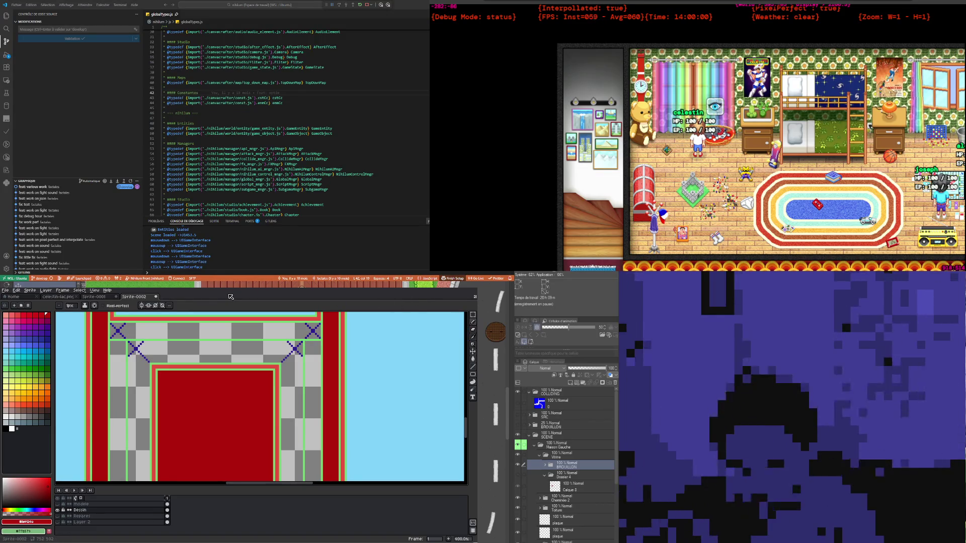
scroll(141, 325, up, 1)
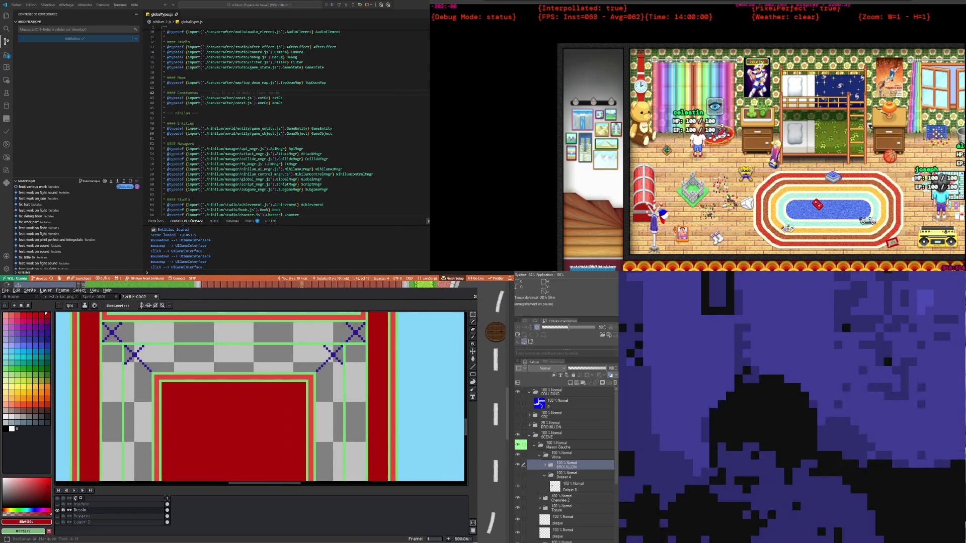
scroll(155, 345, up, 2)
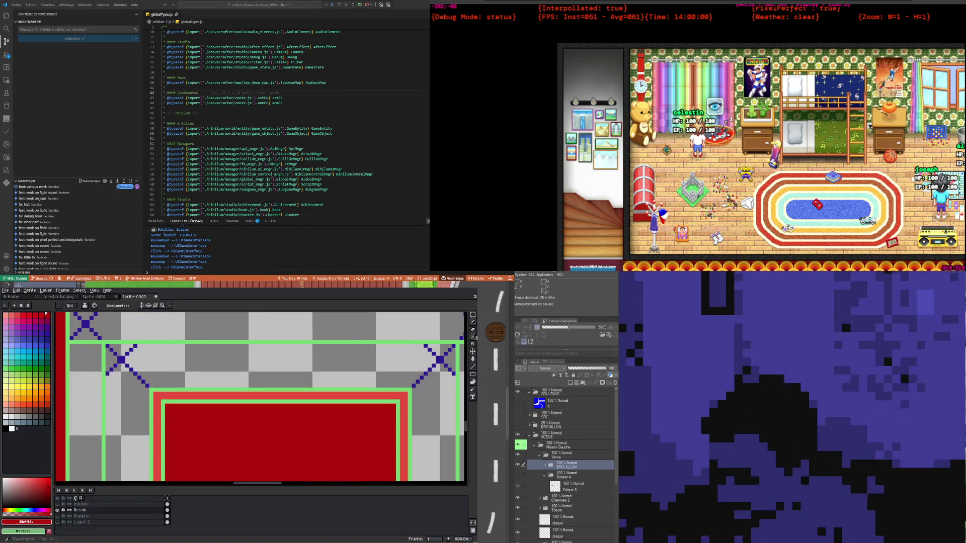
click(473, 337)
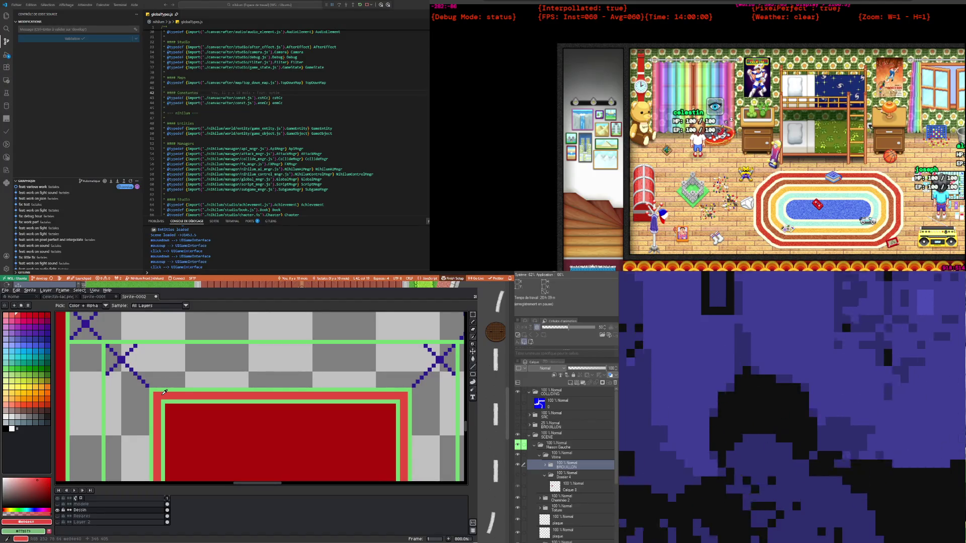
key(g)
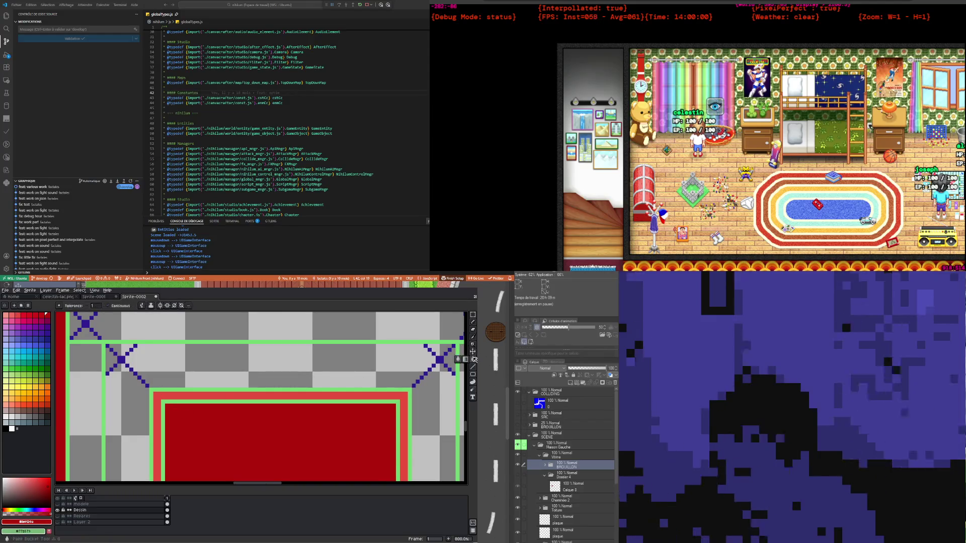
scroll(207, 362, down, 3)
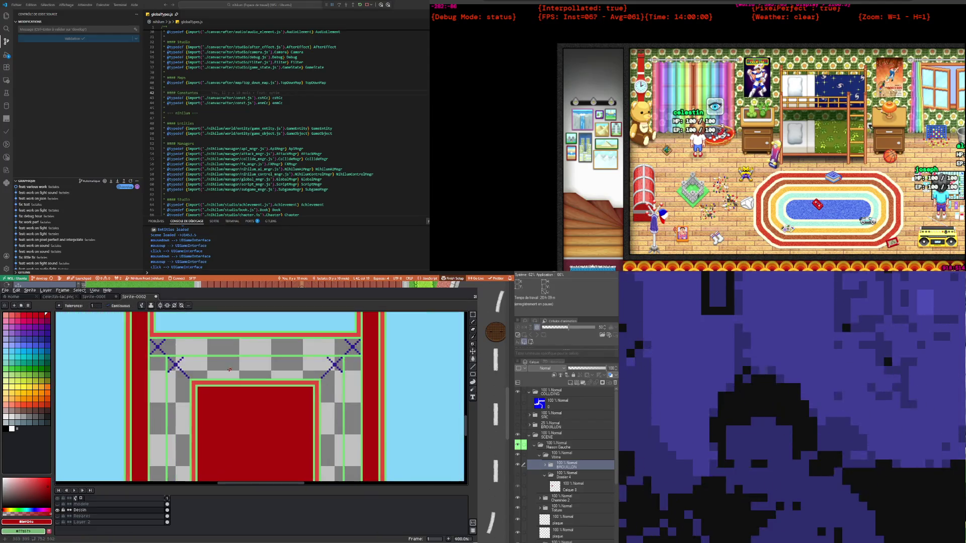
scroll(207, 362, down, 2)
scroll(209, 420, down, 1)
scroll(211, 428, up, 2)
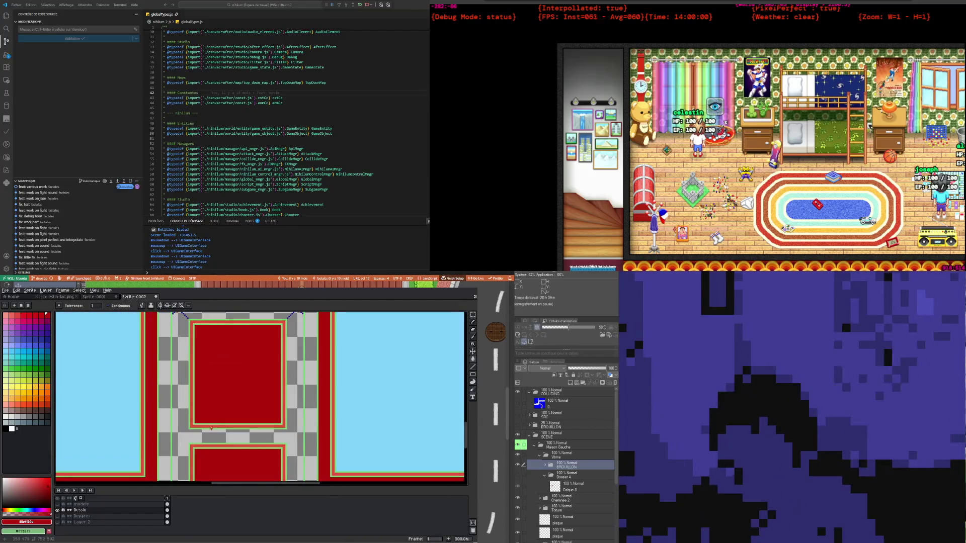
scroll(204, 341, up, 1)
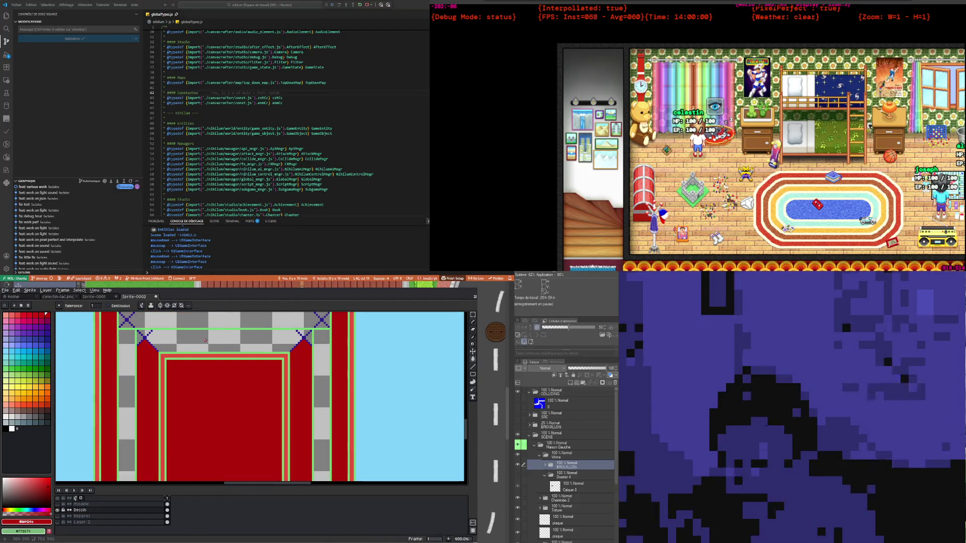
click(204, 342)
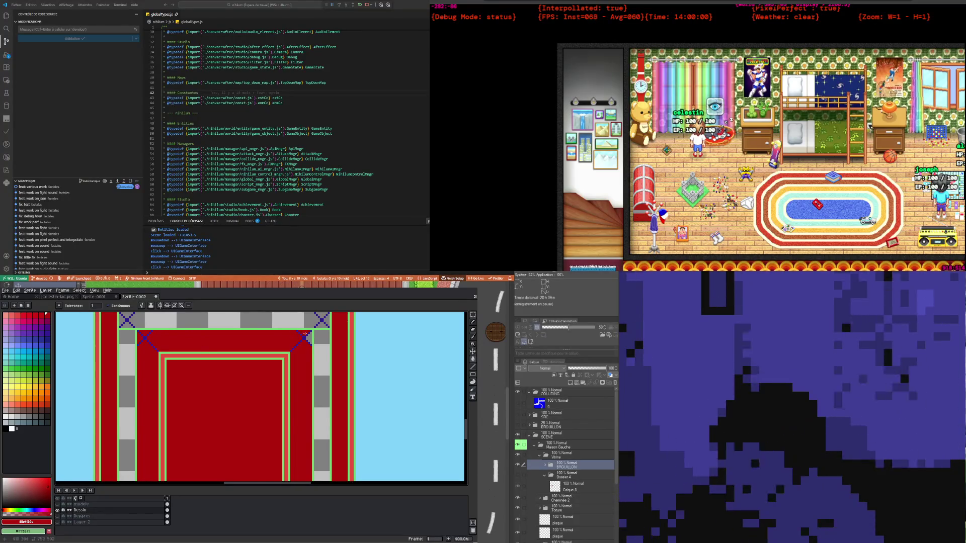
scroll(308, 339, down, 3)
scroll(253, 403, up, 2)
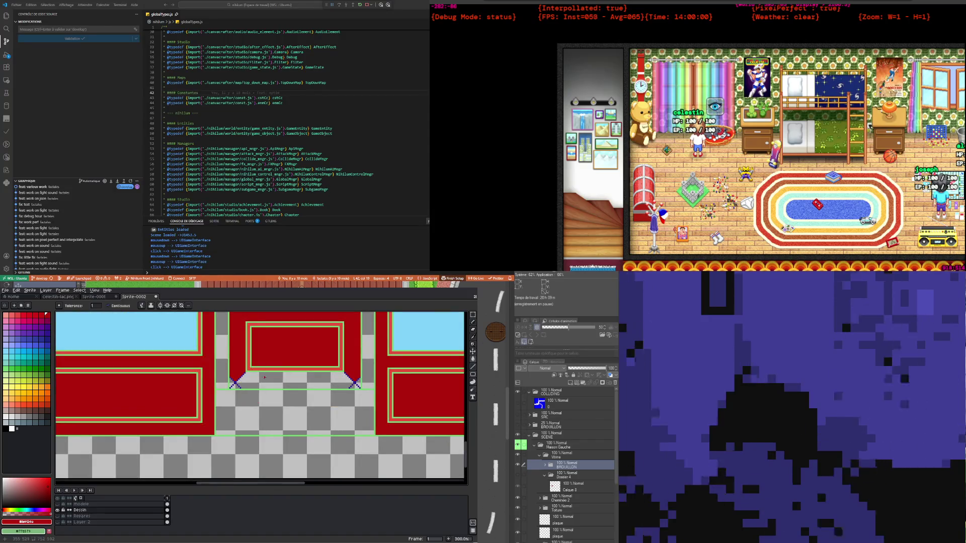
click(263, 375)
scroll(288, 384, up, 3)
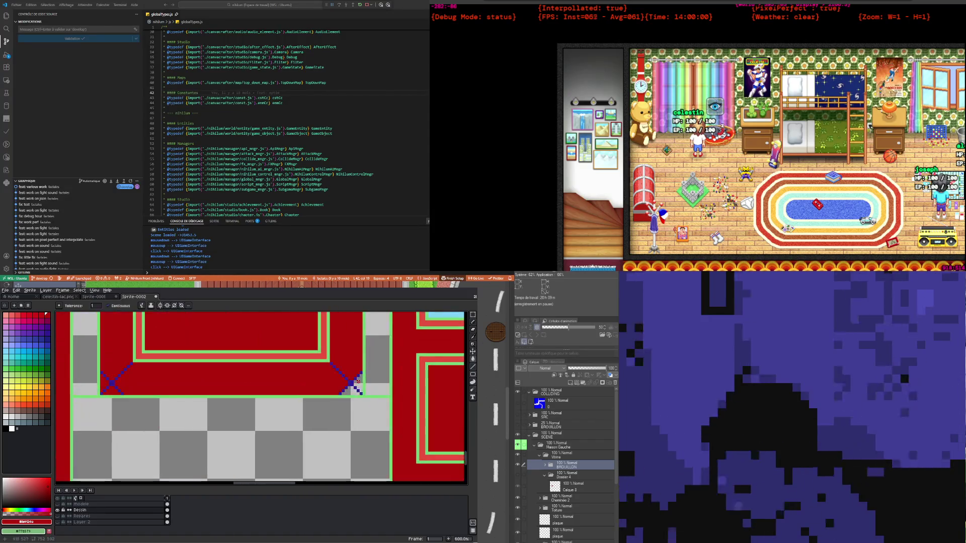
scroll(198, 399, down, 3)
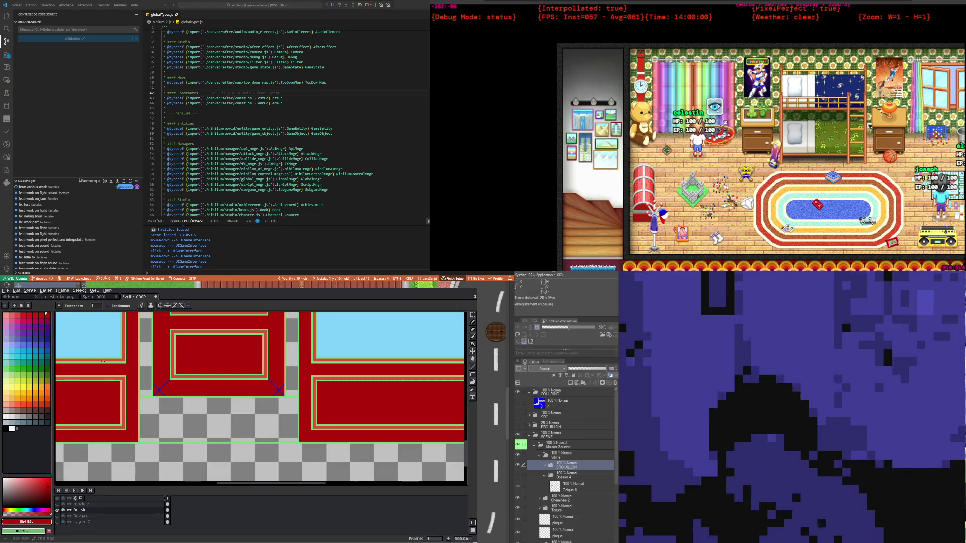
scroll(172, 352, up, 2)
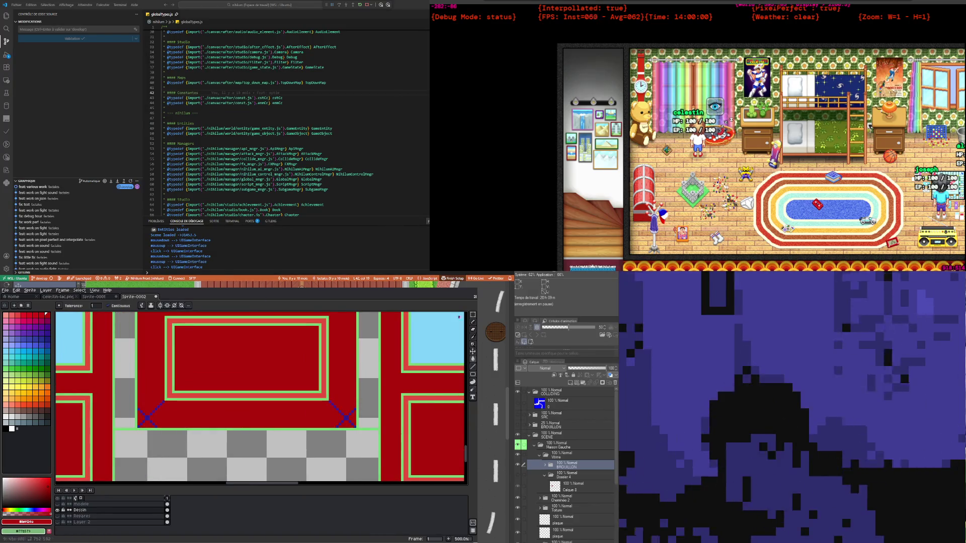
Select the door piece and stretch it leftward to fill the doorway opening, then commit
click(473, 314)
mouse_move(178, 402)
mouse_down()
mouse_move(193, 427)
mouse_move(355, 419)
mouse_up()
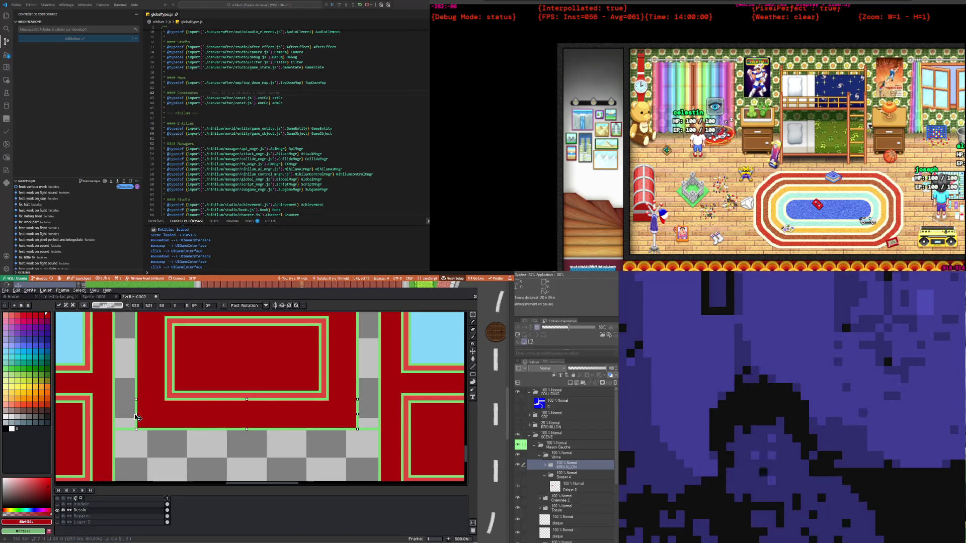
scroll(171, 429, down, 2)
scroll(171, 422, down, 2)
scroll(166, 408, up, 3)
scroll(166, 403, up, 1)
mouse_move(173, 398)
mouse_down()
mouse_move(186, 419)
mouse_move(294, 407)
mouse_up()
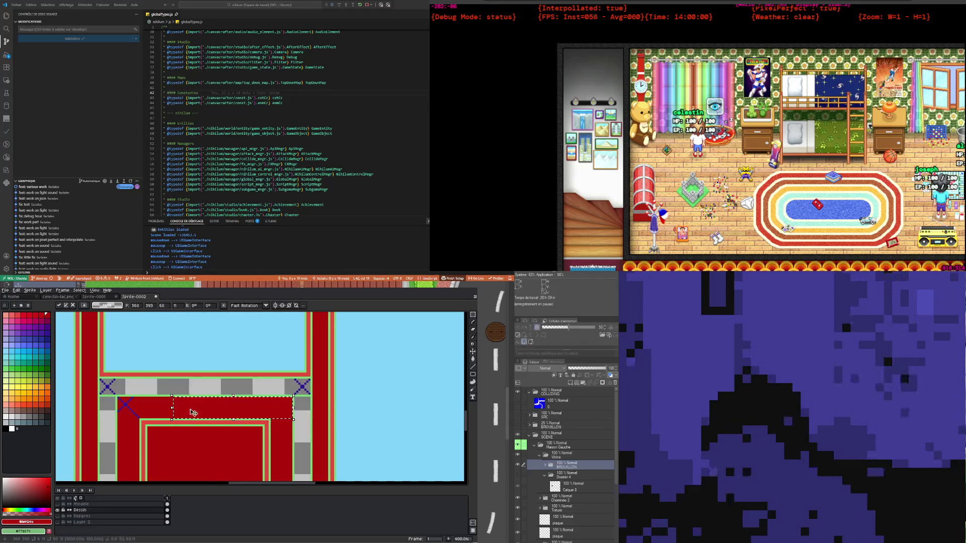
drag(173, 408, 116, 408)
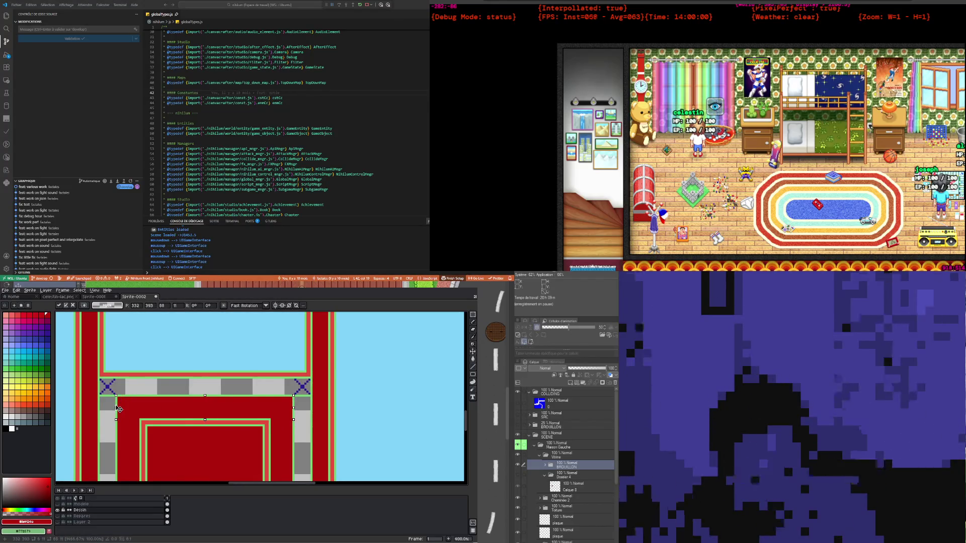
key(Return)
Zoom in on the door and eyedrop the windows' light blue
key(1)
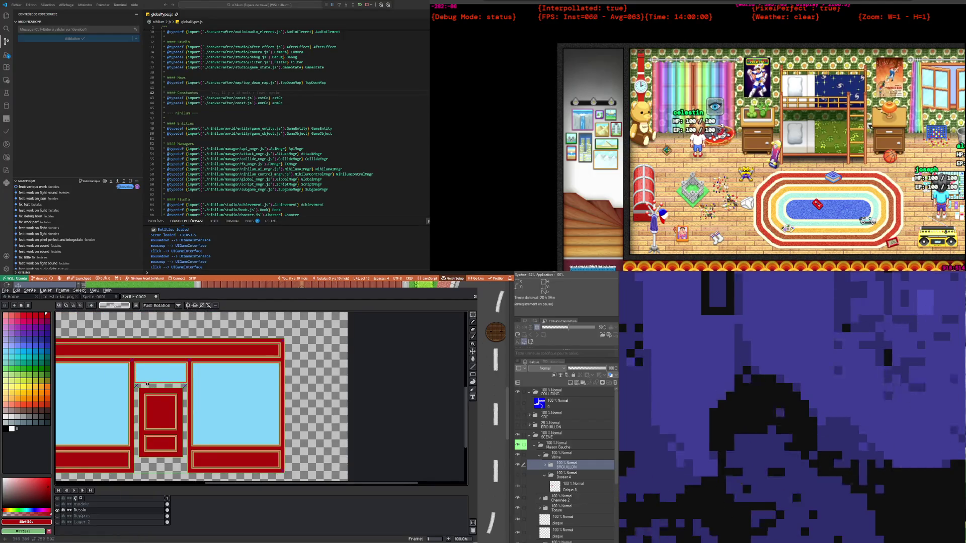
key(2)
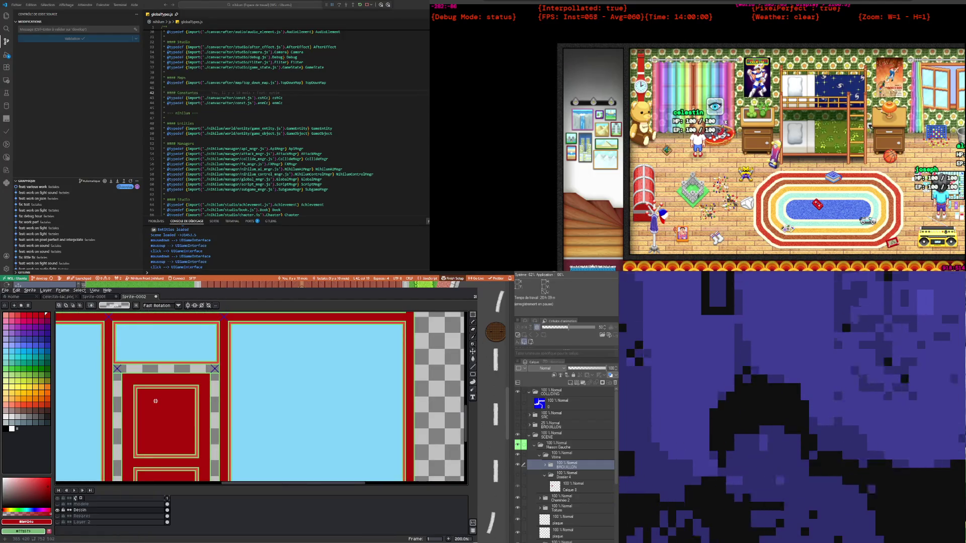
key(1)
key(2)
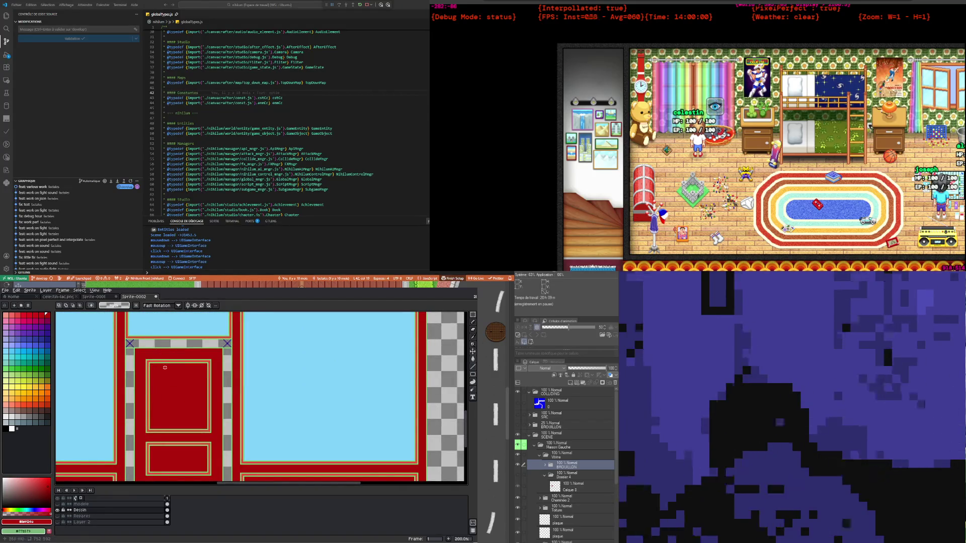
key(i)
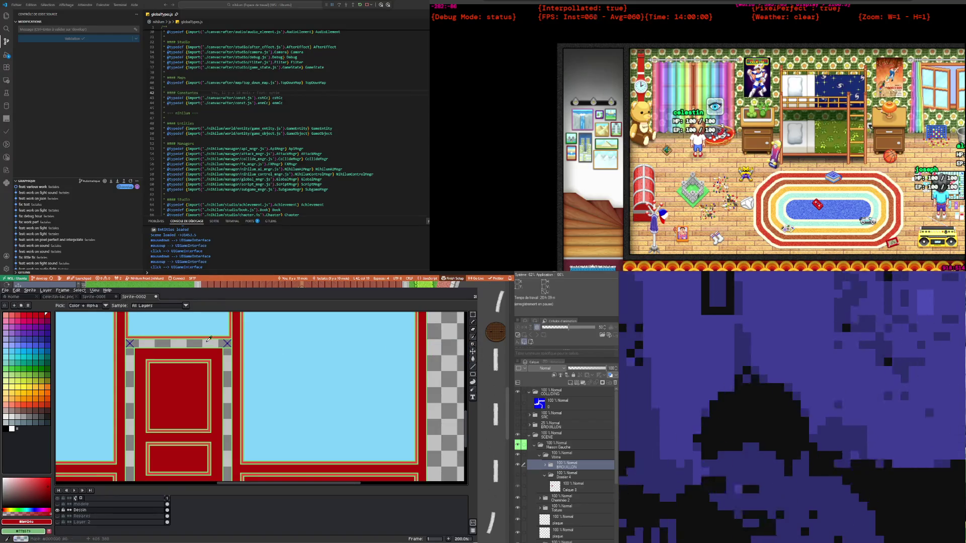
click(302, 350)
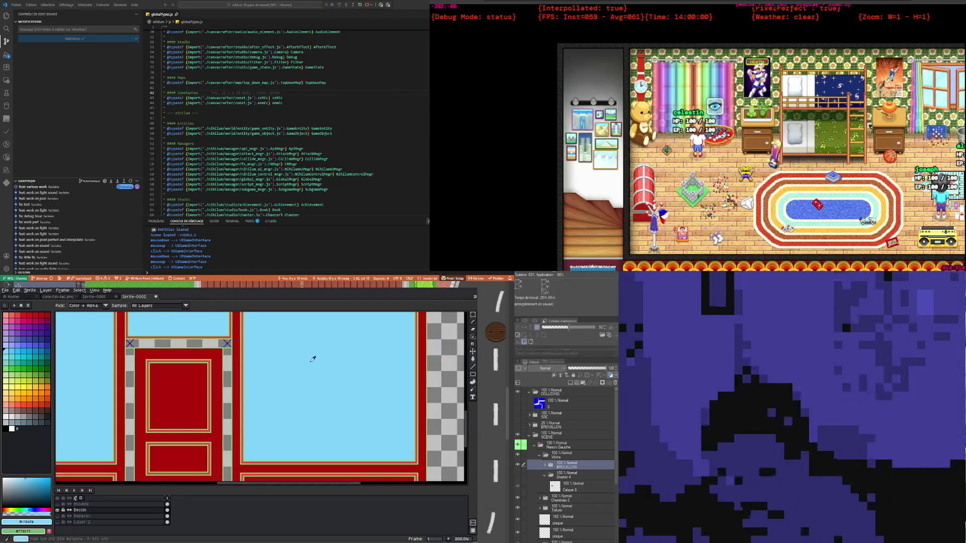
scroll(228, 382, down, 1)
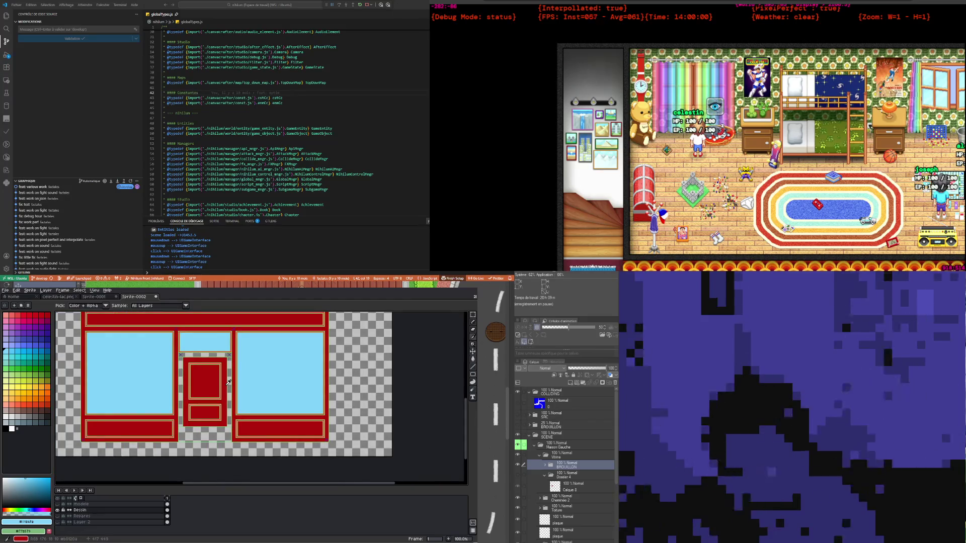
scroll(229, 383, up, 1)
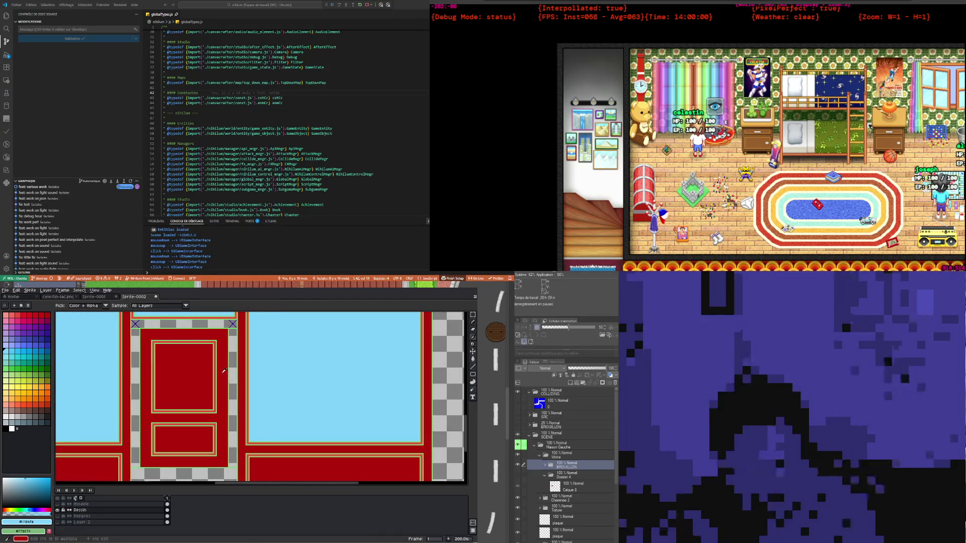
scroll(252, 369, down, 1)
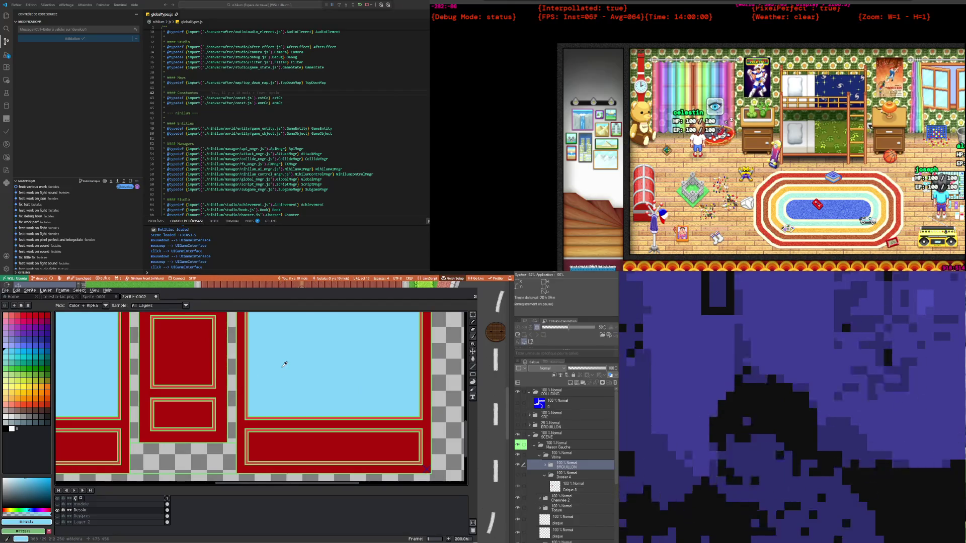
Pick up the shopfront's red and bucket-fill the grey striped band above the door with it
key(g)
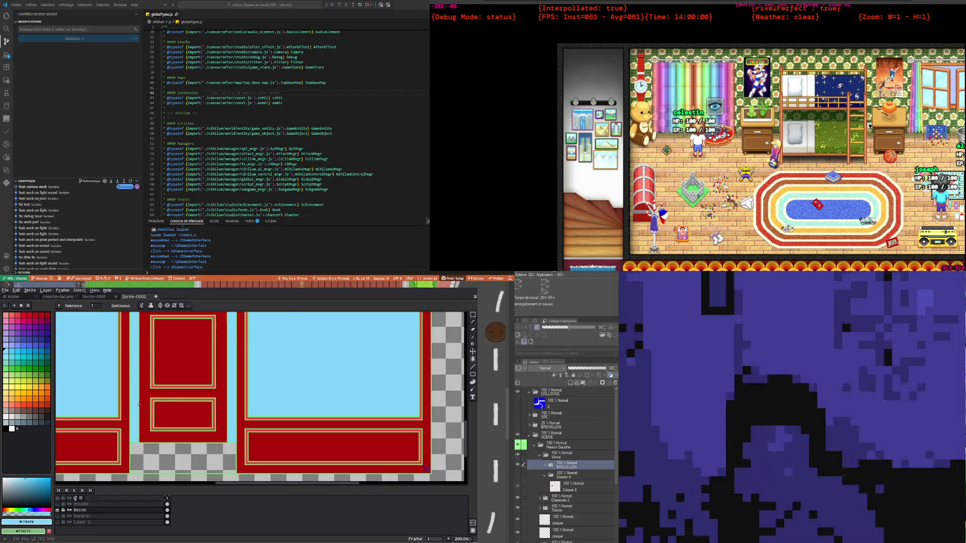
scroll(135, 380, down, 2)
scroll(106, 374, up, 2)
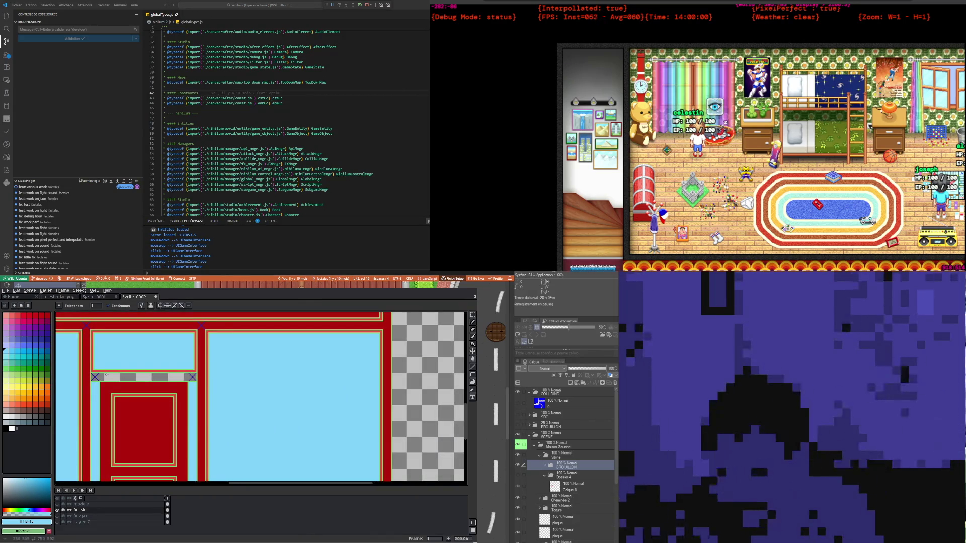
scroll(106, 374, down, 1)
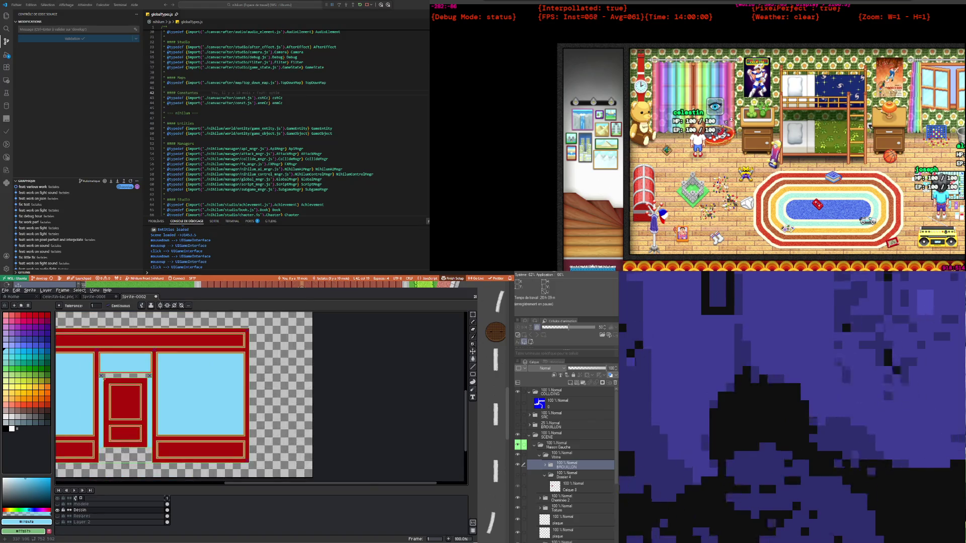
scroll(104, 378, up, 5)
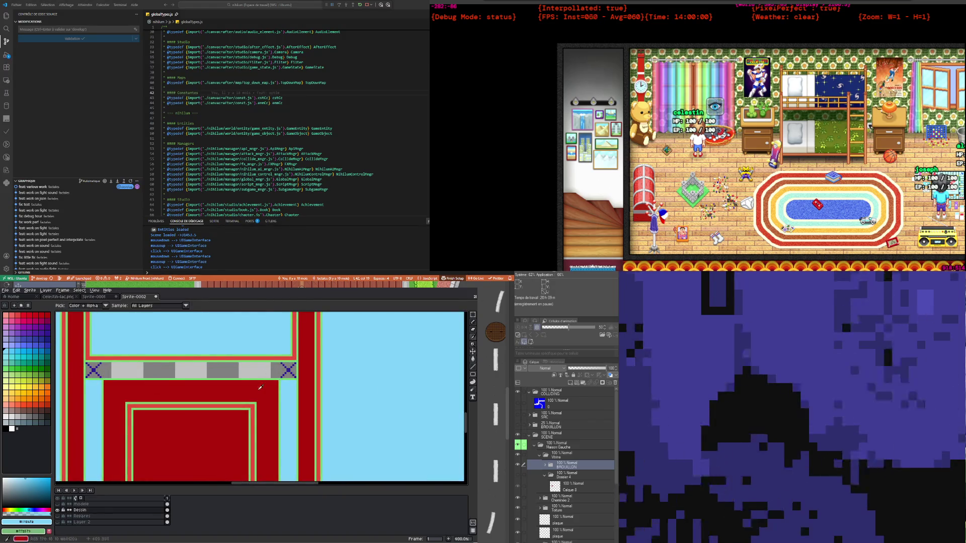
click(261, 388)
click(474, 359)
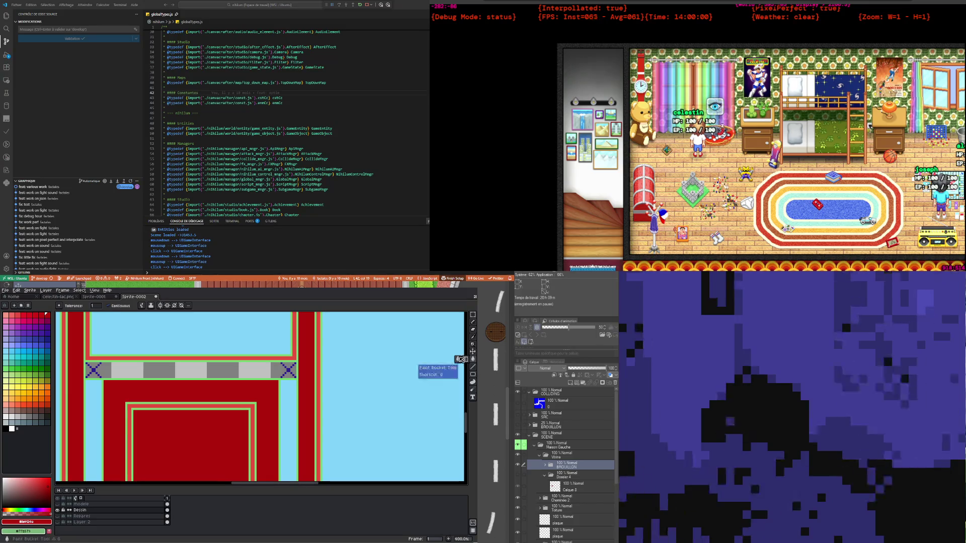
click(258, 369)
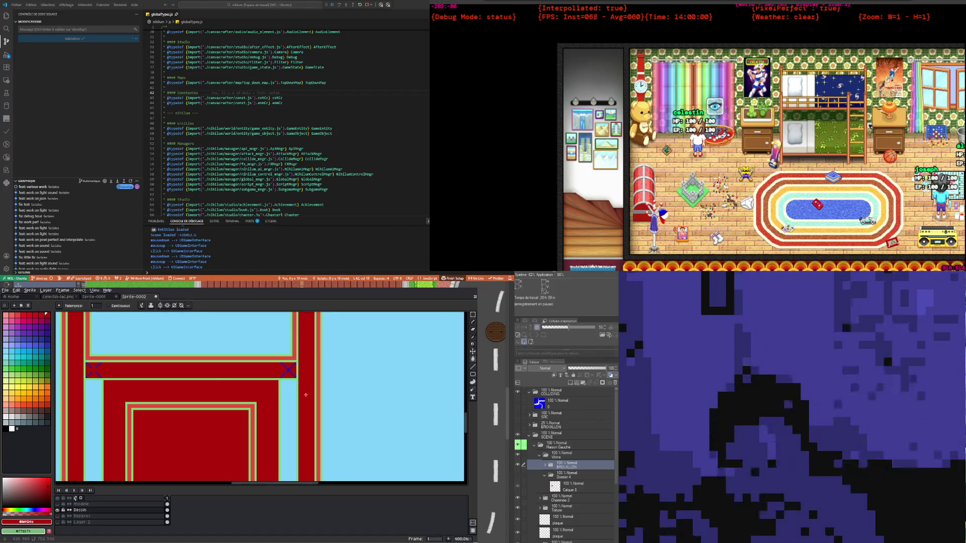
With the Pencil, zoom in and paint red over the blue X marks in the band above the door
click(473, 322)
scroll(273, 351, up, 2)
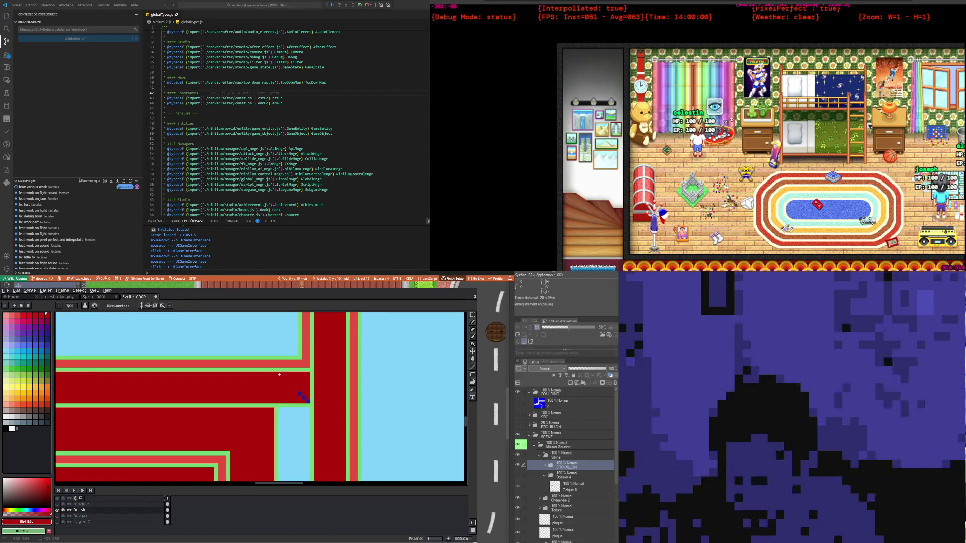
scroll(308, 402, down, 2)
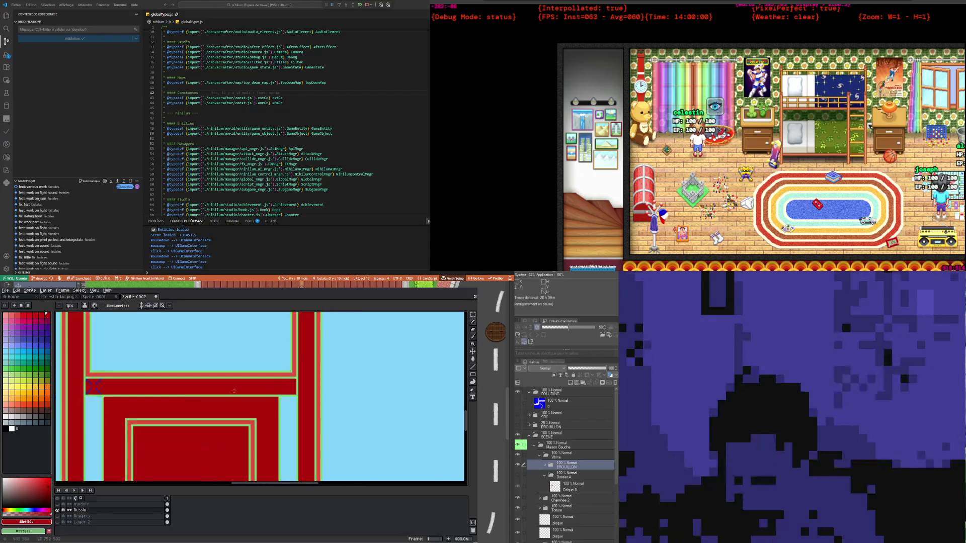
scroll(88, 384, up, 2)
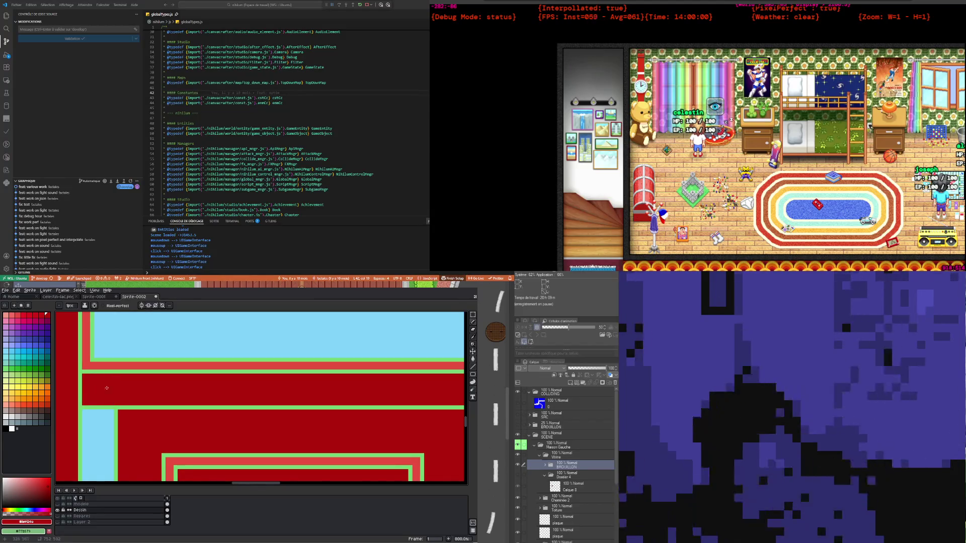
scroll(102, 388, down, 2)
scroll(136, 422, down, 2)
scroll(169, 454, up, 1)
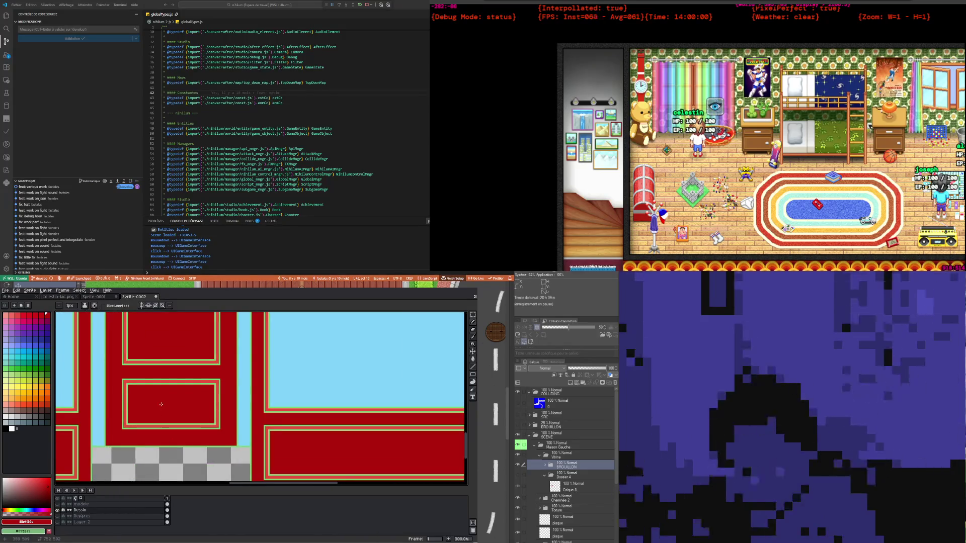
scroll(160, 403, down, 1)
scroll(156, 401, down, 1)
scroll(153, 400, up, 1)
scroll(150, 397, down, 1)
scroll(149, 398, up, 1)
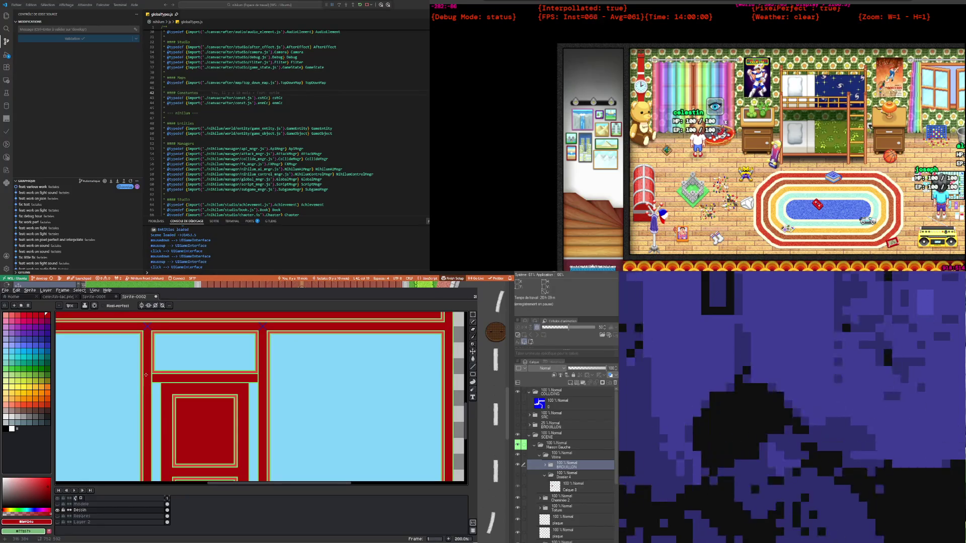
scroll(169, 380, down, 1)
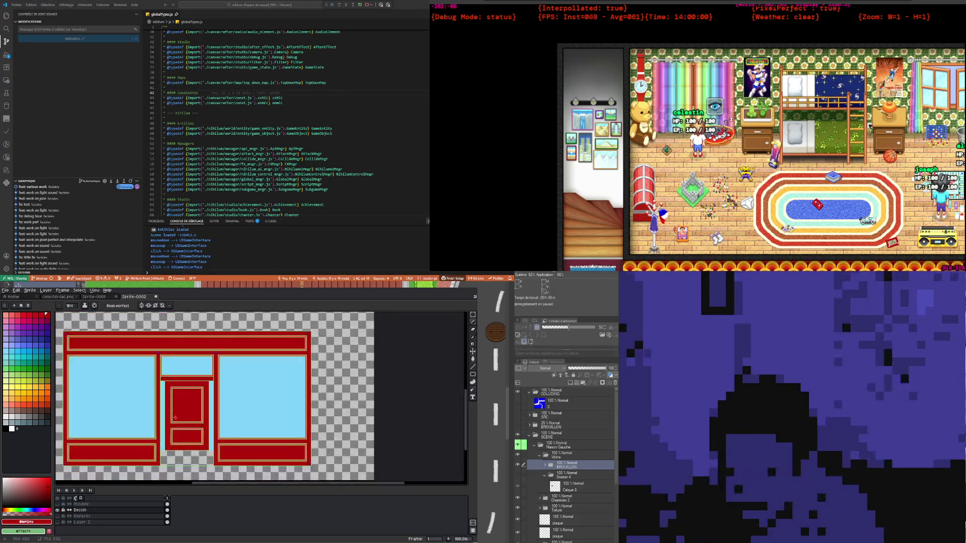
scroll(175, 418, up, 1)
scroll(191, 374, up, 1)
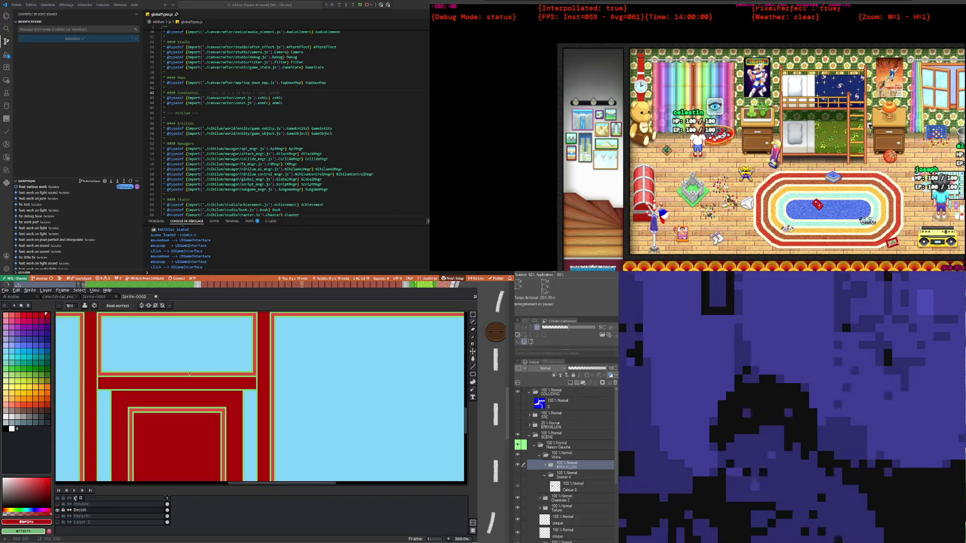
scroll(190, 374, down, 1)
scroll(177, 381, up, 1)
scroll(176, 382, down, 2)
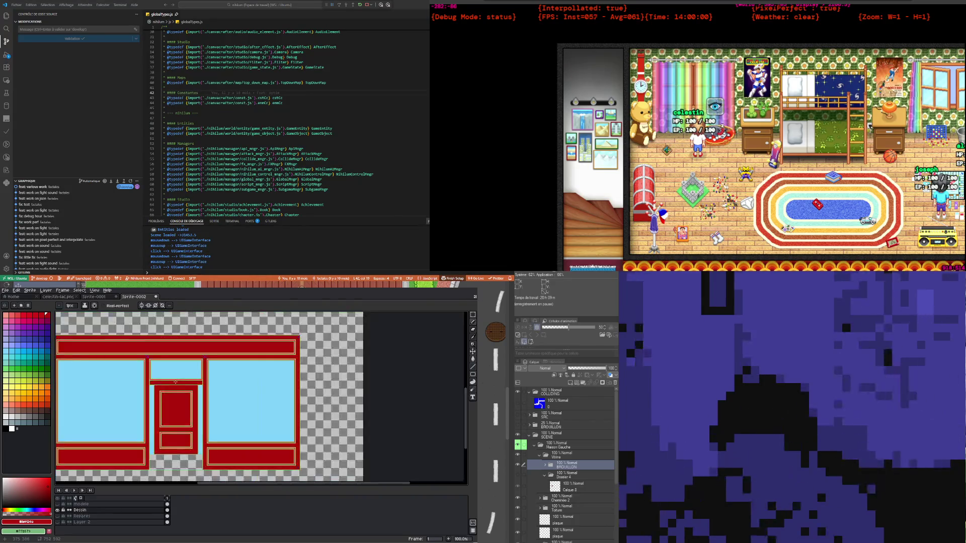
scroll(170, 385, up, 1)
scroll(159, 375, up, 1)
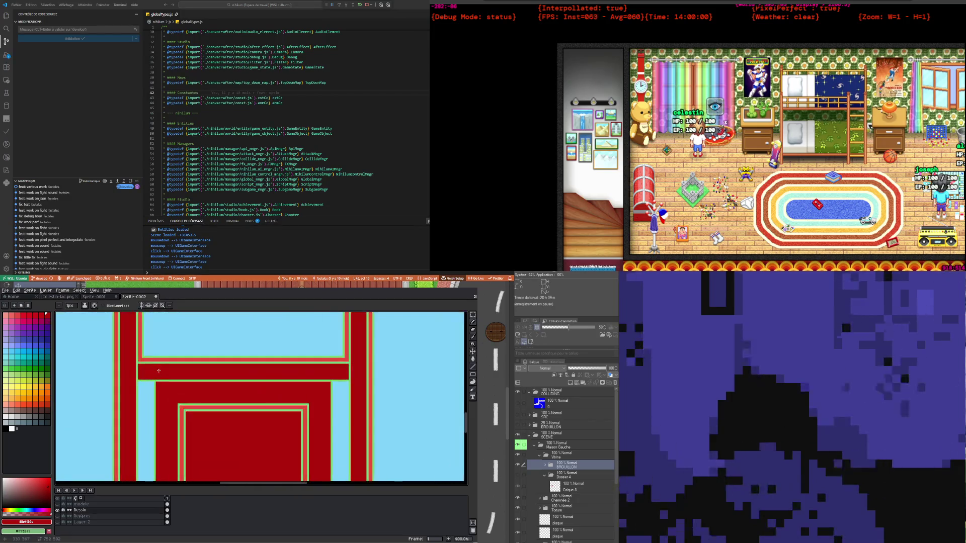
scroll(158, 370, down, 1)
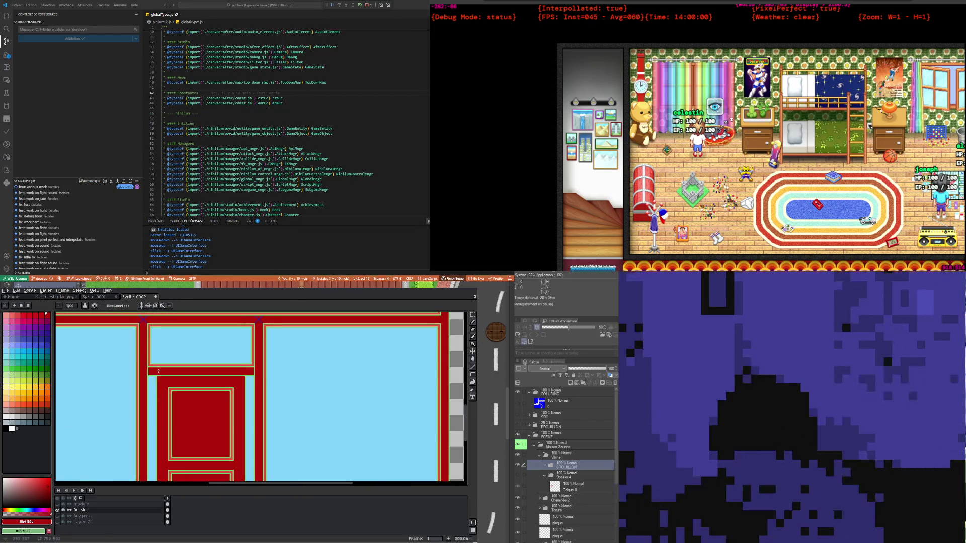
scroll(159, 371, down, 1)
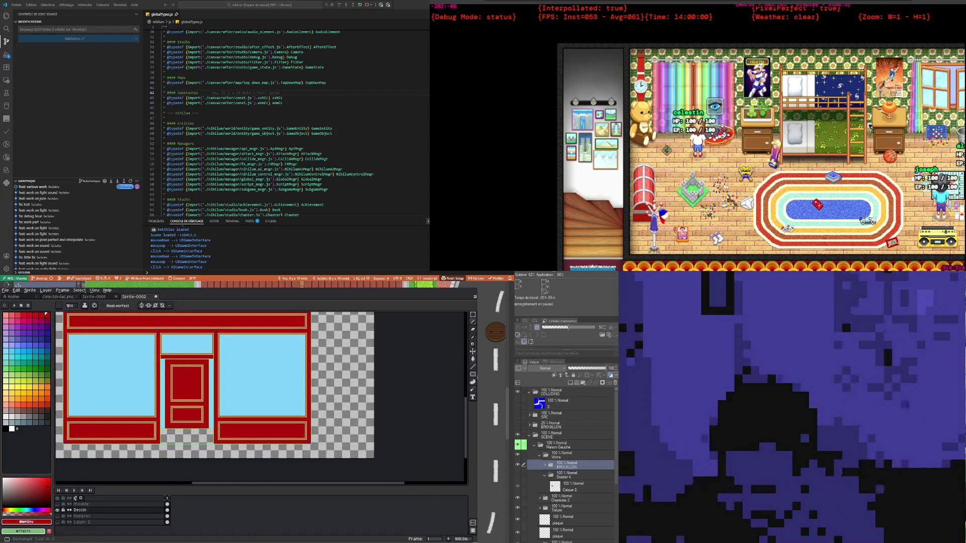
key(i)
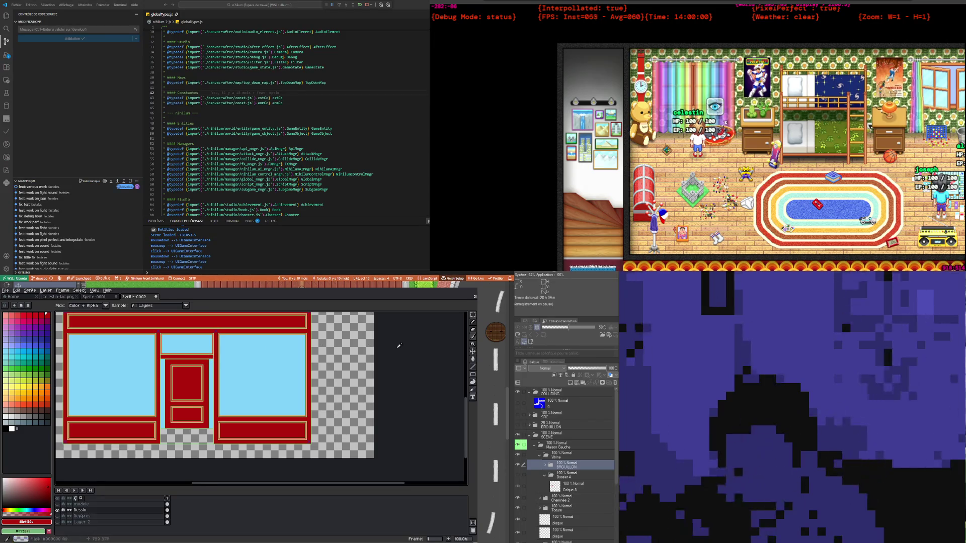
click(473, 359)
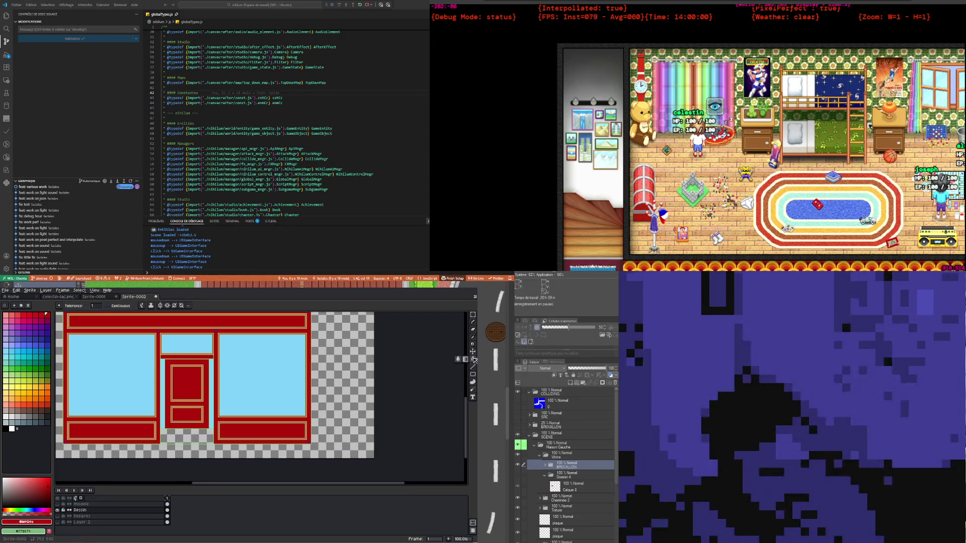
Eyedrop the windows' light blue and bucket-fill the red bar with it
scroll(208, 375, up, 1)
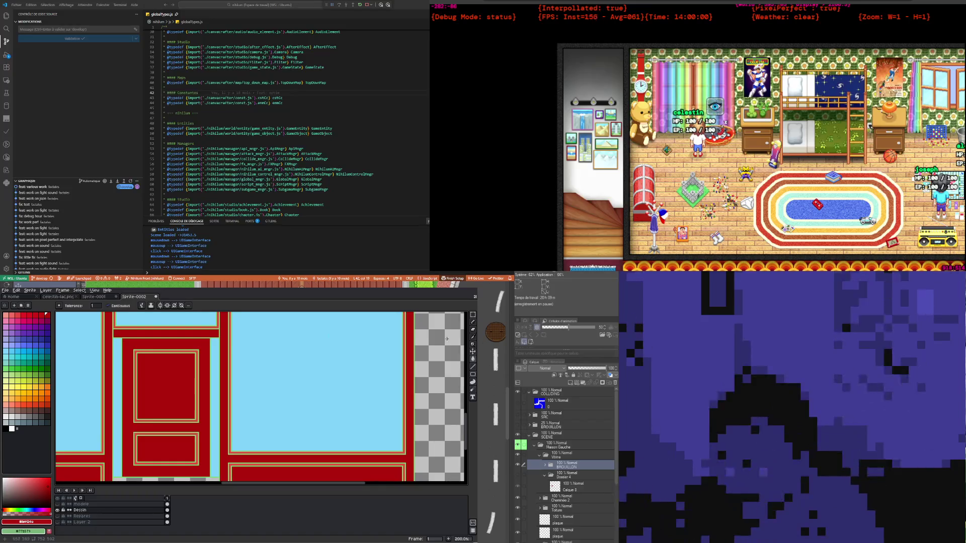
click(473, 336)
click(392, 353)
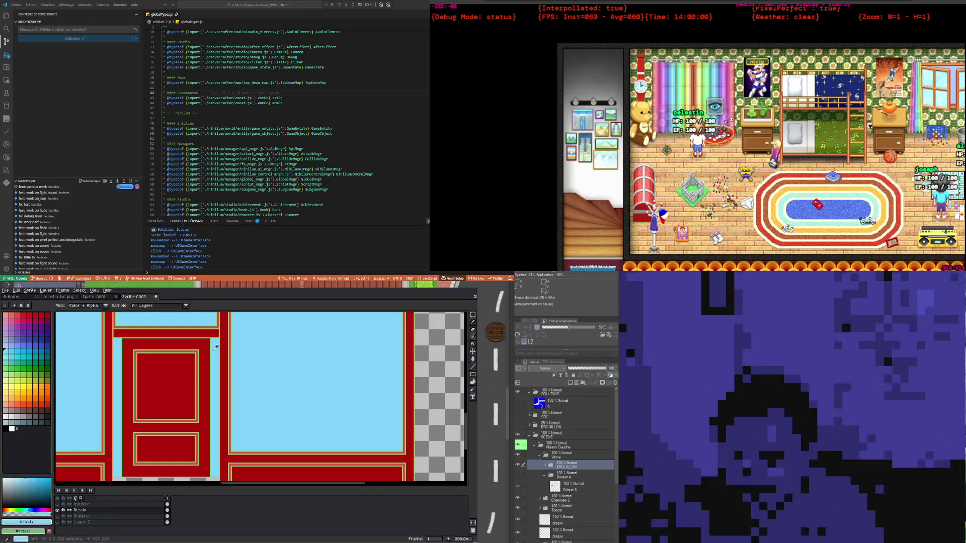
click(473, 359)
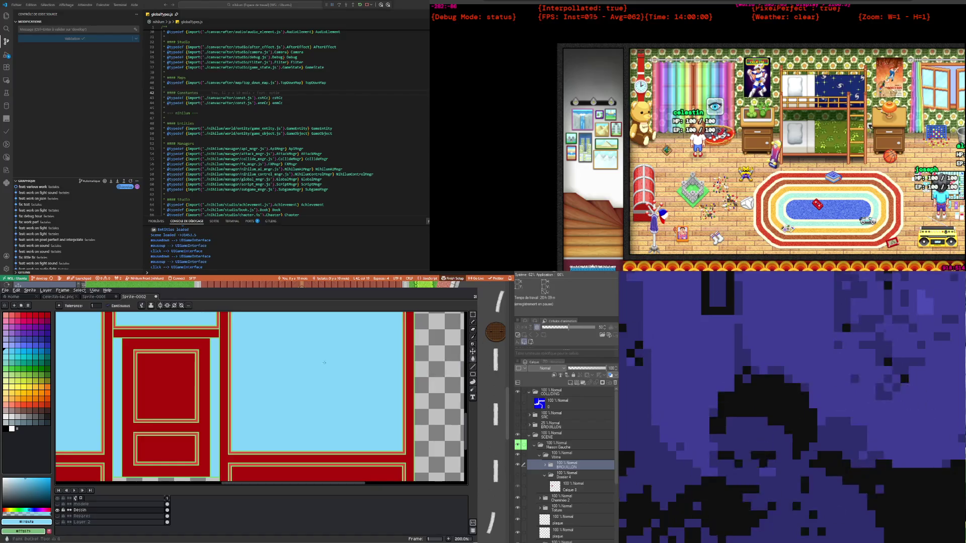
click(204, 334)
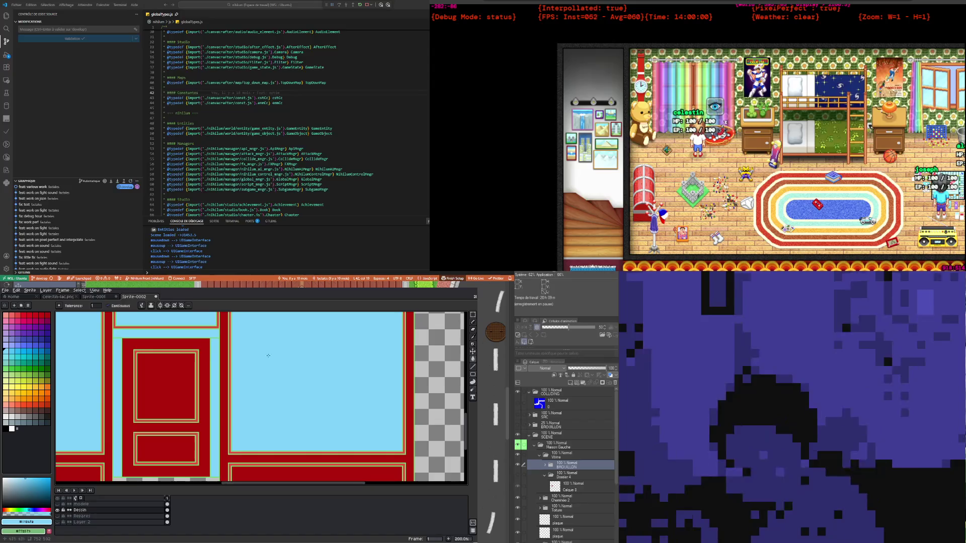
Take the windows' light blue again and fill the door's upper panel with it
click(473, 322)
scroll(251, 367, up, 2)
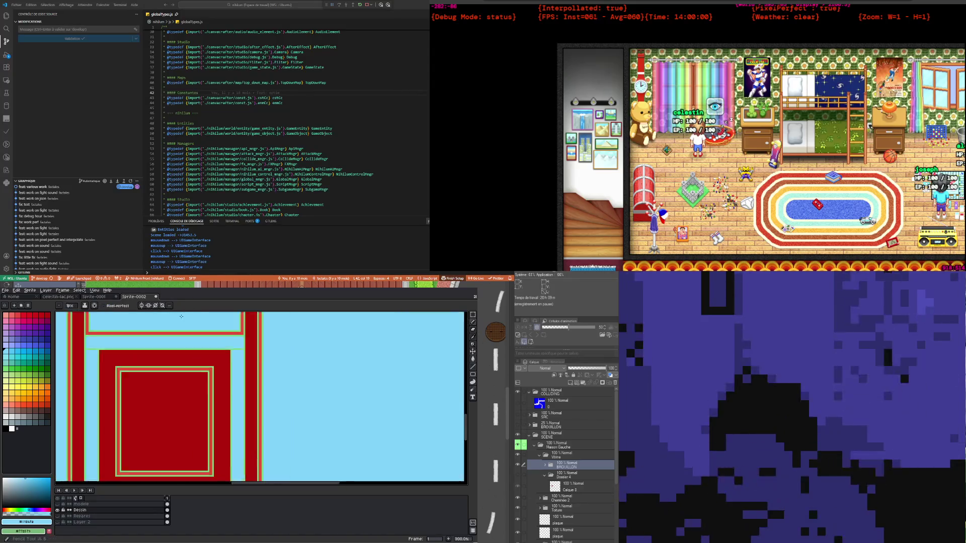
scroll(251, 367, up, 1)
scroll(250, 367, up, 1)
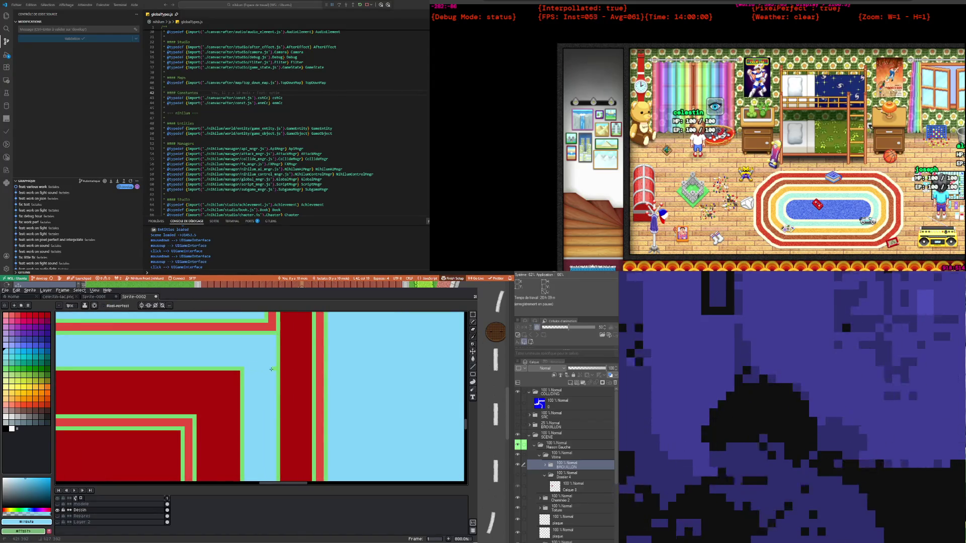
scroll(153, 367, down, 4)
scroll(153, 366, up, 3)
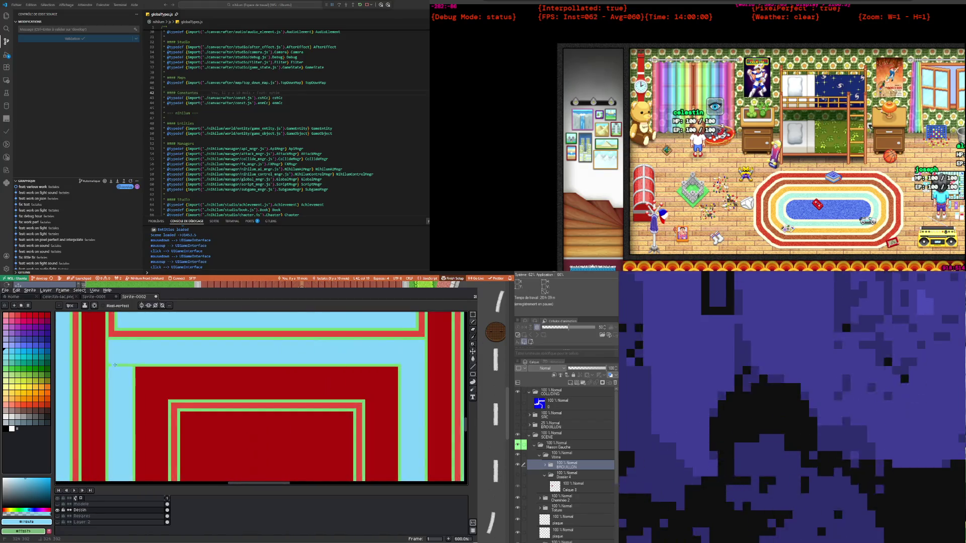
scroll(109, 364, down, 3)
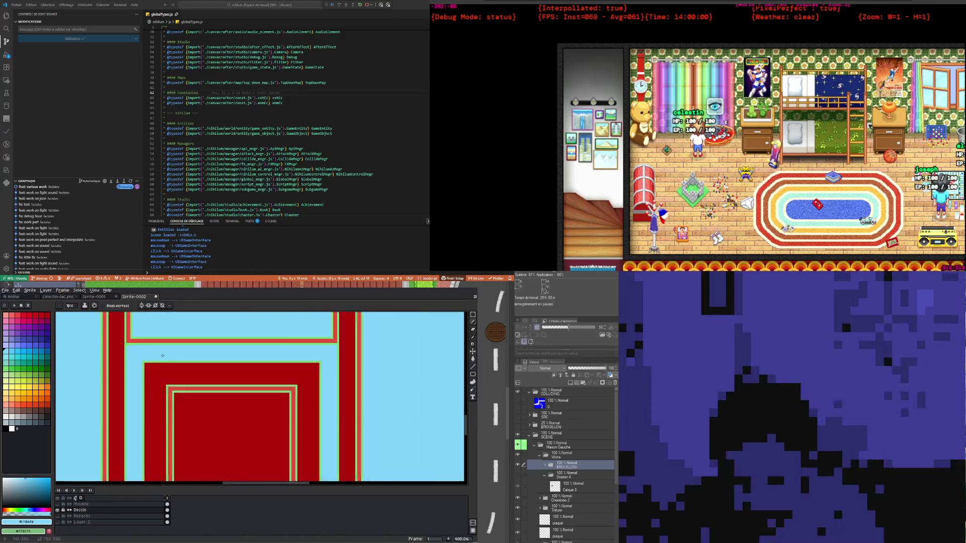
scroll(164, 355, down, 3)
scroll(161, 366, up, 2)
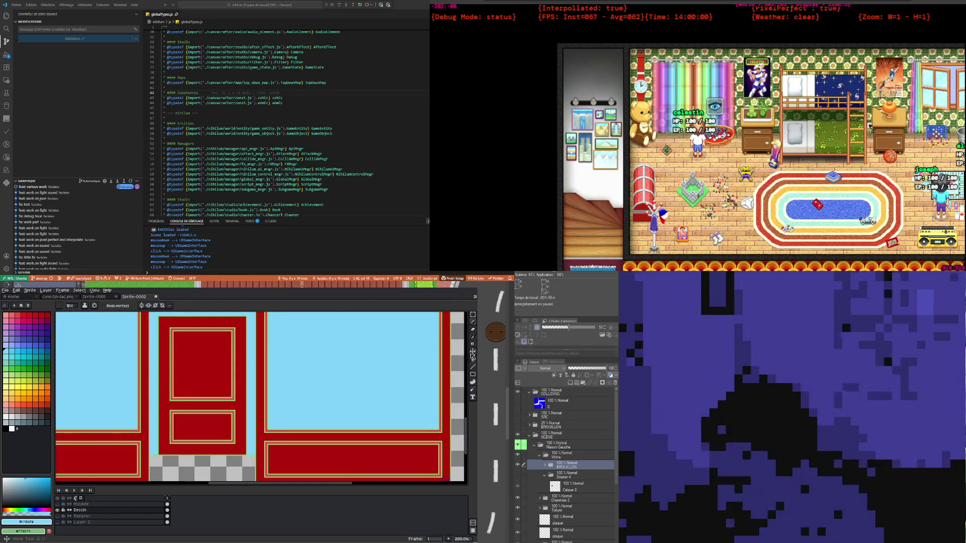
click(473, 344)
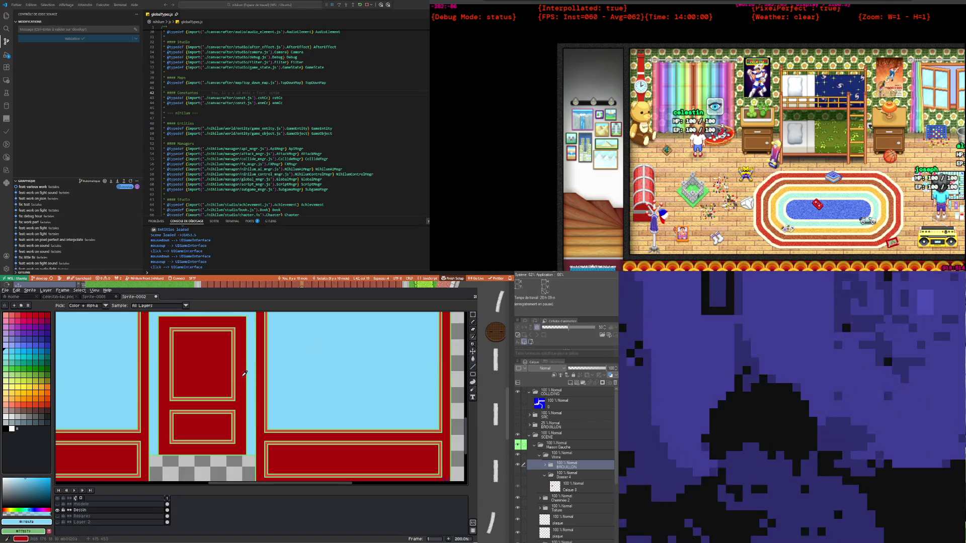
click(245, 373)
scroll(244, 374, down, 2)
scroll(243, 375, up, 1)
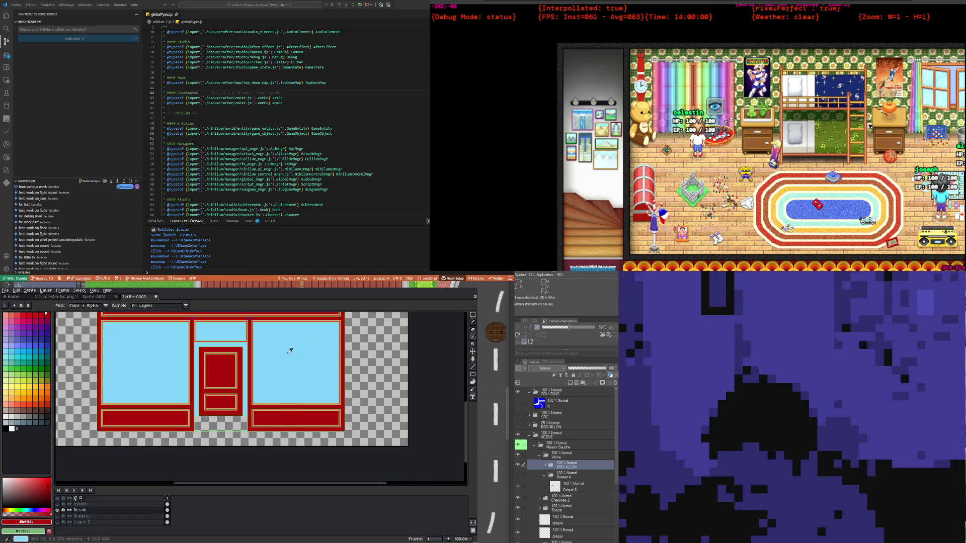
click(282, 355)
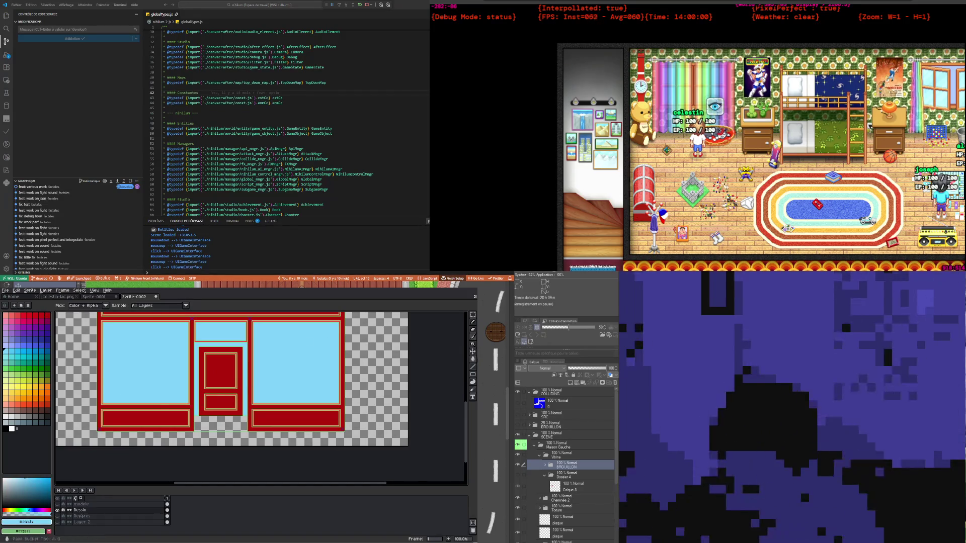
click(472, 359)
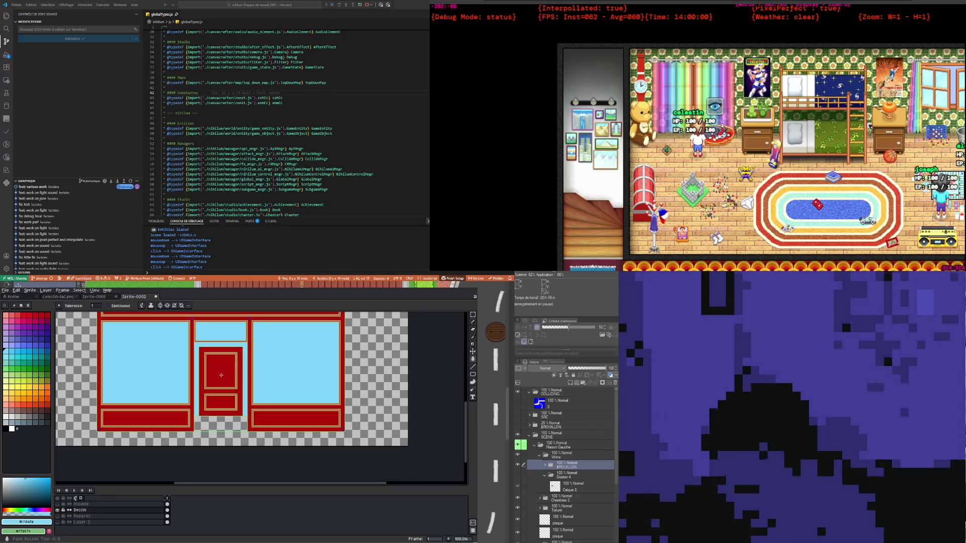
click(221, 376)
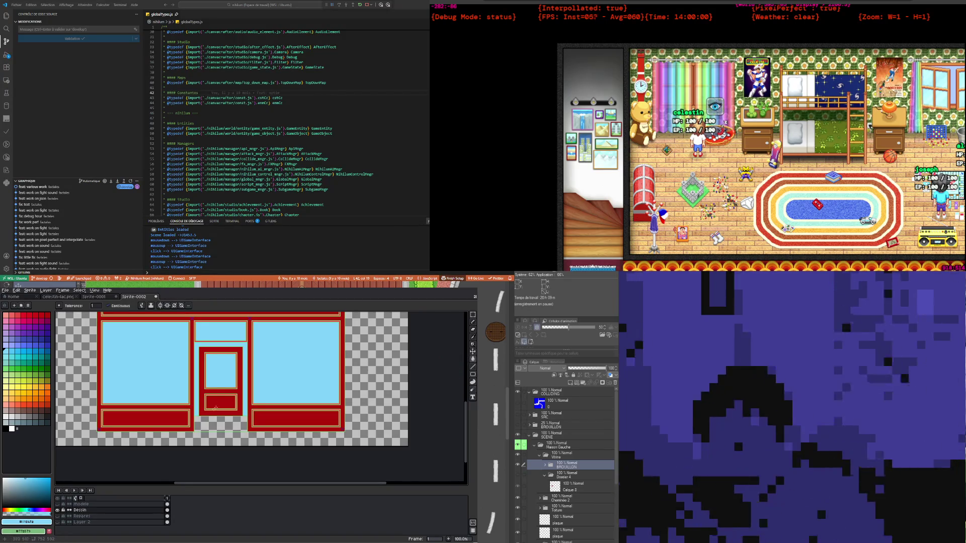
Undo the last pencil stroke and refill the light-blue band above the door with dark red
scroll(219, 374, up, 1)
scroll(196, 397, down, 1)
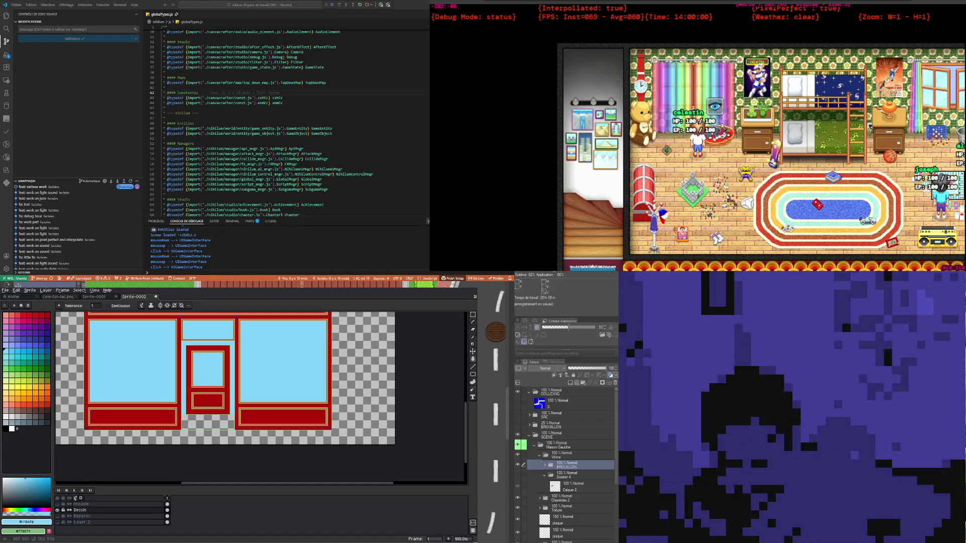
scroll(180, 424, up, 1)
scroll(196, 408, down, 1)
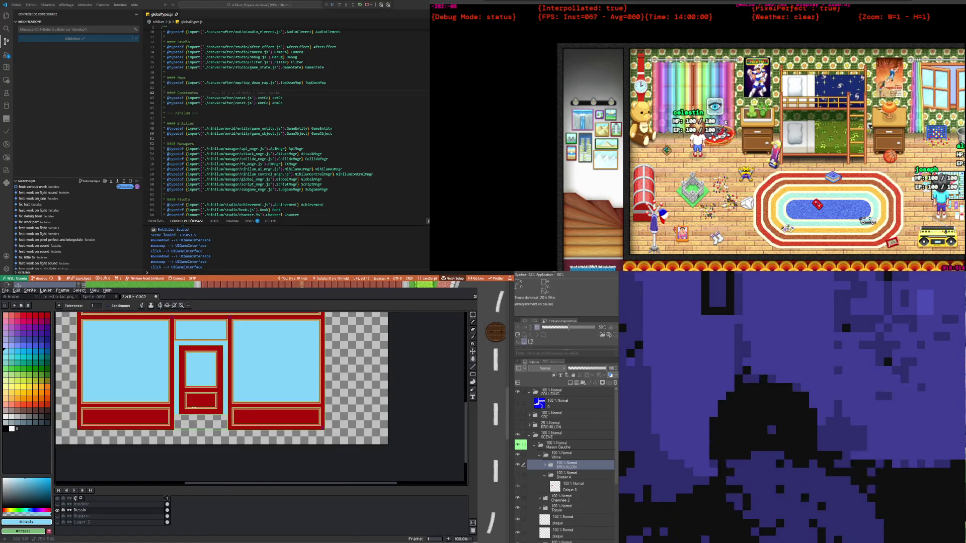
scroll(194, 360, up, 1)
scroll(187, 341, down, 1)
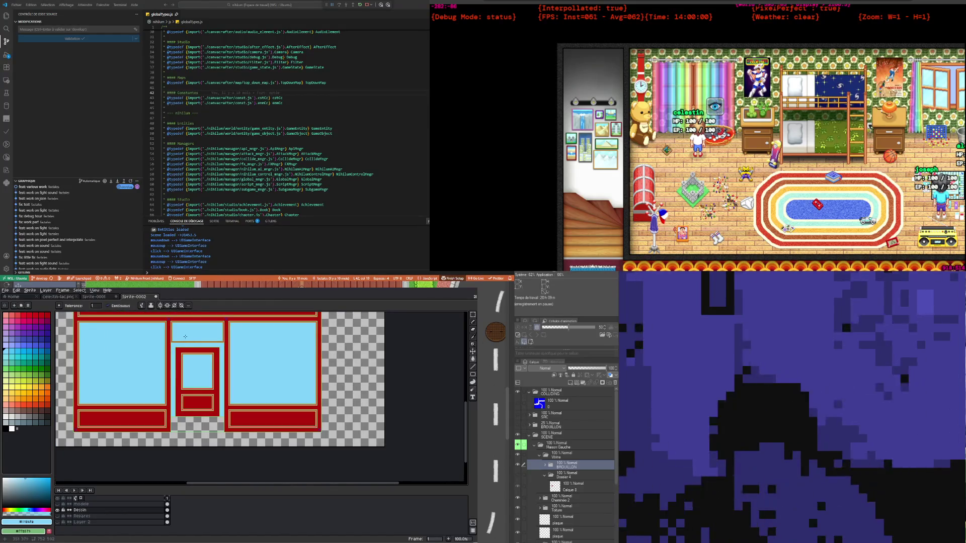
scroll(186, 338, up, 2)
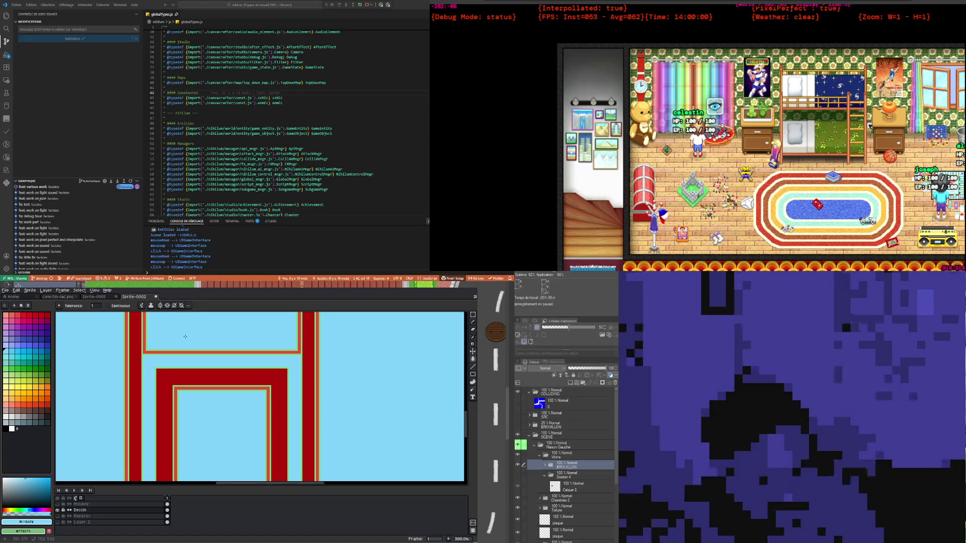
scroll(185, 337, down, 2)
scroll(204, 363, up, 1)
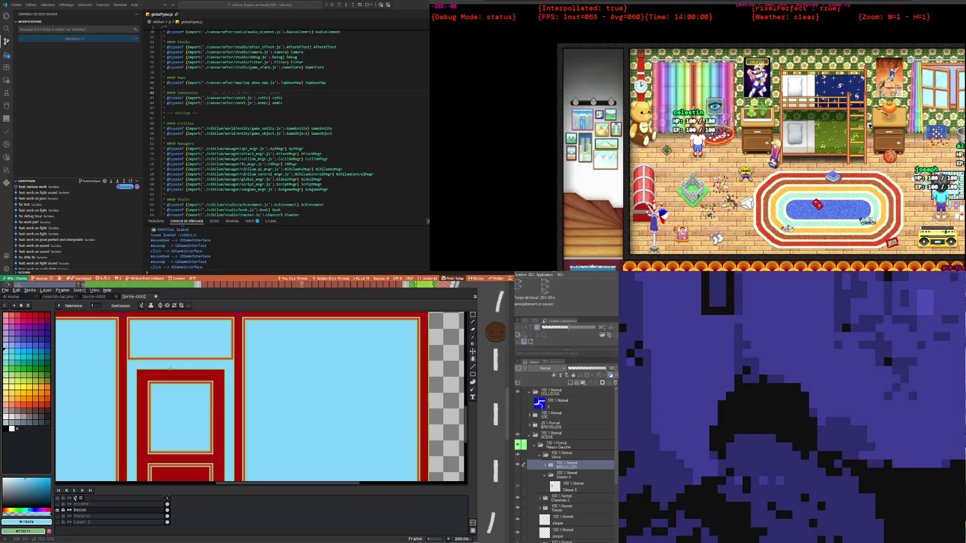
scroll(170, 369, down, 1)
scroll(170, 363, up, 2)
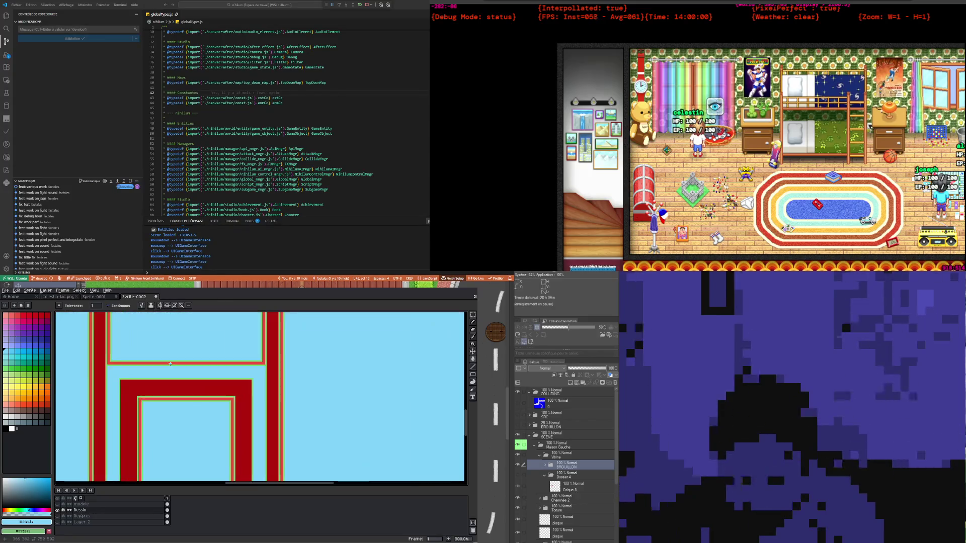
scroll(105, 362, up, 1)
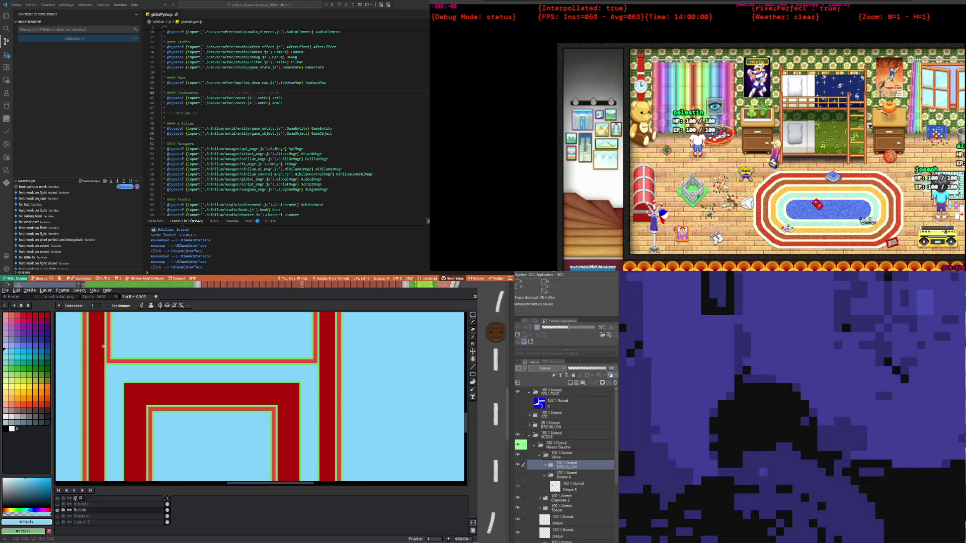
click(475, 337)
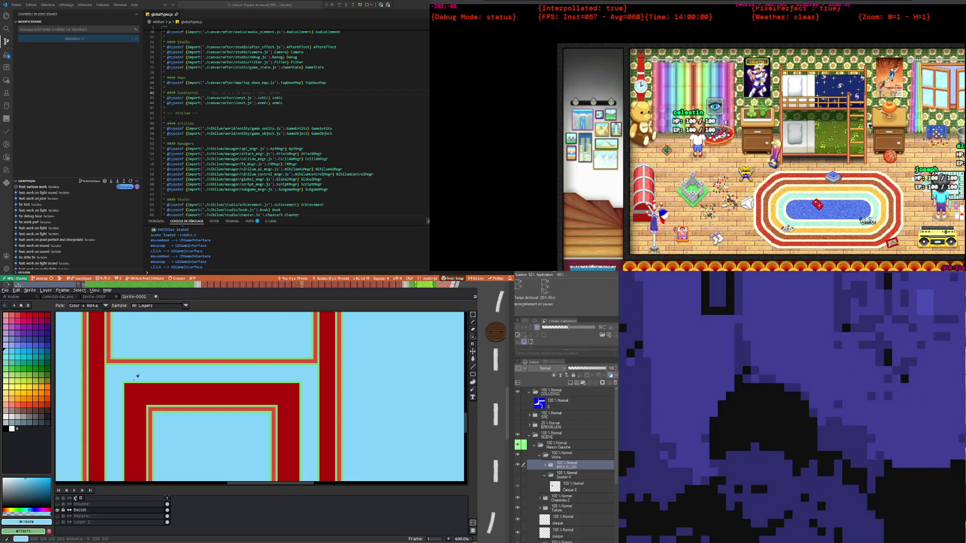
click(129, 379)
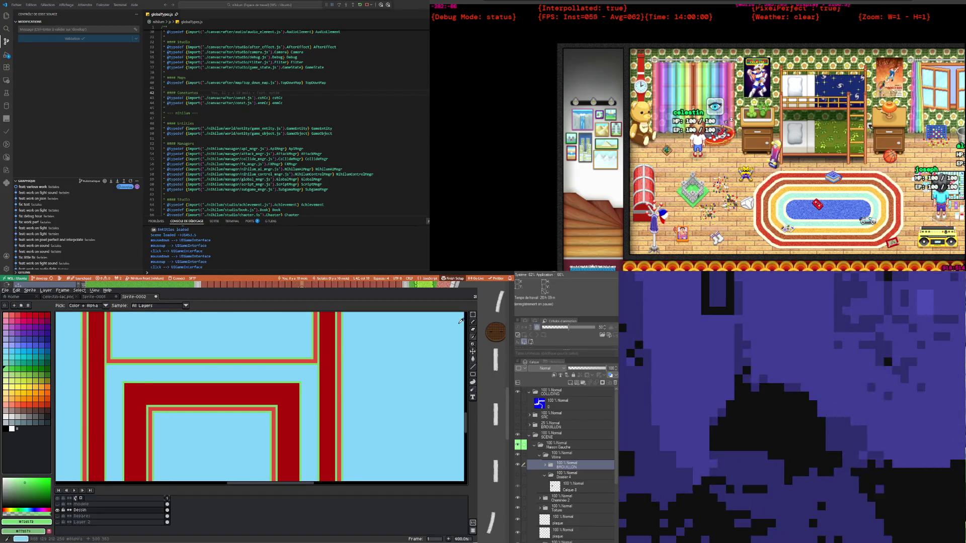
click(474, 322)
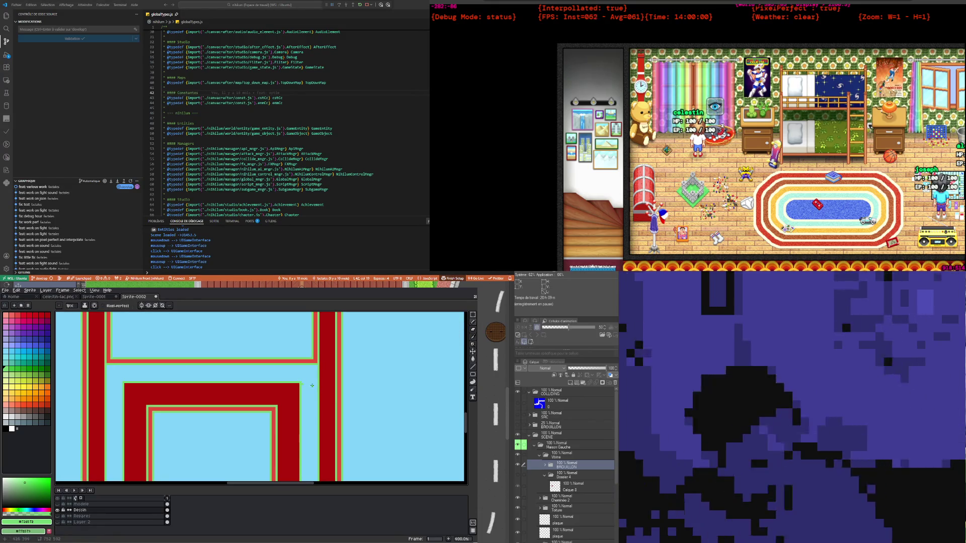
key(ctrl+z)
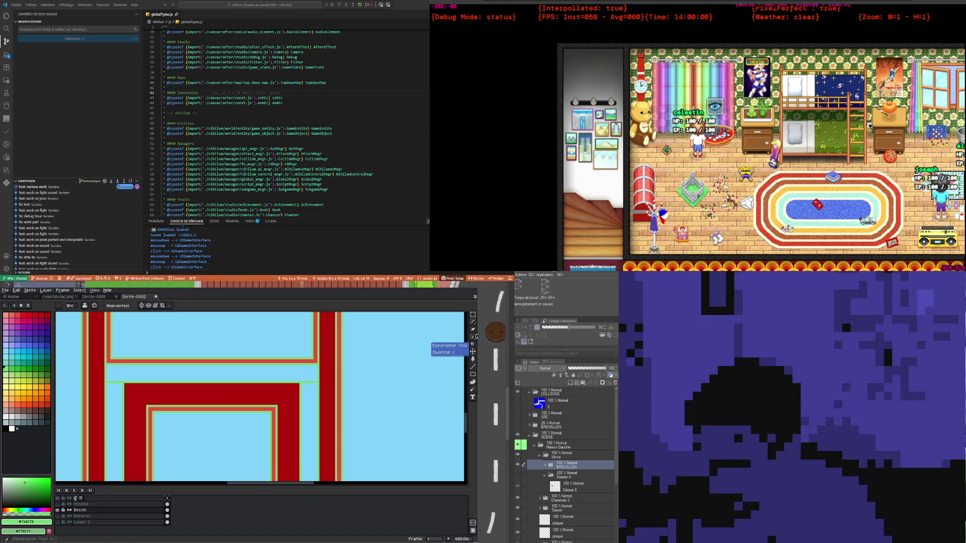
click(473, 336)
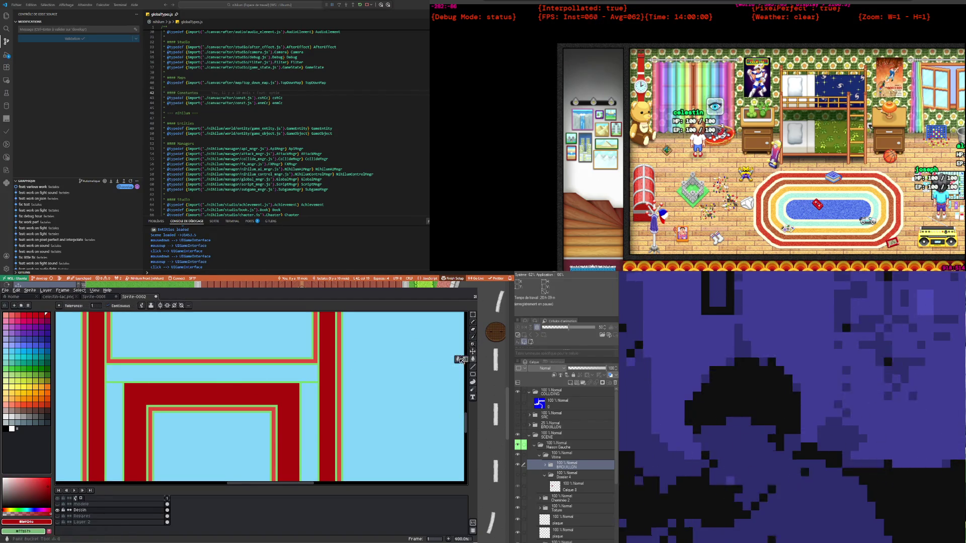
click(257, 369)
scroll(258, 371, down, 3)
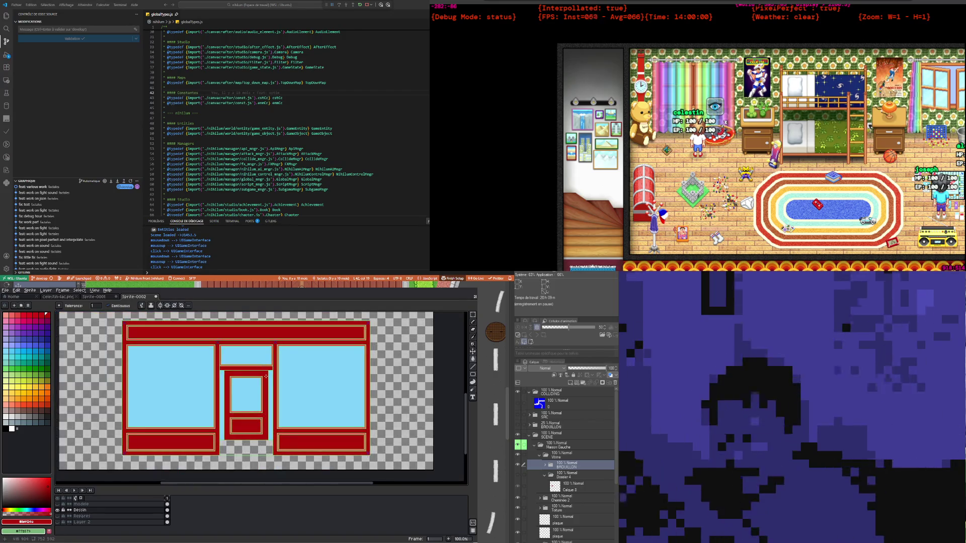
scroll(260, 372, up, 2)
scroll(235, 360, up, 1)
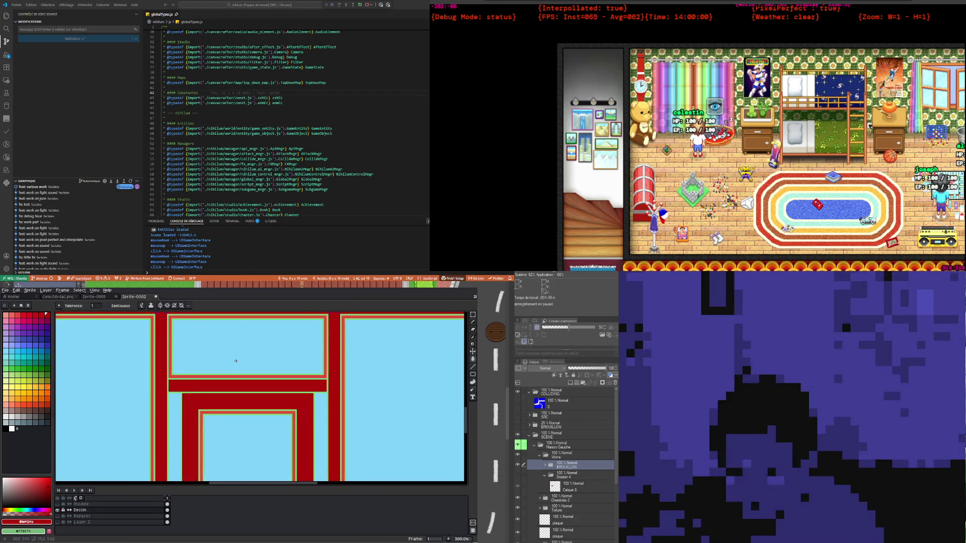
scroll(234, 361, down, 1)
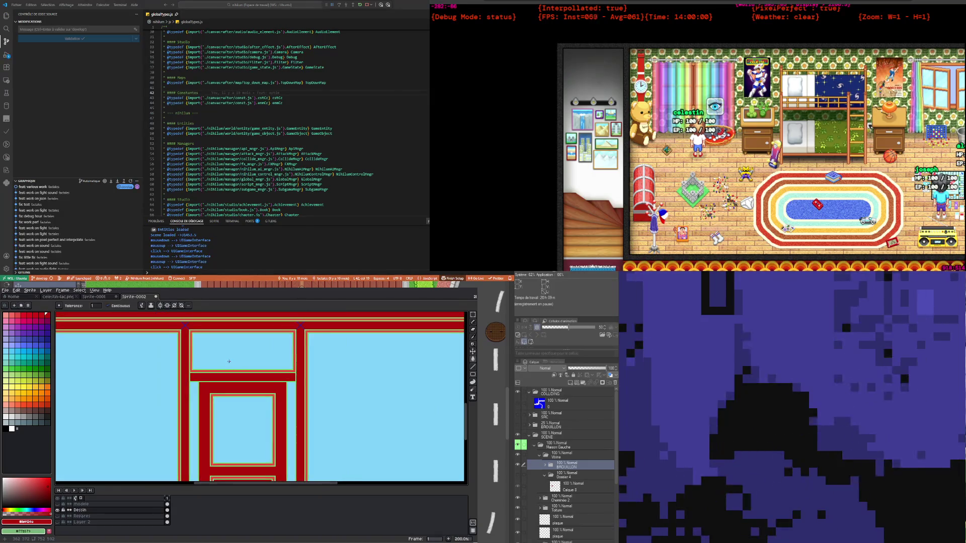
scroll(200, 375, up, 1)
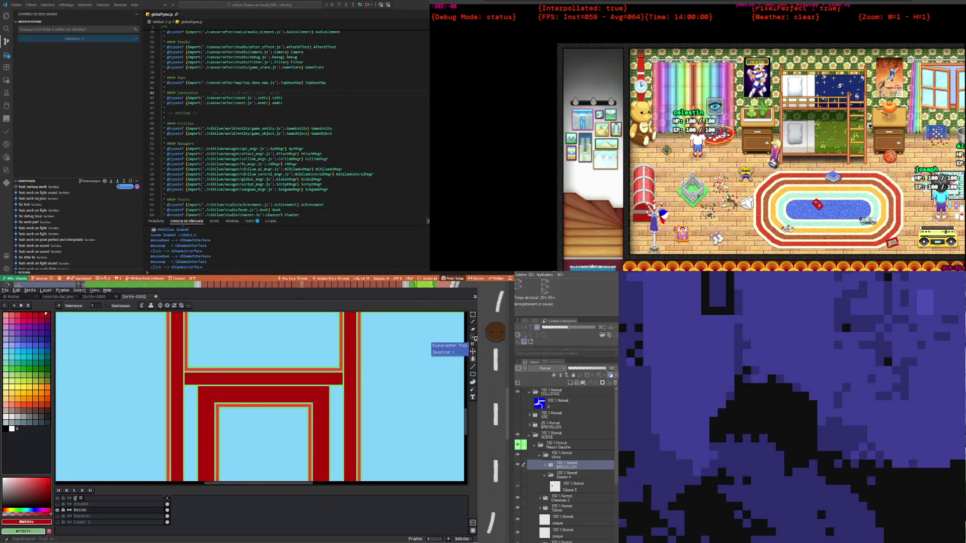
click(473, 338)
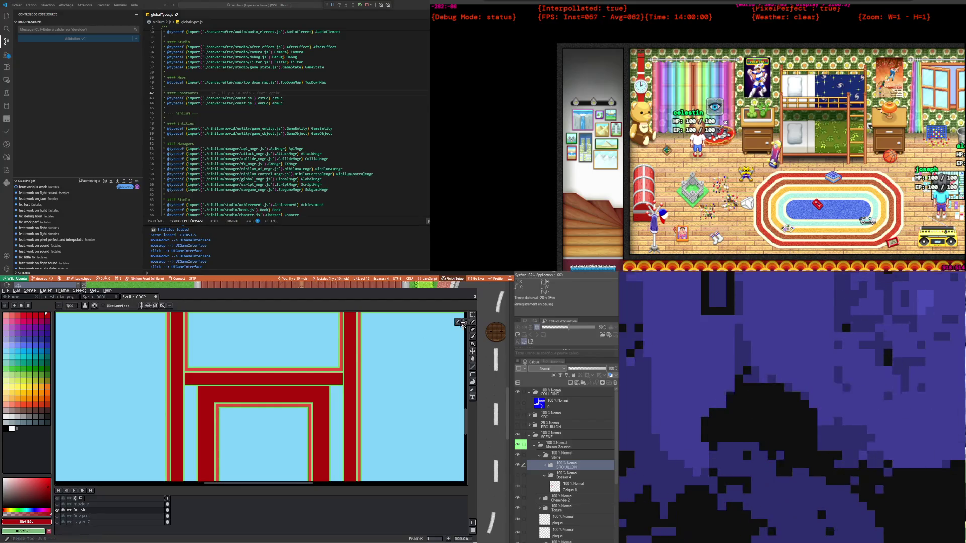
scroll(355, 381, up, 1)
scroll(355, 381, up, 1)
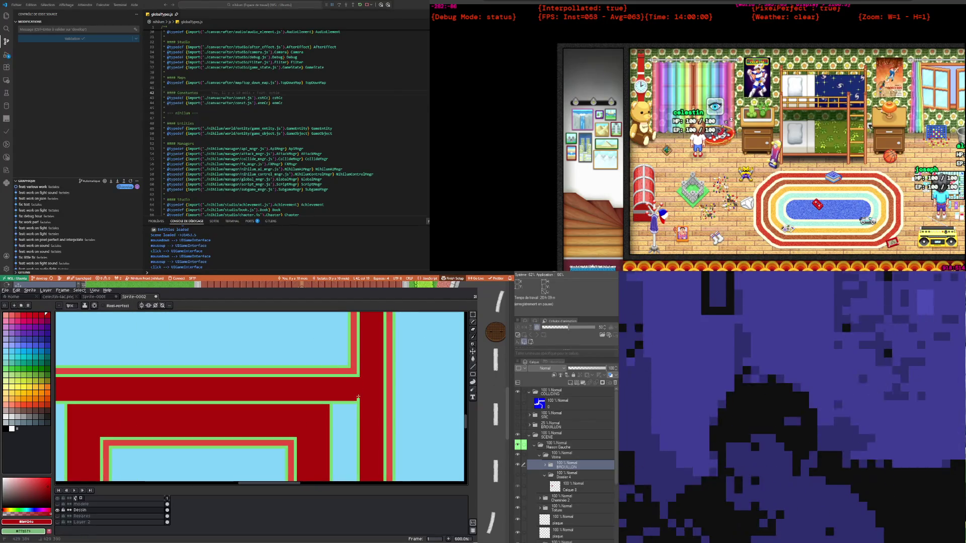
scroll(358, 399, down, 2)
scroll(197, 391, up, 2)
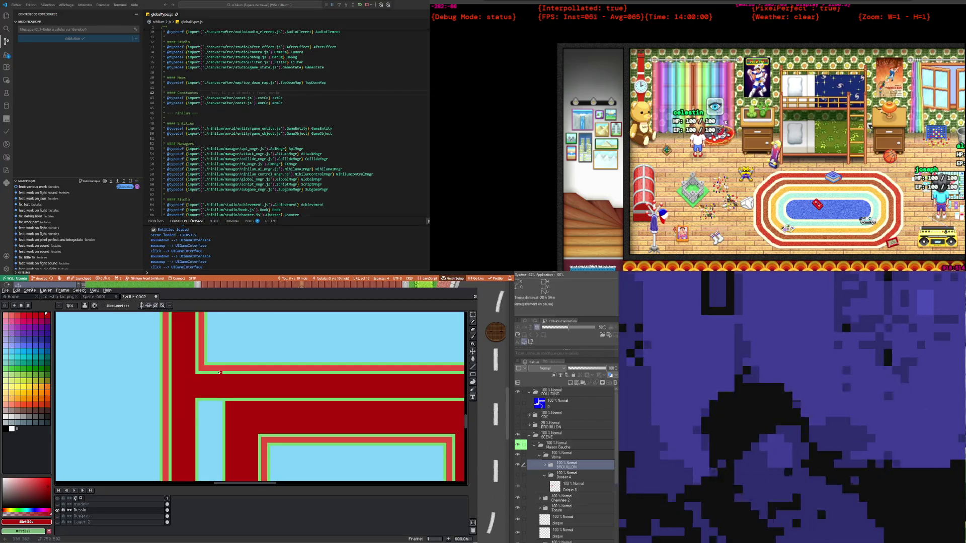
scroll(219, 372, down, 1)
scroll(220, 372, down, 3)
scroll(233, 381, up, 1)
scroll(233, 381, up, 1)
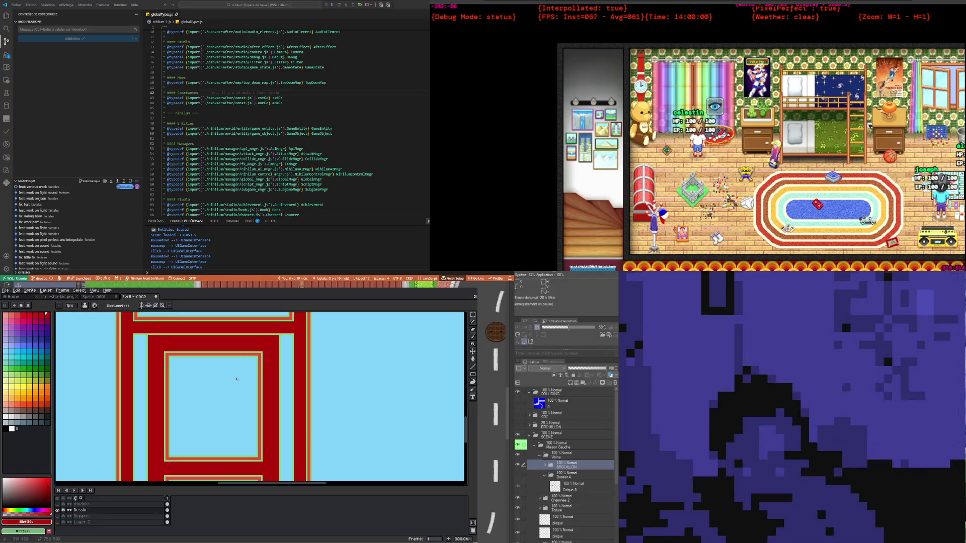
scroll(237, 377, down, 2)
scroll(237, 378, up, 2)
scroll(234, 412, down, 2)
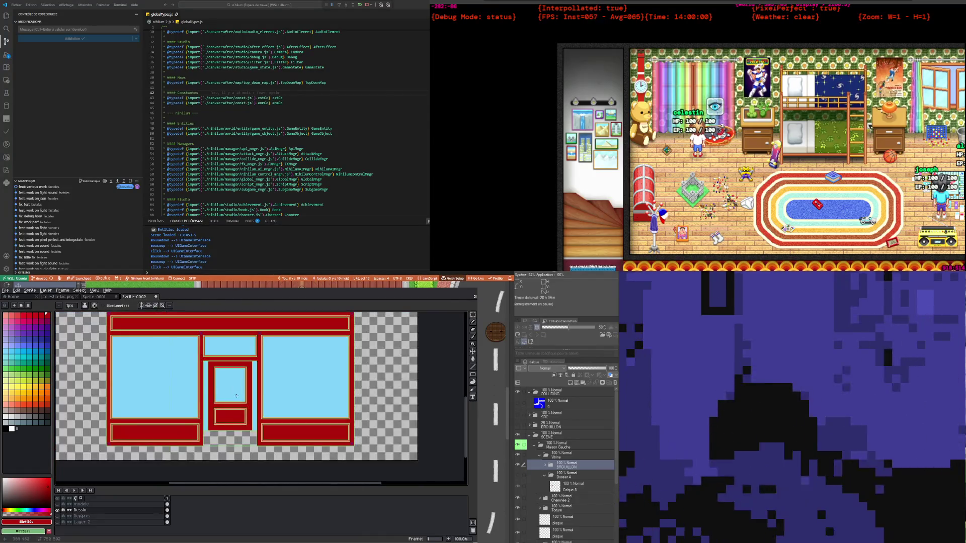
scroll(234, 412, up, 1)
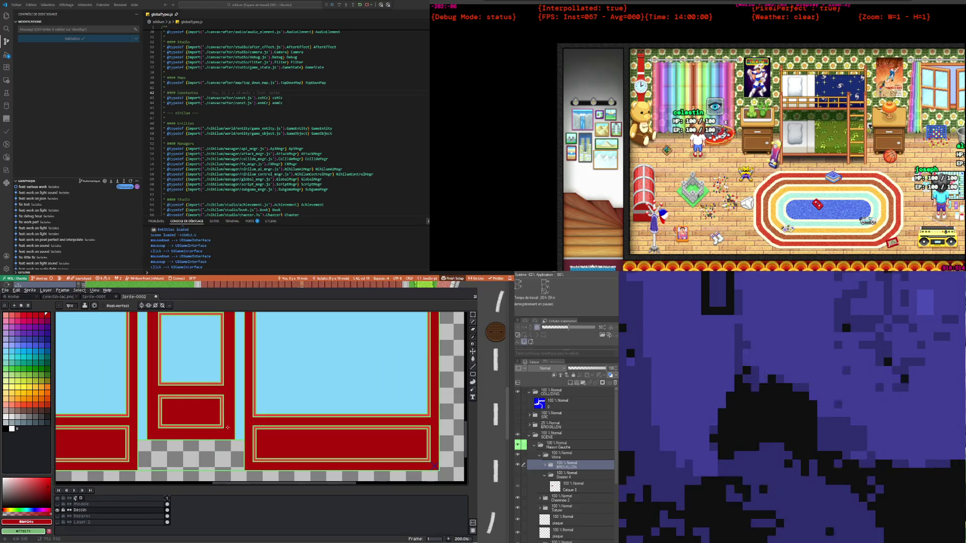
scroll(156, 435, down, 2)
scroll(150, 342, up, 1)
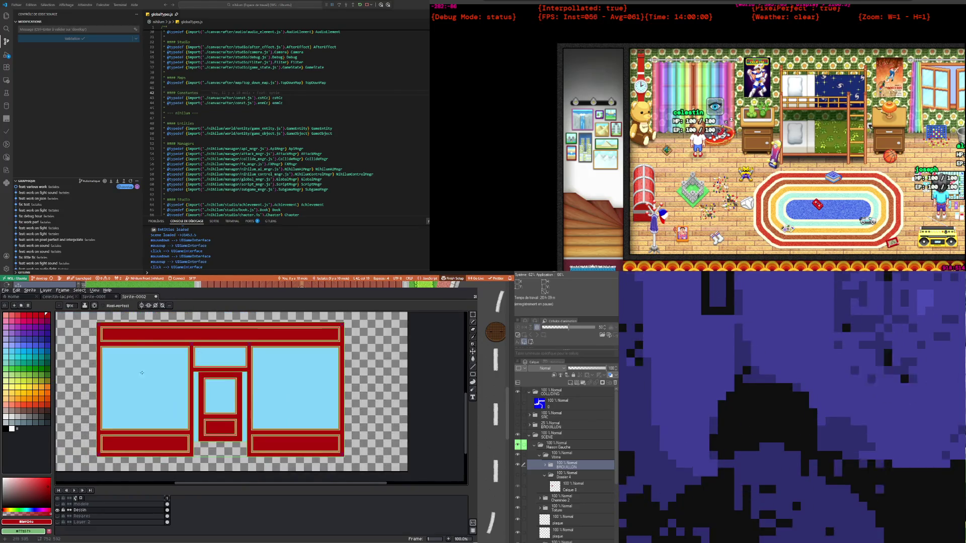
scroll(149, 342, up, 1)
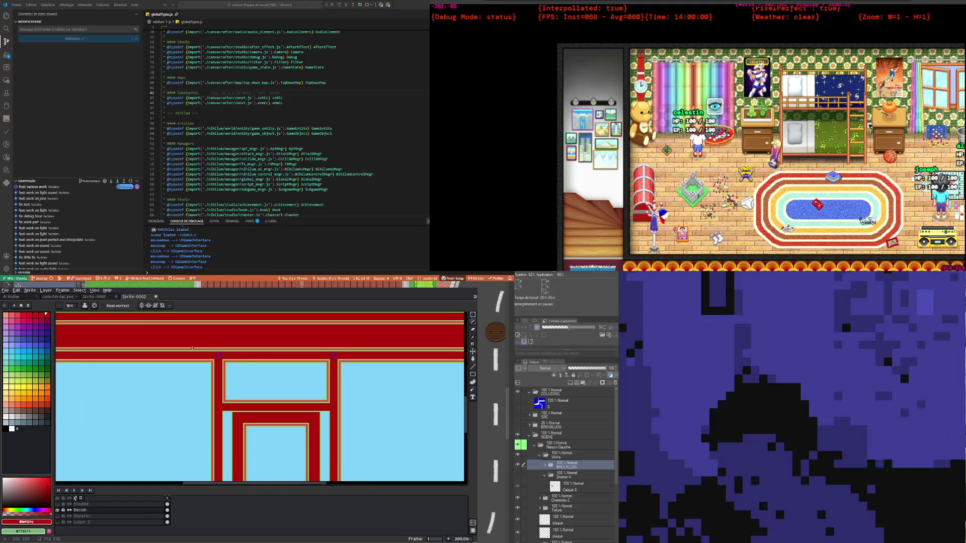
scroll(192, 348, down, 2)
scroll(193, 348, up, 2)
scroll(277, 390, down, 2)
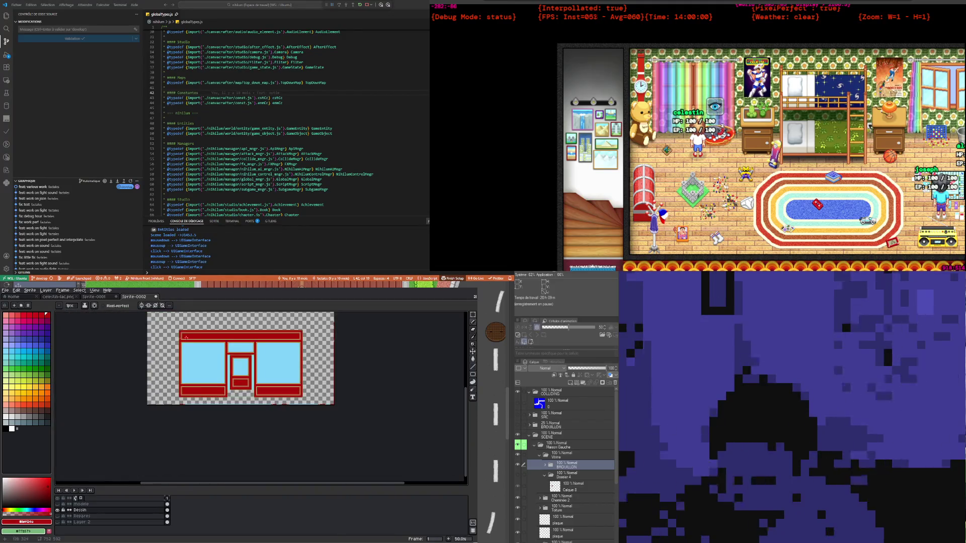
scroll(277, 391, up, 1)
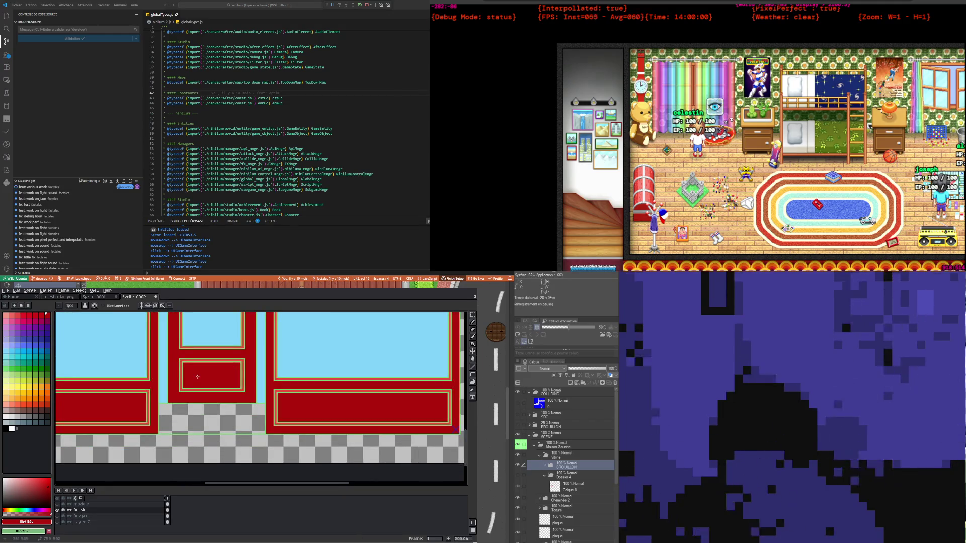
scroll(197, 377, down, 1)
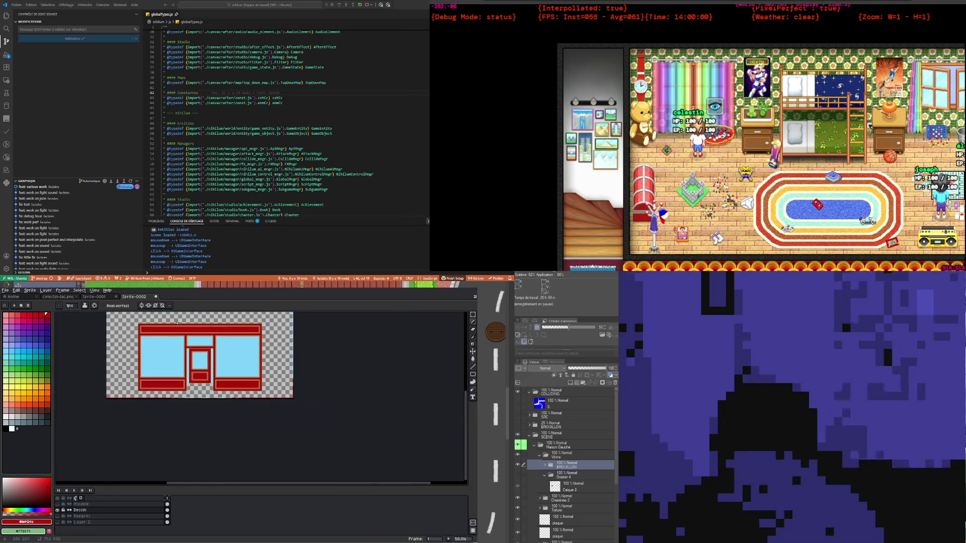
scroll(176, 324, up, 3)
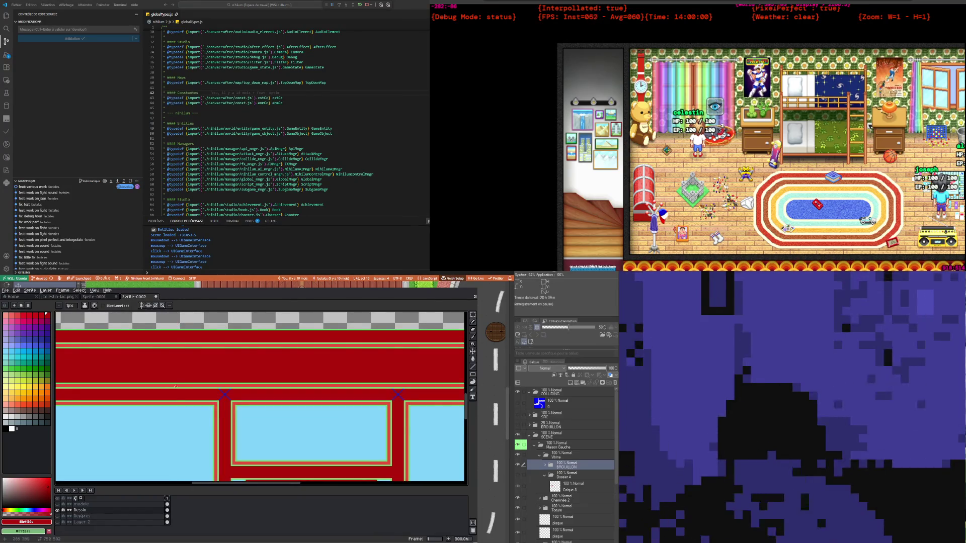
scroll(203, 380, down, 1)
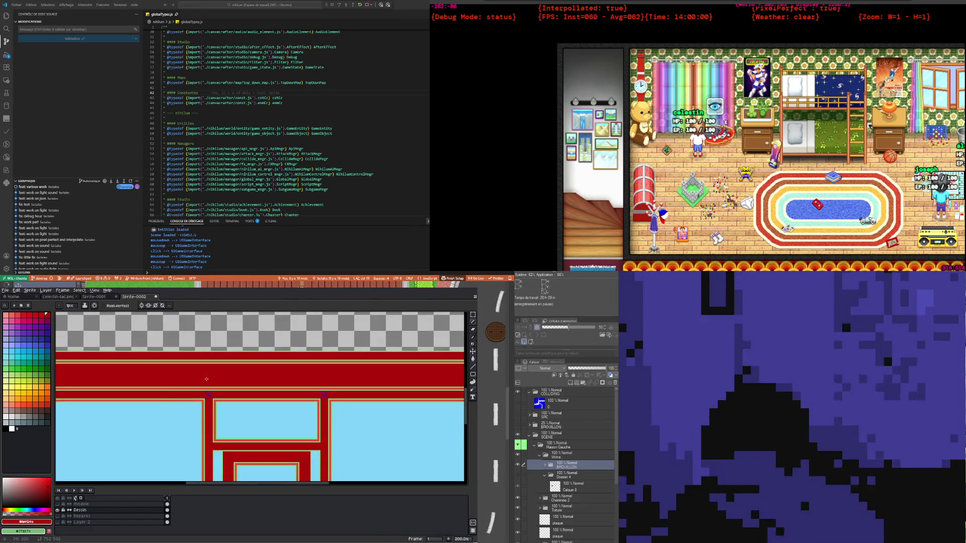
scroll(312, 384, down, 2)
scroll(285, 418, up, 1)
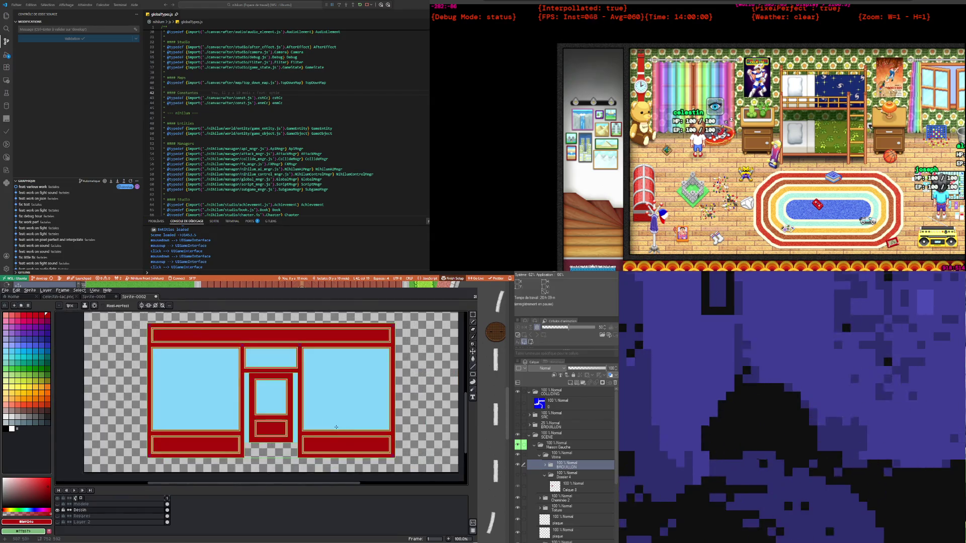
scroll(288, 387, up, 1)
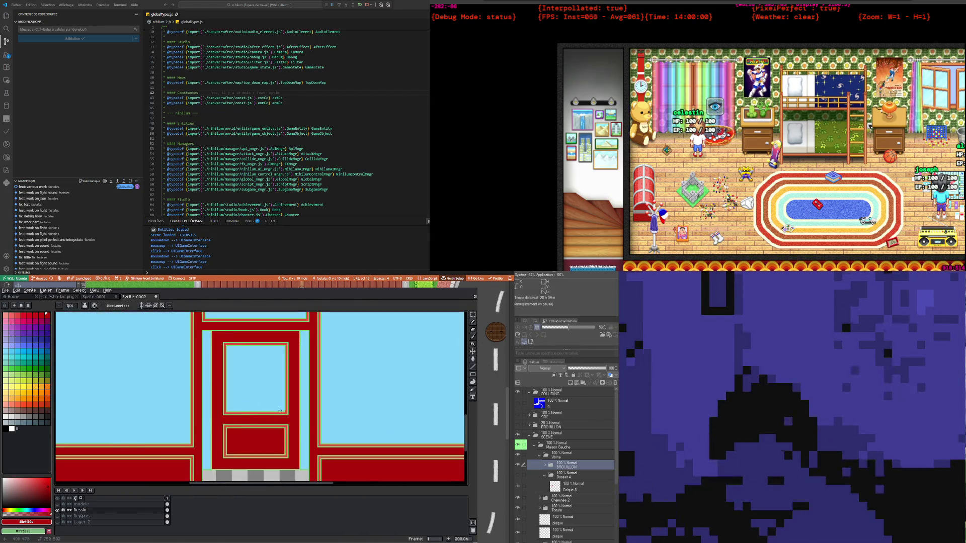
scroll(290, 367, down, 1)
scroll(290, 360, up, 1)
scroll(290, 361, down, 1)
scroll(291, 372, up, 1)
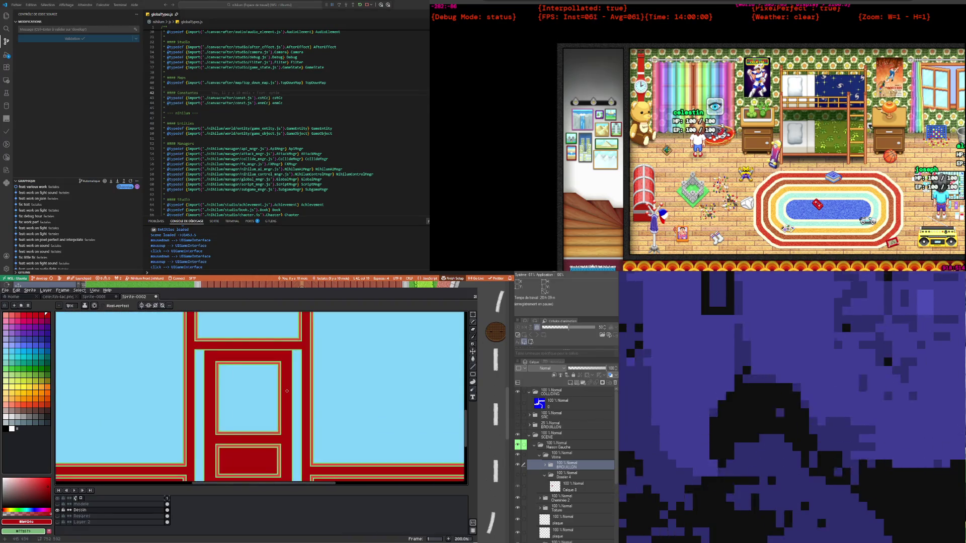
scroll(290, 383, down, 2)
scroll(290, 392, up, 1)
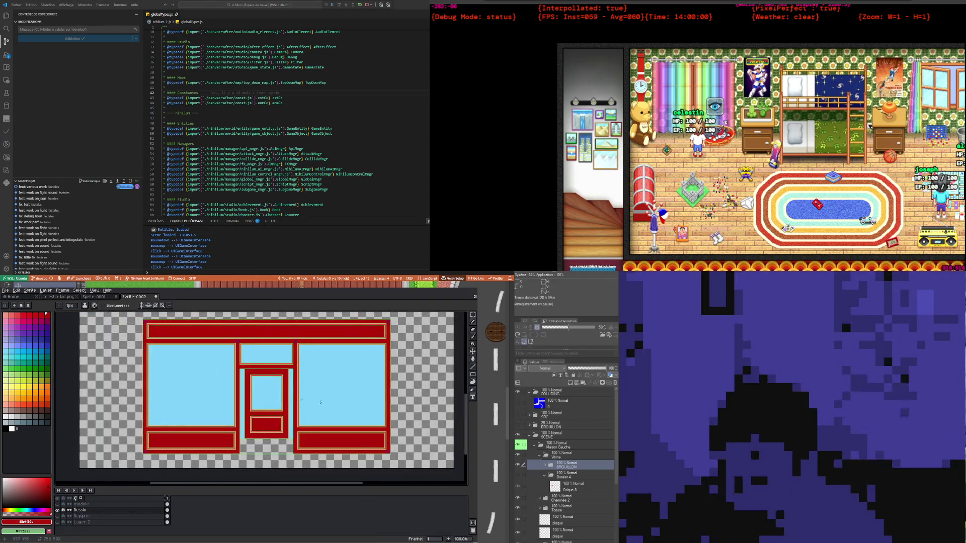
scroll(315, 405, up, 1)
scroll(327, 416, down, 1)
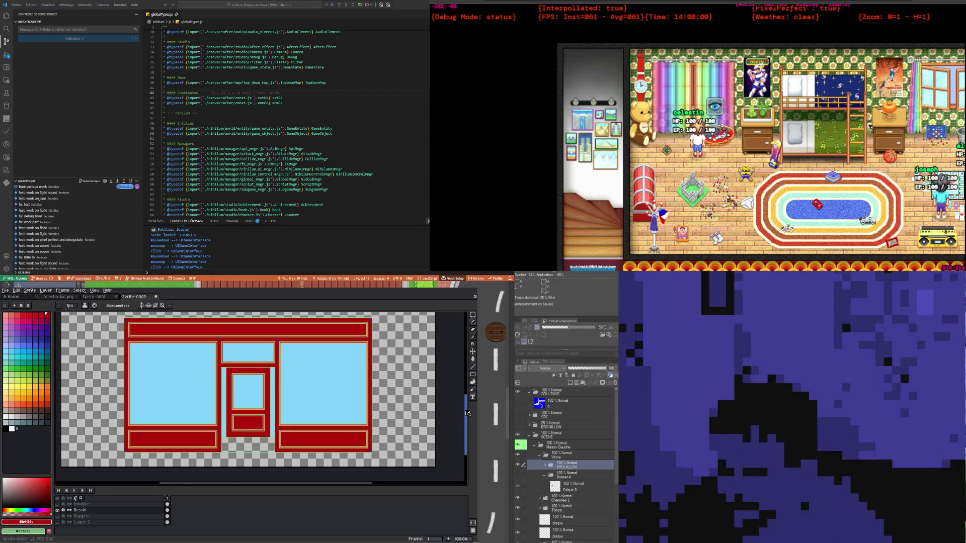
scroll(467, 412, up, 1)
scroll(466, 411, down, 1)
scroll(464, 409, up, 1)
scroll(462, 408, up, 1)
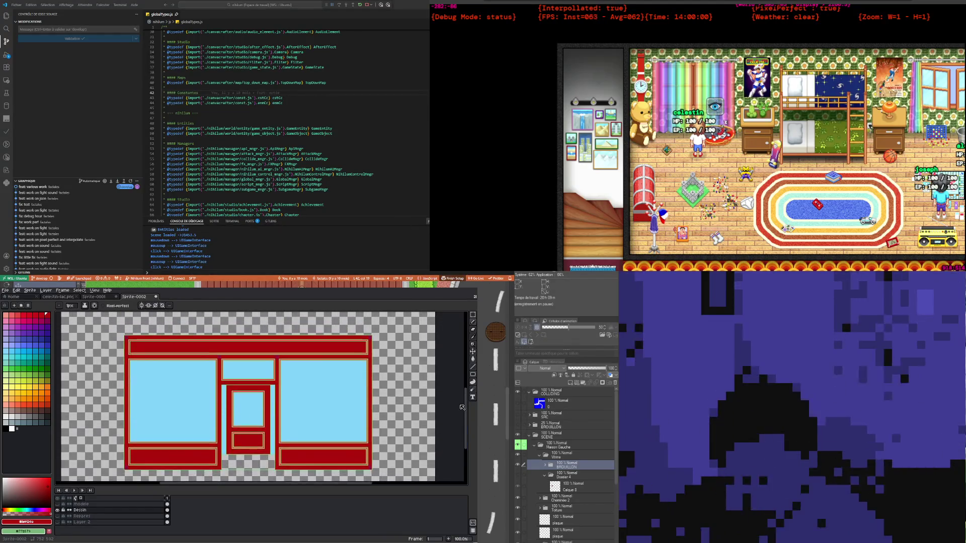
scroll(462, 408, down, 1)
scroll(322, 420, up, 1)
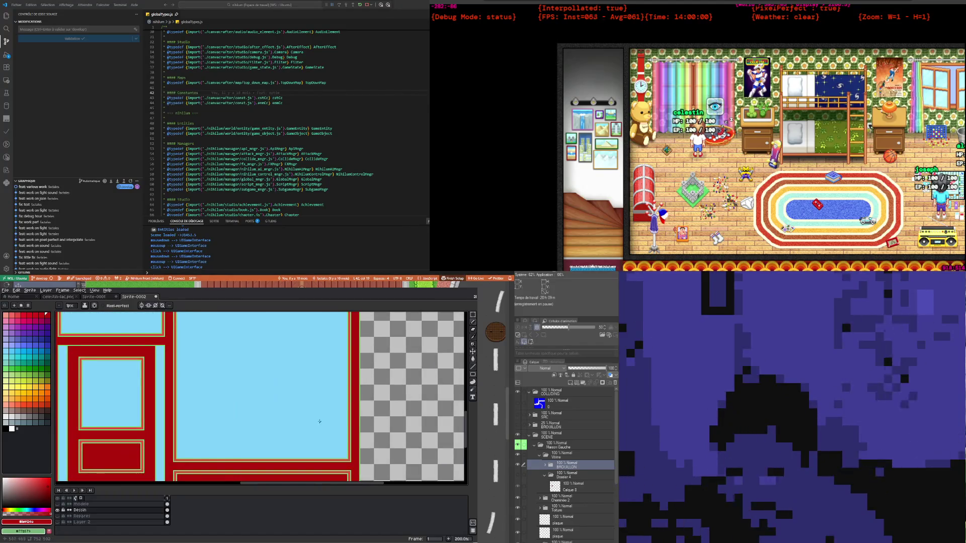
scroll(253, 427, down, 1)
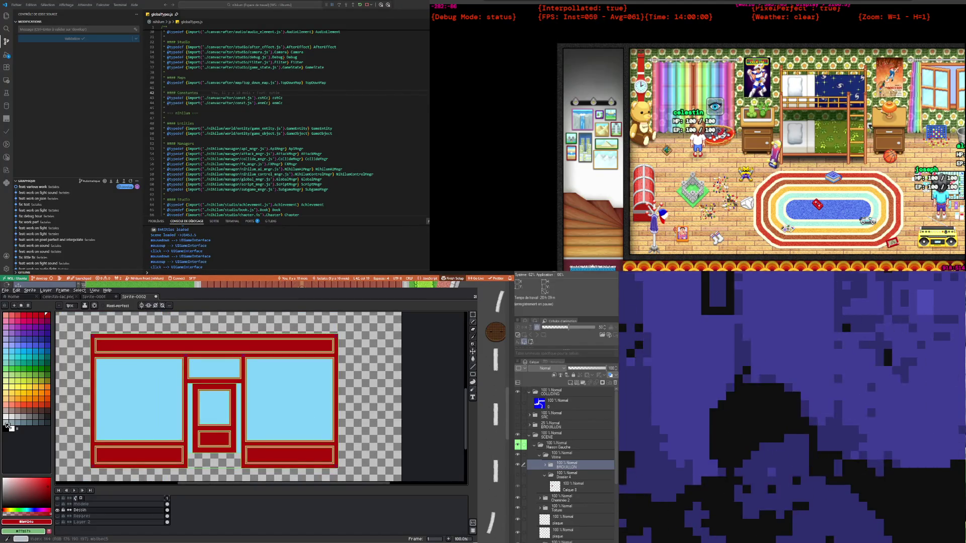
Choose the palette's light grey and bucket-fill the empty area below the door as a doorstep
click(5, 417)
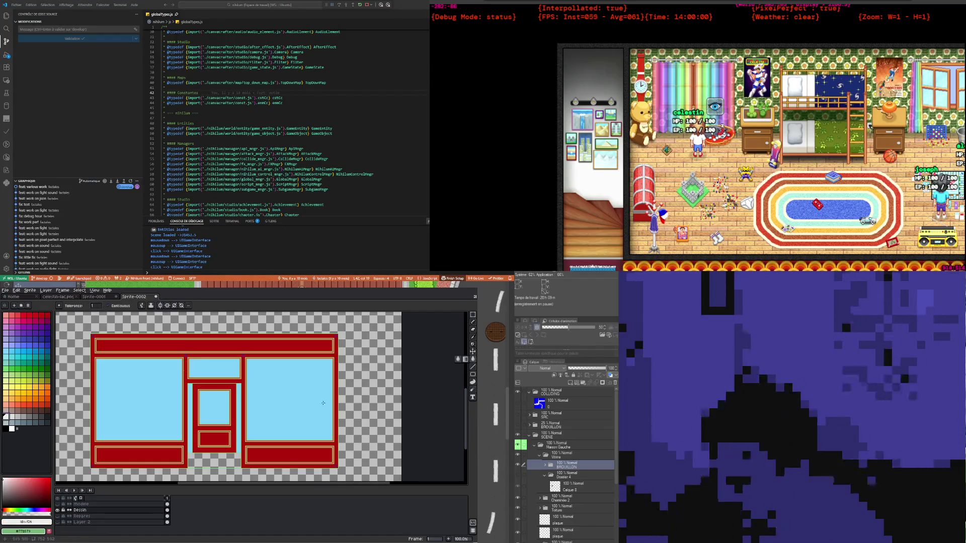
click(208, 458)
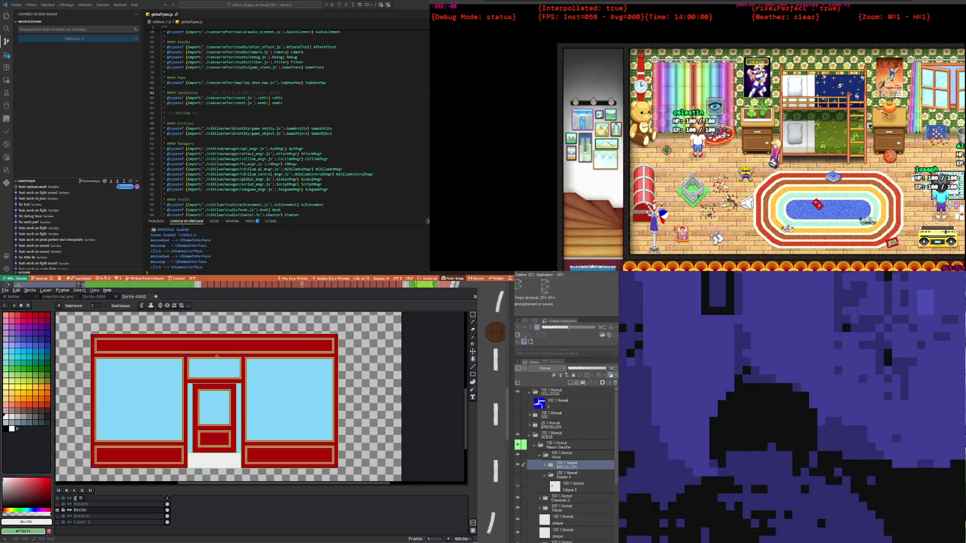
scroll(242, 382, down, 1)
scroll(216, 378, up, 1)
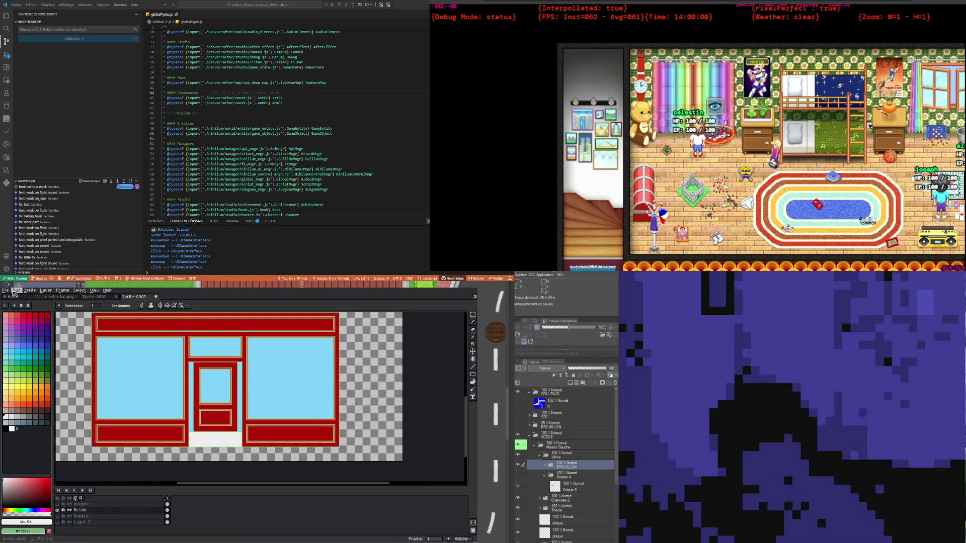
Start Save As and browse from the home folder into the Nihilum folder
click(7, 291)
click(10, 316)
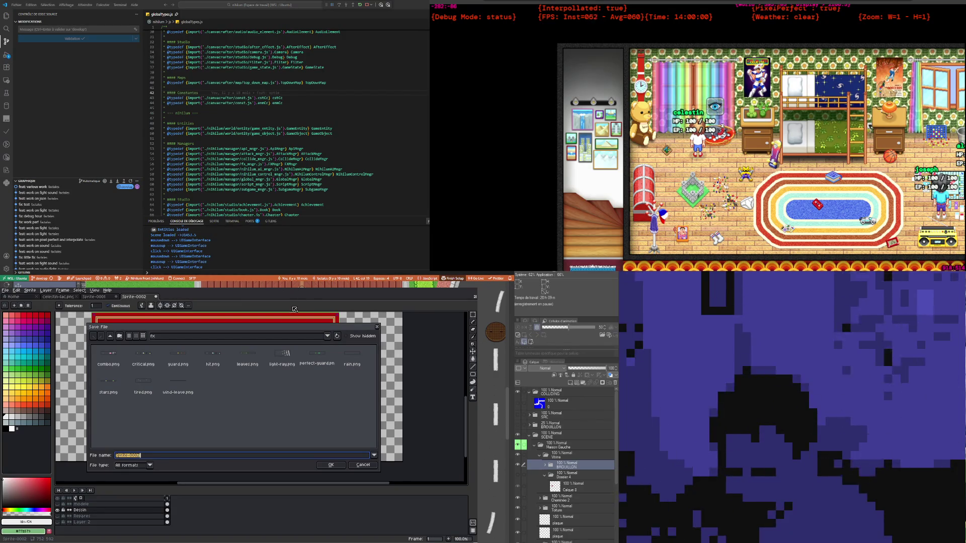
click(164, 336)
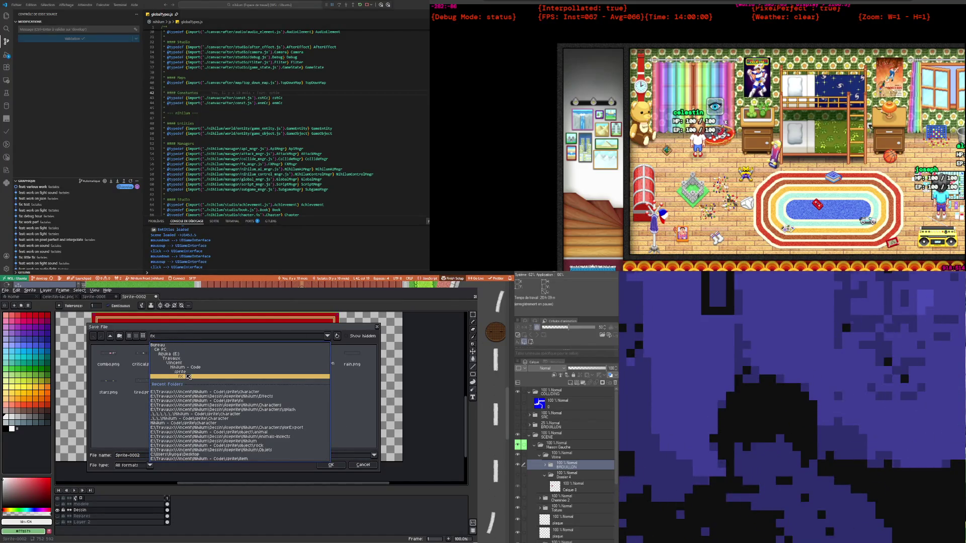
click(177, 362)
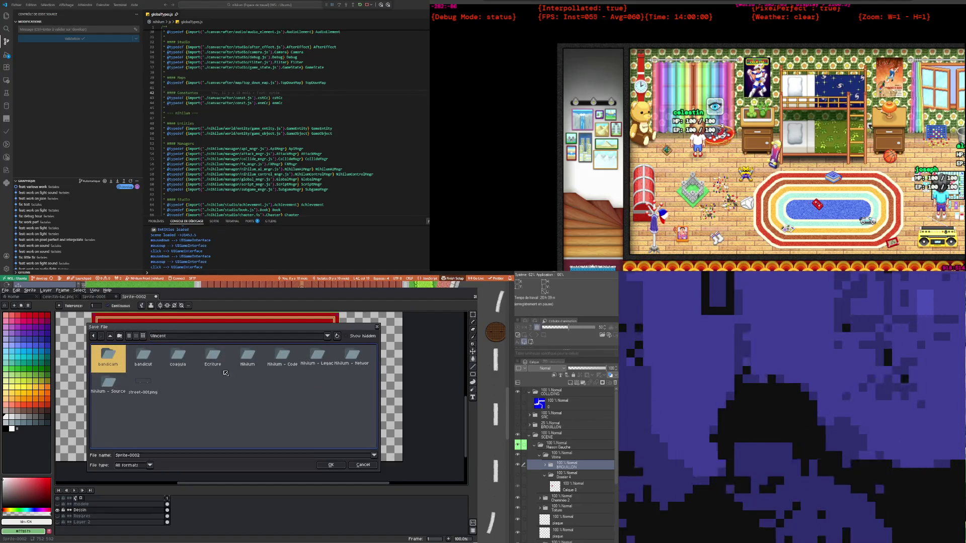
click(244, 359)
double_click(245, 358)
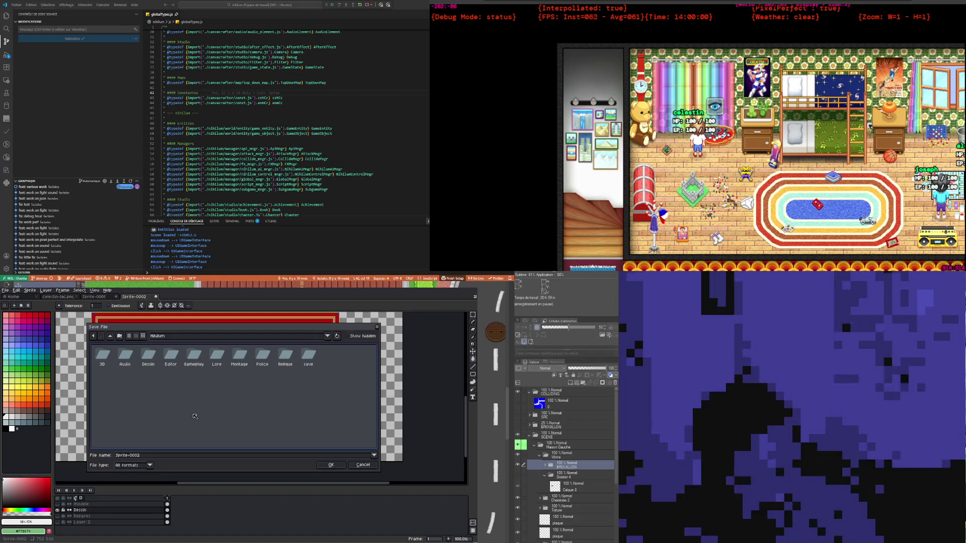
Rename the file to vitrine and save it as vitrine.aseprite
click(149, 455)
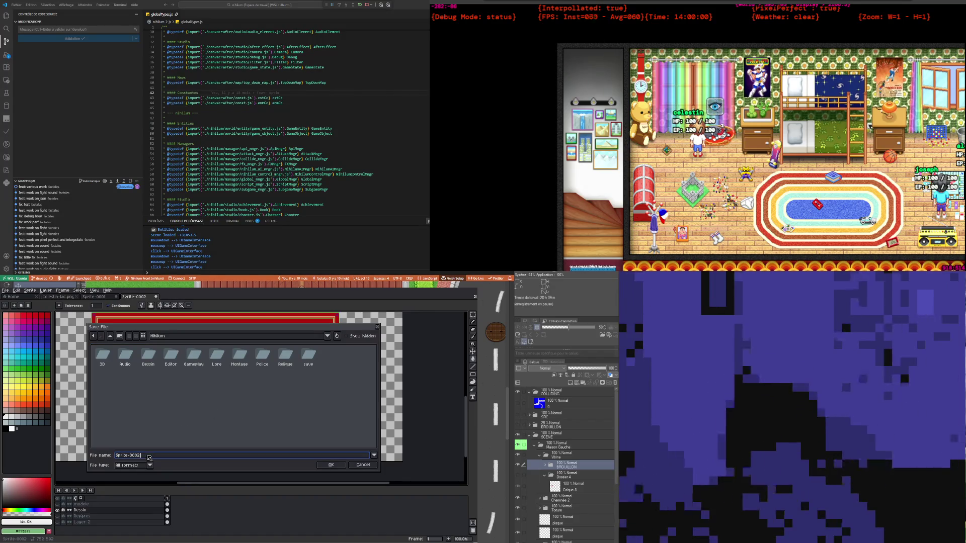
click(162, 437)
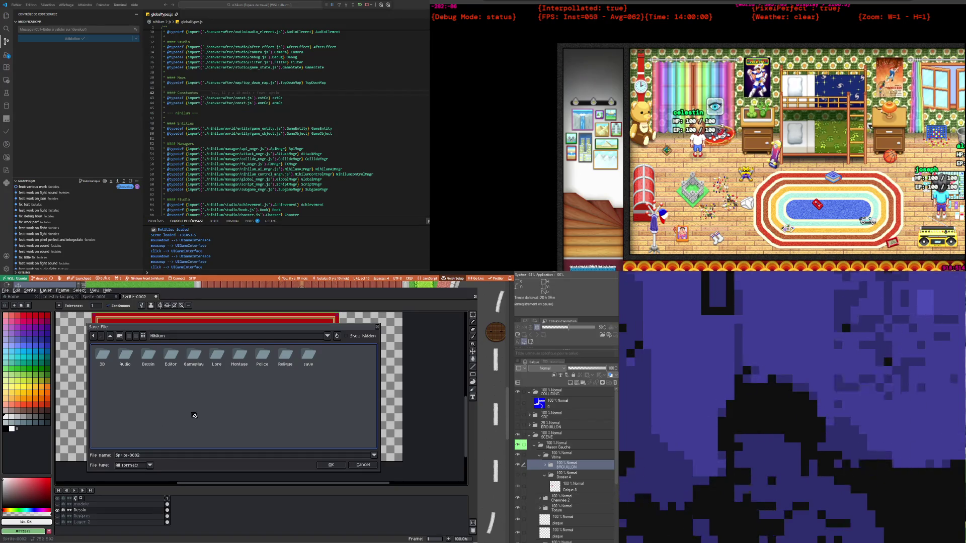
click(116, 455)
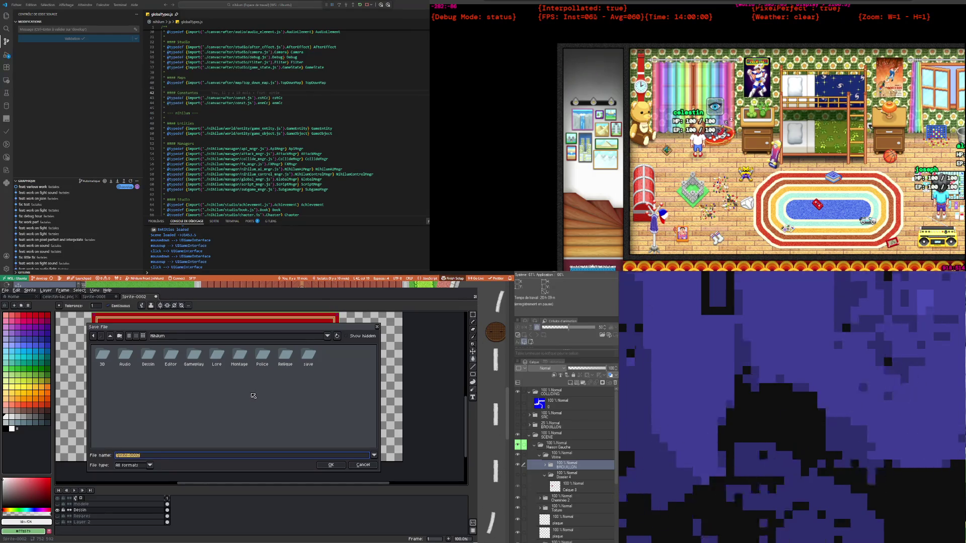
text(suc)
key(BackSpace)
text(itrine)
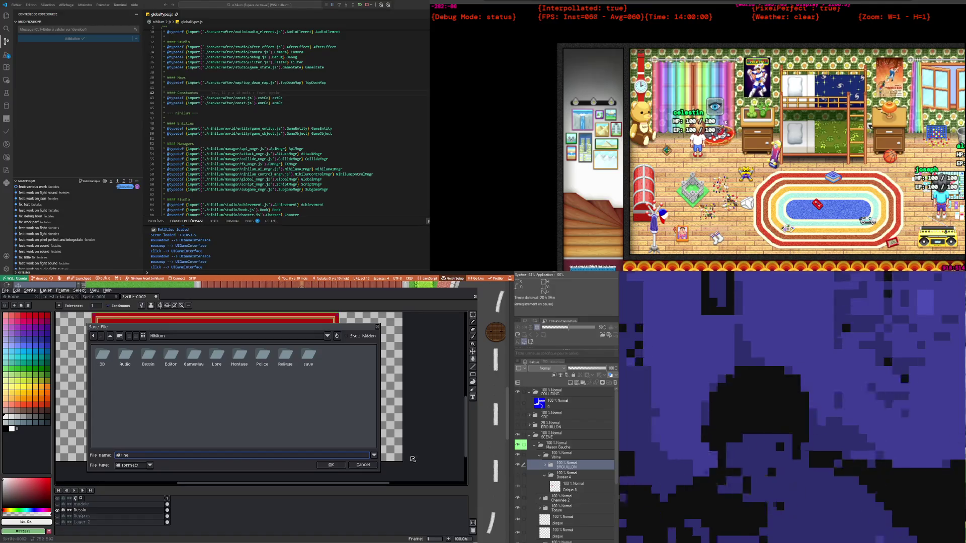
key(Return)
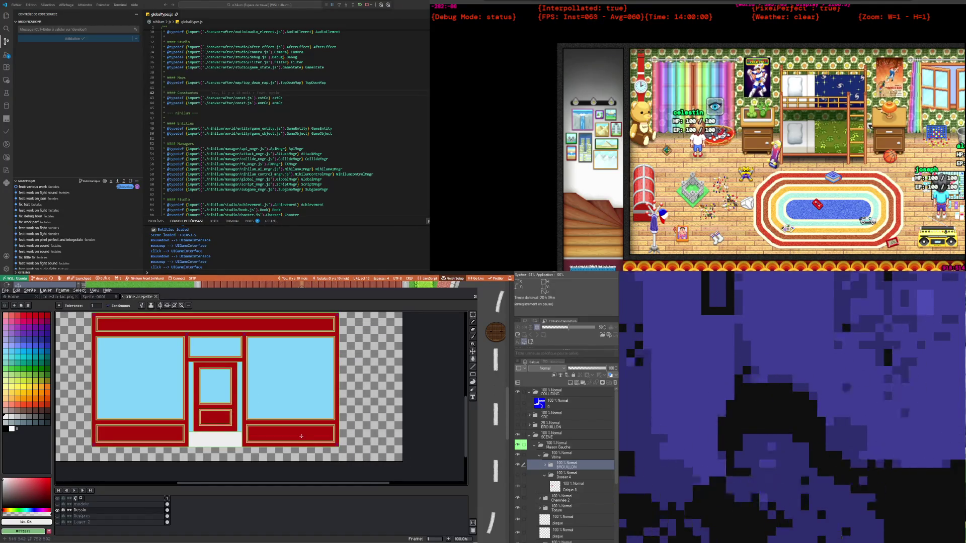
scroll(301, 436, down, 1)
scroll(301, 436, up, 1)
scroll(301, 436, down, 1)
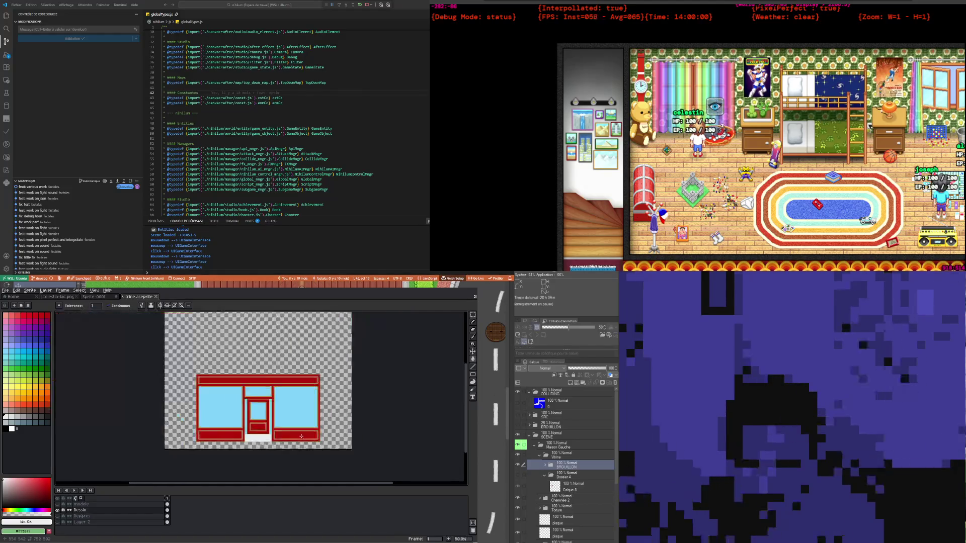
scroll(312, 423, up, 1)
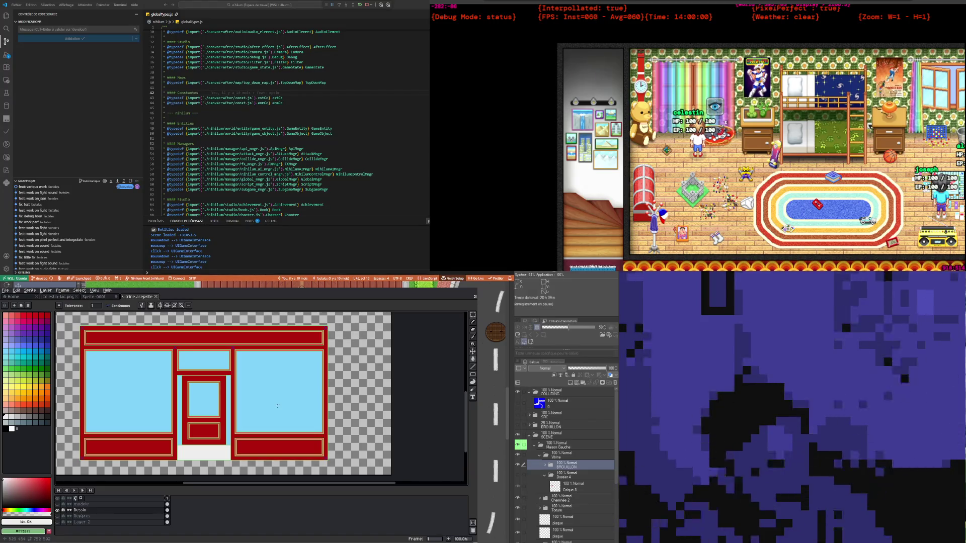
scroll(279, 385, down, 1)
scroll(254, 395, up, 1)
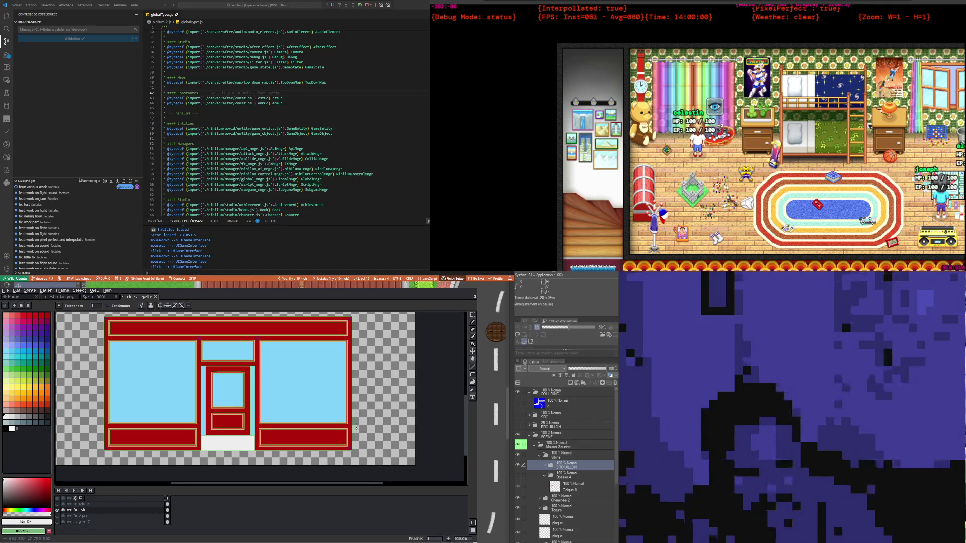
scroll(223, 398, down, 1)
scroll(211, 393, up, 1)
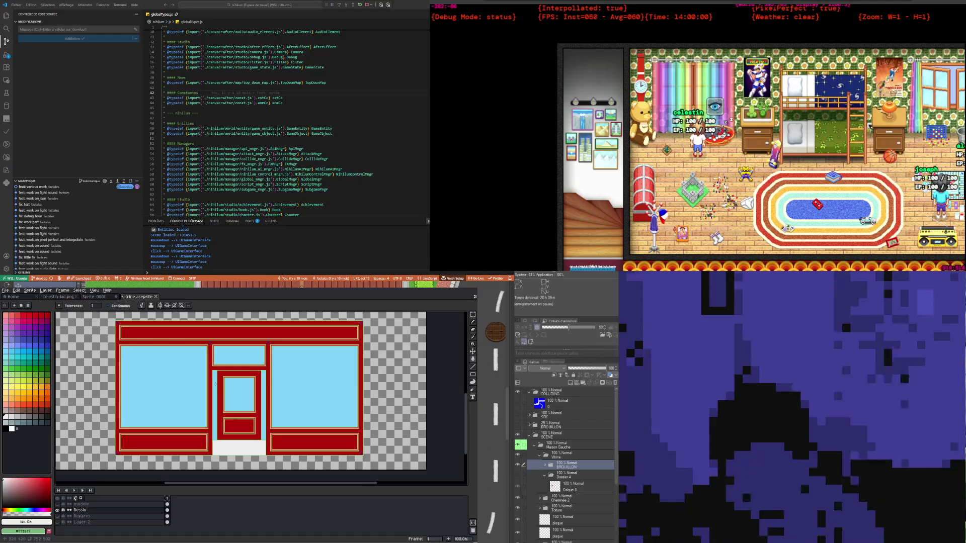
scroll(214, 378, up, 1)
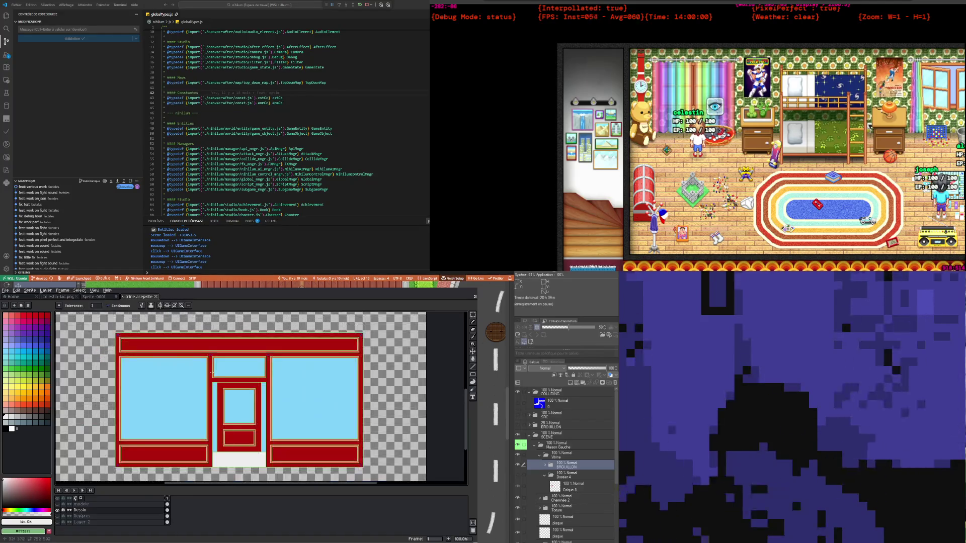
scroll(212, 372, up, 2)
scroll(212, 373, down, 1)
scroll(212, 373, down, 1)
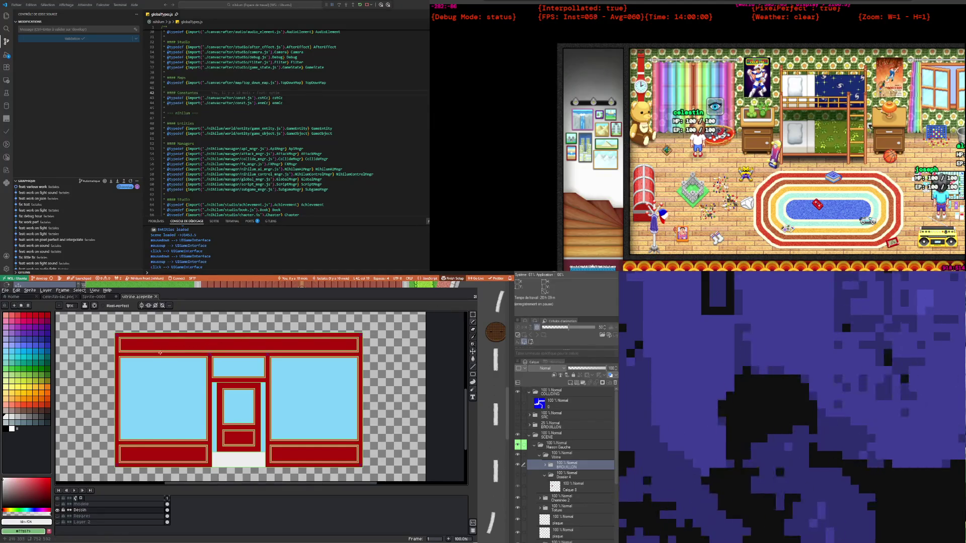
scroll(161, 354, up, 1)
scroll(156, 355, down, 2)
scroll(157, 355, up, 3)
scroll(201, 382, down, 2)
scroll(279, 421, up, 2)
scroll(279, 422, down, 1)
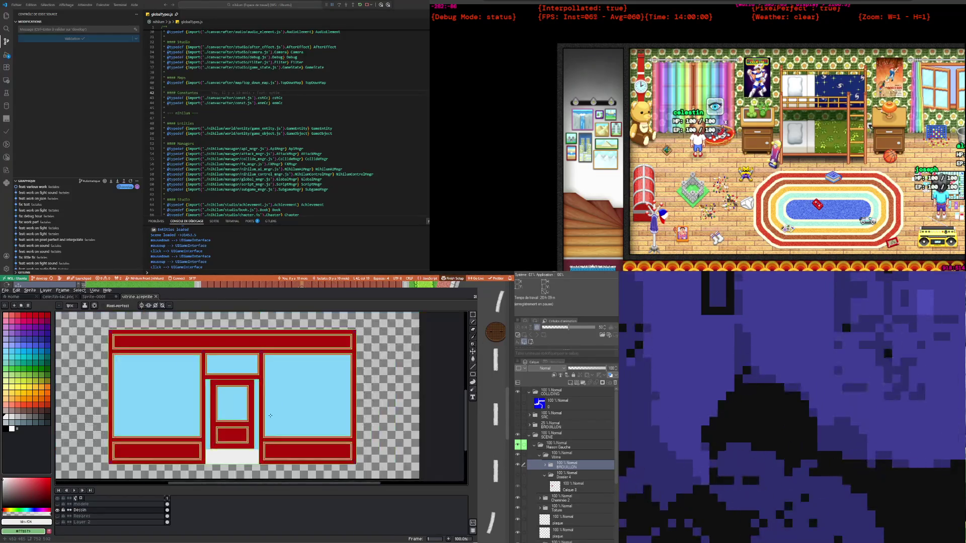
scroll(266, 408, down, 1)
scroll(254, 393, up, 2)
scroll(244, 381, down, 1)
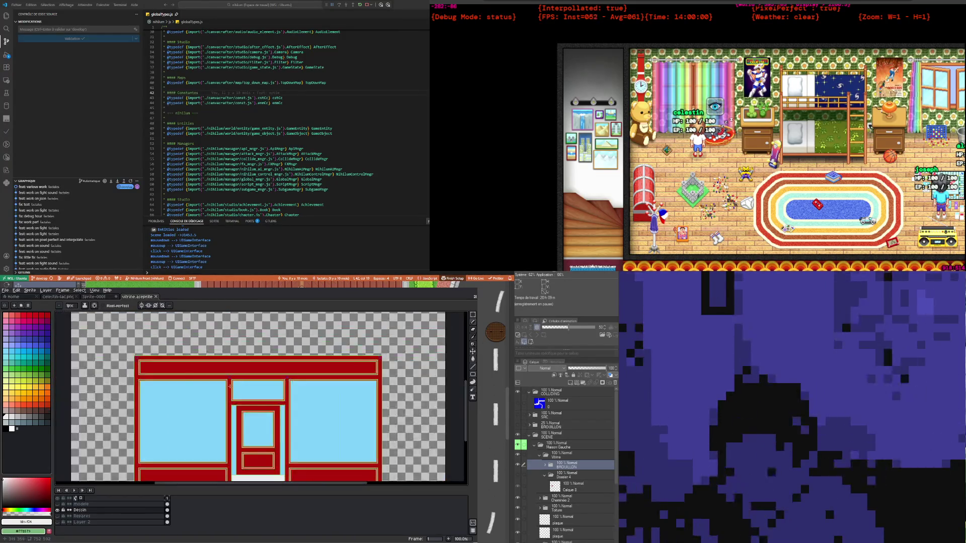
scroll(241, 393, down, 1)
scroll(239, 408, up, 1)
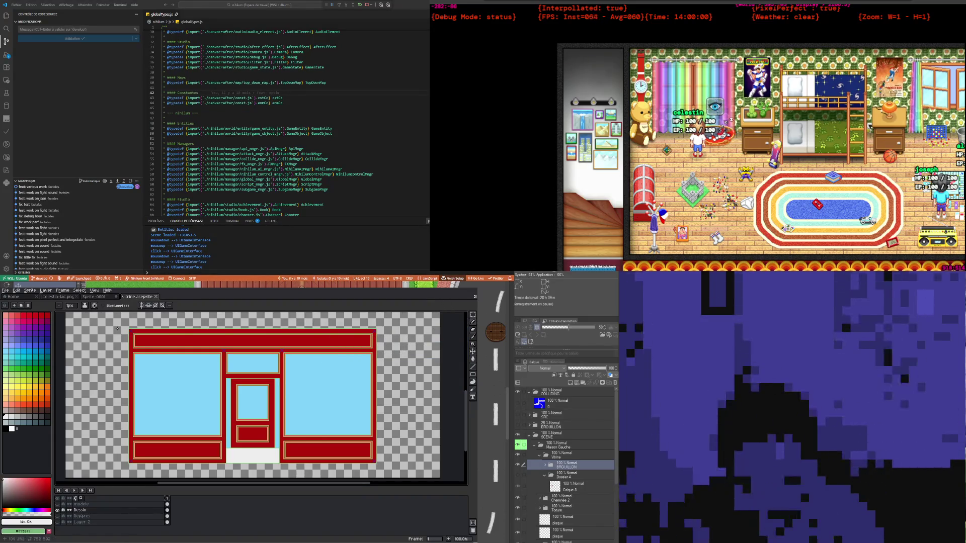
scroll(130, 329, up, 1)
scroll(129, 329, up, 2)
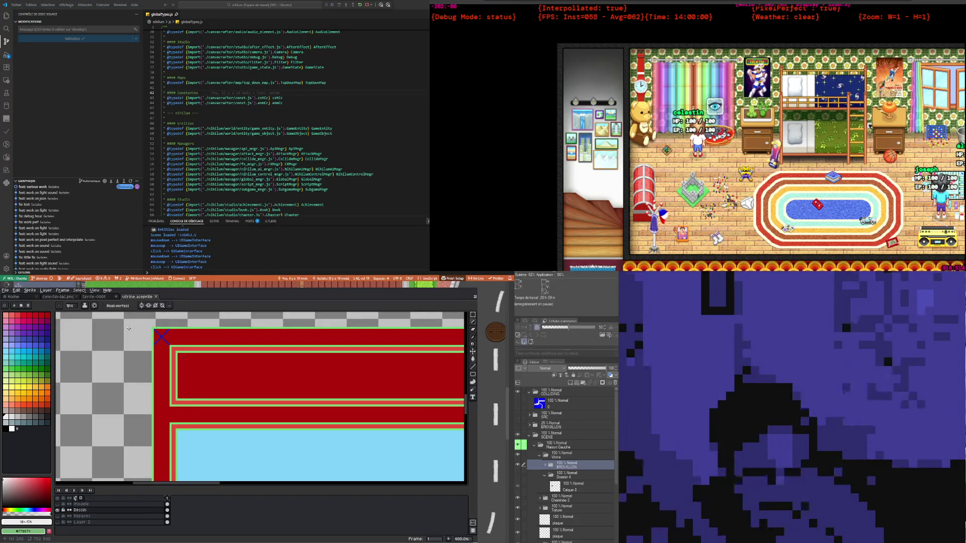
Zoom in and out around the storefront door to inspect it
scroll(184, 326, up, 1)
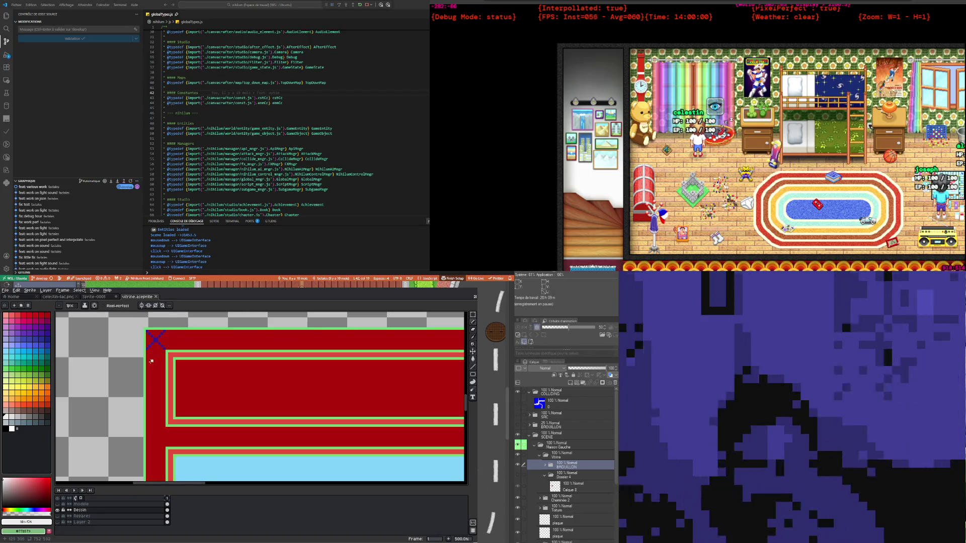
scroll(151, 361, down, 1)
scroll(151, 361, down, 2)
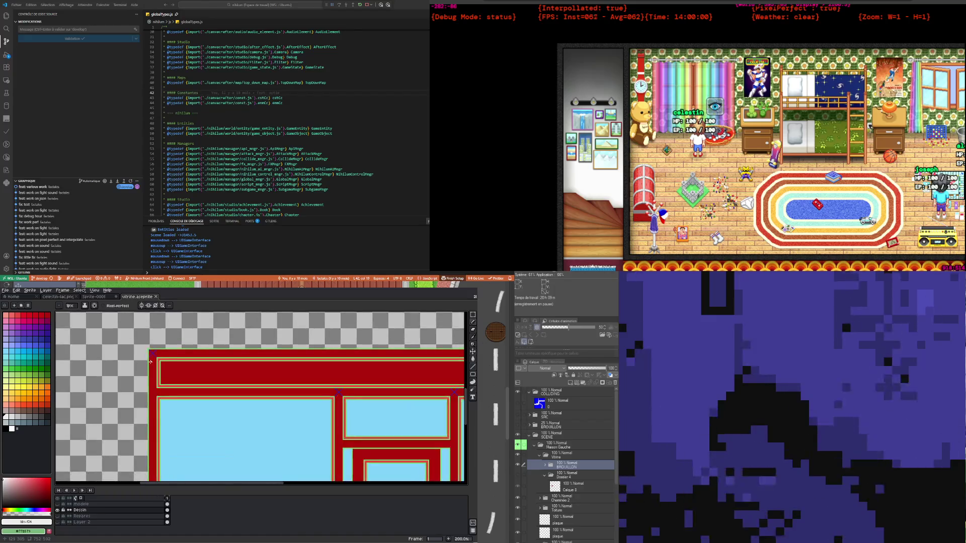
scroll(151, 362, down, 2)
scroll(160, 404, up, 1)
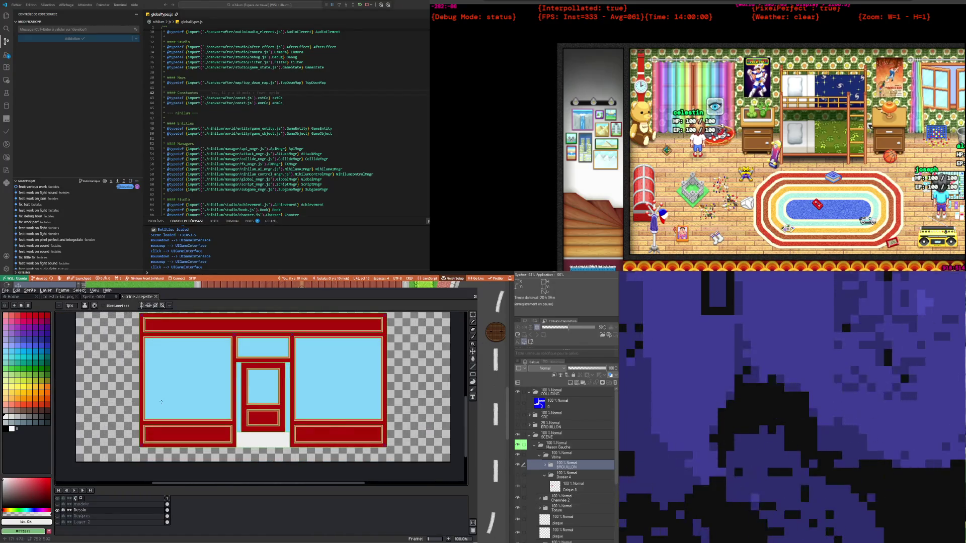
scroll(161, 402, up, 2)
scroll(161, 402, down, 4)
scroll(171, 392, up, 2)
scroll(178, 380, up, 1)
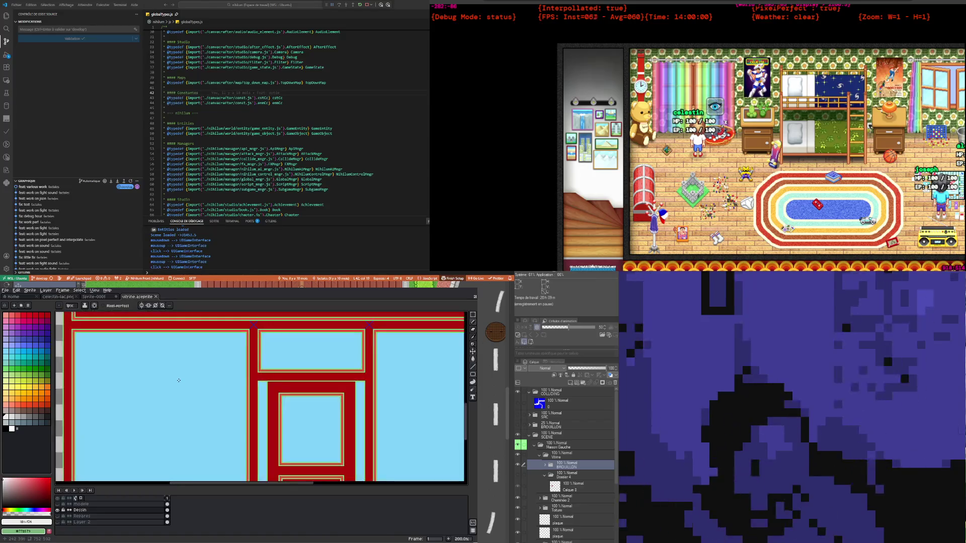
scroll(179, 380, down, 1)
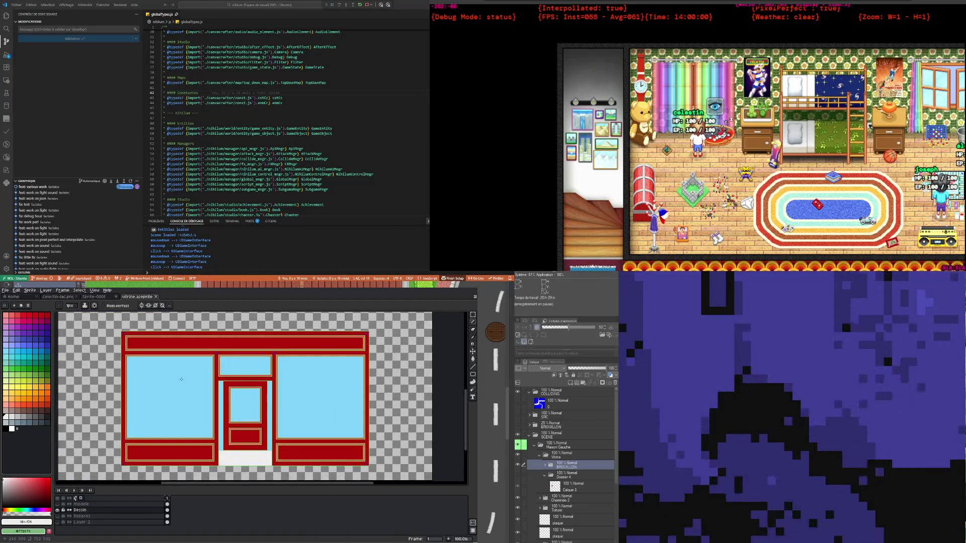
scroll(181, 379, up, 1)
scroll(185, 383, down, 1)
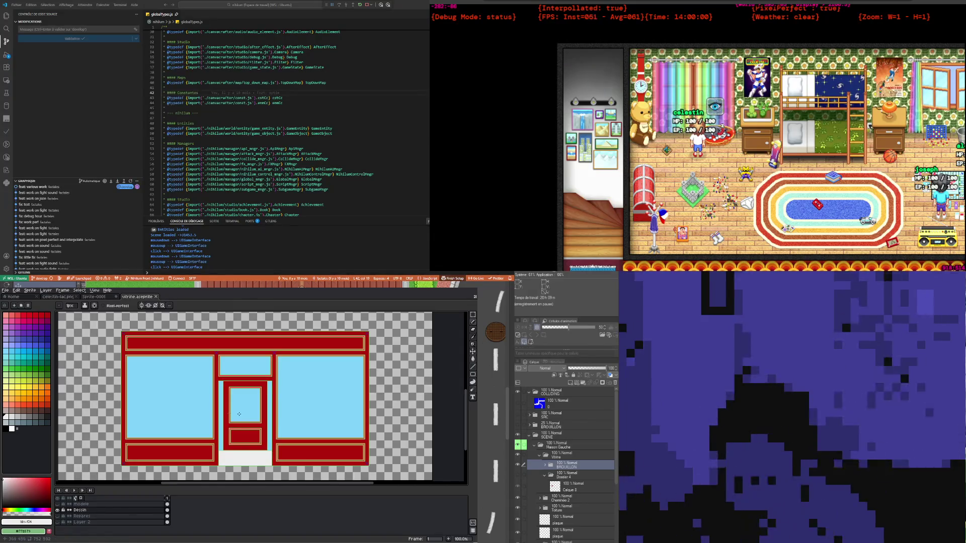
scroll(125, 334, up, 5)
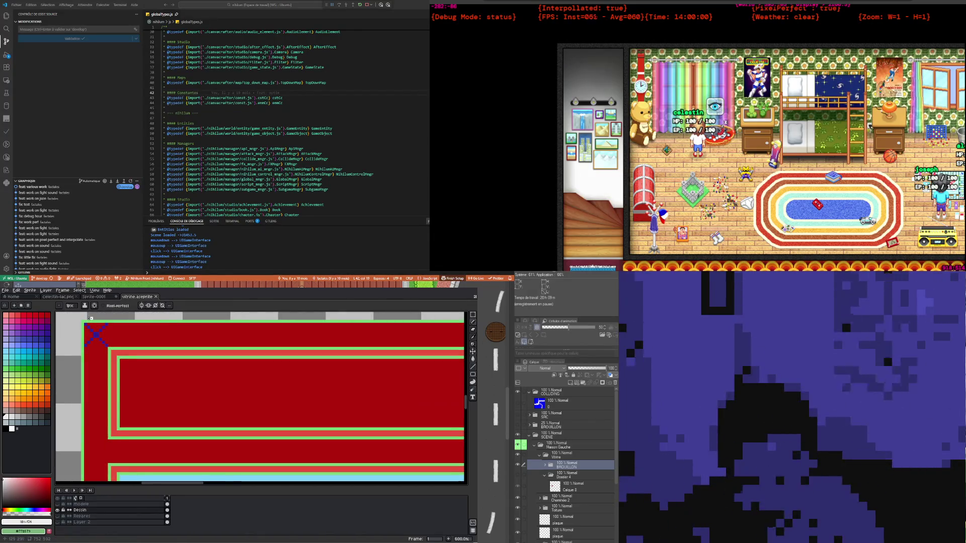
Switch to the Paint Bucket tool with G and zoom around the door
key(g)
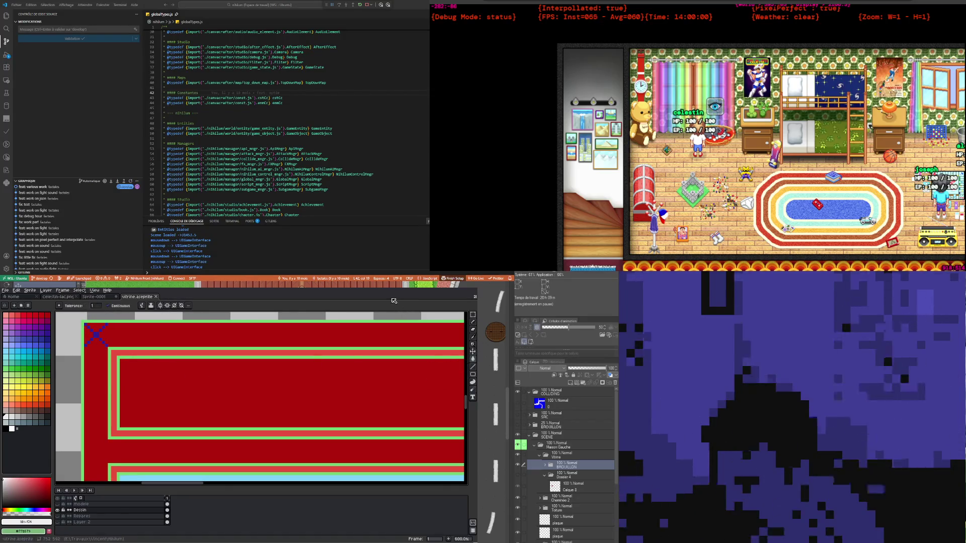
scroll(241, 370, down, 3)
scroll(237, 385, down, 2)
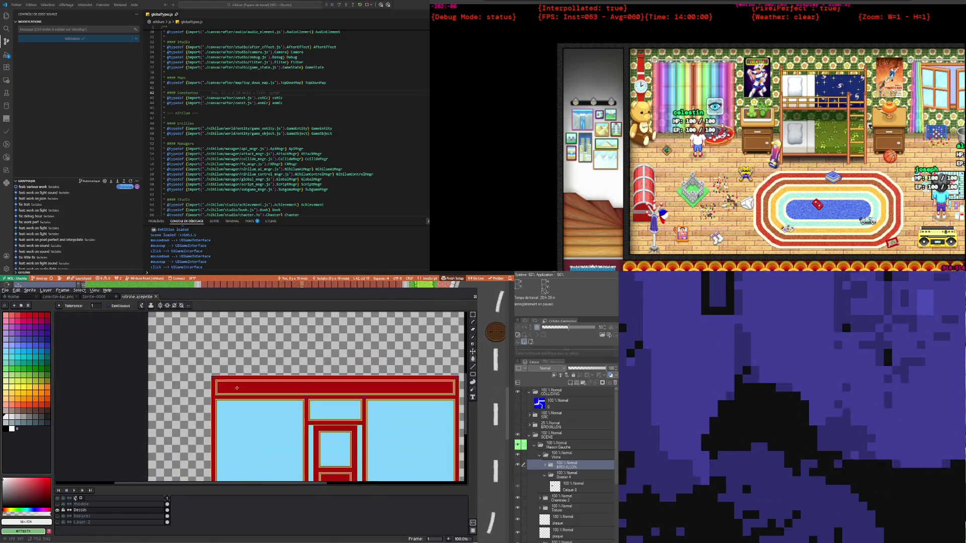
scroll(237, 388, down, 2)
scroll(252, 413, up, 1)
scroll(271, 439, up, 1)
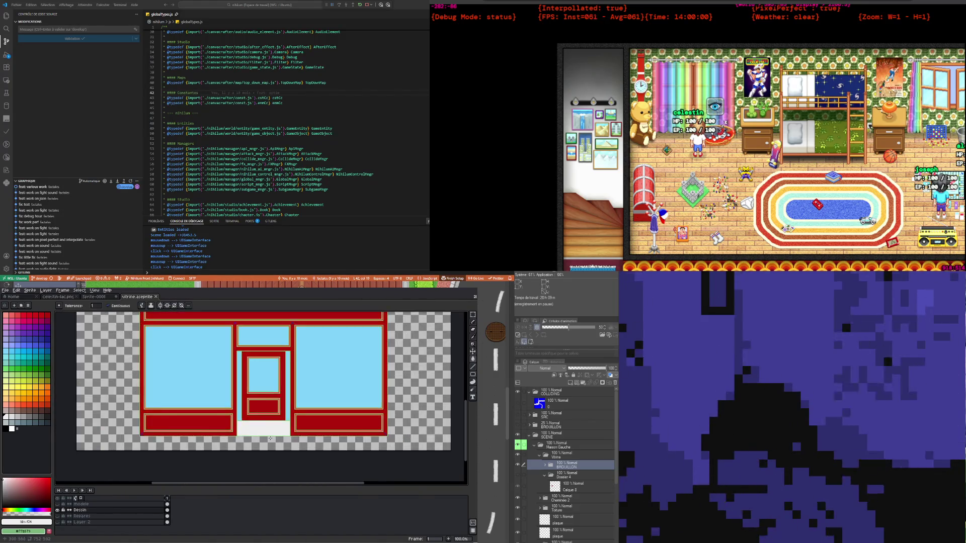
scroll(271, 439, up, 2)
scroll(266, 428, down, 1)
scroll(264, 417, up, 1)
scroll(262, 406, down, 2)
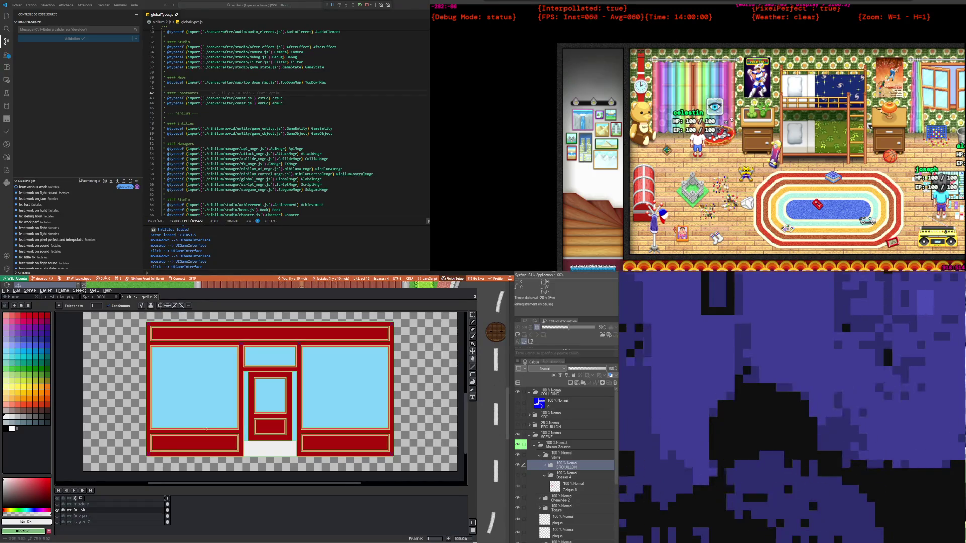
scroll(168, 454, up, 1)
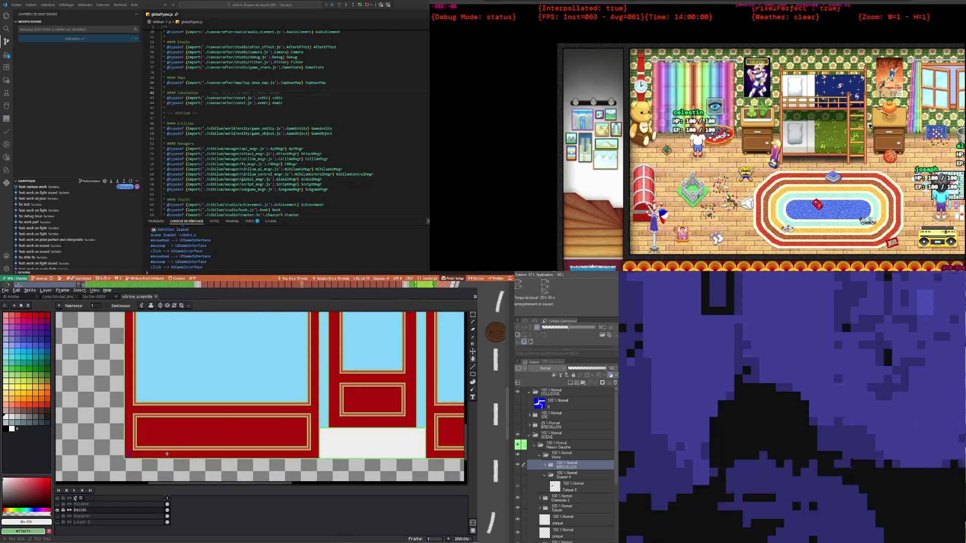
scroll(168, 454, down, 2)
scroll(183, 374, up, 1)
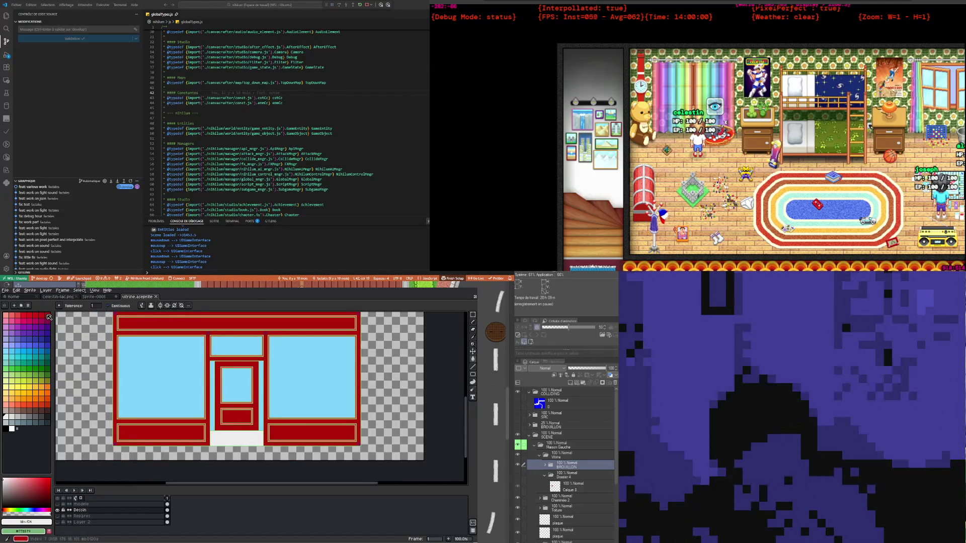
Pick red, undo the stray fill, and bucket-fill the thin gold trim line red
click(48, 316)
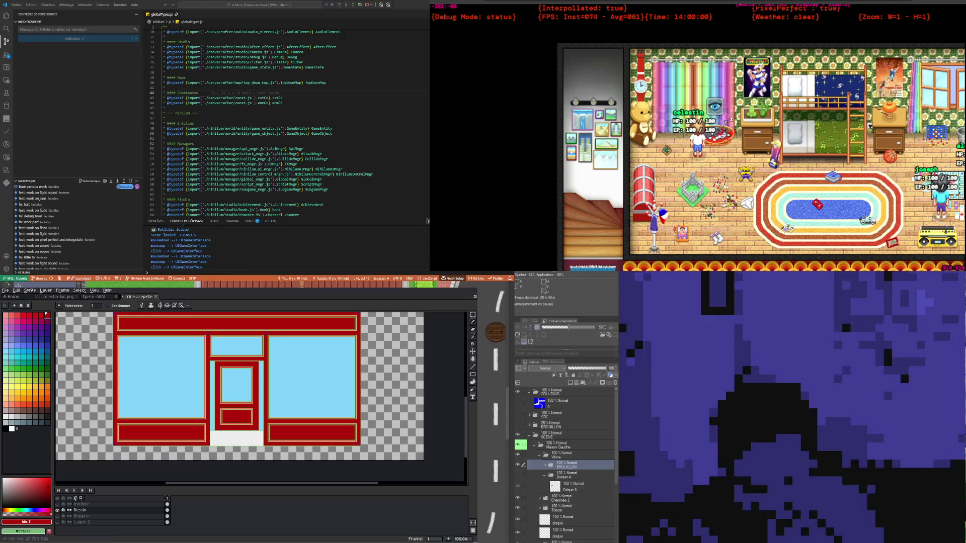
scroll(110, 371, up, 2)
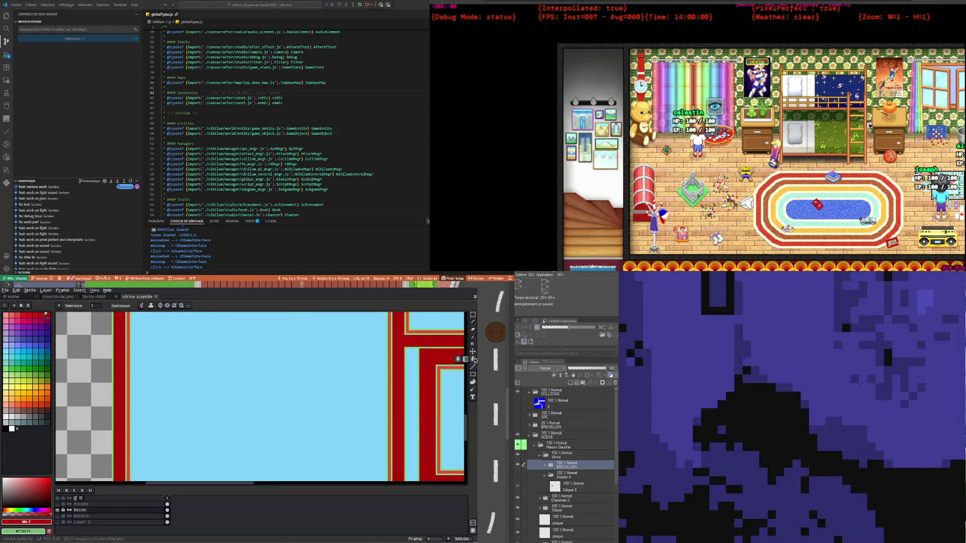
scroll(384, 372, up, 3)
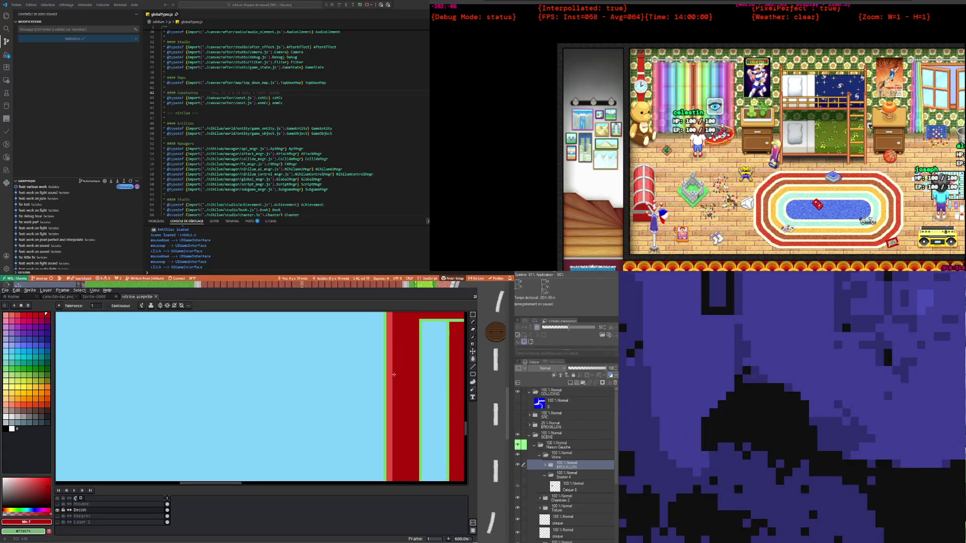
key(ctrl+z)
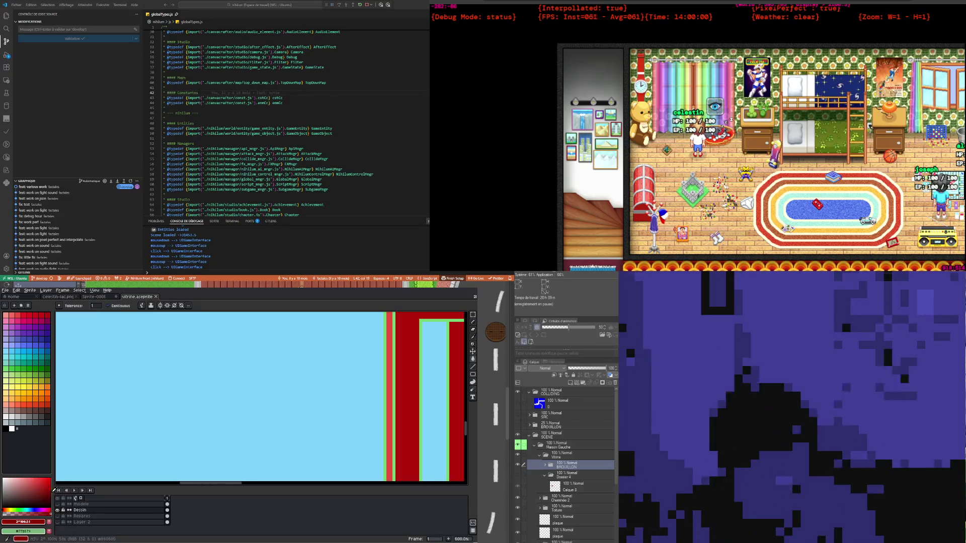
scroll(276, 442, left, 5)
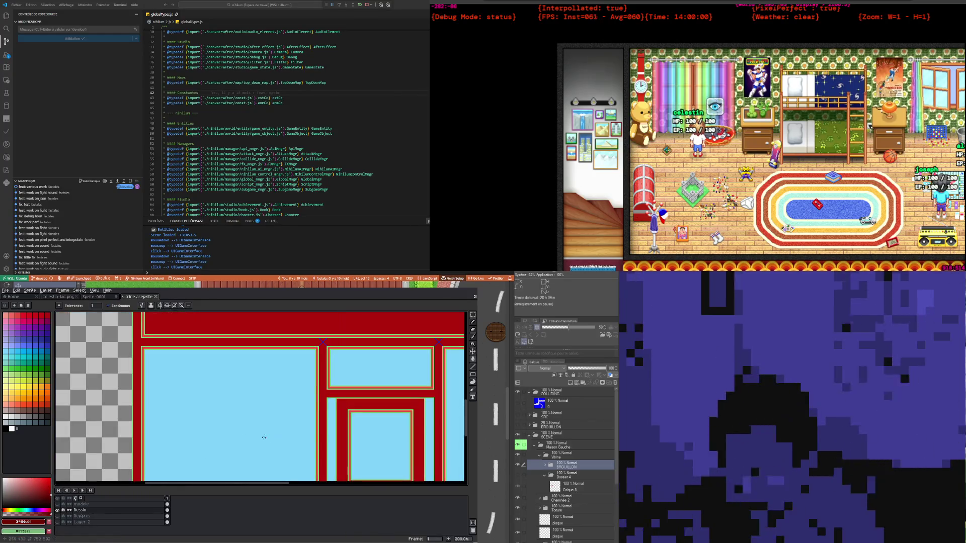
scroll(114, 348, up, 3)
click(114, 348)
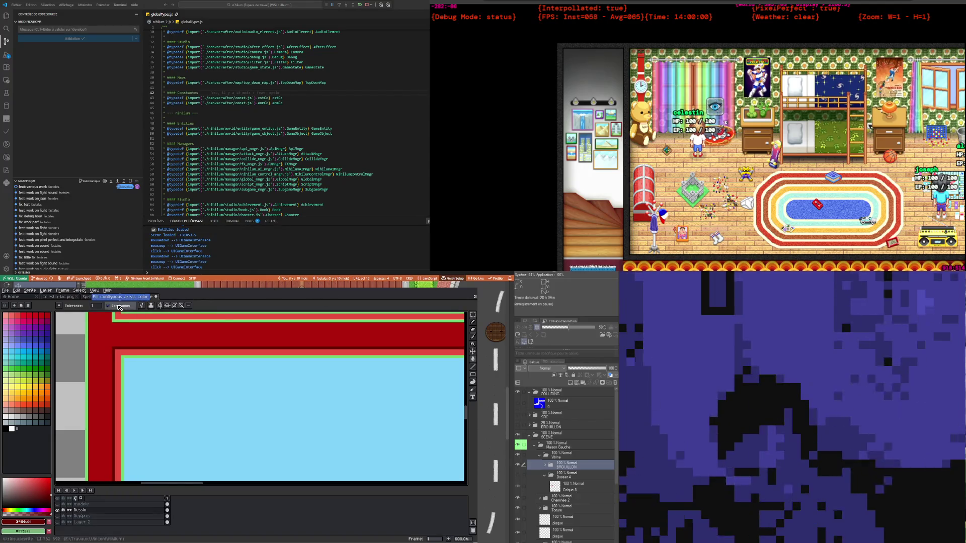
Check the recoloured trim and select light pink from the palette
scroll(231, 421, down, 1)
scroll(231, 422, down, 2)
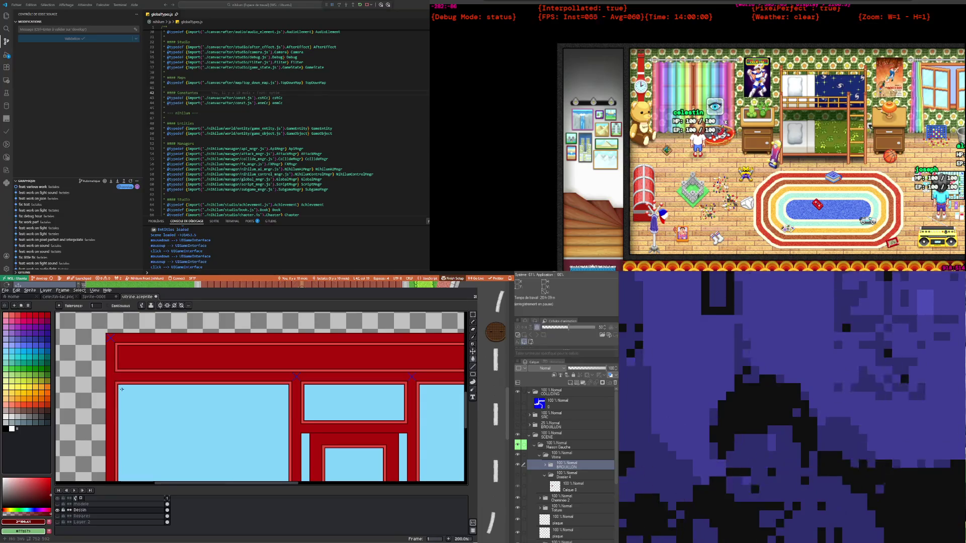
scroll(231, 421, down, 3)
scroll(231, 422, up, 1)
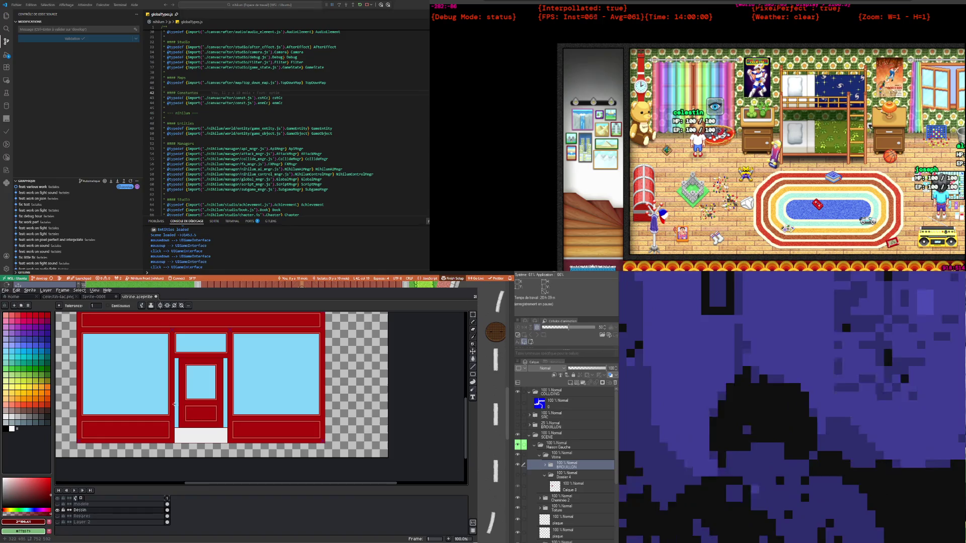
scroll(165, 437, up, 1)
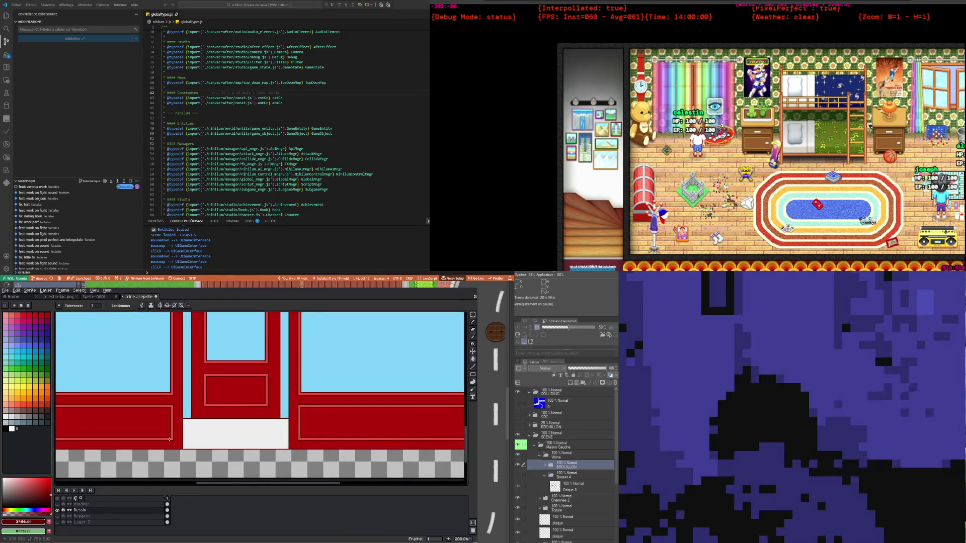
scroll(170, 439, down, 1)
scroll(166, 435, up, 1)
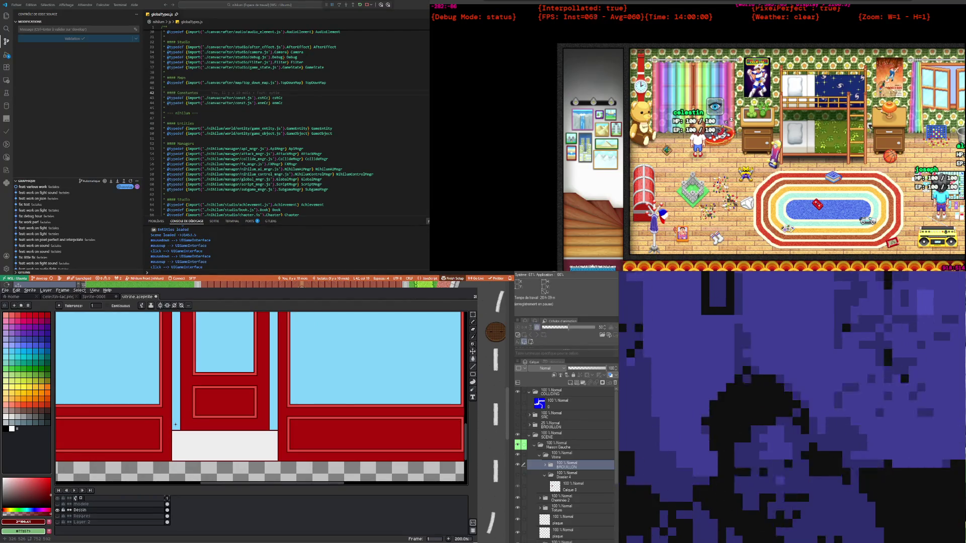
scroll(176, 425, down, 1)
scroll(79, 439, up, 1)
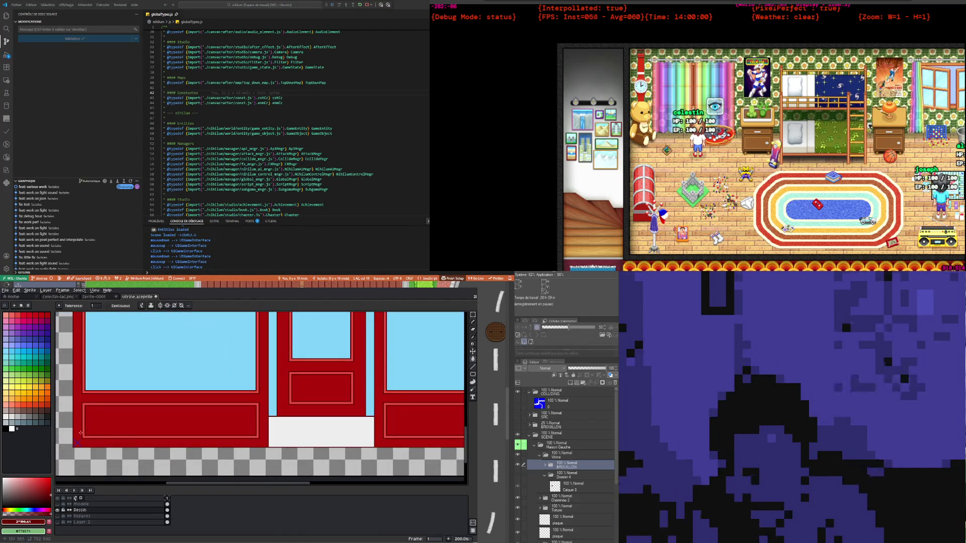
click(9, 315)
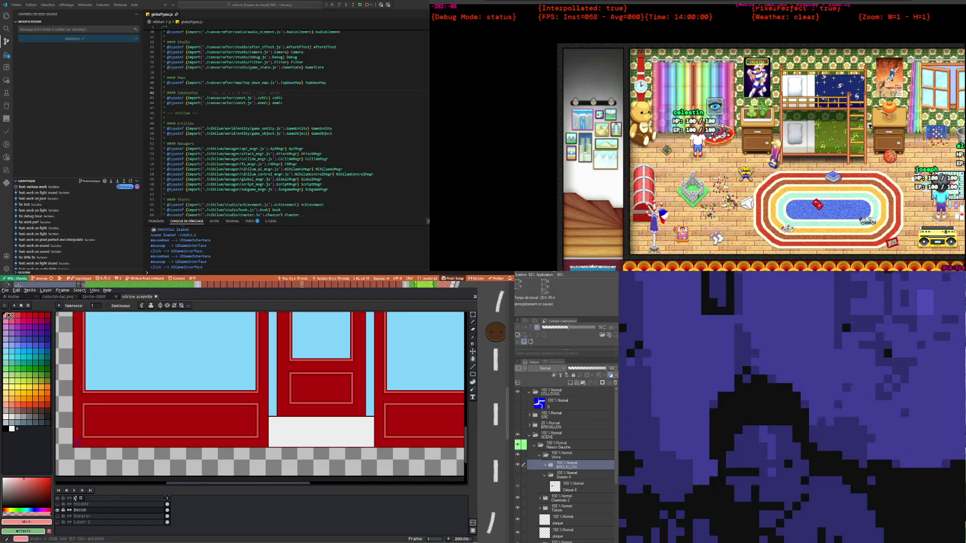
With the pencil, draw light pink lines along the lower red border and panel bottom edge
click(474, 322)
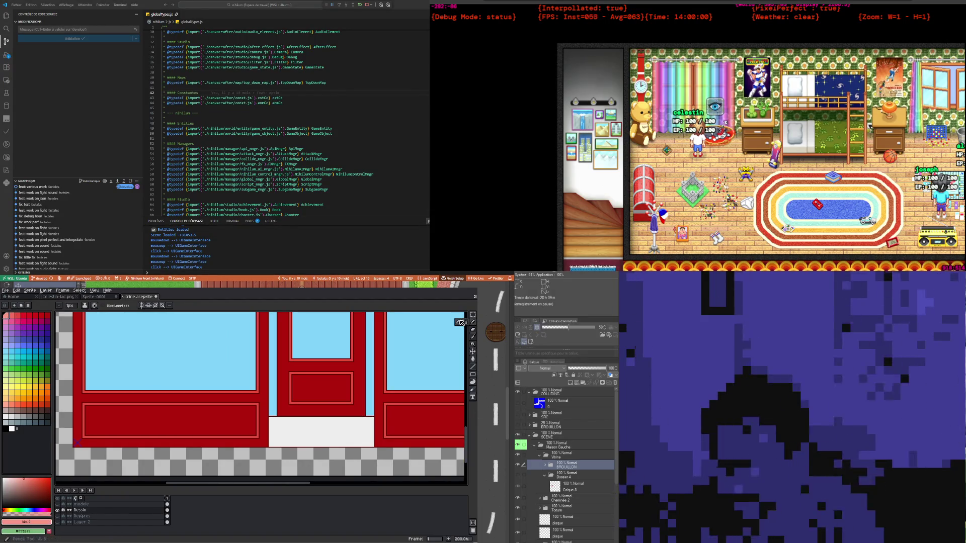
scroll(86, 427, up, 2)
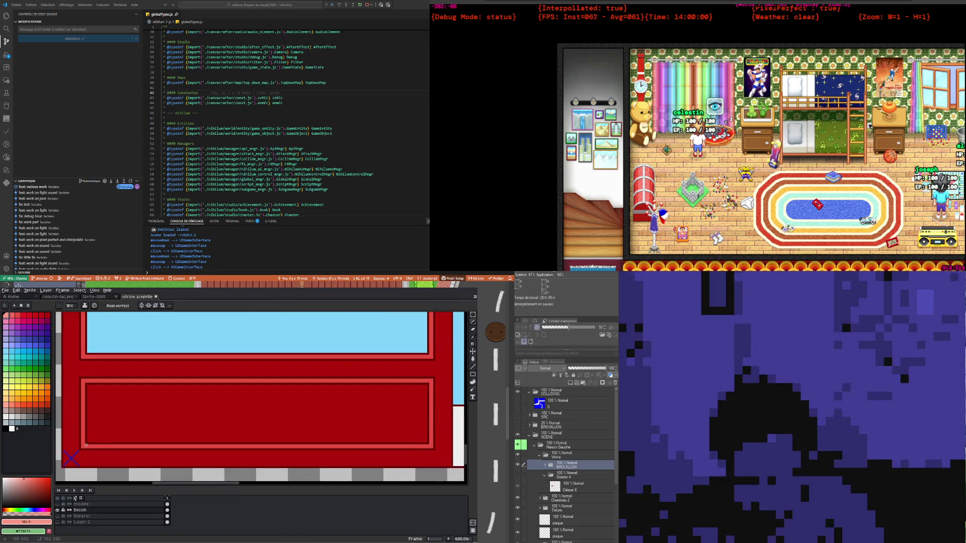
shift+click(429, 445)
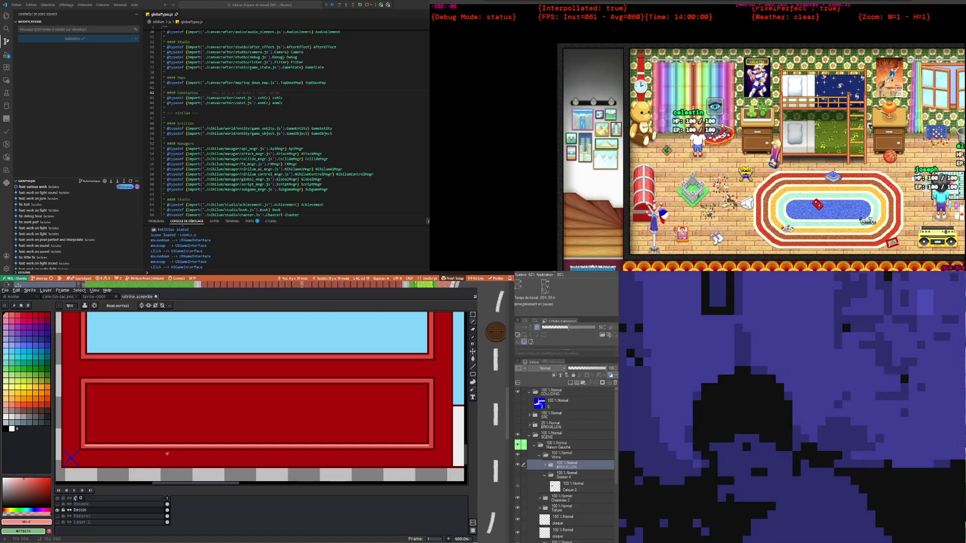
scroll(167, 454, down, 1)
scroll(151, 453, down, 1)
scroll(126, 452, up, 2)
scroll(89, 451, down, 1)
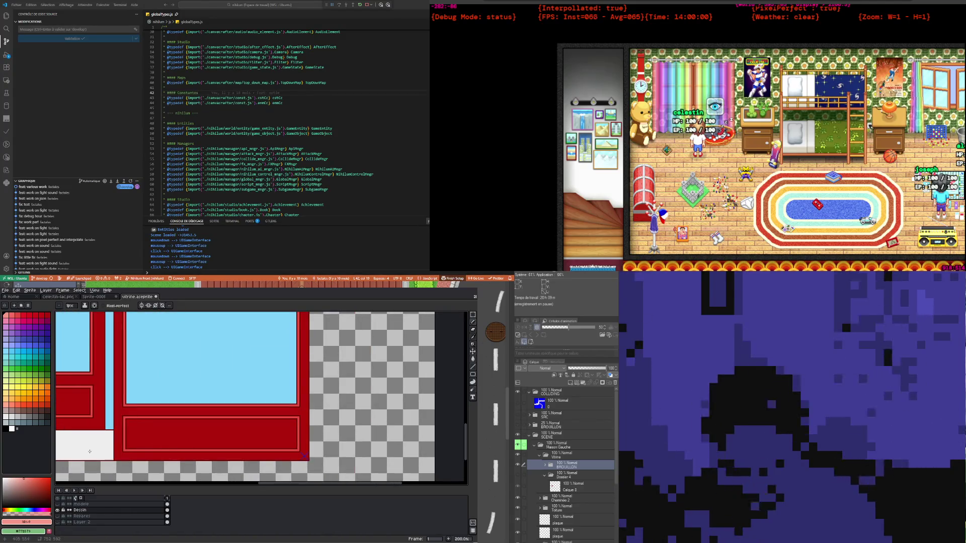
scroll(103, 427, down, 1)
scroll(201, 382, up, 2)
scroll(302, 352, up, 1)
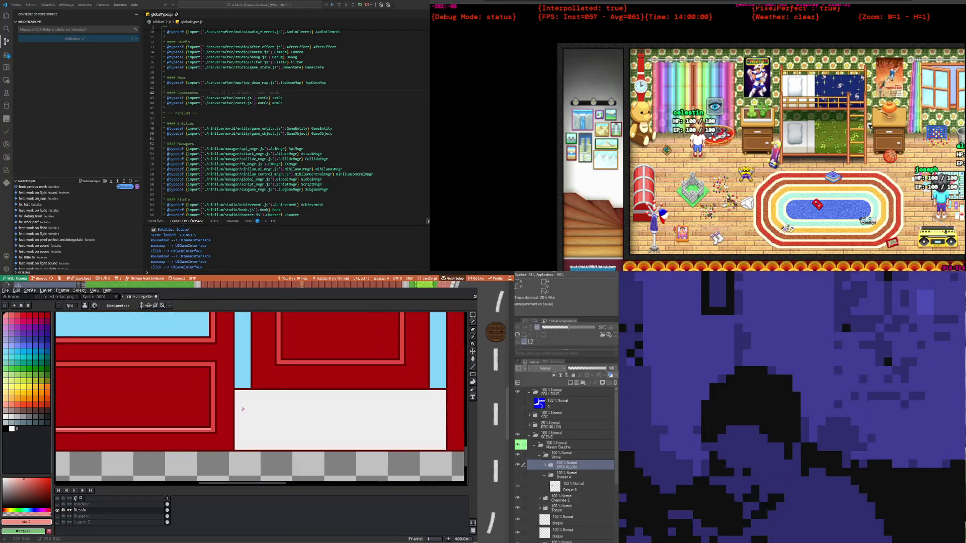
scroll(345, 333, up, 1)
scroll(345, 333, up, 2)
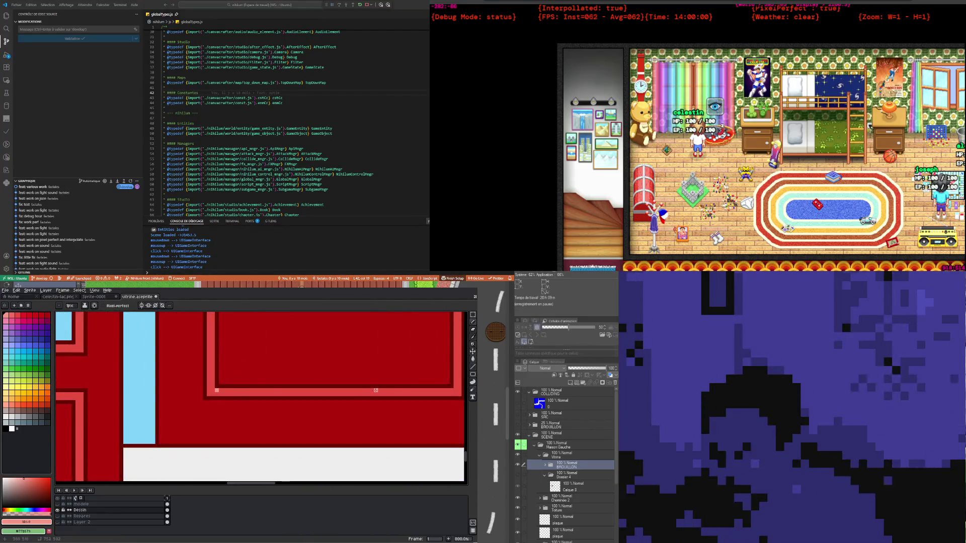
shift+click(458, 390)
Complete the light pink trim line under the window
scroll(257, 393, down, 2)
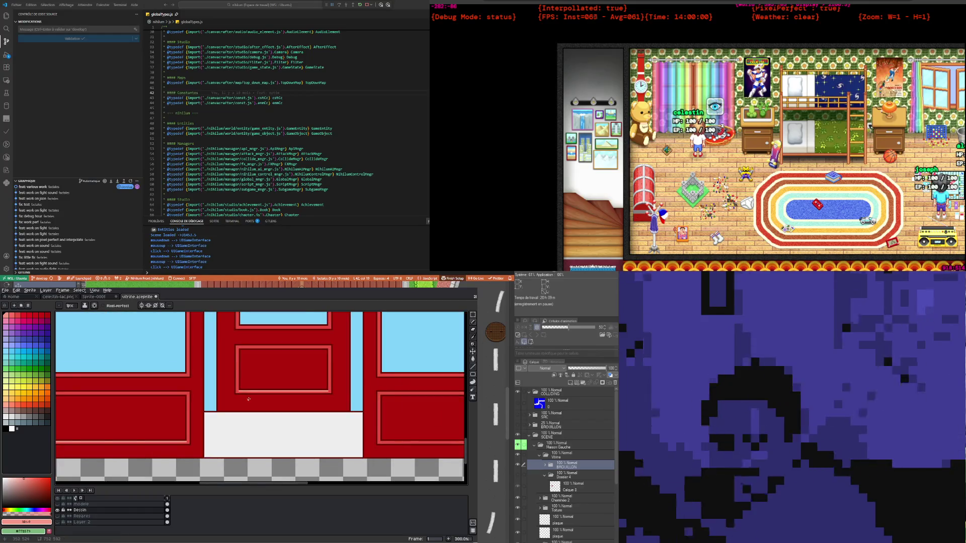
scroll(345, 345, up, 1)
scroll(128, 434, up, 1)
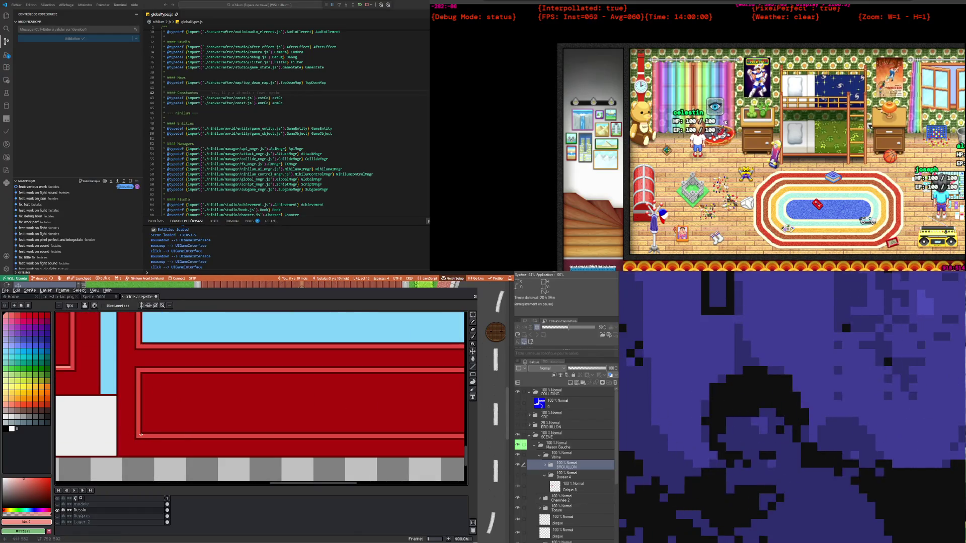
scroll(170, 432, down, 2)
scroll(361, 445, up, 1)
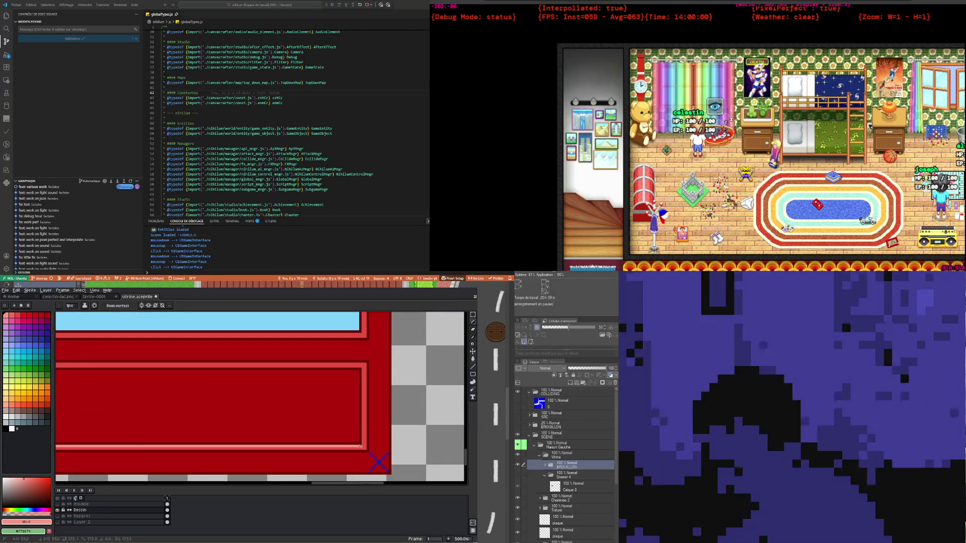
scroll(360, 445, down, 2)
scroll(133, 392, up, 3)
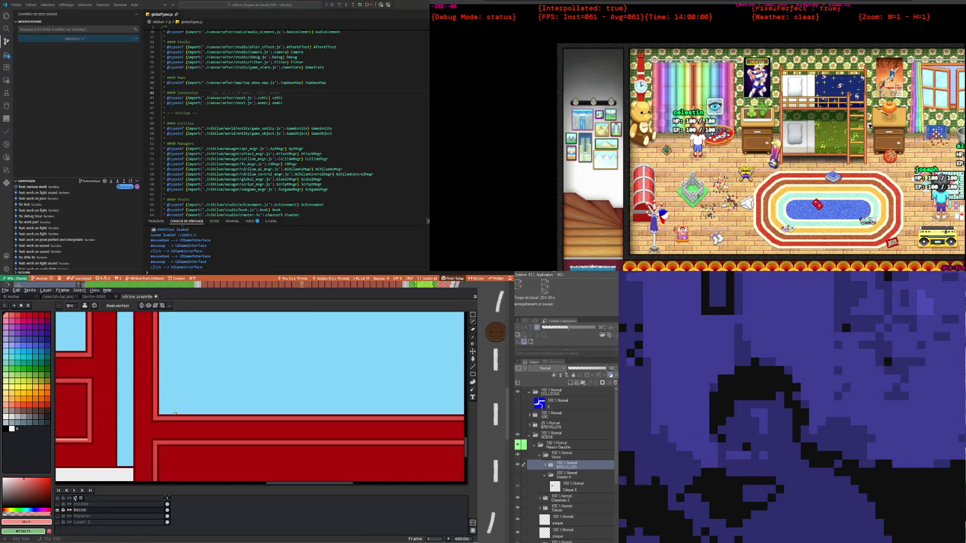
scroll(175, 414, down, 1)
scroll(159, 417, up, 2)
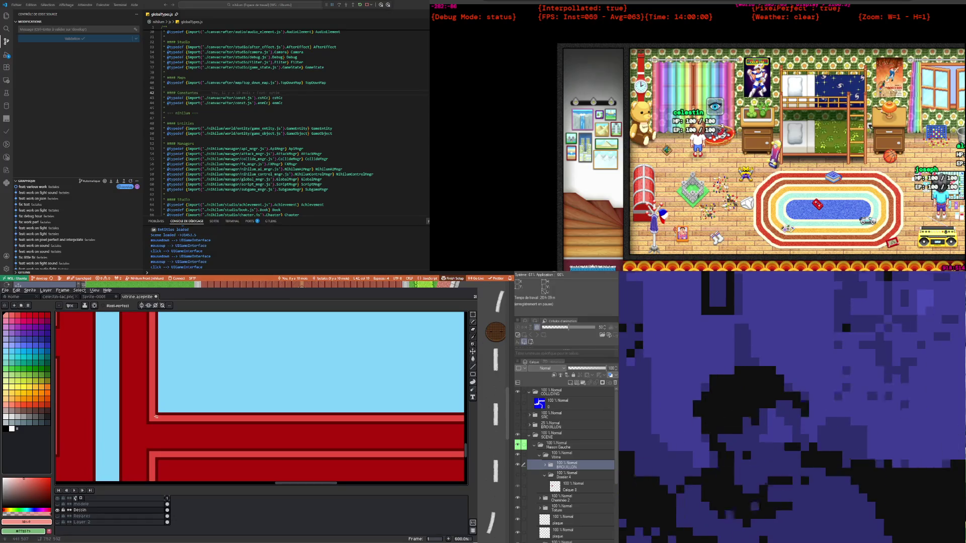
scroll(156, 417, down, 1)
scroll(252, 418, down, 1)
scroll(352, 418, up, 1)
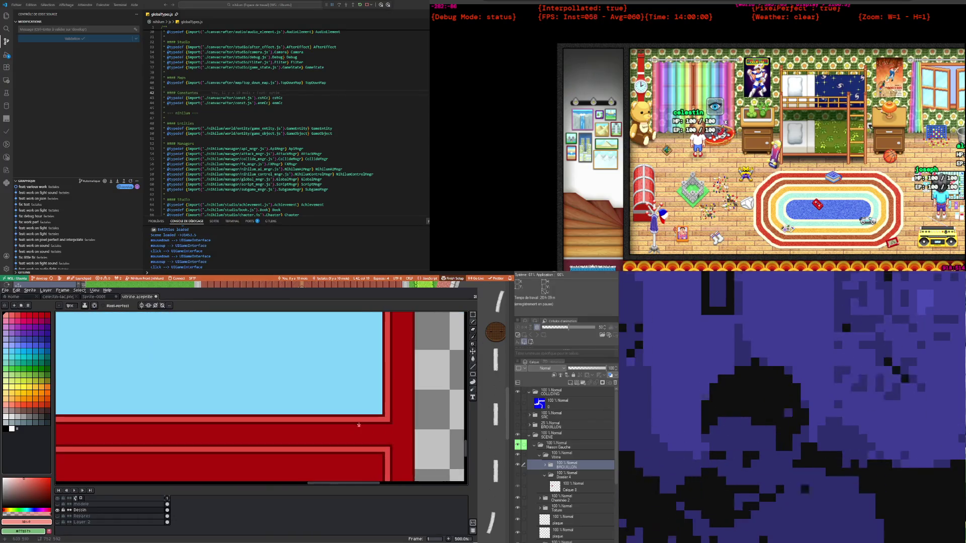
scroll(377, 418, up, 1)
shift+click(377, 423)
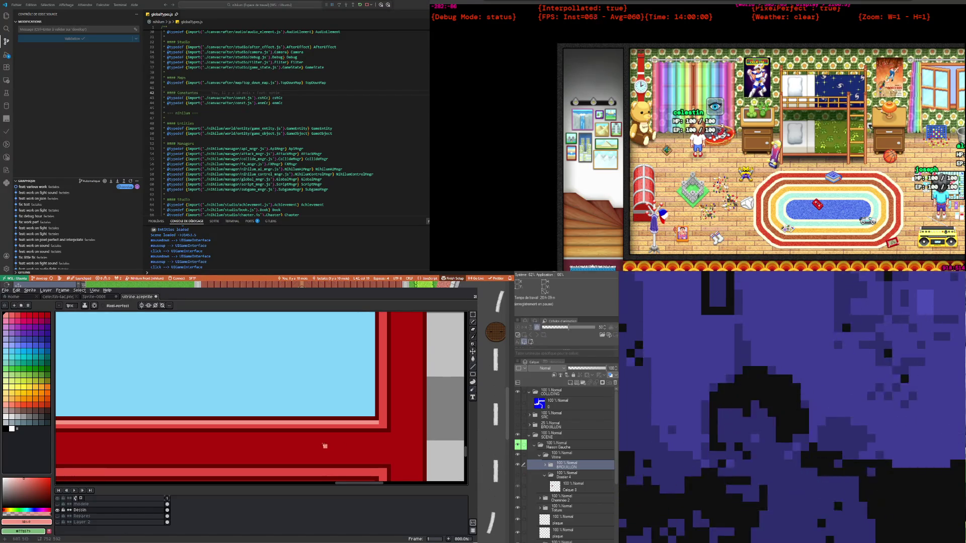
Draw a straight light pink line along the inner red panel
scroll(376, 451, down, 4)
scroll(251, 433, down, 2)
scroll(166, 423, down, 1)
scroll(165, 423, up, 3)
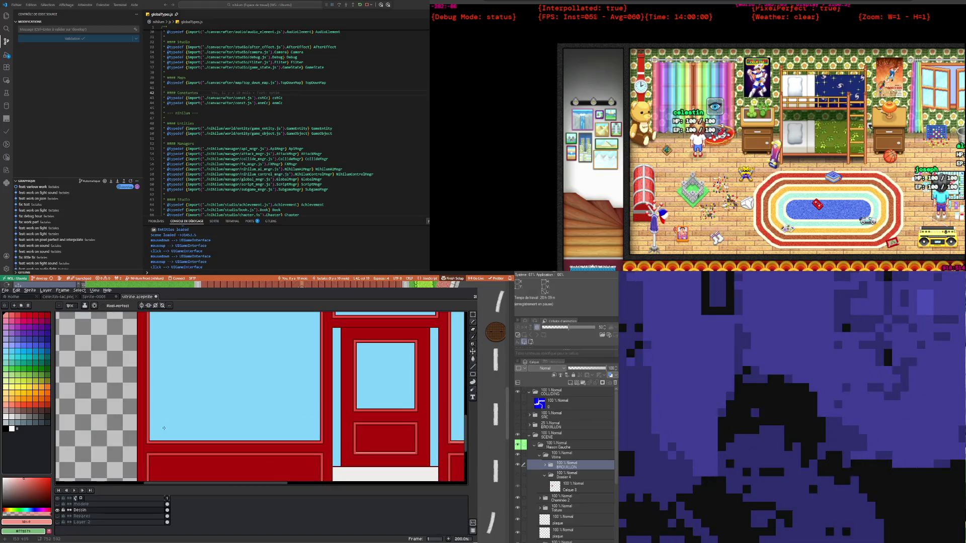
scroll(159, 449, up, 1)
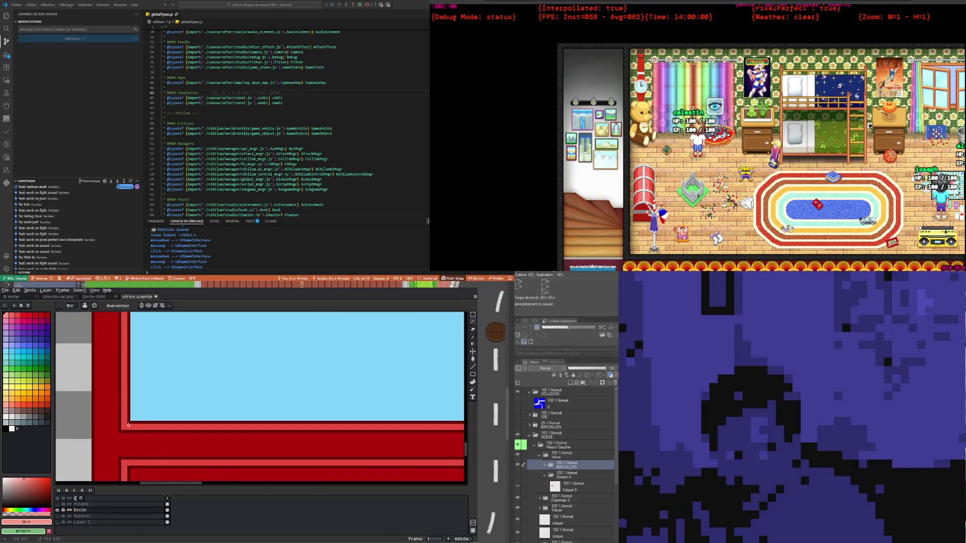
scroll(129, 425, down, 2)
scroll(382, 435, up, 2)
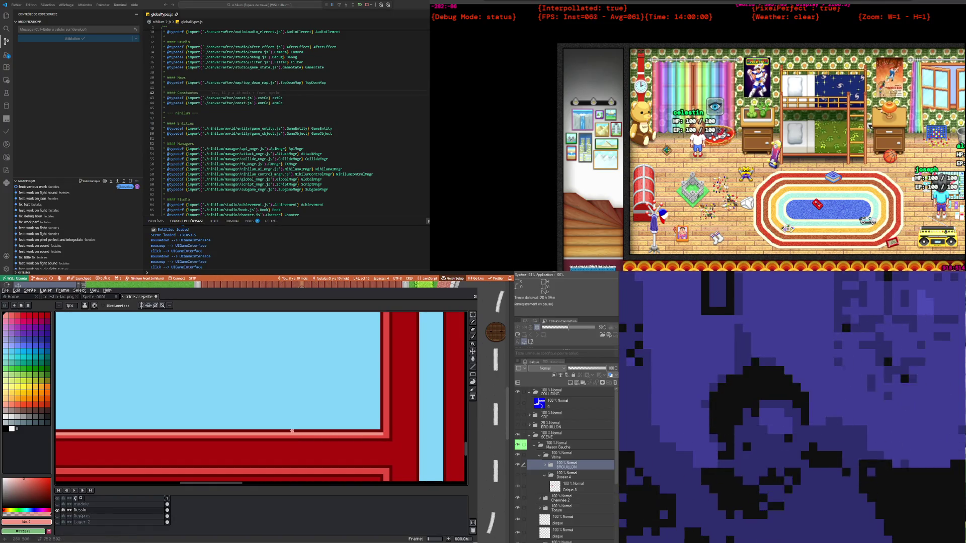
scroll(292, 430, down, 1)
scroll(272, 403, down, 2)
scroll(251, 378, down, 2)
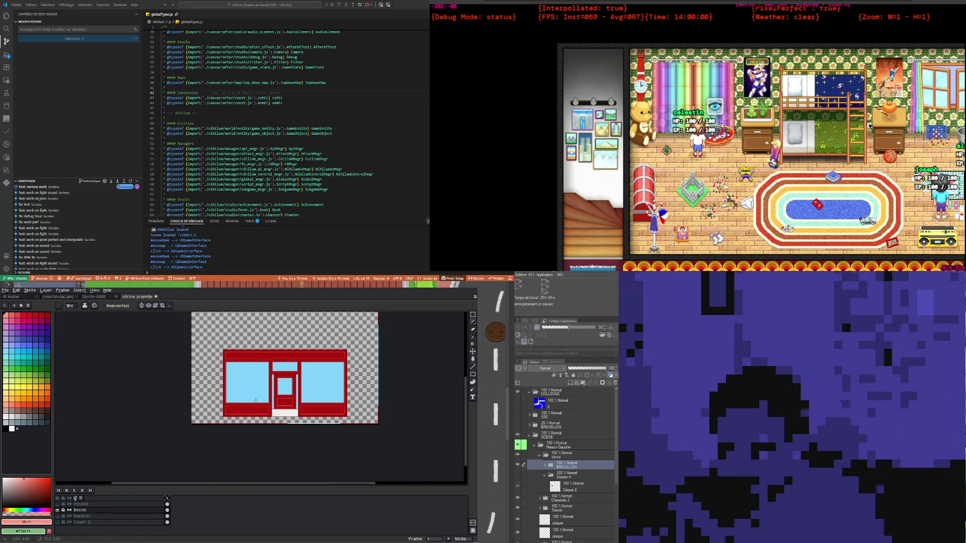
scroll(236, 351, up, 2)
scroll(236, 351, up, 3)
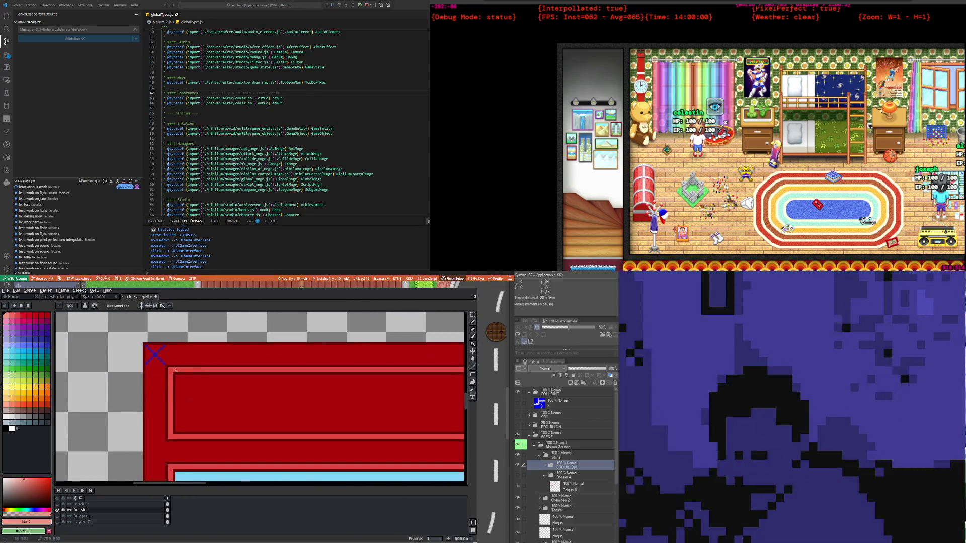
scroll(191, 395, down, 3)
scroll(183, 422, down, 2)
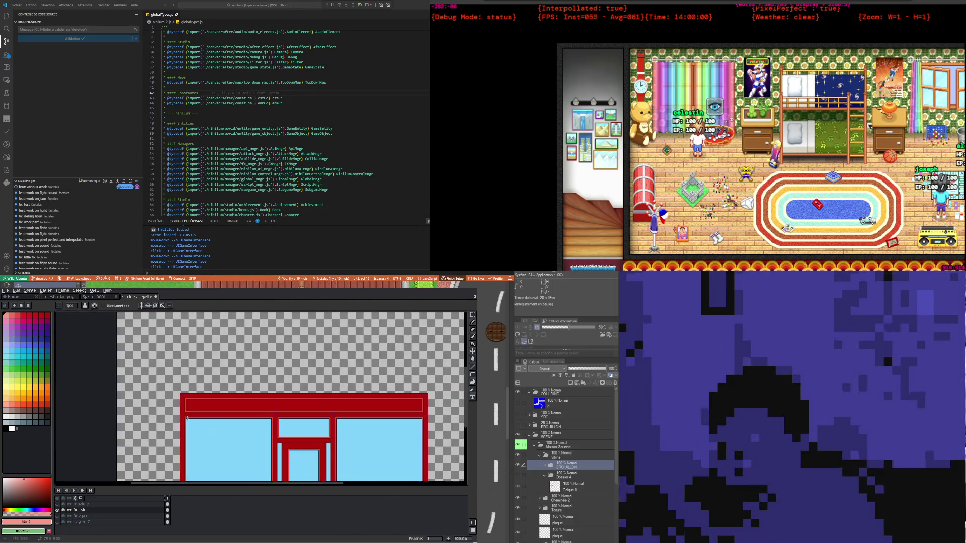
scroll(212, 443, down, 2)
scroll(244, 465, up, 4)
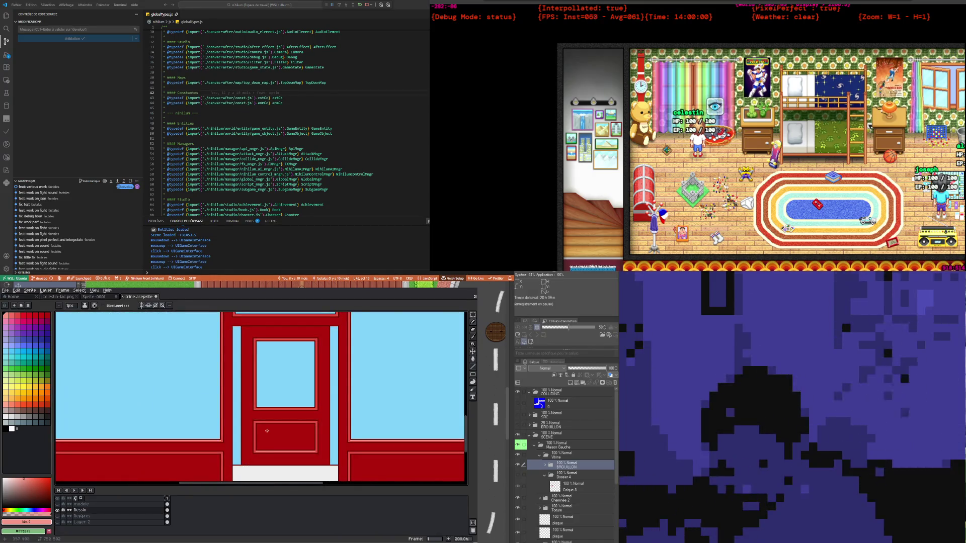
scroll(257, 422, up, 1)
scroll(245, 414, up, 2)
scroll(235, 406, up, 1)
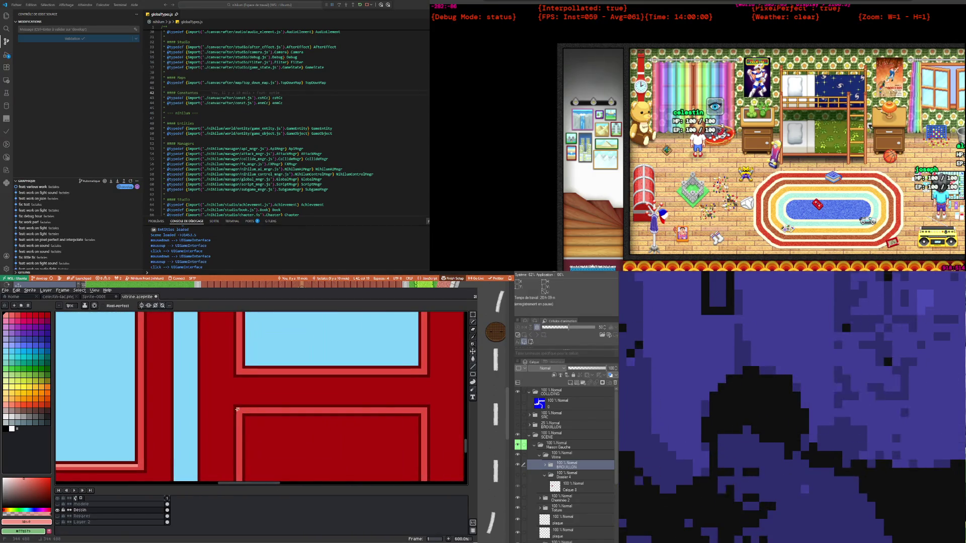
scroll(269, 425, down, 3)
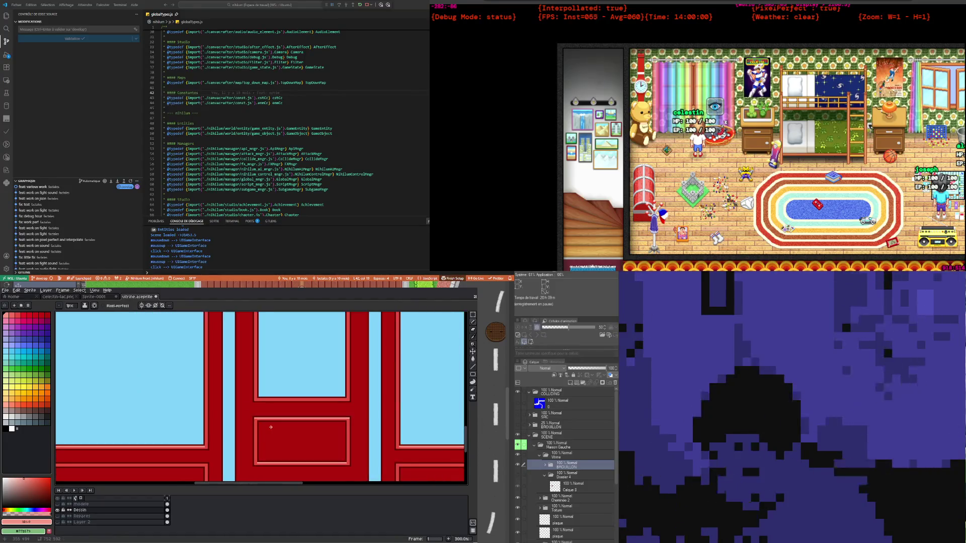
scroll(204, 439, down, 2)
scroll(141, 453, up, 3)
scroll(149, 394, up, 2)
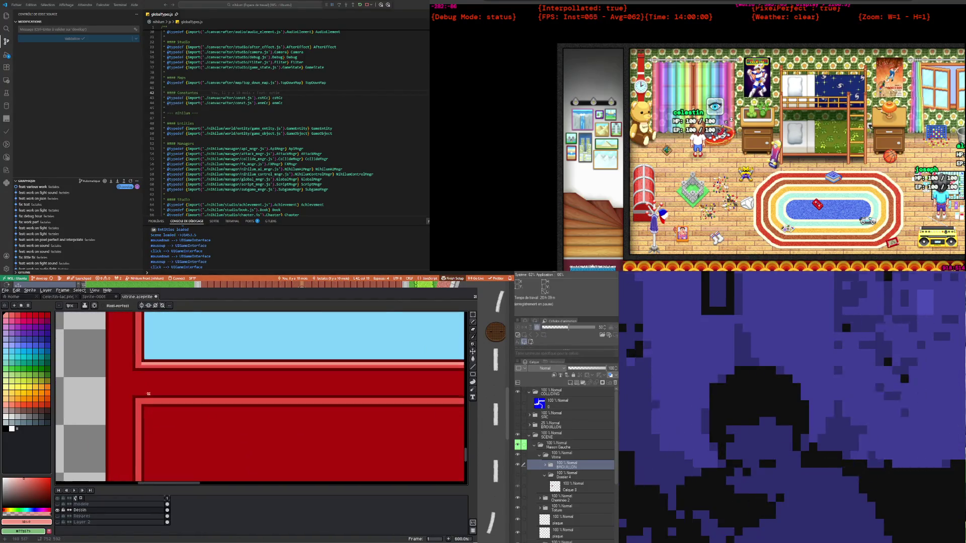
scroll(136, 399, down, 2)
scroll(438, 408, up, 2)
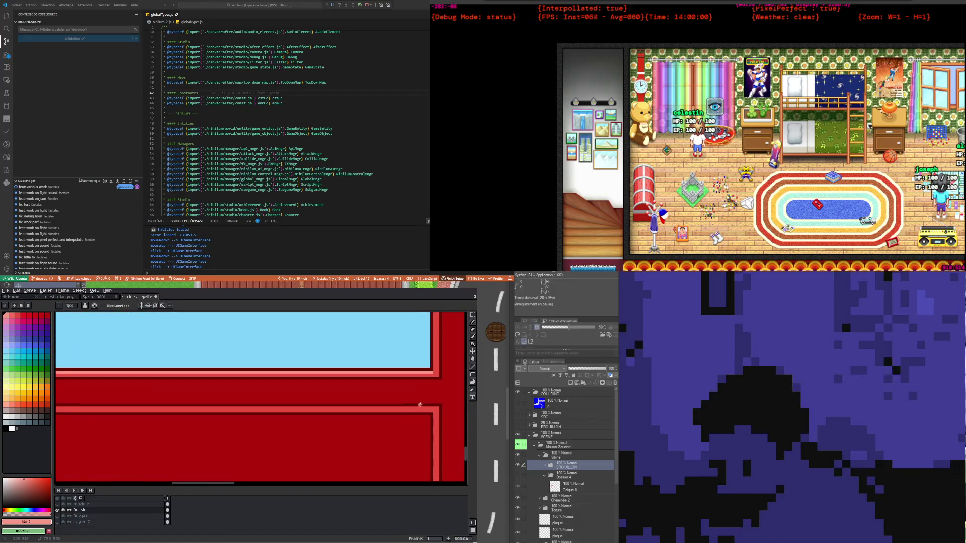
scroll(283, 403, down, 3)
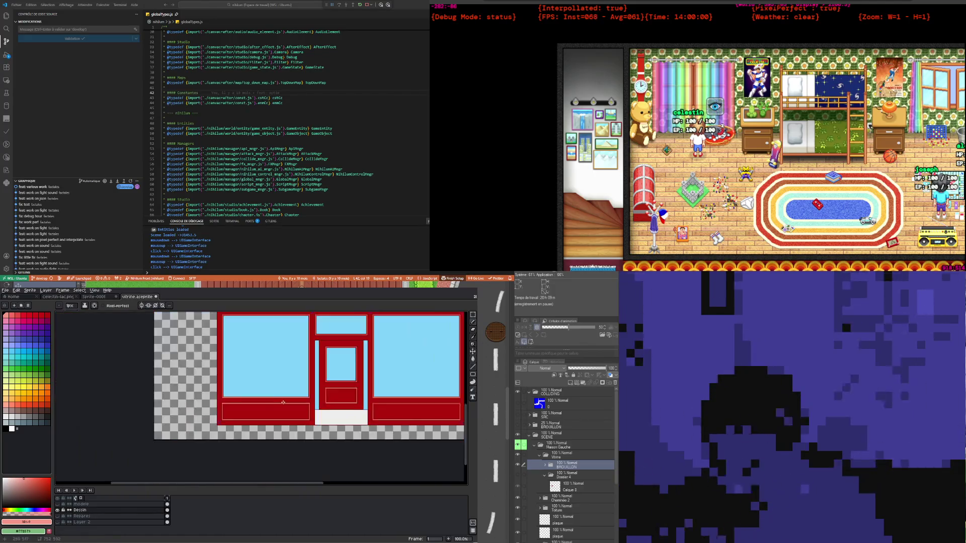
scroll(308, 395, up, 3)
scroll(227, 403, down, 2)
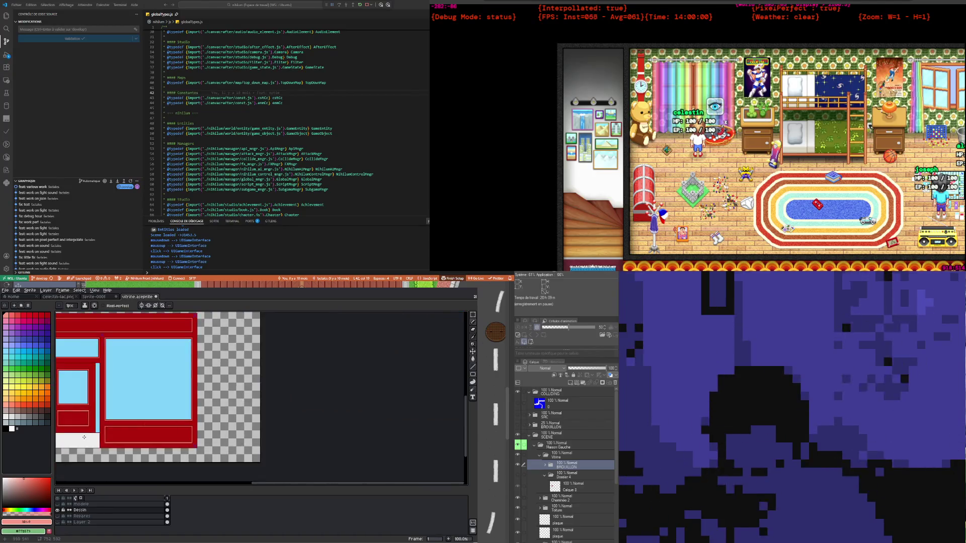
scroll(185, 409, up, 1)
scroll(185, 410, up, 2)
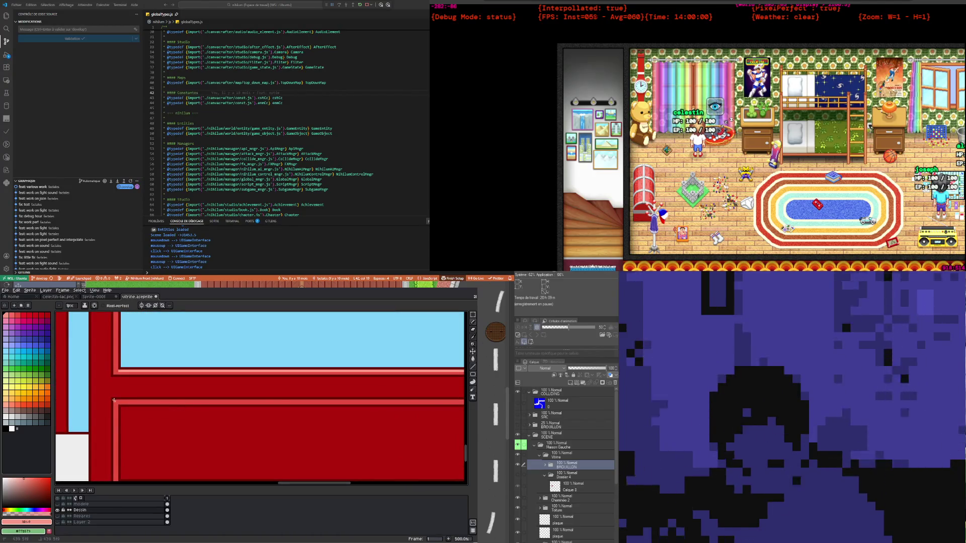
drag(113, 401, 388, 404)
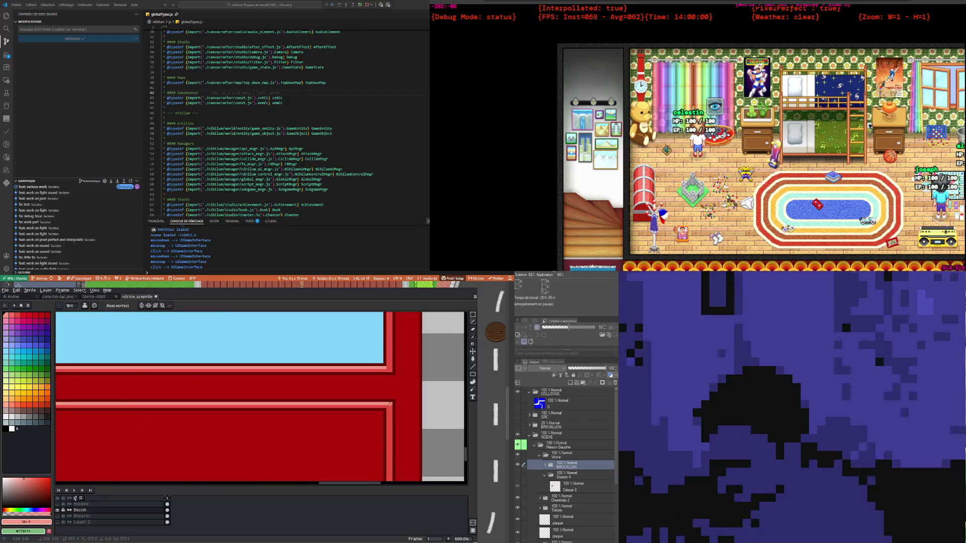
Draw a light red line along the window frame's full bottom edge, then zoom out to check
scroll(381, 373, down, 2)
scroll(350, 379, down, 2)
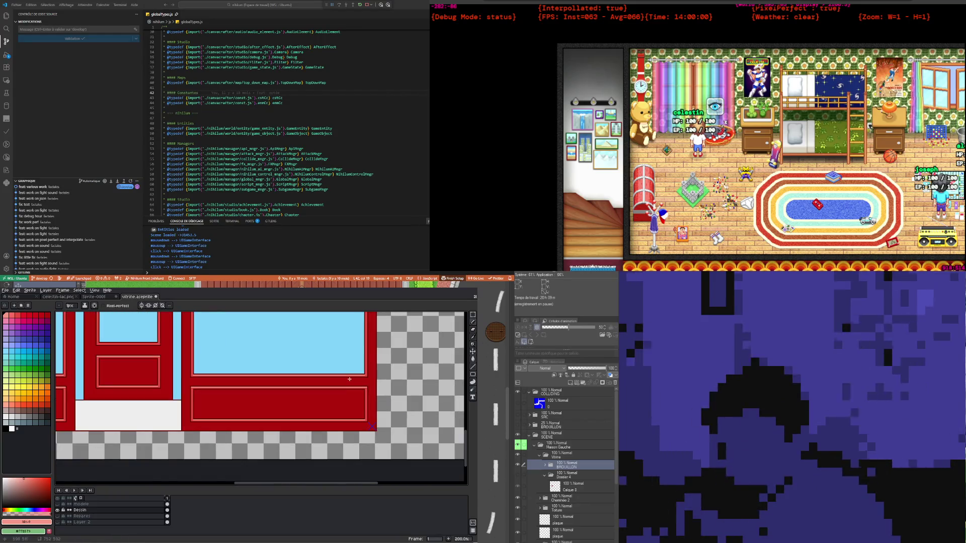
scroll(350, 379, down, 1)
scroll(302, 380, down, 1)
scroll(252, 381, up, 2)
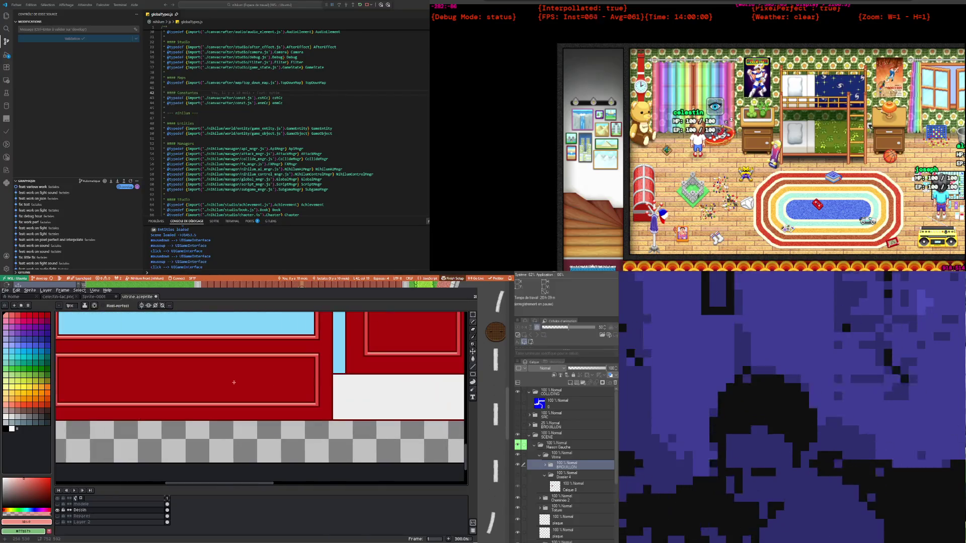
scroll(237, 382, down, 1)
scroll(163, 358, up, 1)
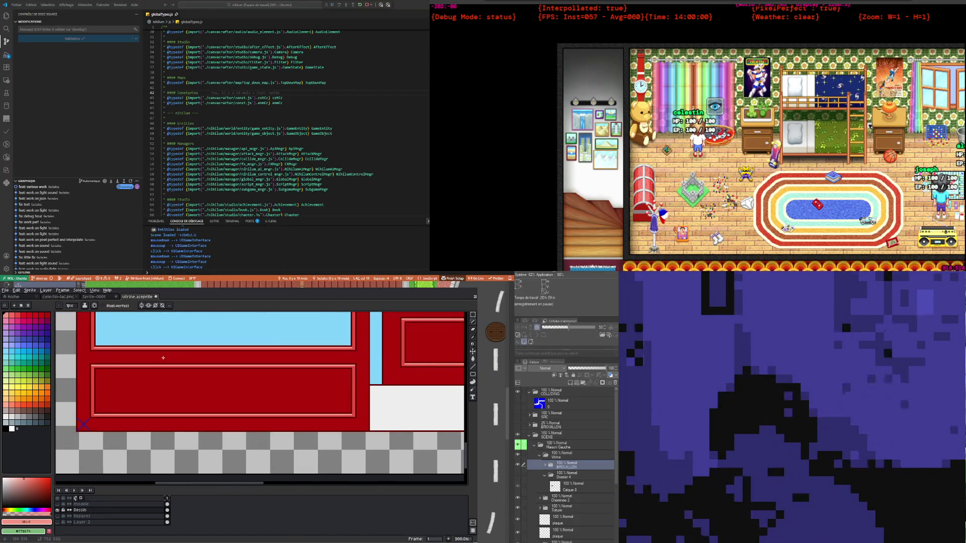
scroll(227, 355, down, 1)
scroll(334, 344, up, 1)
scroll(306, 350, down, 1)
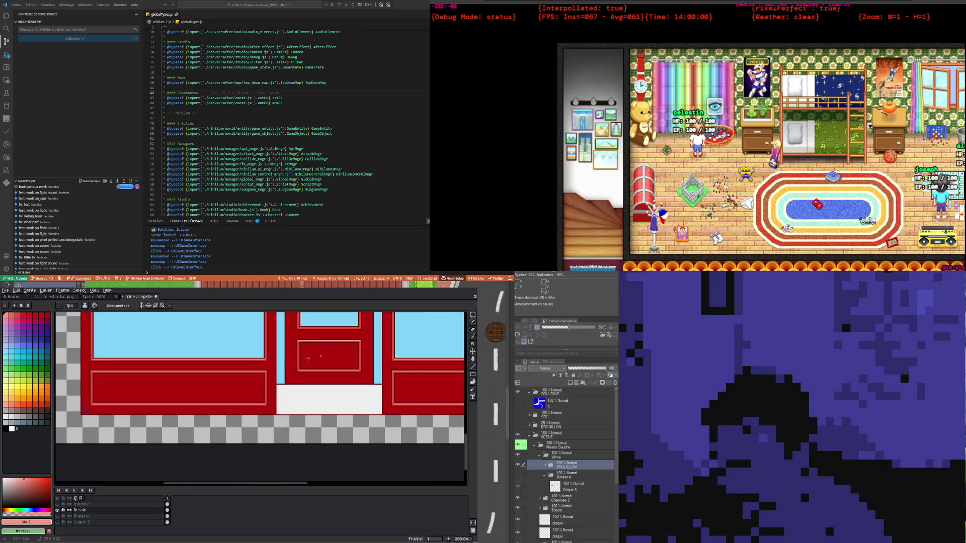
scroll(308, 358, down, 3)
scroll(243, 452, up, 5)
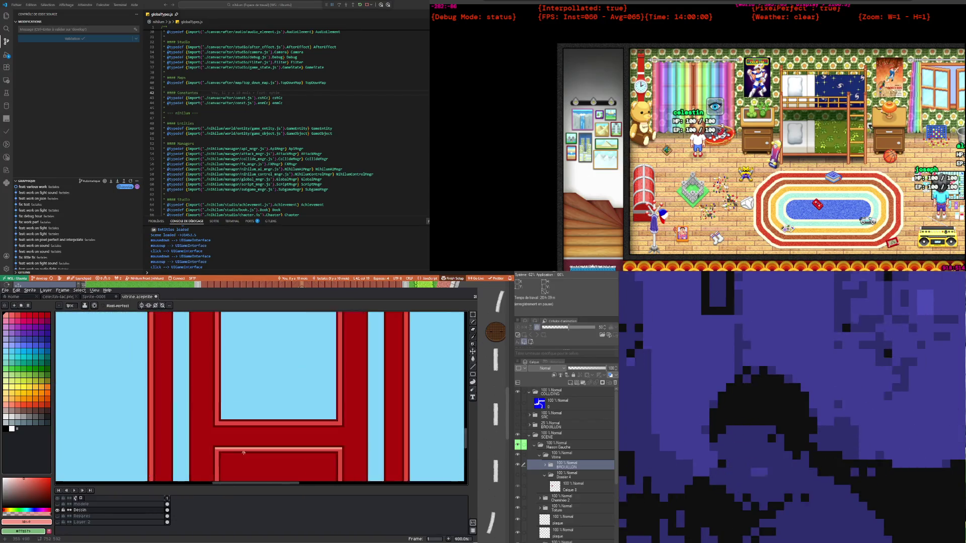
scroll(244, 453, up, 1)
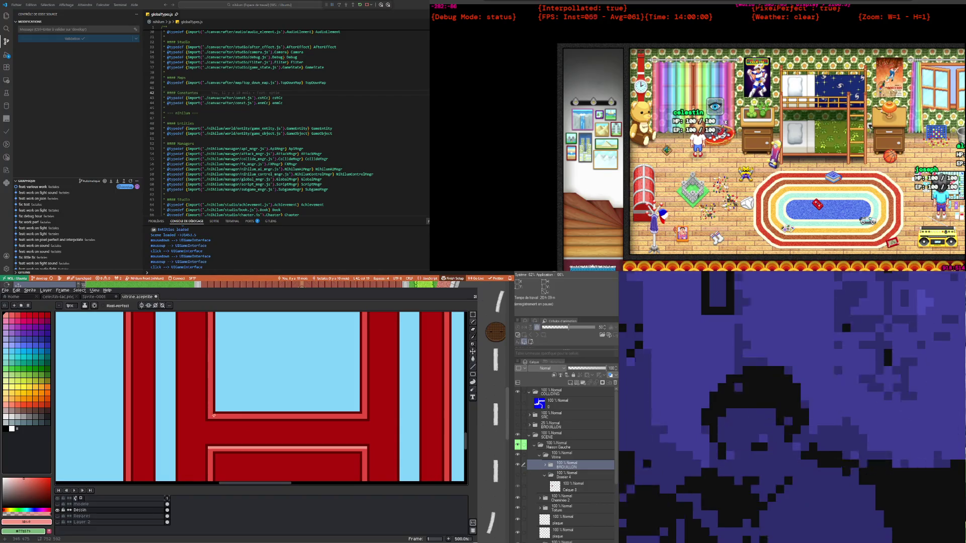
drag(214, 415, 357, 415)
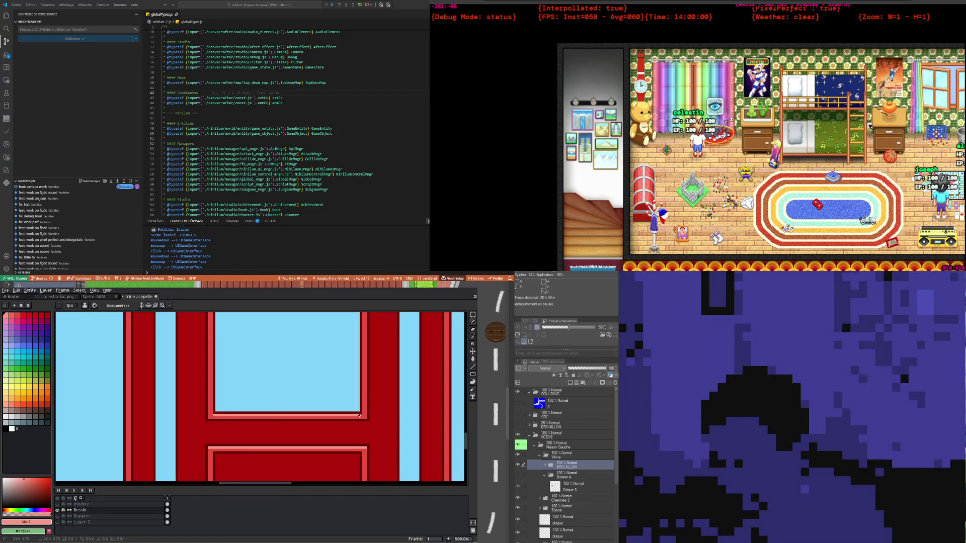
scroll(288, 383, down, 1)
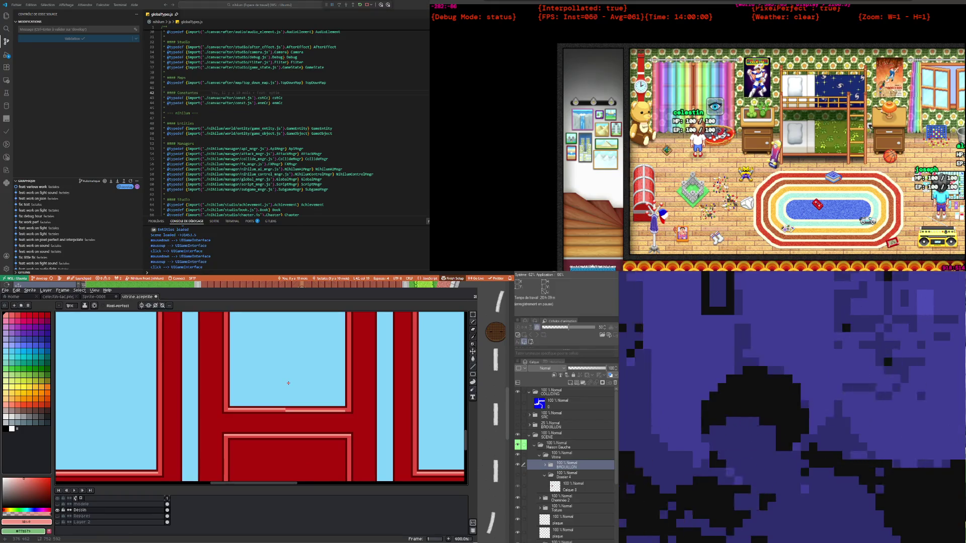
drag(228, 410, 347, 410)
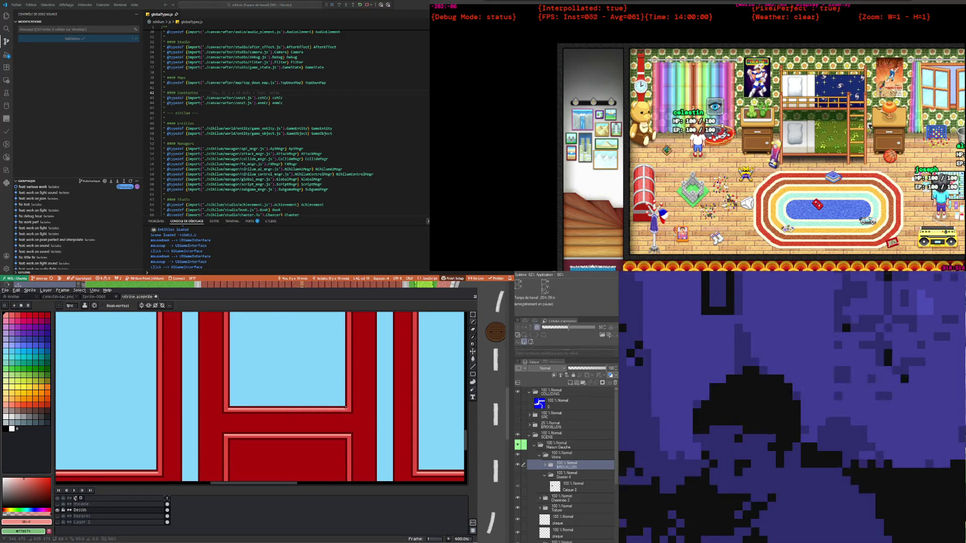
scroll(347, 409, down, 2)
scroll(325, 372, down, 2)
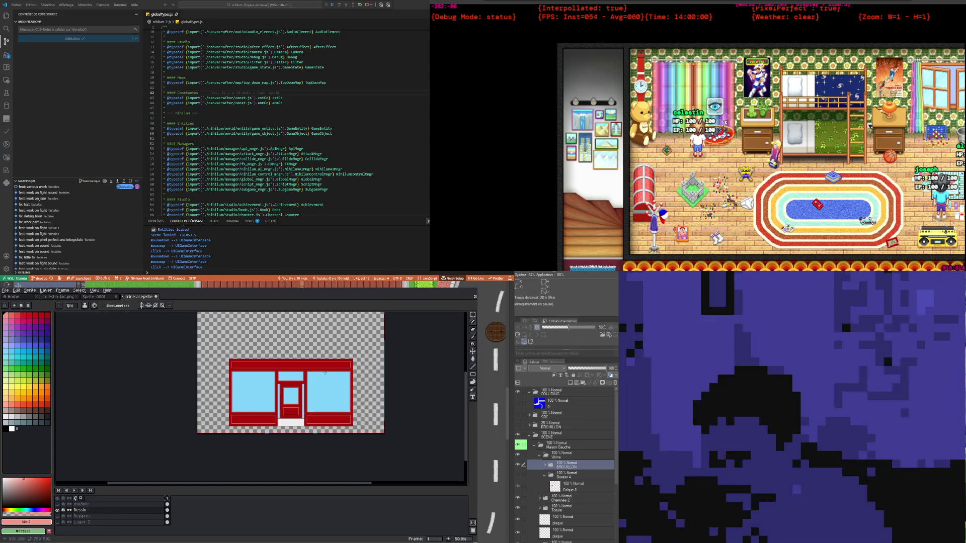
scroll(325, 372, up, 4)
scroll(100, 376, up, 2)
scroll(100, 376, up, 1)
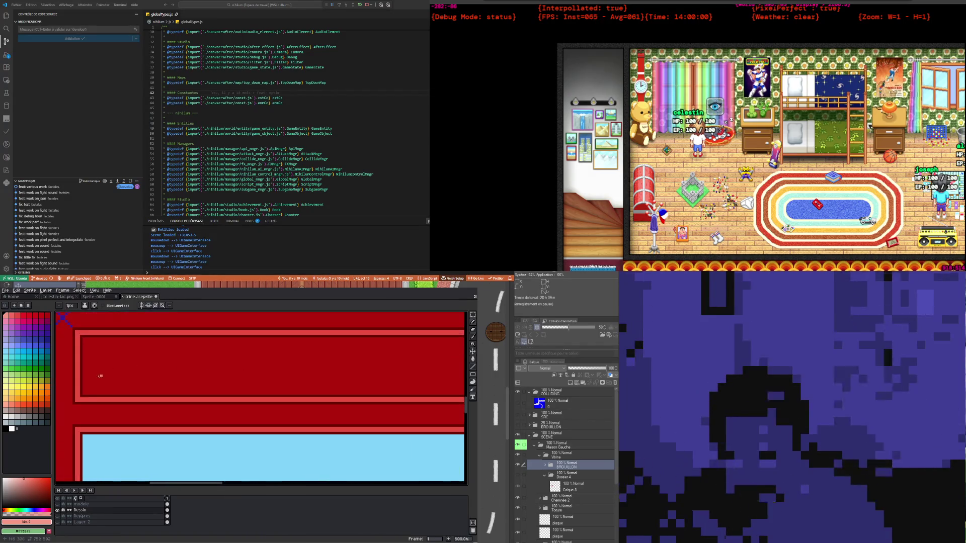
scroll(114, 394, down, 2)
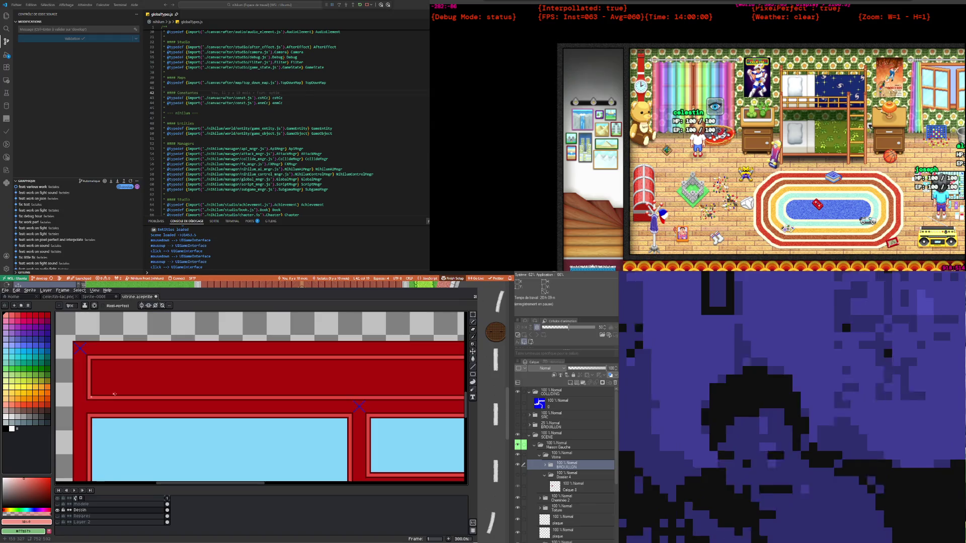
scroll(115, 394, down, 1)
scroll(114, 394, down, 1)
scroll(411, 371, up, 3)
scroll(411, 371, down, 2)
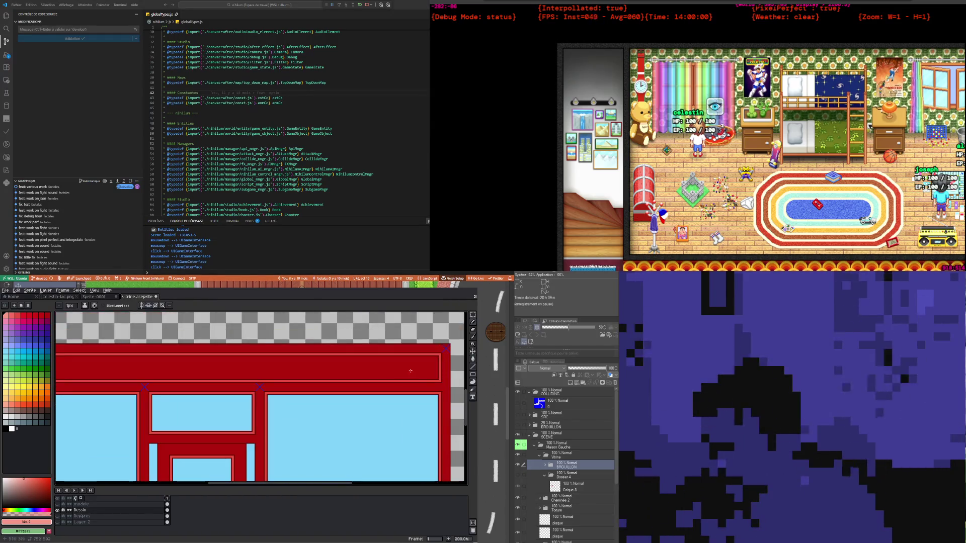
scroll(410, 371, up, 3)
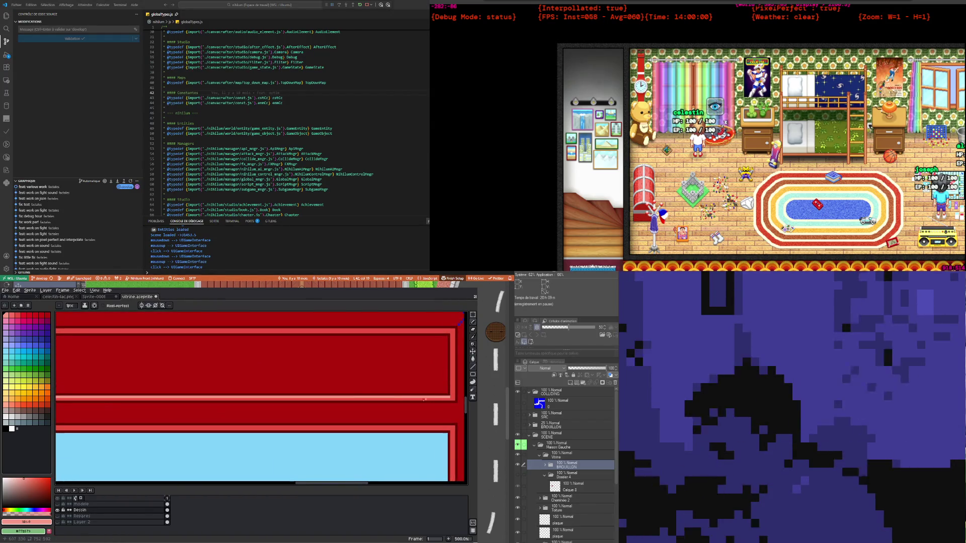
scroll(424, 399, down, 3)
scroll(383, 423, down, 1)
scroll(337, 444, up, 2)
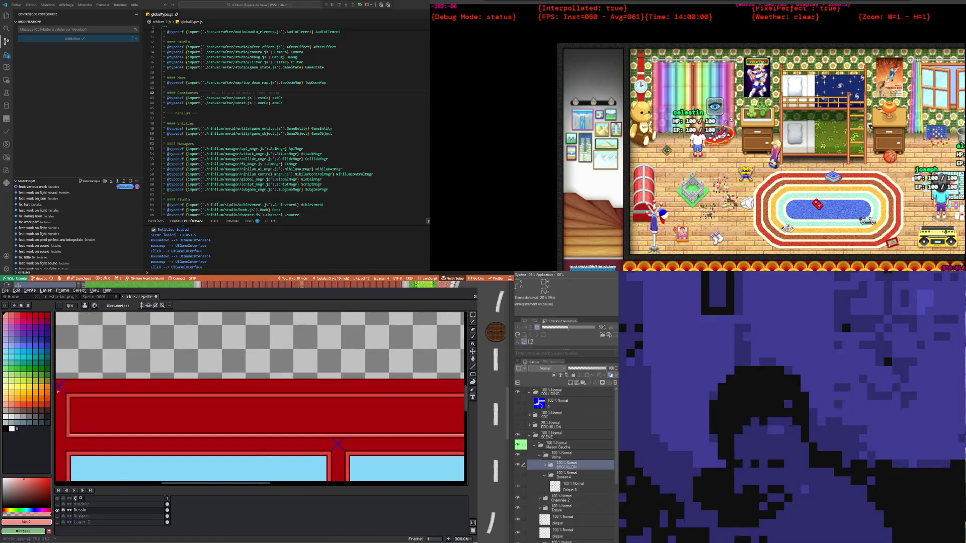
scroll(58, 391, up, 2)
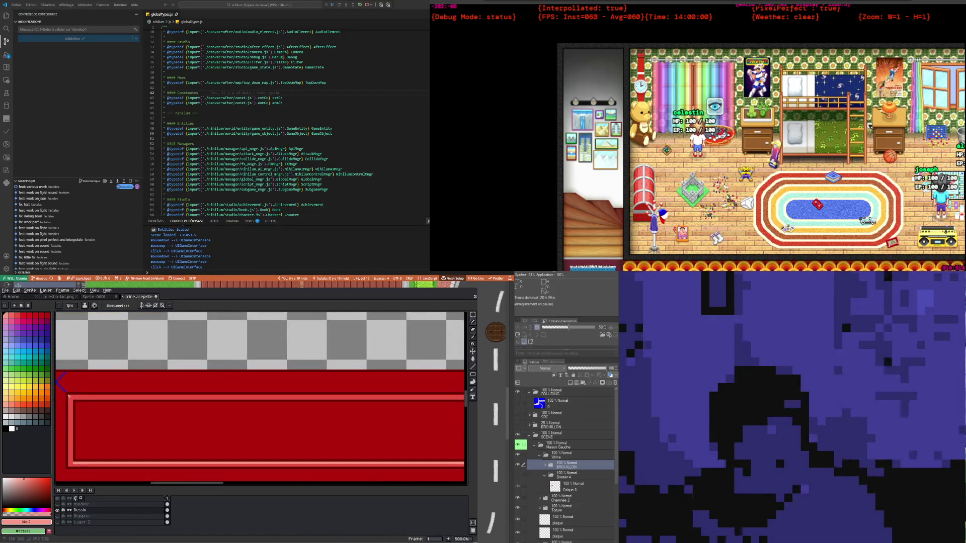
scroll(60, 382, down, 2)
scroll(302, 402, down, 1)
scroll(428, 410, up, 2)
scroll(431, 410, up, 1)
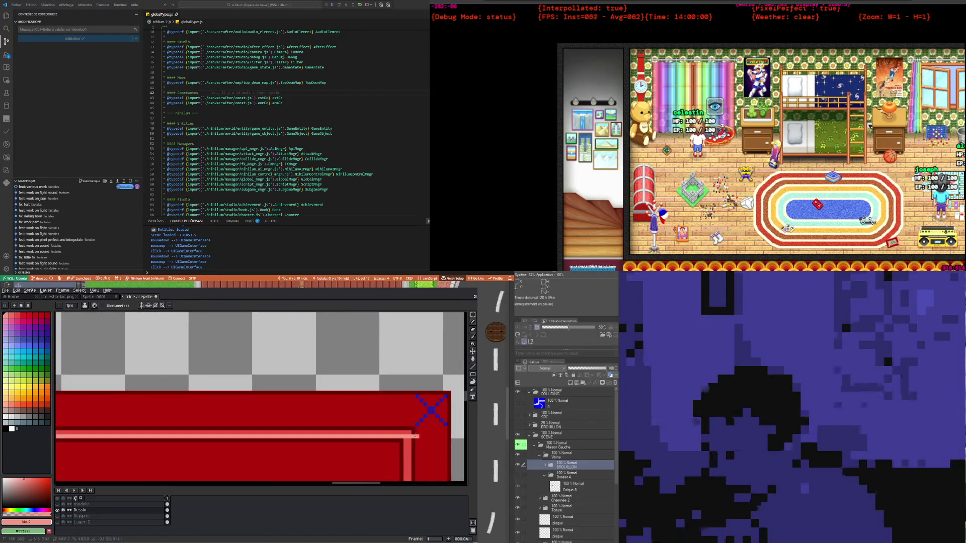
scroll(395, 420, down, 2)
scroll(355, 383, down, 3)
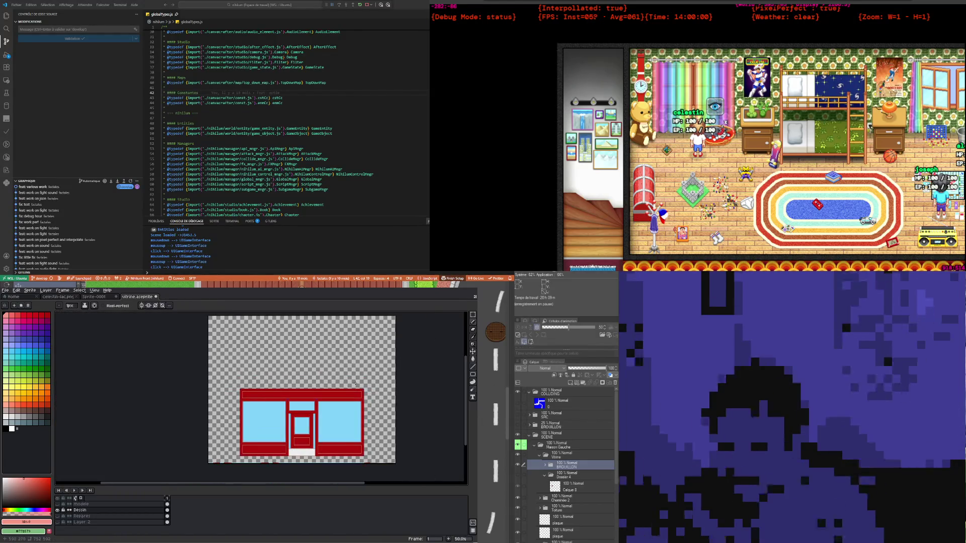
scroll(323, 438, up, 1)
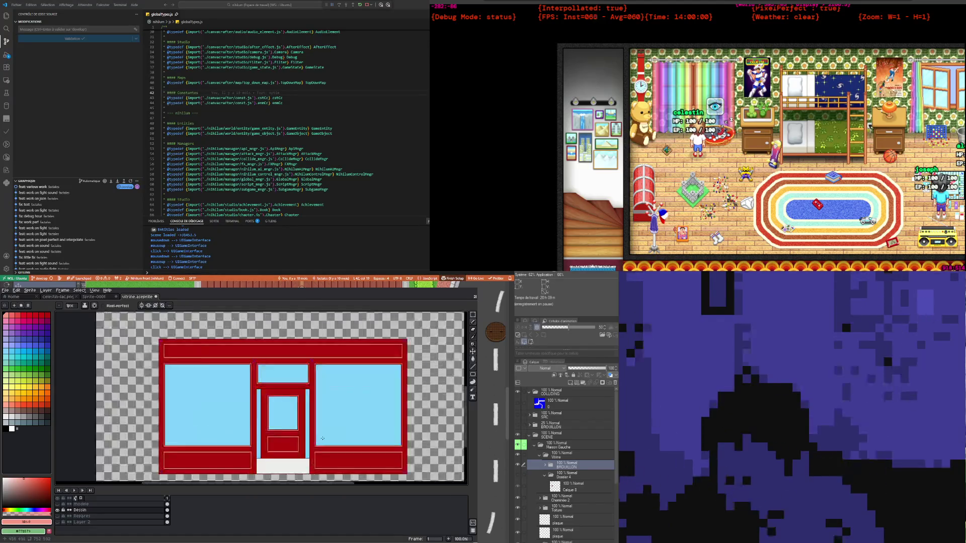
scroll(322, 438, up, 1)
scroll(241, 349, up, 3)
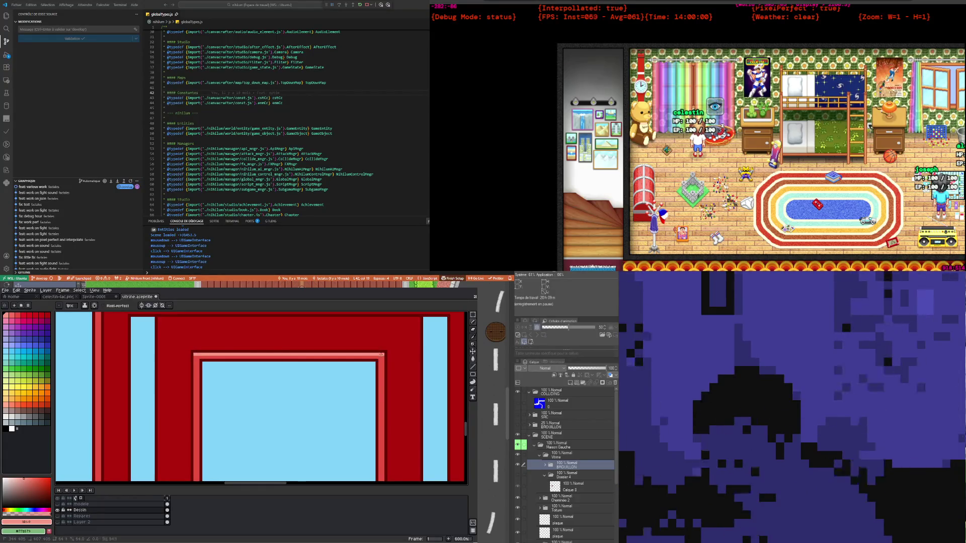
scroll(373, 355, down, 2)
scroll(374, 356, down, 2)
scroll(198, 379, up, 3)
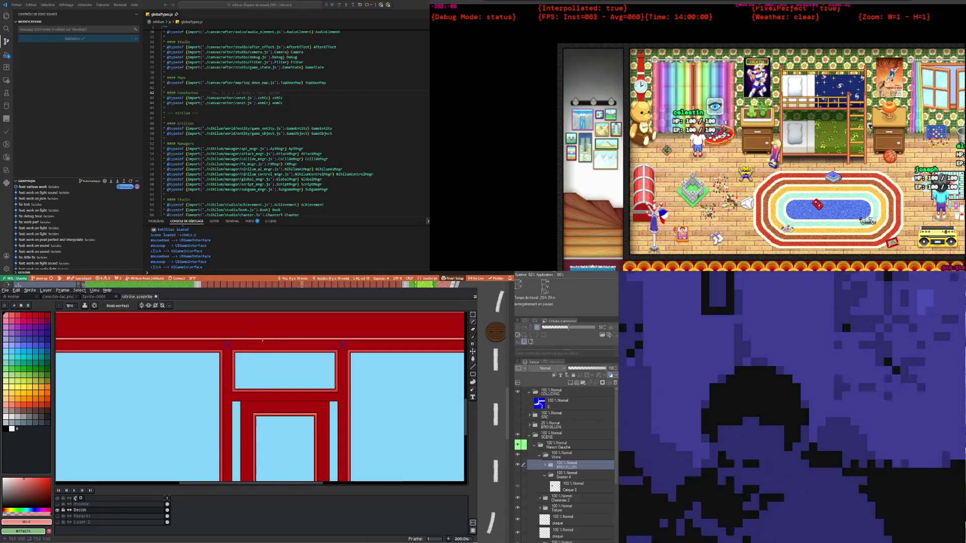
scroll(302, 368, up, 1)
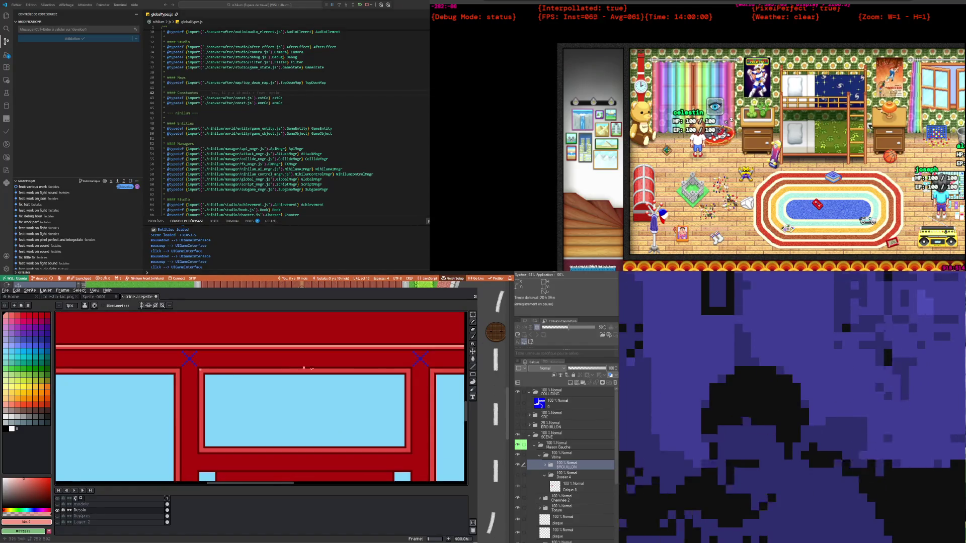
scroll(389, 369, up, 1)
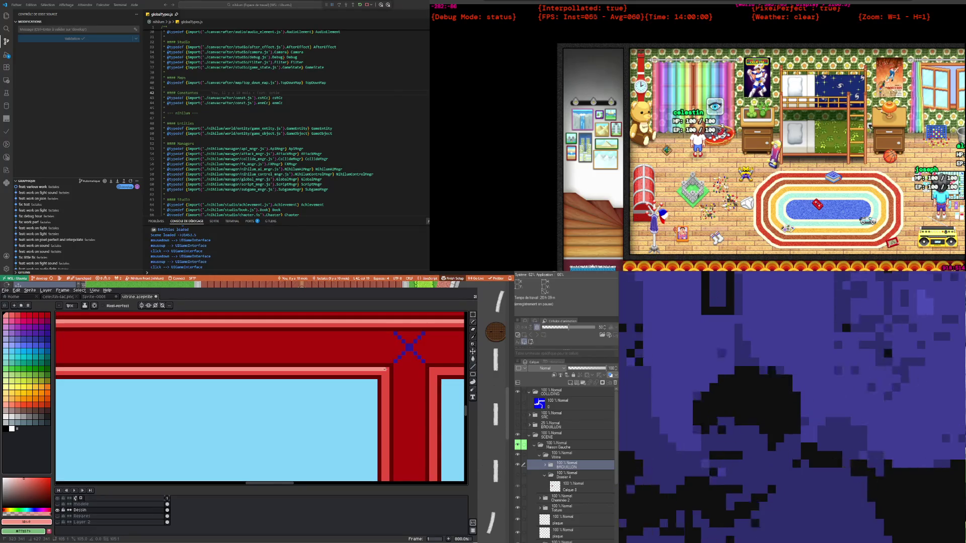
scroll(385, 369, down, 3)
scroll(60, 459, up, 5)
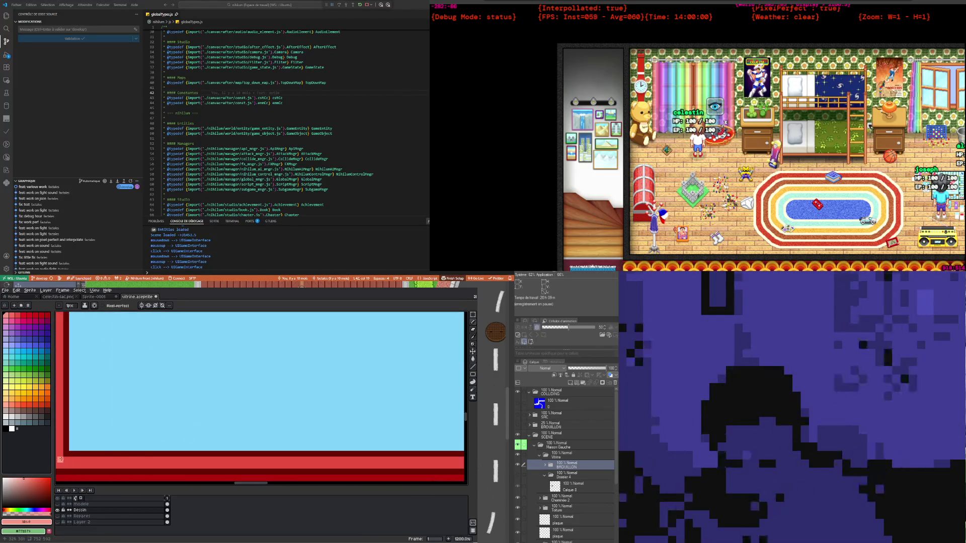
scroll(209, 421, down, 2)
scroll(255, 416, down, 1)
scroll(339, 426, down, 1)
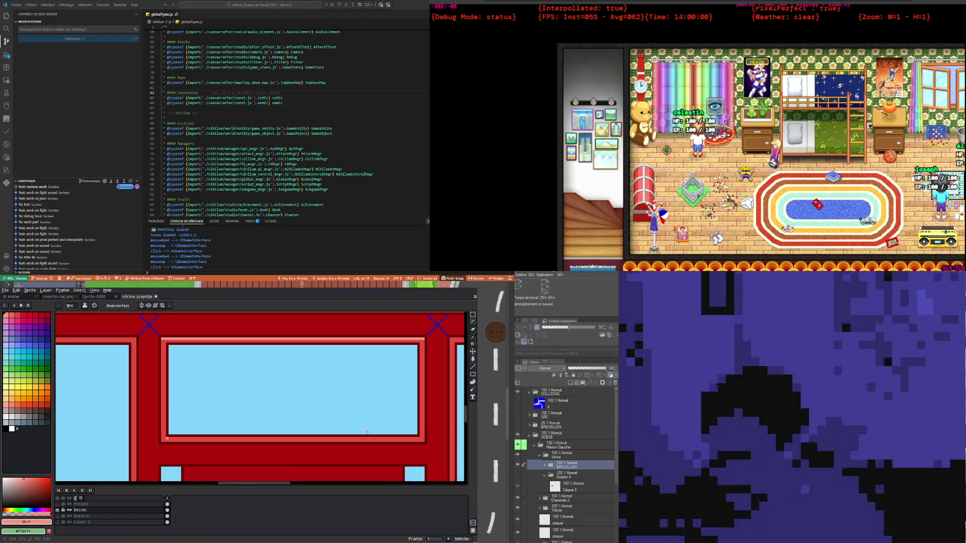
scroll(339, 427, up, 2)
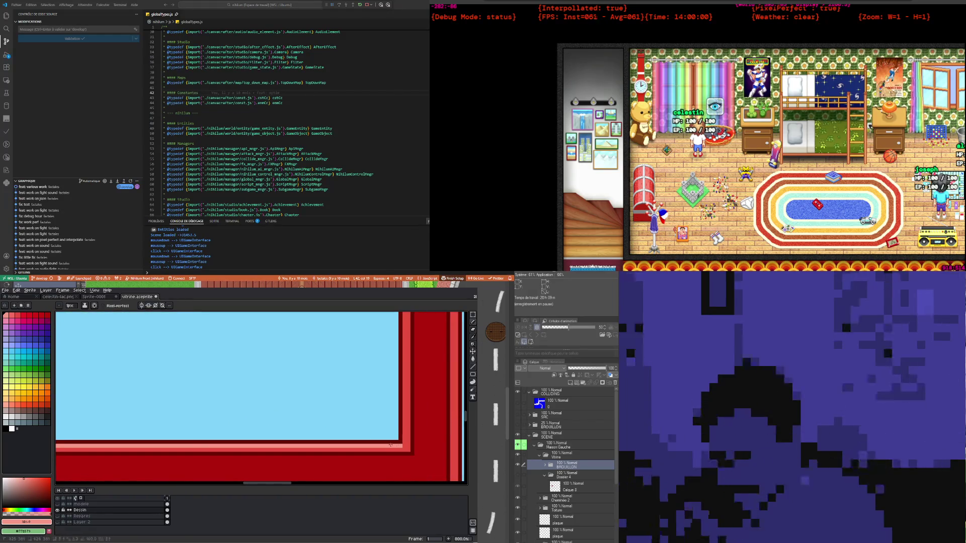
scroll(391, 445, down, 2)
scroll(280, 410, down, 2)
scroll(166, 343, up, 3)
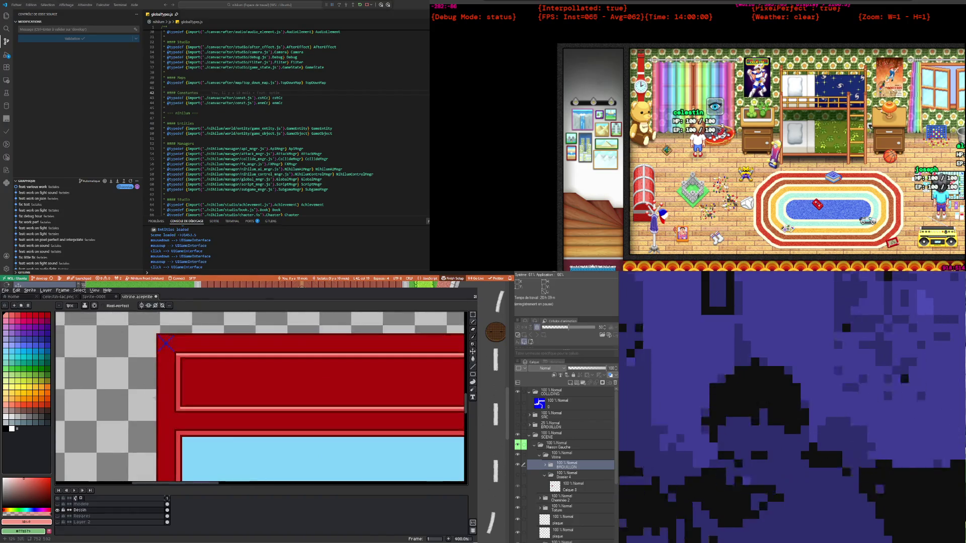
scroll(188, 404, up, 3)
scroll(188, 403, down, 1)
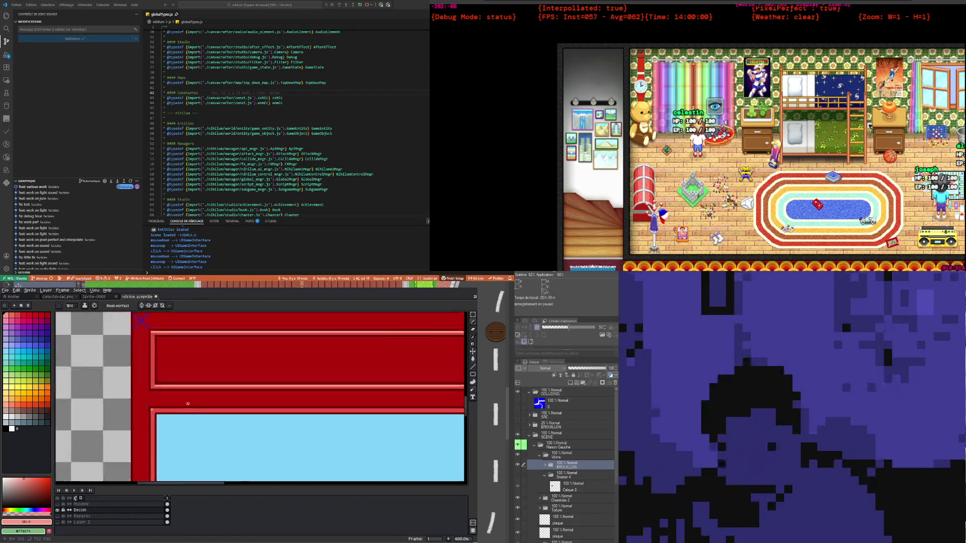
scroll(188, 403, down, 1)
scroll(396, 420, up, 2)
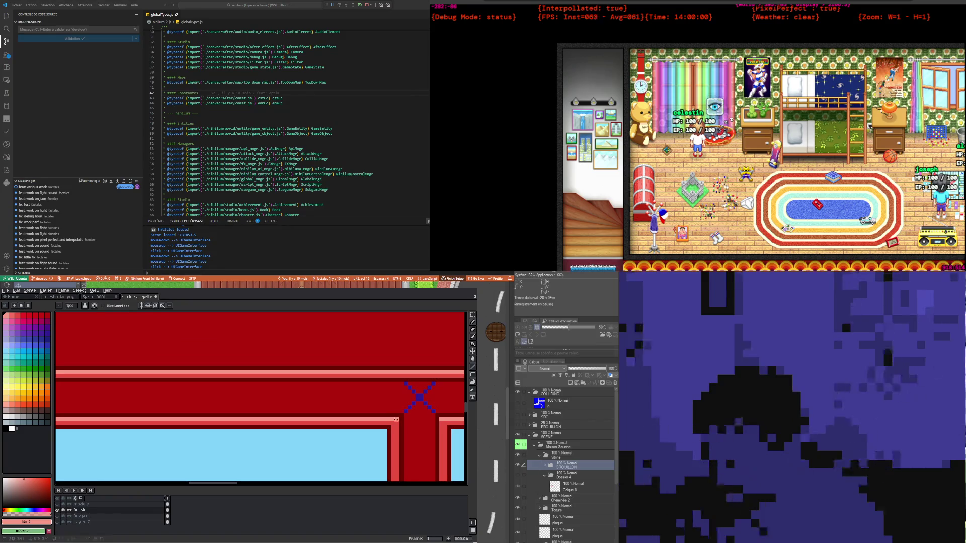
scroll(396, 419, down, 3)
scroll(302, 418, down, 2)
scroll(247, 415, up, 2)
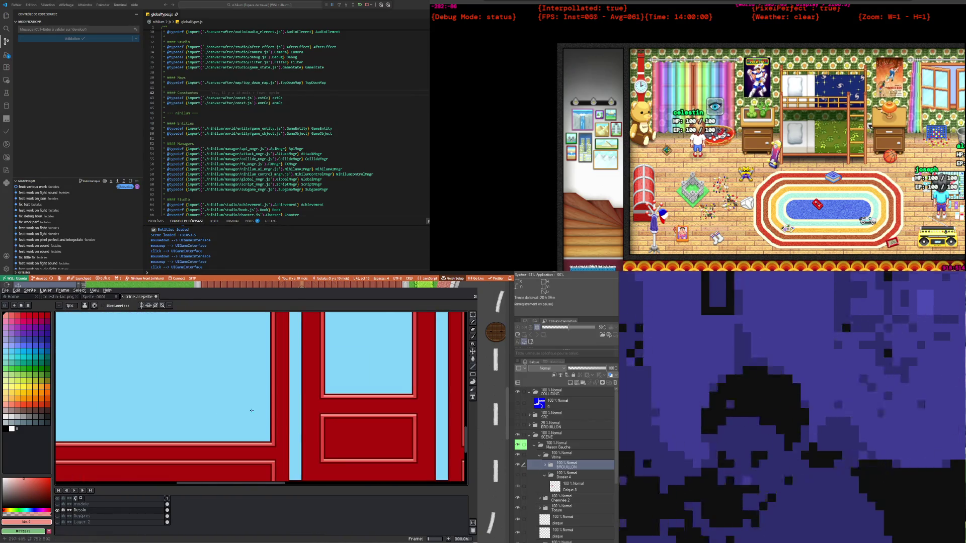
scroll(251, 411, down, 3)
scroll(262, 392, up, 1)
scroll(272, 377, up, 1)
scroll(275, 373, down, 1)
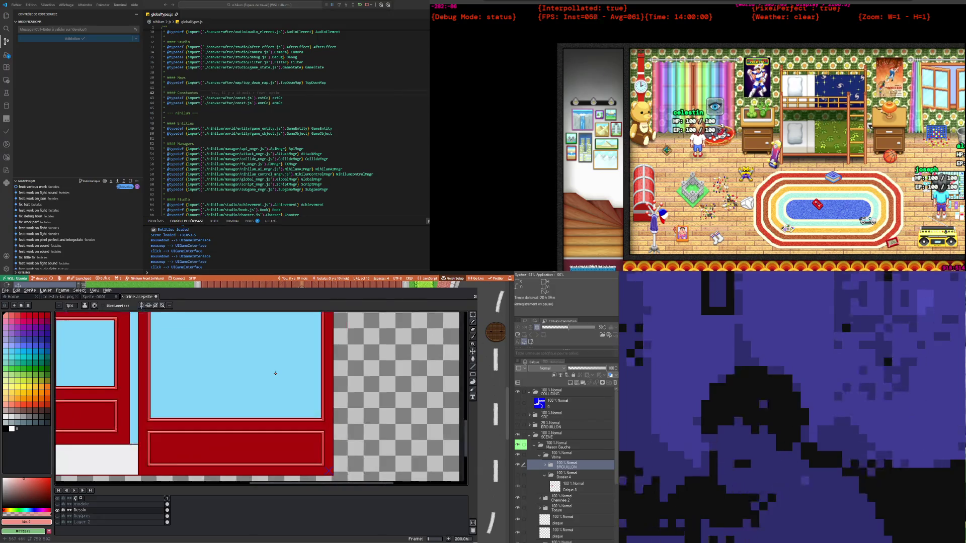
scroll(252, 373, down, 3)
scroll(201, 370, up, 3)
scroll(144, 365, up, 1)
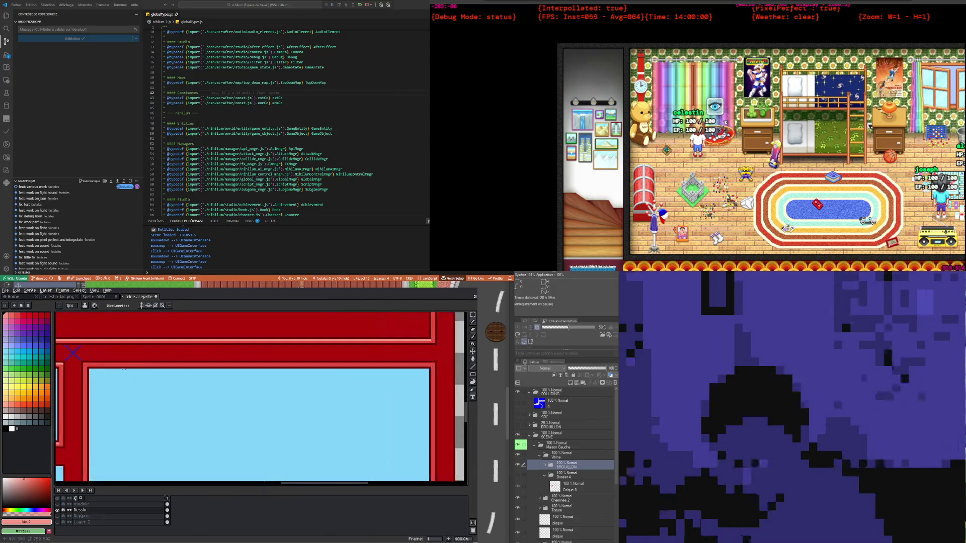
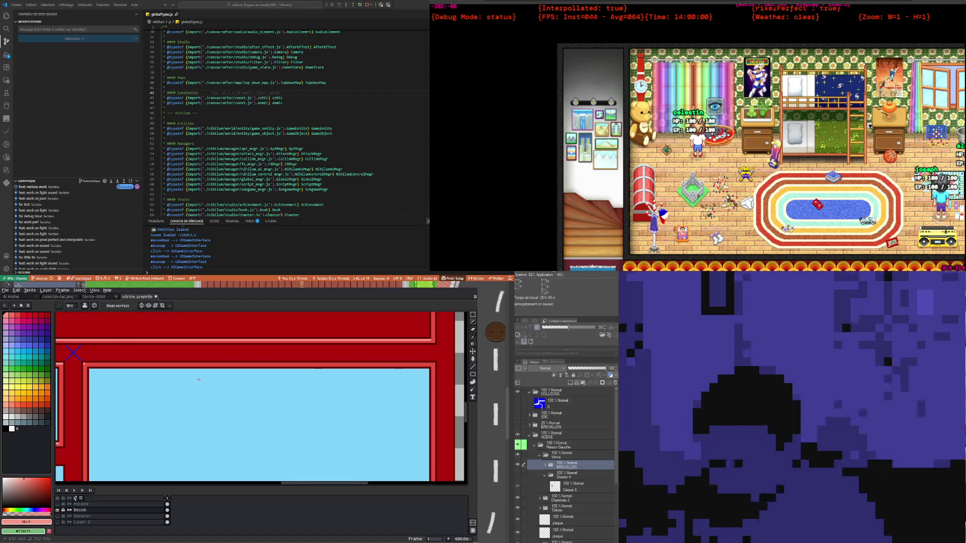
Zoom and pan the canvas to frame the shopfront's top-left red frame at 500%
scroll(171, 375, up, 1)
scroll(100, 370, up, 1)
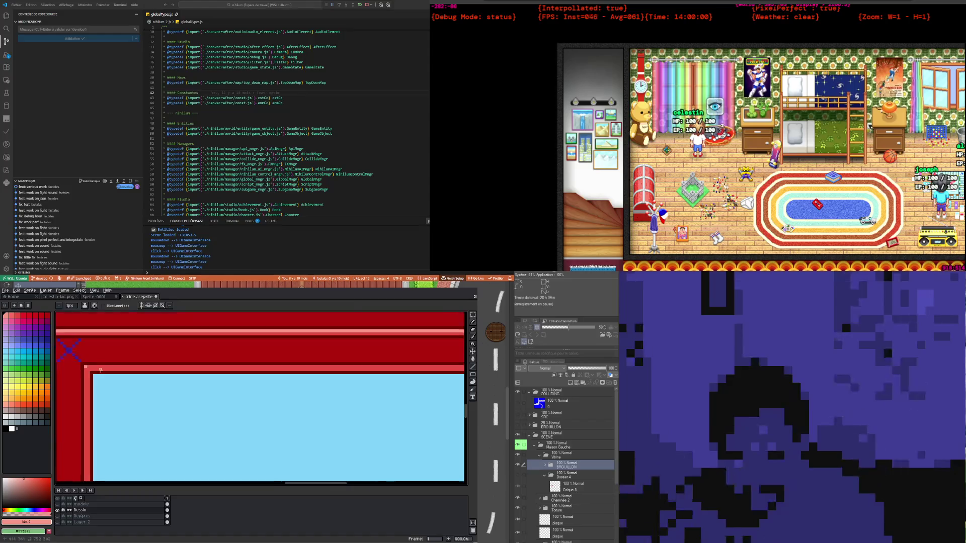
scroll(101, 370, right, 5)
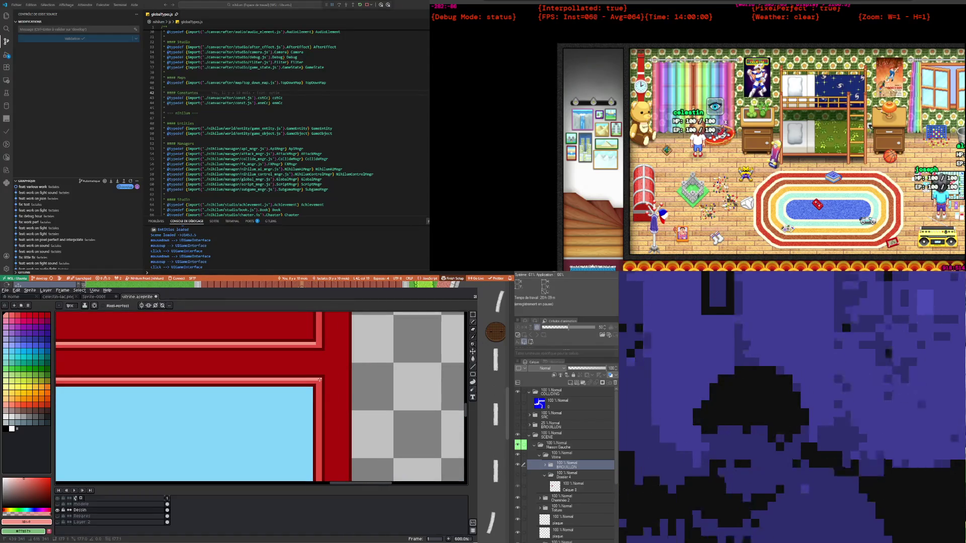
scroll(319, 379, down, 2)
scroll(266, 392, down, 2)
scroll(215, 408, down, 1)
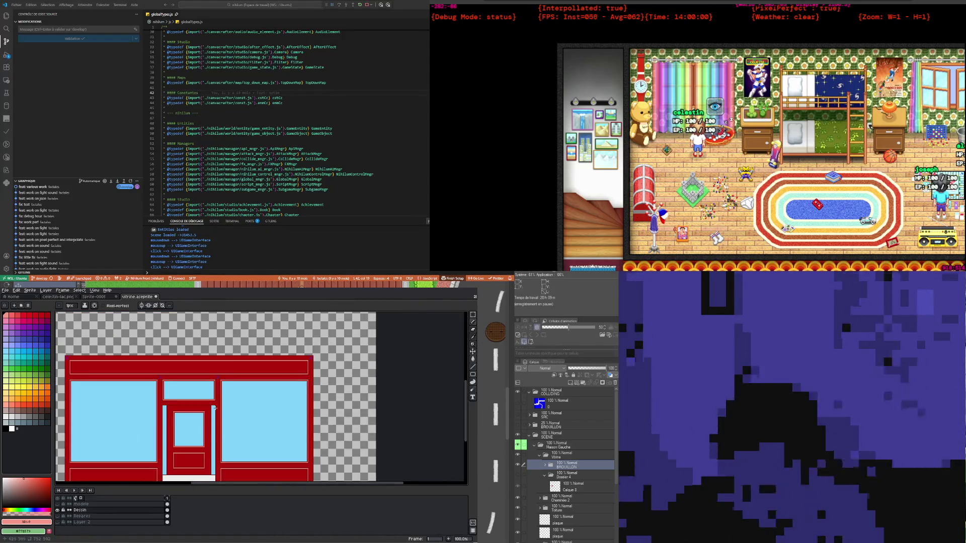
scroll(215, 408, up, 2)
scroll(241, 397, down, 1)
scroll(259, 390, up, 1)
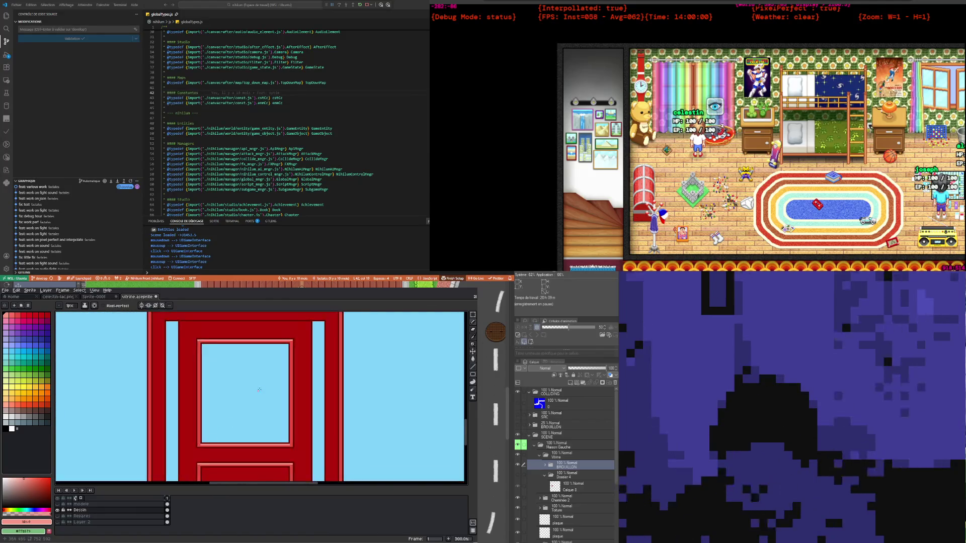
scroll(468, 426, down, 1)
scroll(212, 395, down, 2)
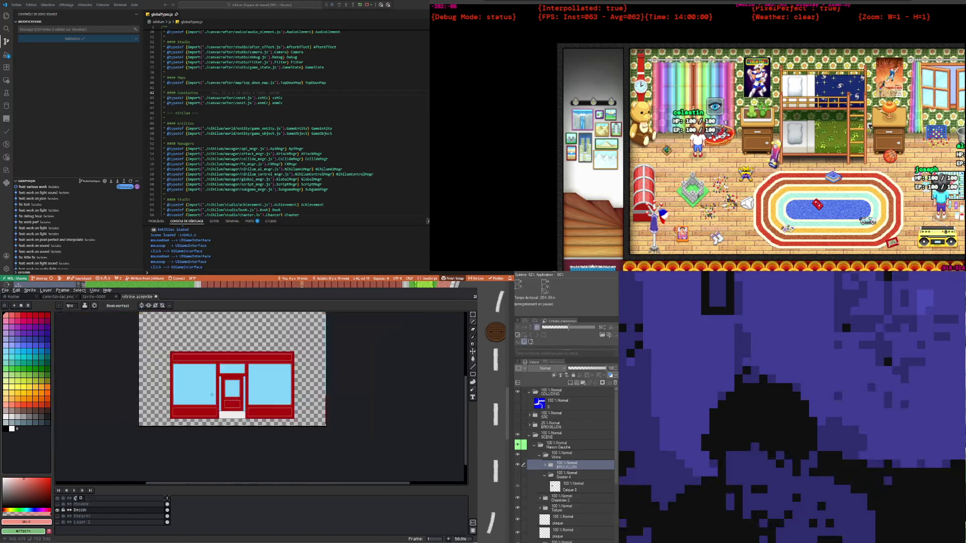
scroll(212, 395, up, 2)
scroll(135, 342, down, 1)
scroll(103, 322, up, 2)
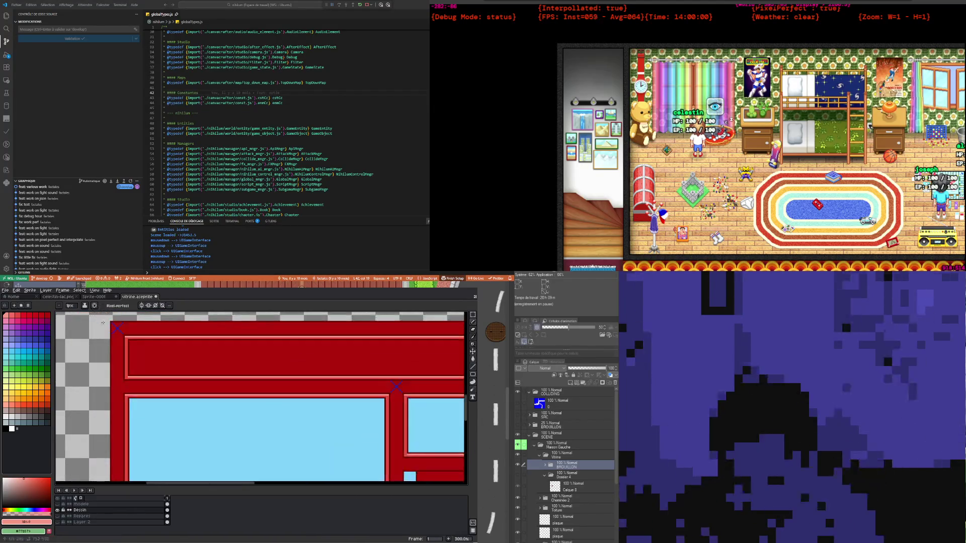
scroll(125, 333, up, 1)
scroll(151, 342, down, 2)
scroll(201, 347, down, 2)
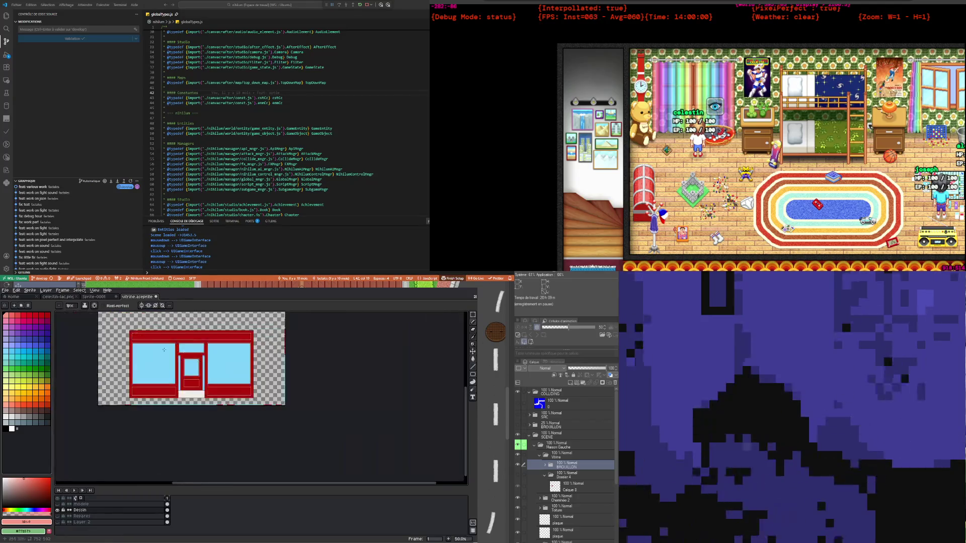
scroll(216, 350, up, 1)
scroll(199, 324, up, 2)
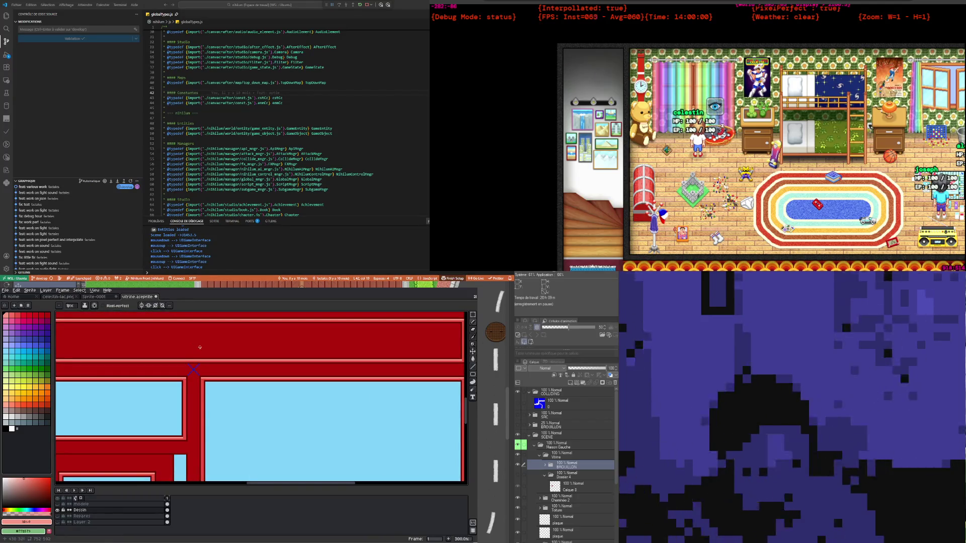
scroll(200, 347, down, 1)
scroll(297, 468, up, 2)
scroll(297, 468, down, 1)
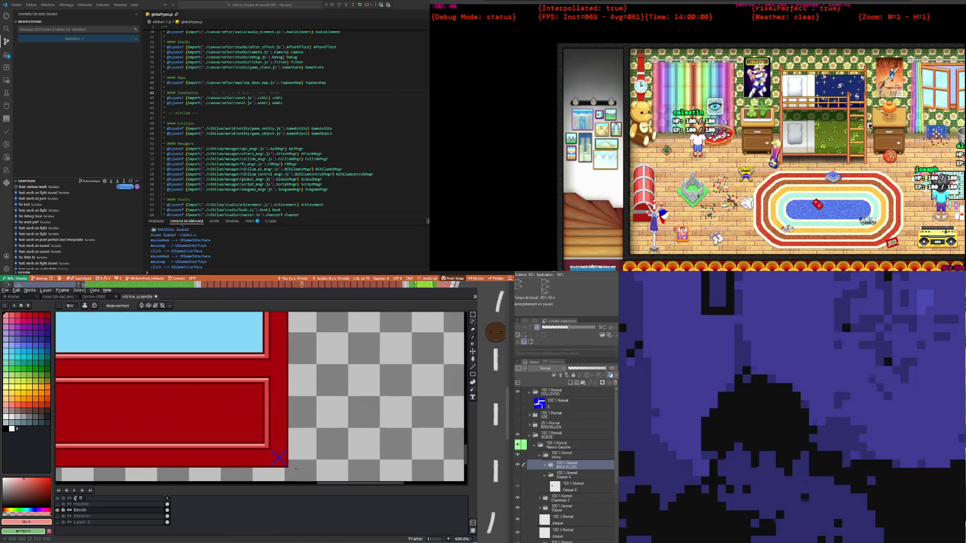
scroll(297, 469, down, 1)
scroll(212, 448, down, 1)
scroll(123, 424, down, 1)
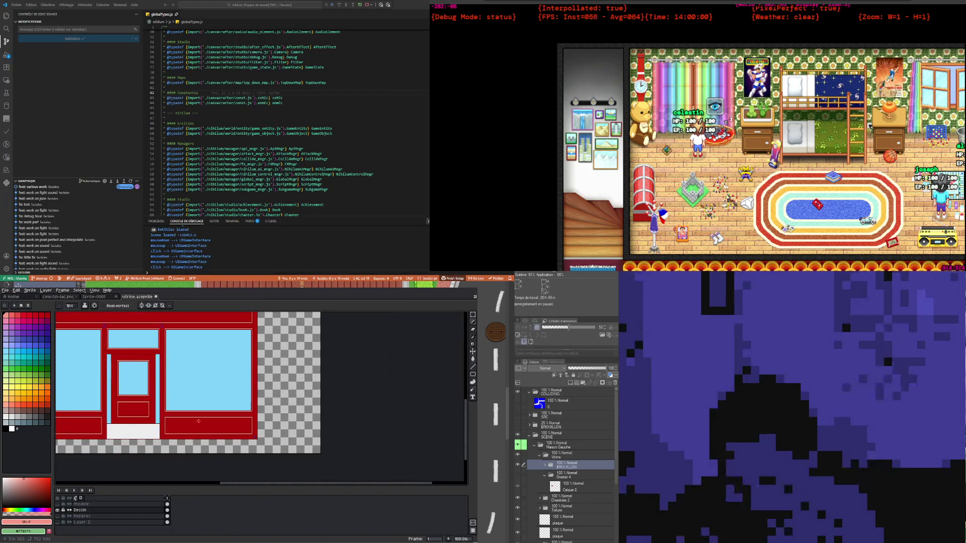
scroll(110, 420, up, 2)
scroll(121, 406, down, 1)
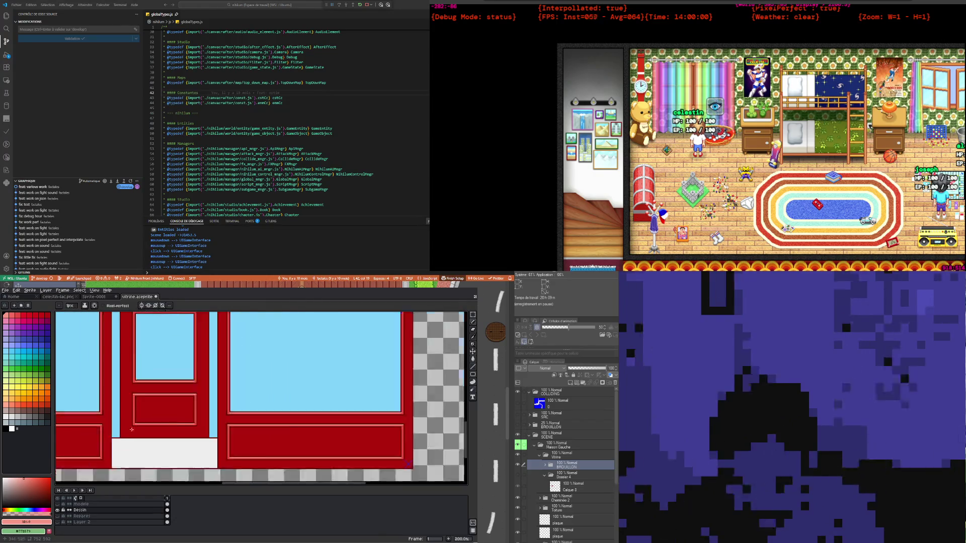
scroll(161, 417, down, 1)
drag(342, 487, 291, 484)
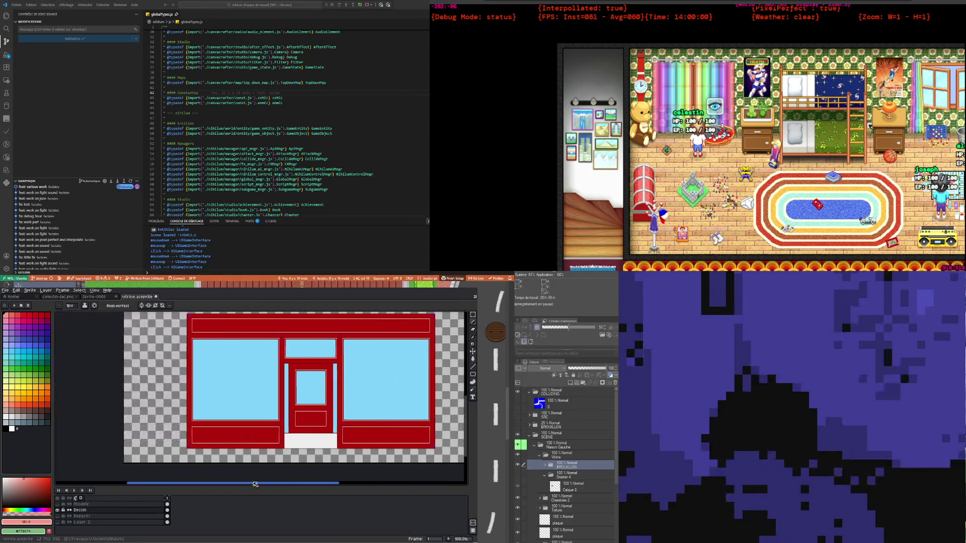
scroll(241, 418, down, 1)
scroll(139, 385, up, 2)
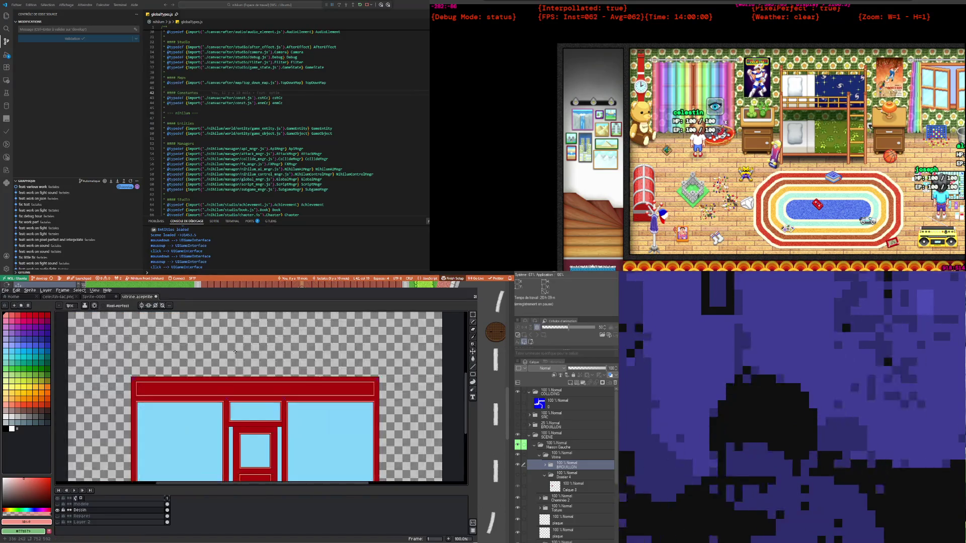
scroll(138, 383, down, 1)
scroll(201, 352, up, 1)
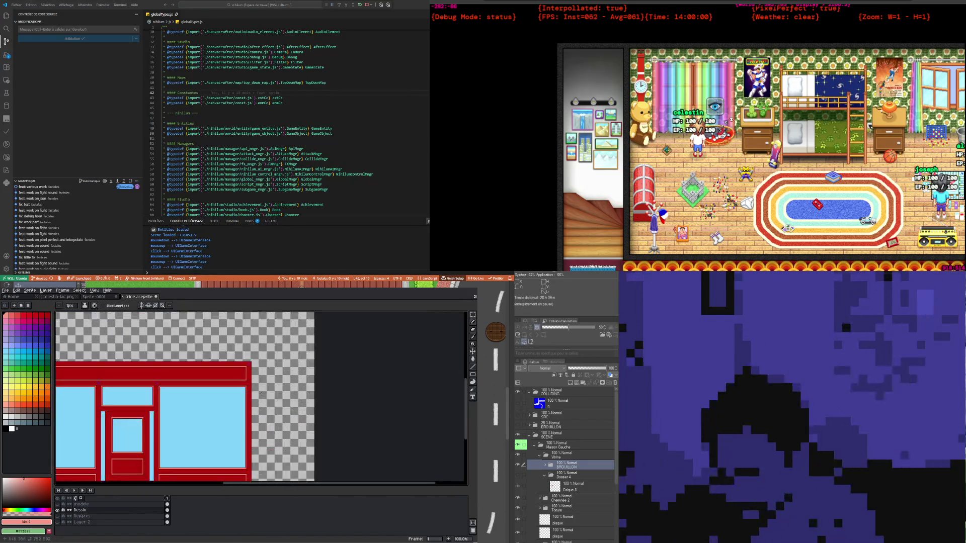
scroll(237, 335, up, 1)
scroll(237, 335, down, 1)
scroll(238, 335, up, 1)
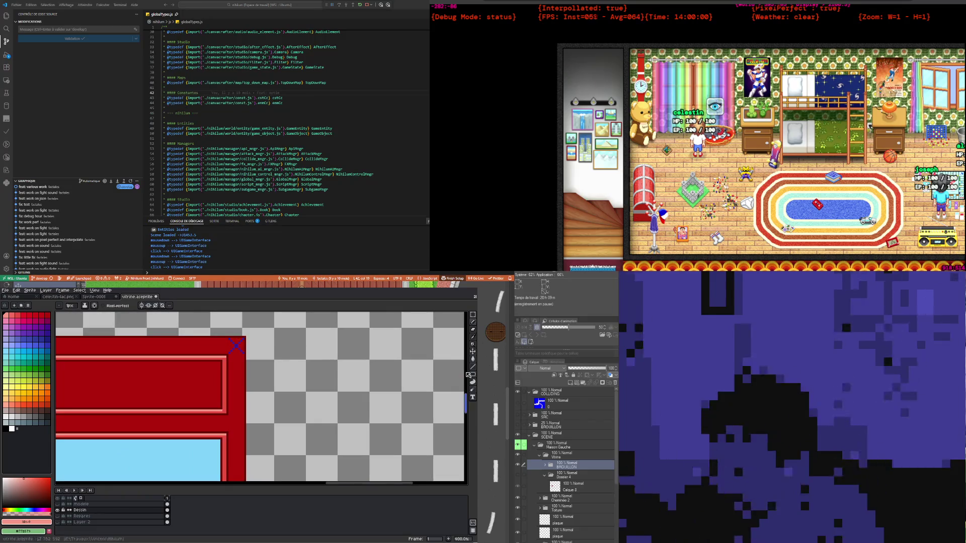
drag(466, 405, 474, 461)
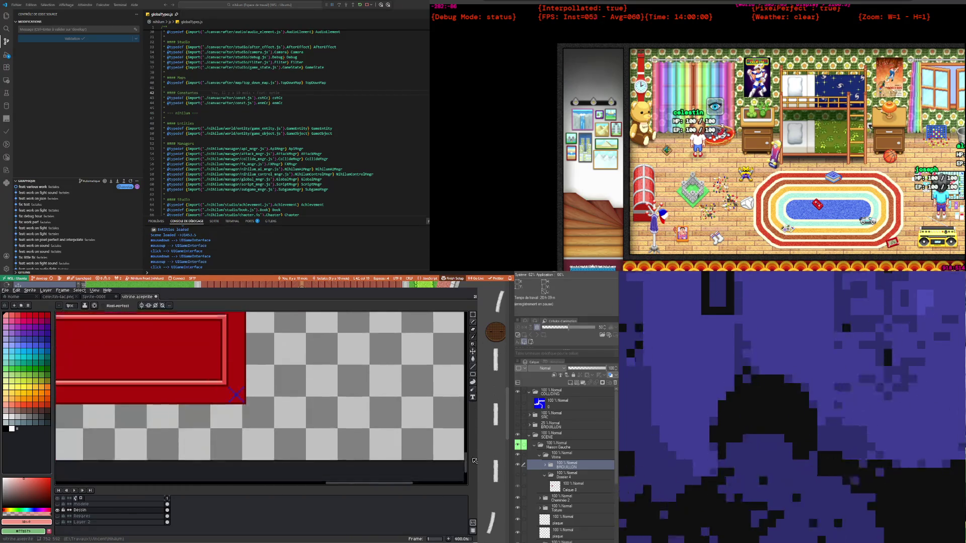
scroll(201, 382, down, 2)
scroll(151, 382, down, 1)
scroll(115, 376, up, 2)
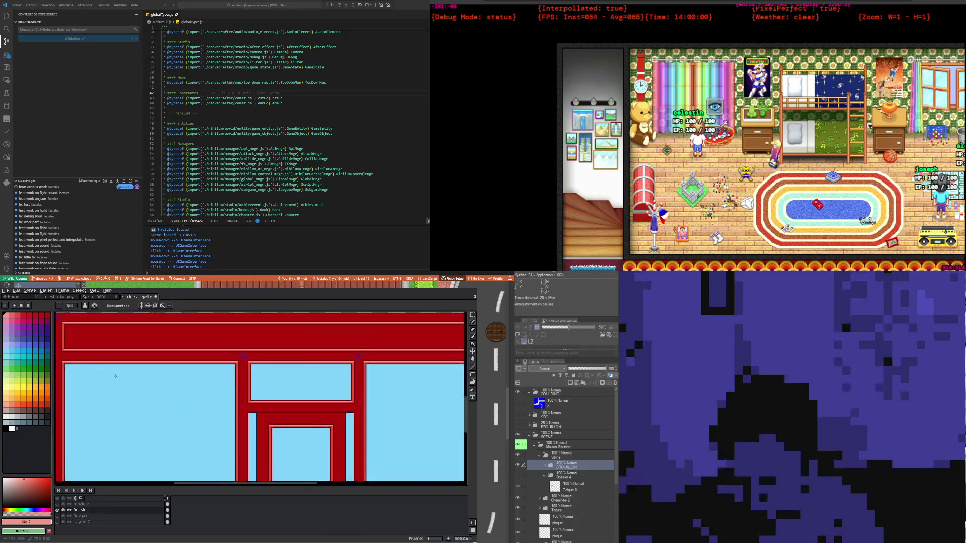
scroll(115, 377, up, 1)
scroll(284, 392, down, 1)
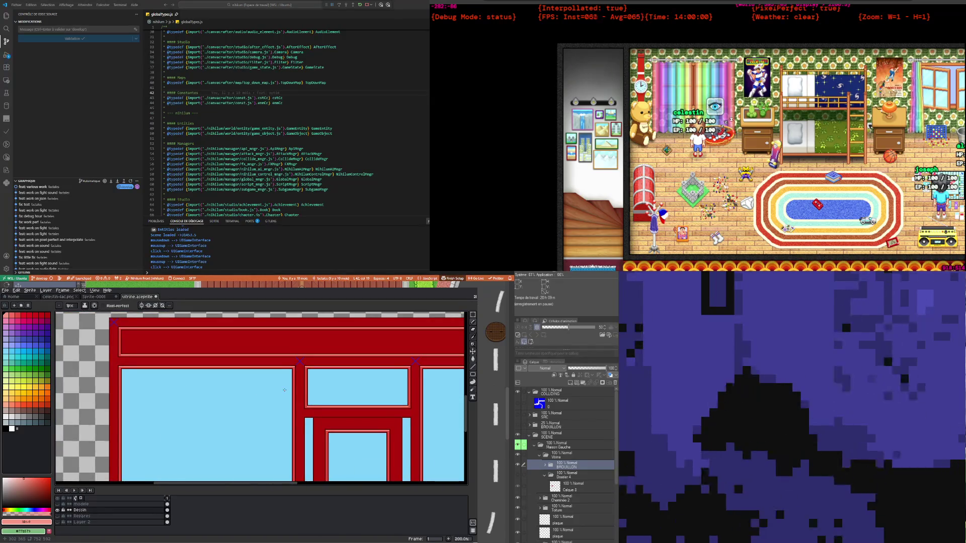
scroll(285, 389, down, 1)
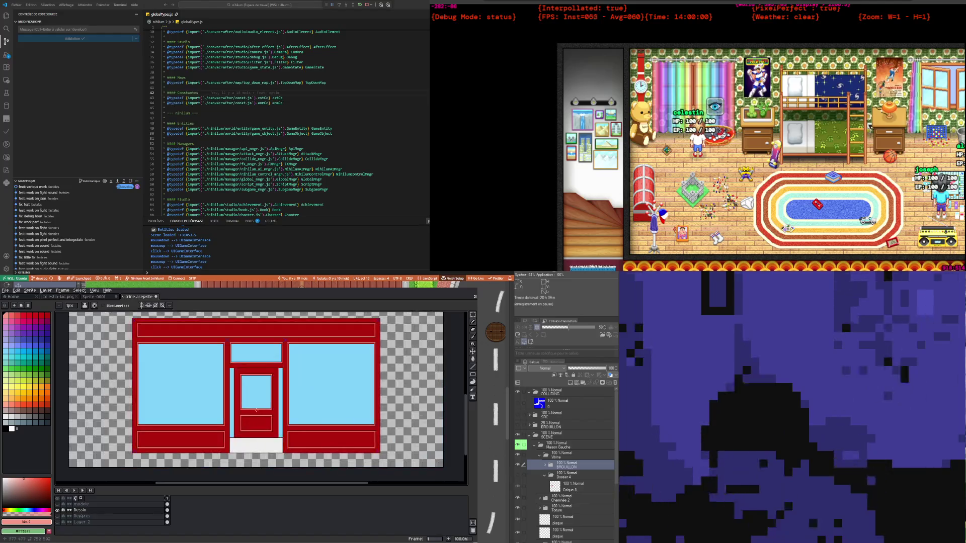
scroll(256, 410, up, 1)
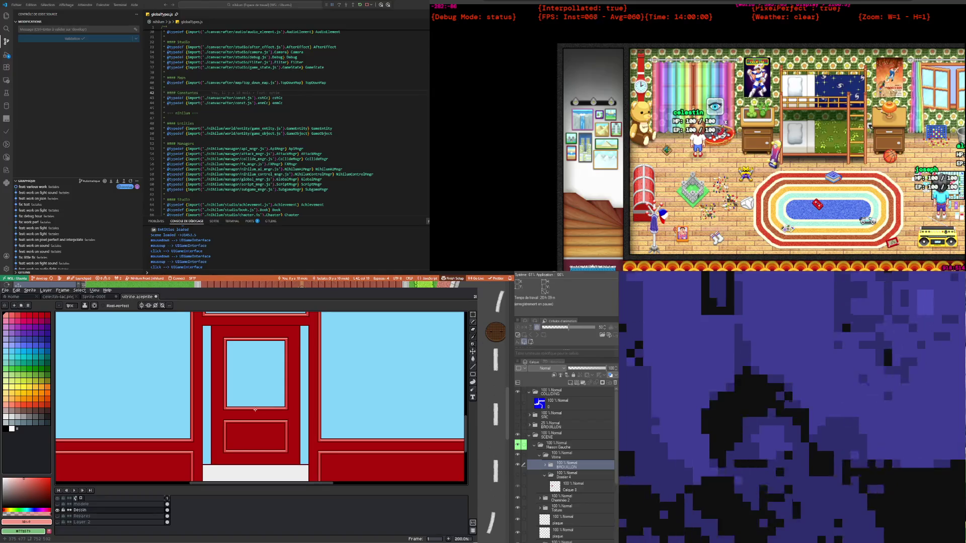
scroll(255, 410, down, 1)
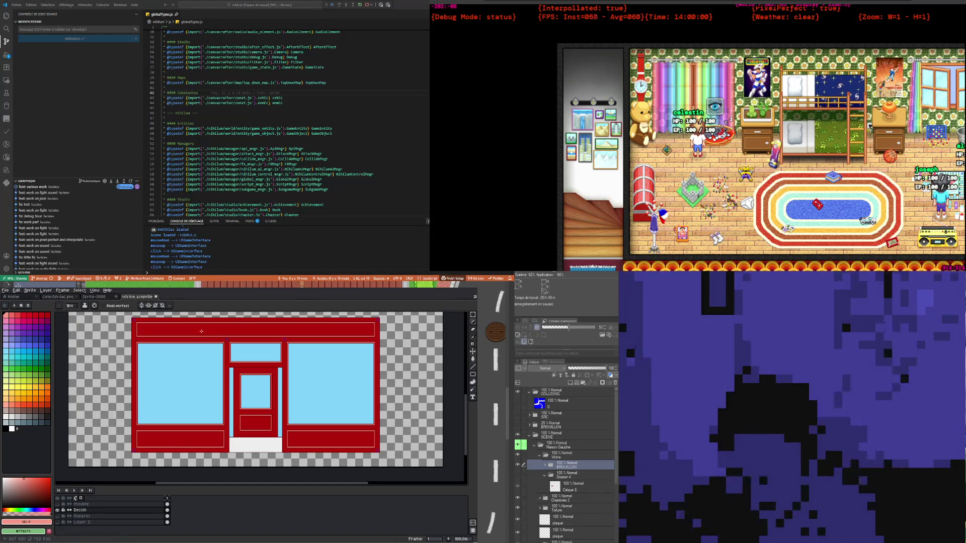
Settle the zoom, switch to the Eyedropper, then return to the Pencil
scroll(228, 453, down, 1)
scroll(227, 454, up, 2)
scroll(227, 453, up, 1)
scroll(202, 403, down, 1)
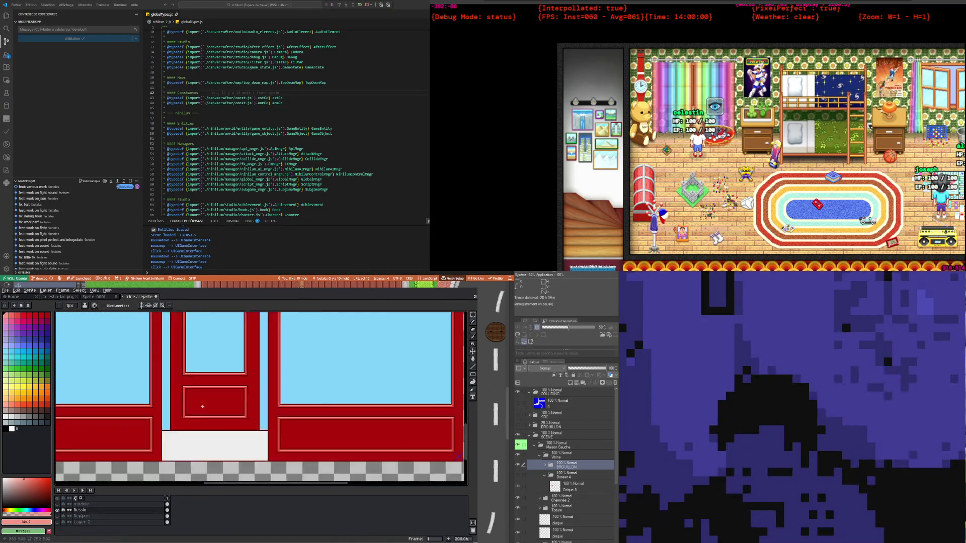
scroll(202, 404, down, 1)
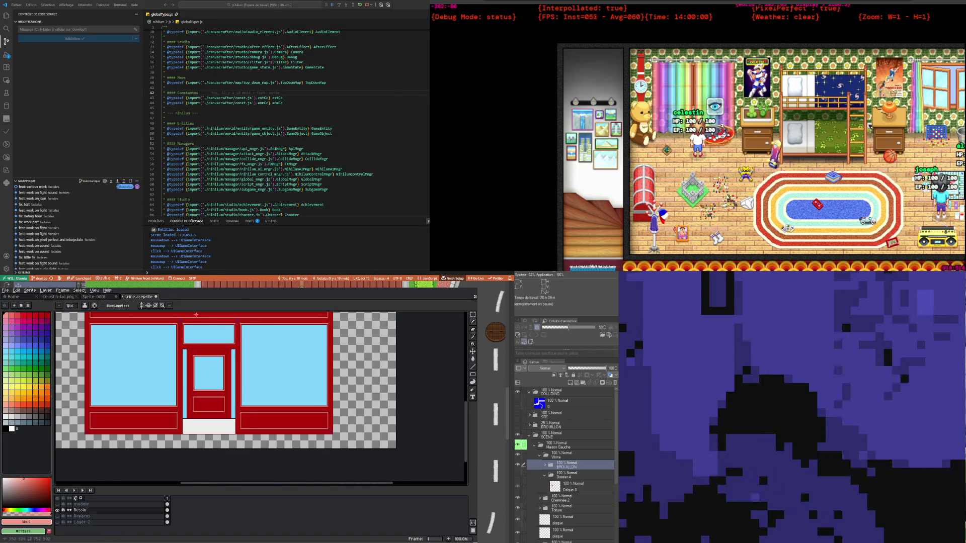
scroll(196, 315, up, 3)
scroll(210, 417, down, 2)
scroll(207, 403, down, 1)
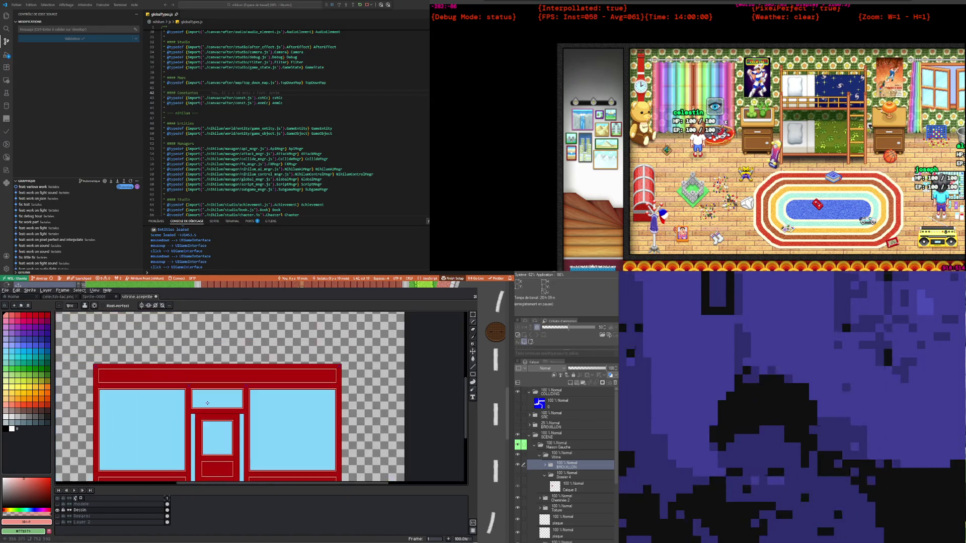
scroll(123, 351, up, 2)
scroll(123, 350, up, 1)
scroll(123, 351, up, 1)
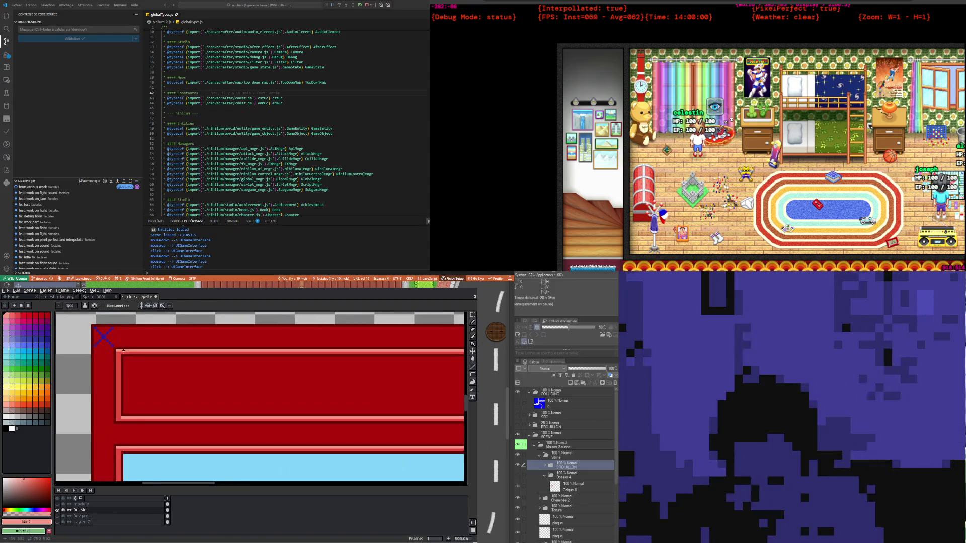
click(473, 336)
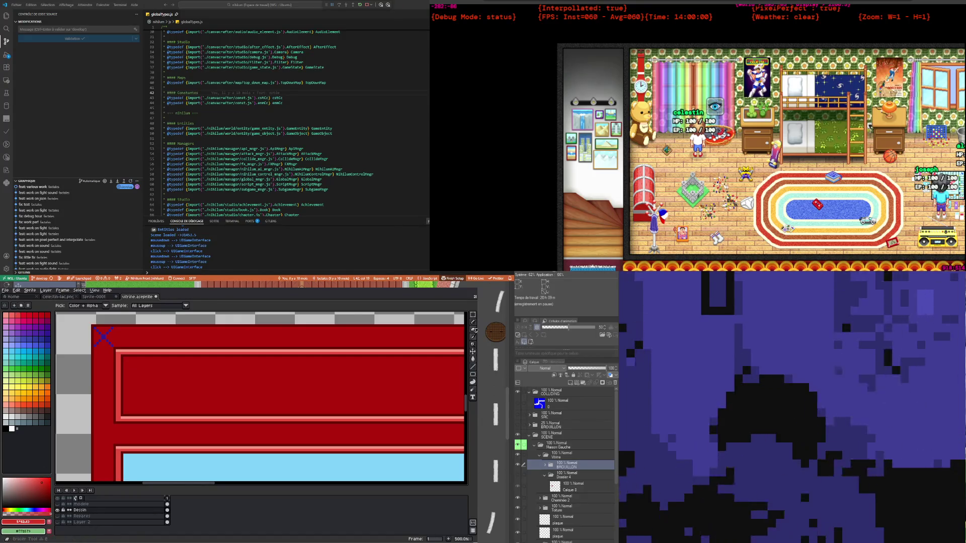
click(473, 322)
scroll(114, 357, up, 2)
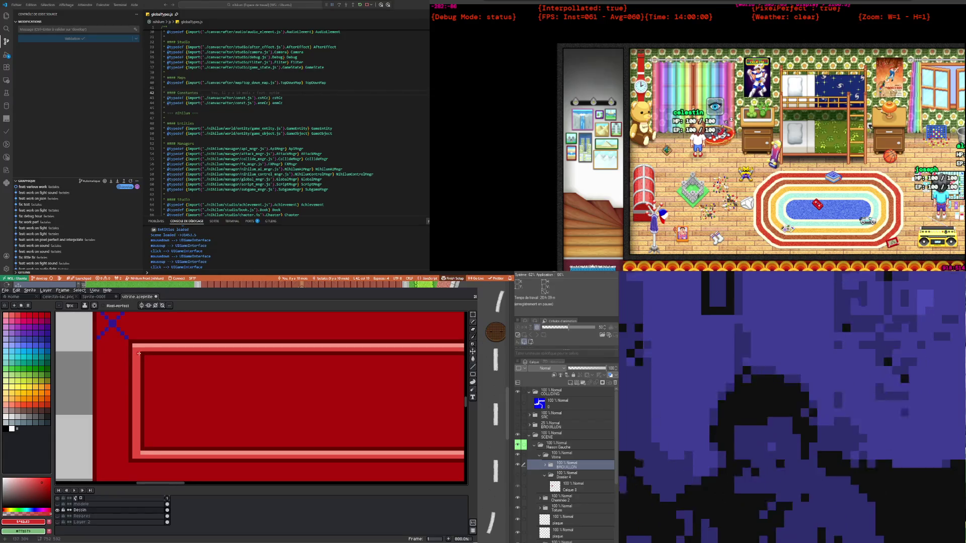
shift+click(142, 433)
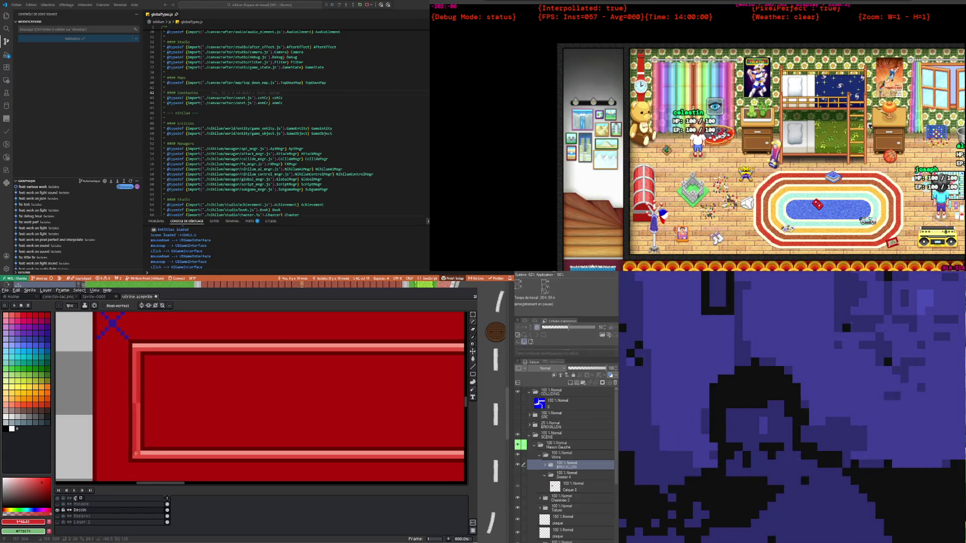
scroll(141, 425, down, 1)
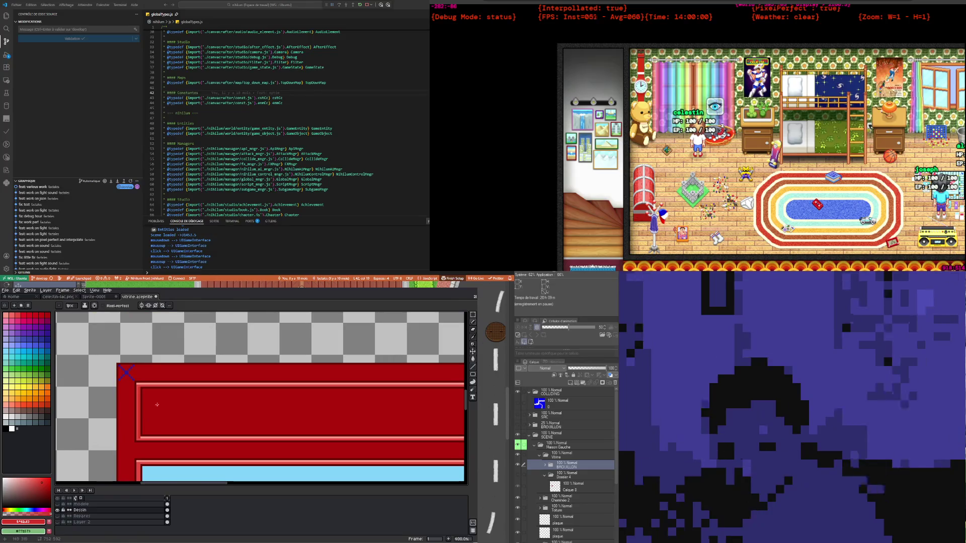
scroll(149, 386, up, 1)
scroll(131, 392, down, 2)
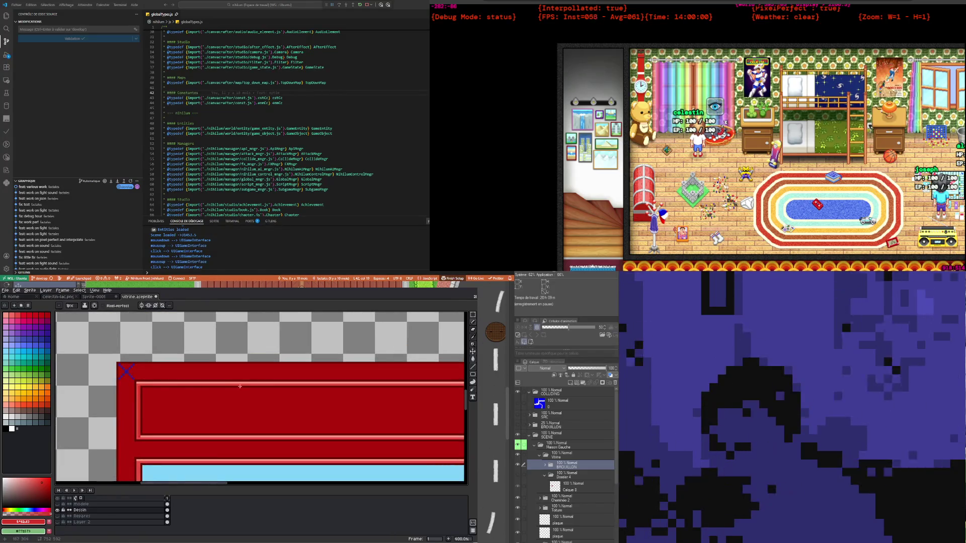
scroll(173, 389, down, 2)
scroll(146, 389, up, 6)
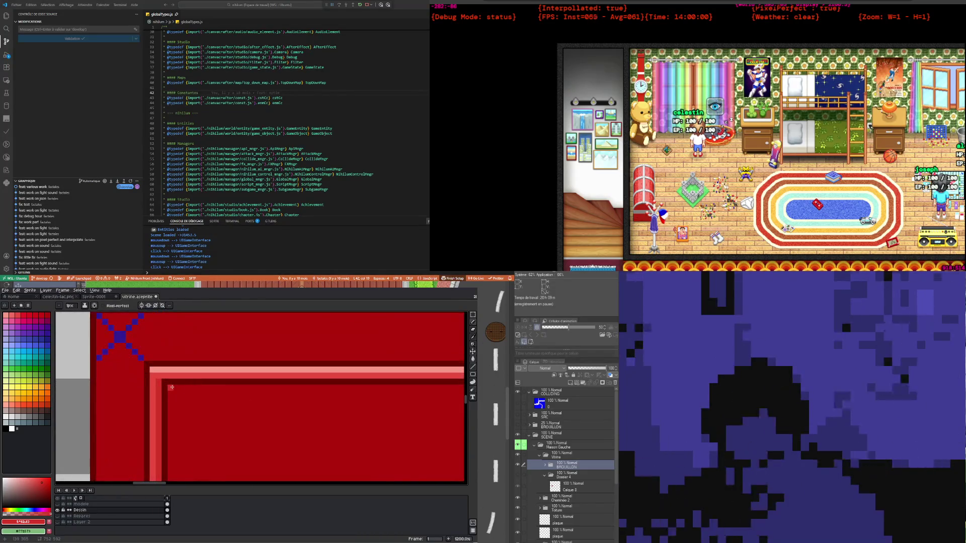
scroll(161, 391, down, 3)
scroll(149, 395, down, 1)
scroll(140, 398, up, 2)
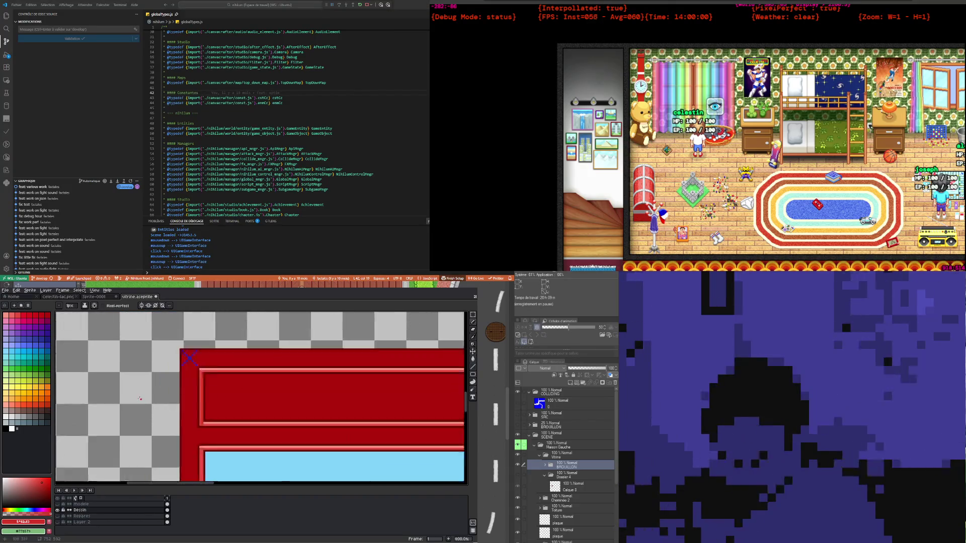
scroll(139, 398, up, 1)
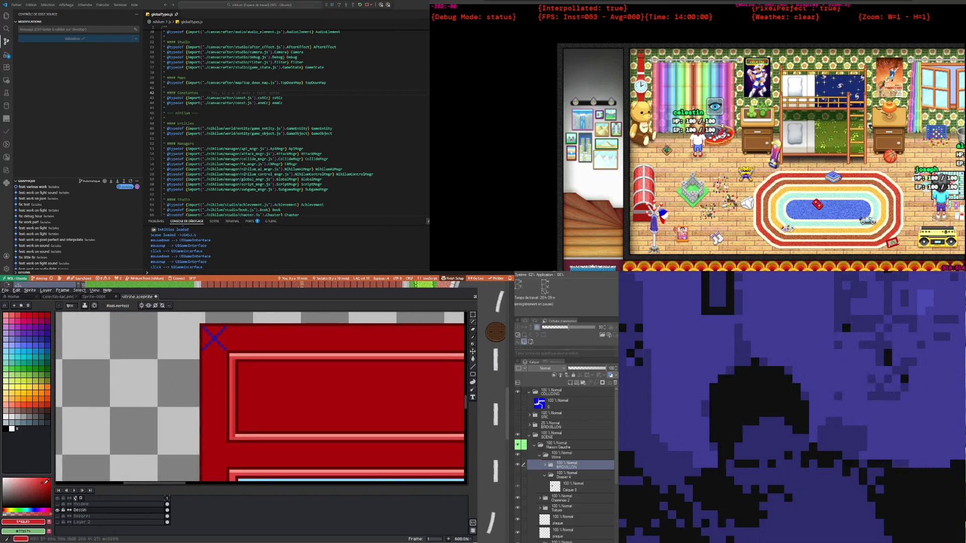
scroll(238, 373, up, 3)
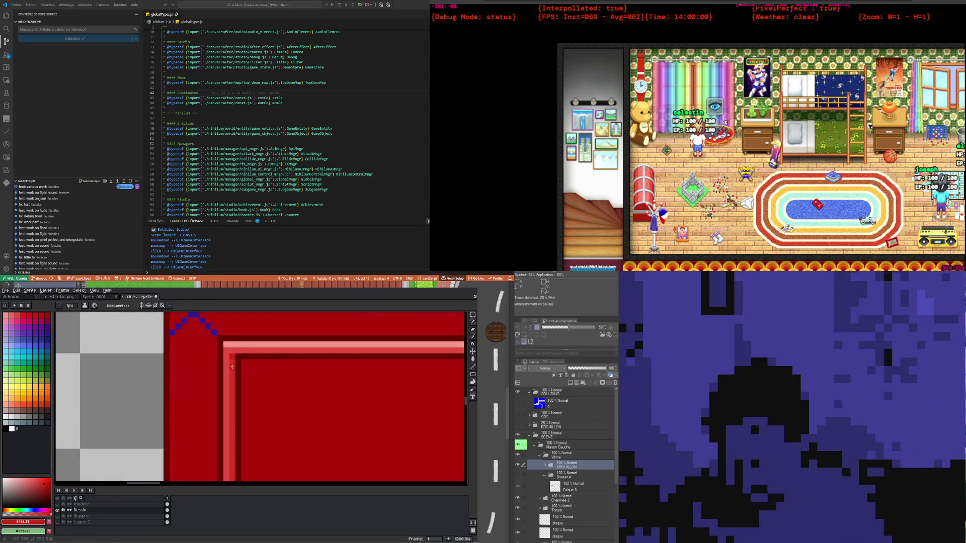
scroll(232, 367, down, 3)
scroll(239, 437, up, 3)
scroll(238, 437, down, 2)
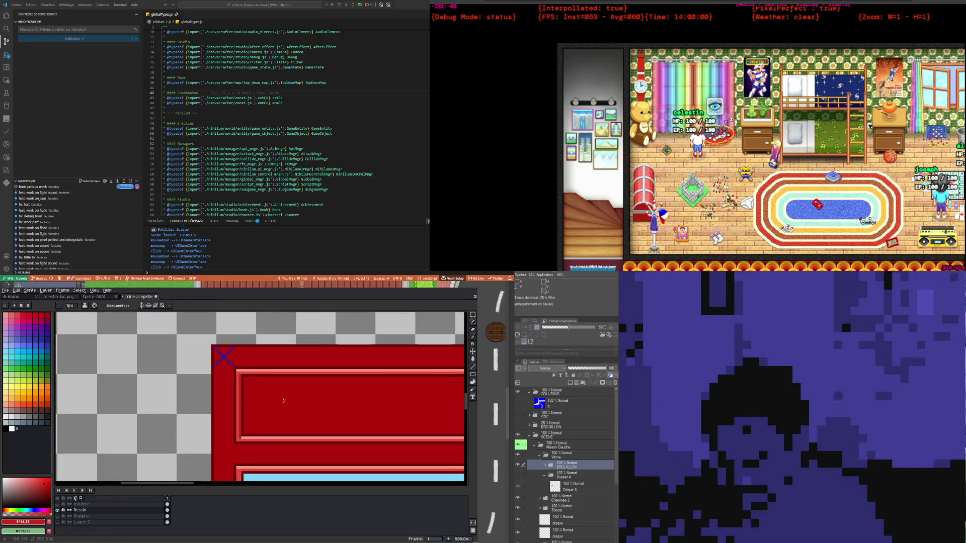
scroll(282, 412, down, 2)
scroll(327, 390, down, 2)
scroll(327, 391, up, 1)
scroll(328, 390, up, 4)
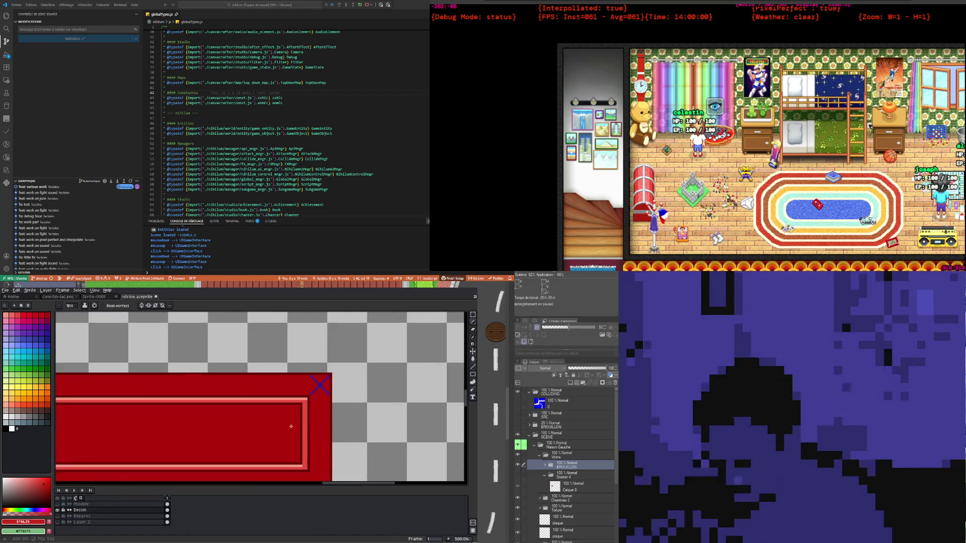
scroll(301, 407, up, 1)
scroll(304, 401, up, 1)
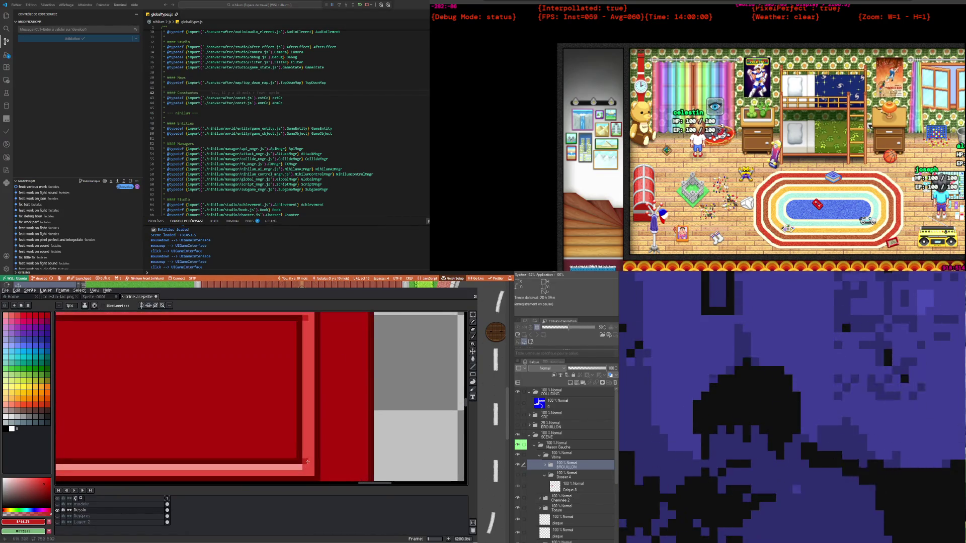
scroll(299, 456, down, 2)
scroll(306, 386, up, 2)
scroll(306, 386, up, 1)
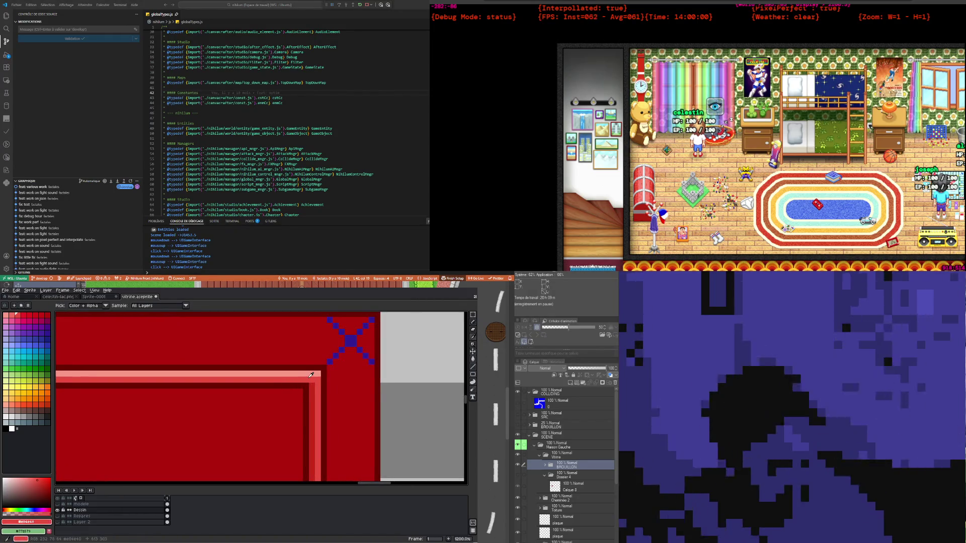
Sample the frame's red #c8291b as the Pencil colour, dismissing the frame properties unchanged
key(b)
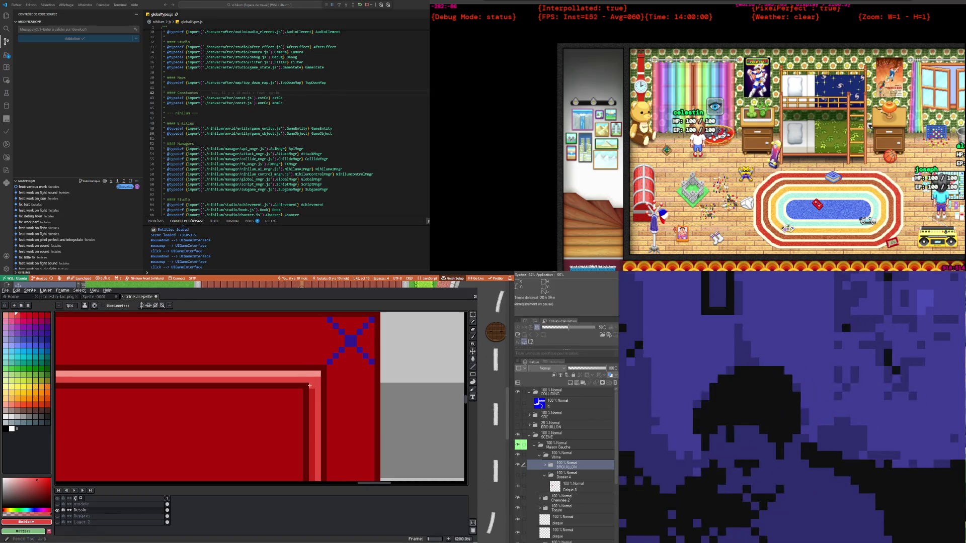
scroll(310, 385, down, 1)
scroll(310, 385, down, 1)
scroll(311, 388, up, 2)
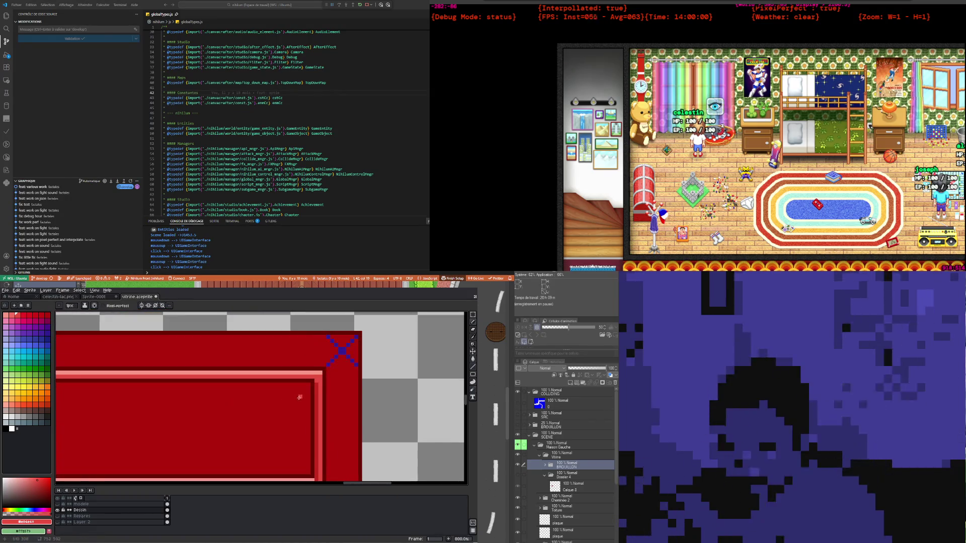
scroll(312, 389, up, 1)
key(p)
click(261, 427)
click(323, 390)
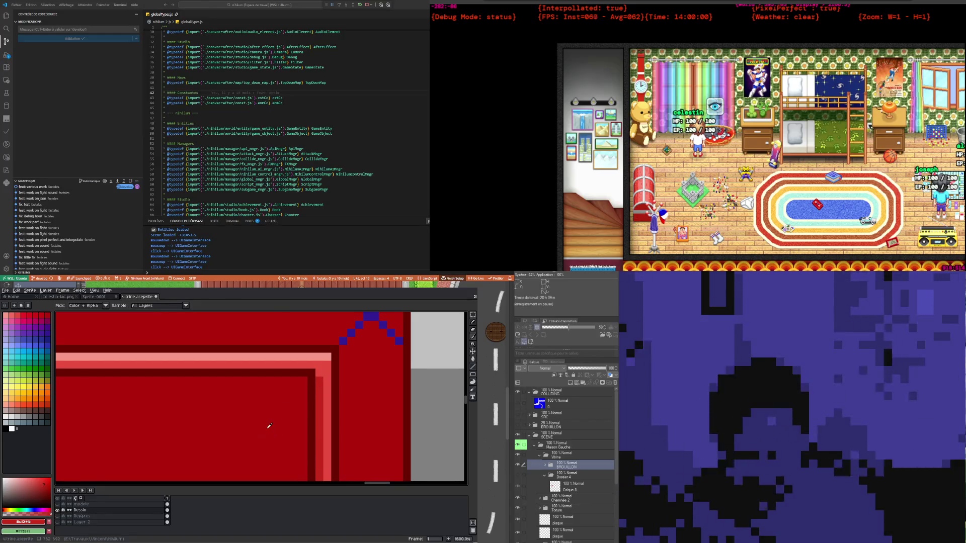
key(b)
Draw straight vertical #c8291b lines along the door frame's edge
scroll(315, 370, down, 3)
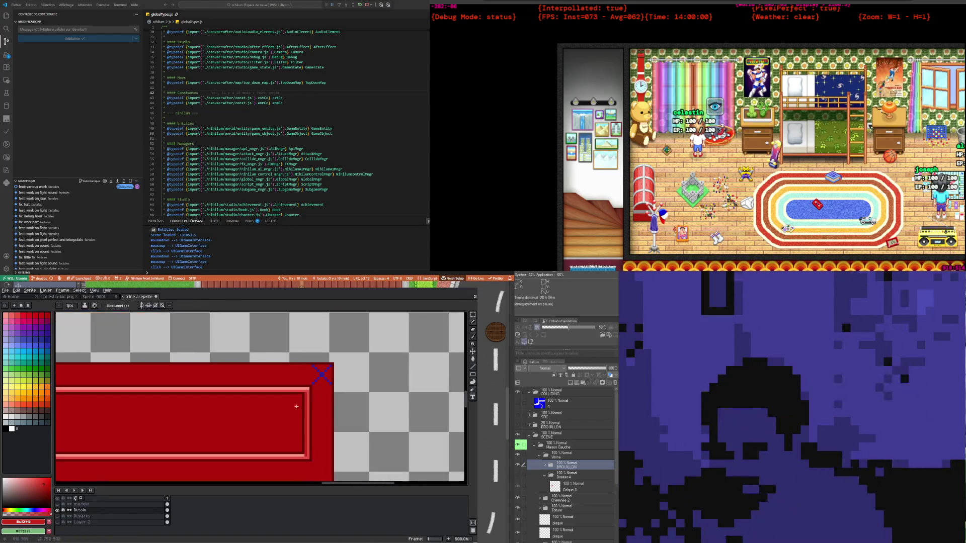
scroll(277, 382, down, 2)
scroll(226, 398, down, 2)
scroll(160, 410, down, 2)
scroll(161, 410, up, 2)
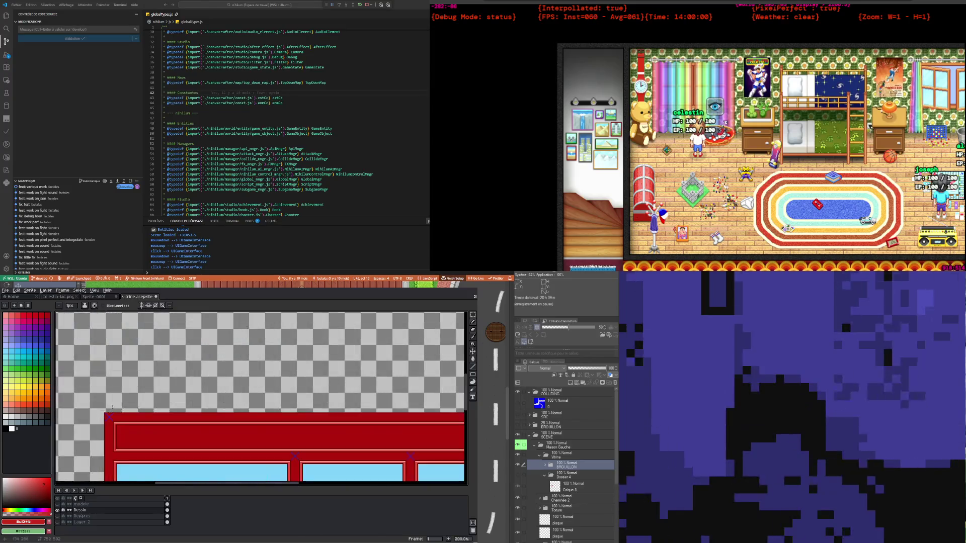
scroll(151, 415, up, 2)
scroll(146, 420, down, 1)
scroll(145, 420, down, 1)
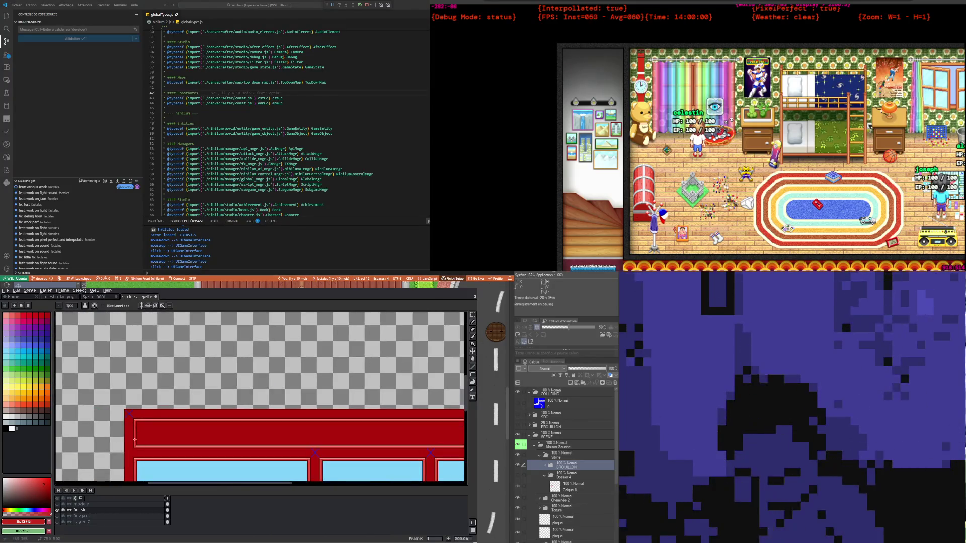
scroll(145, 421, up, 1)
scroll(151, 422, down, 2)
scroll(177, 431, down, 2)
scroll(177, 431, up, 5)
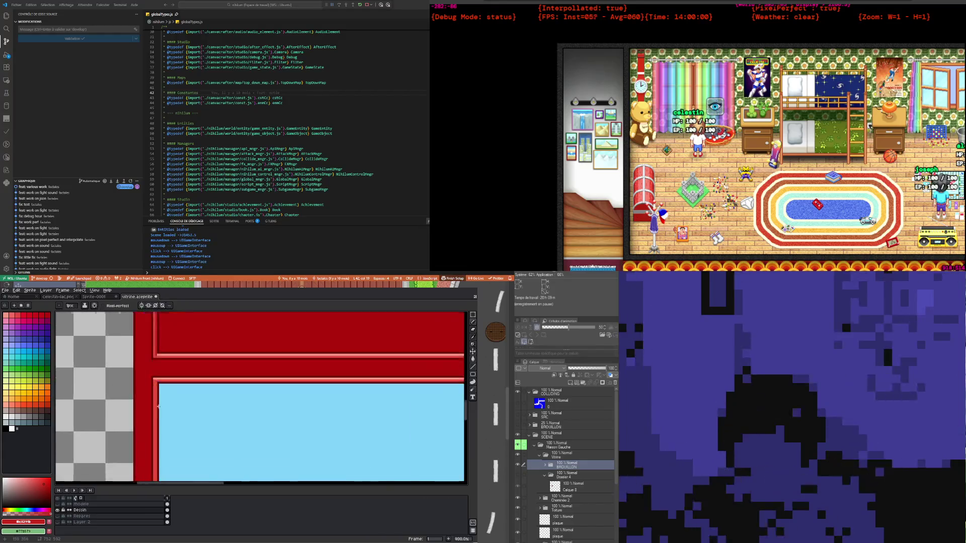
scroll(157, 371, up, 1)
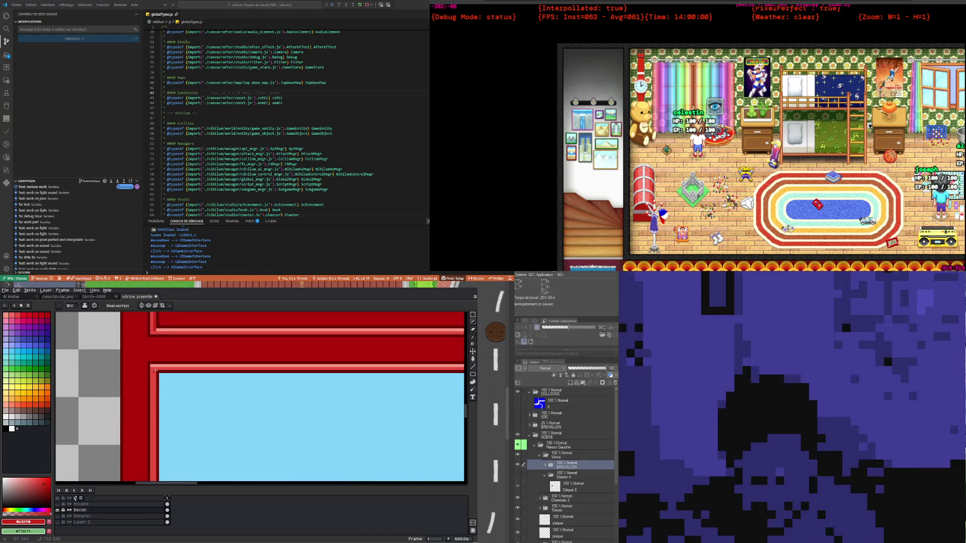
scroll(157, 377, down, 2)
scroll(161, 398, down, 1)
scroll(162, 398, down, 3)
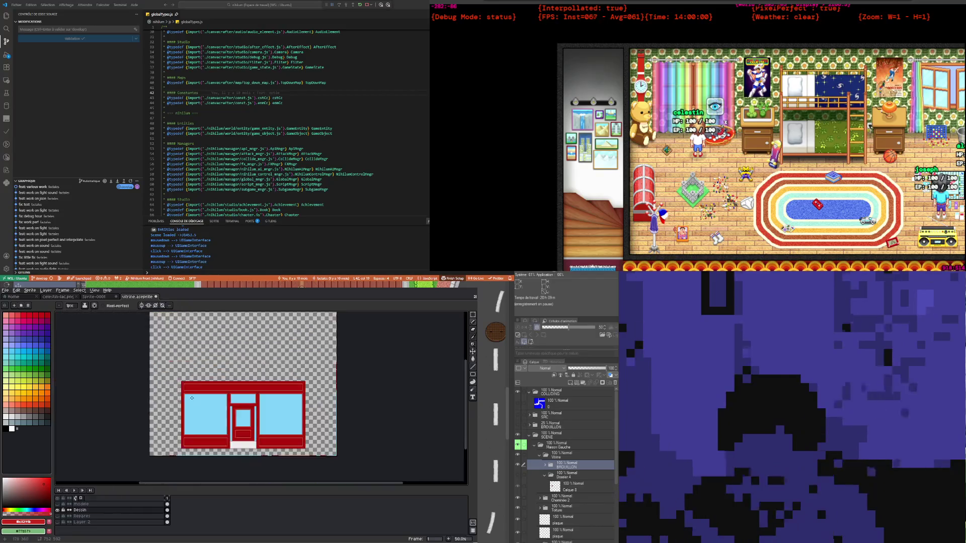
scroll(162, 398, up, 3)
scroll(175, 436, up, 3)
scroll(174, 436, up, 1)
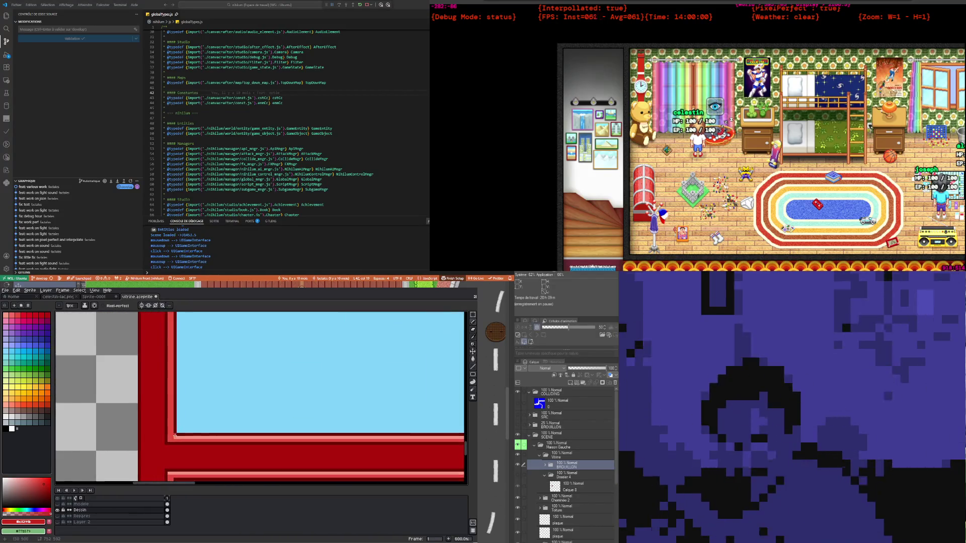
scroll(172, 436, up, 1)
scroll(172, 437, down, 2)
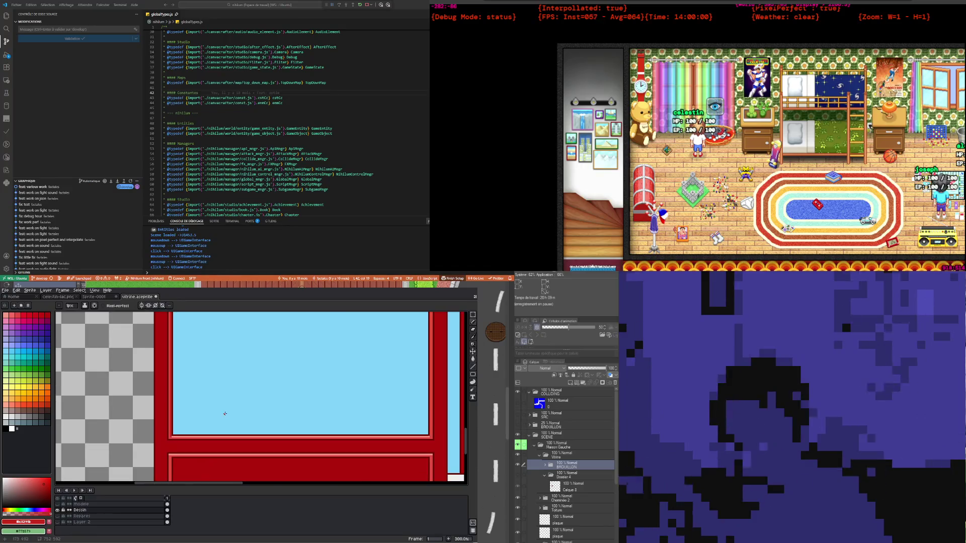
scroll(181, 398, down, 2)
scroll(191, 356, up, 2)
scroll(191, 356, up, 1)
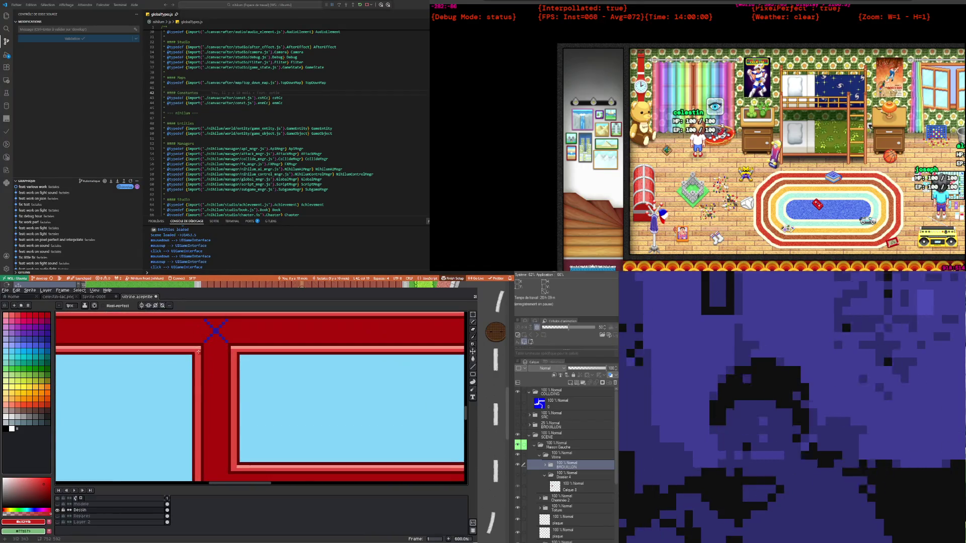
scroll(191, 357, down, 3)
scroll(202, 388, down, 2)
scroll(202, 388, up, 2)
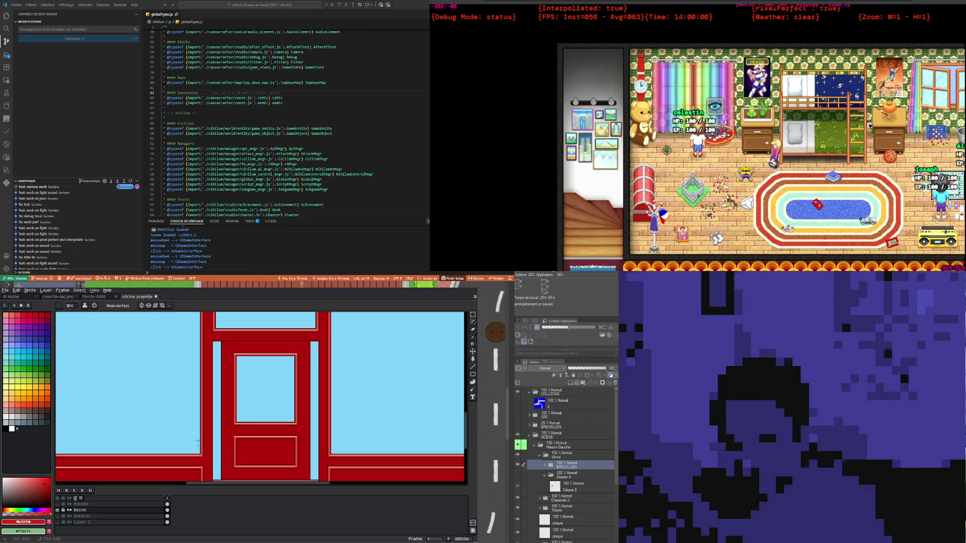
scroll(204, 457, up, 3)
drag(190, 442, 194, 442)
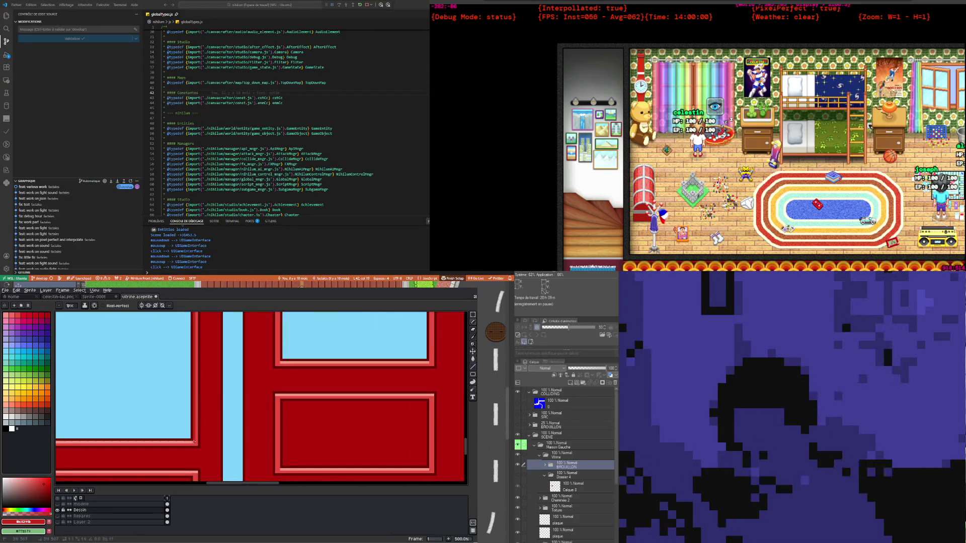
scroll(194, 441, down, 2)
scroll(186, 435, down, 2)
scroll(178, 431, up, 3)
scroll(176, 429, up, 1)
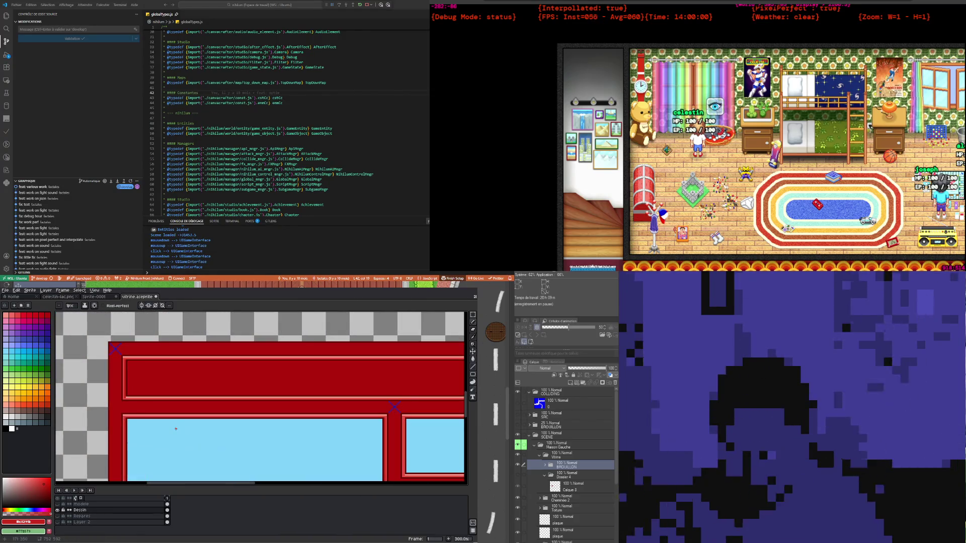
scroll(177, 427, up, 2)
scroll(194, 387, up, 1)
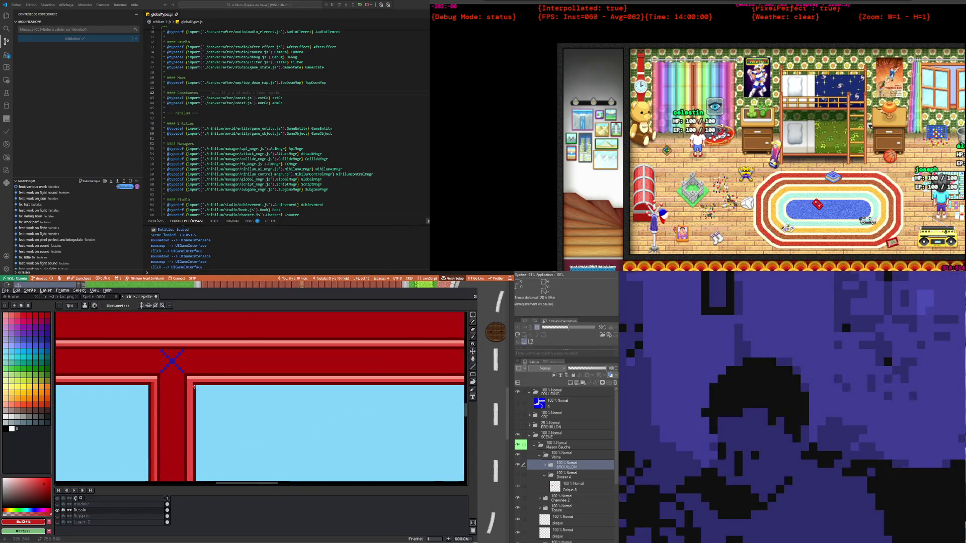
scroll(192, 385, down, 2)
drag(186, 356, 187, 465)
Draw a vertical red line down the display window frame's right edge
scroll(190, 446, down, 2)
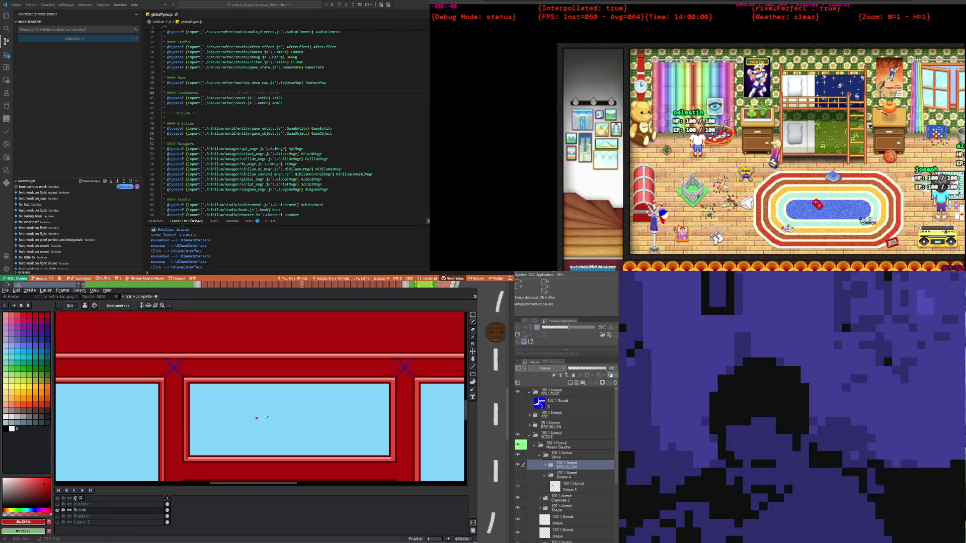
scroll(382, 372, up, 1)
scroll(383, 376, down, 2)
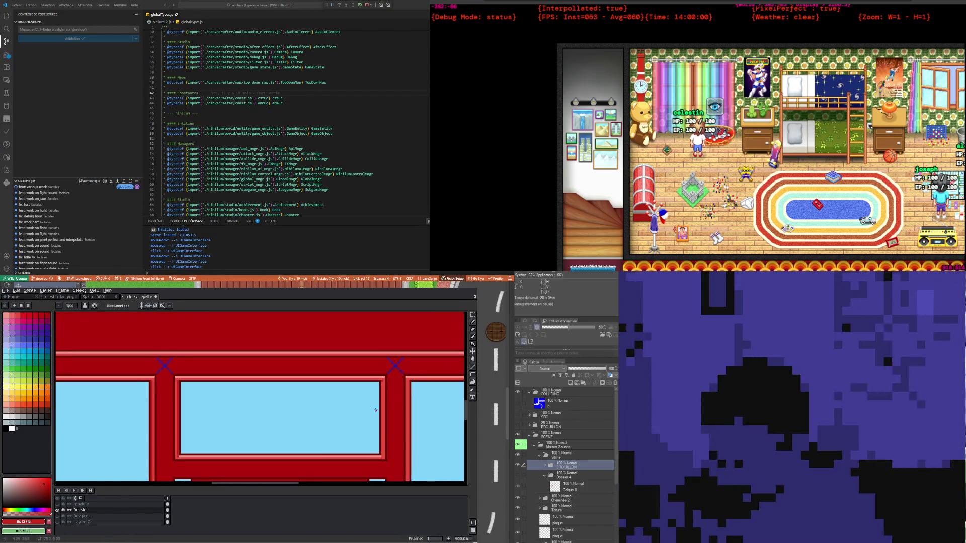
drag(383, 377, 383, 470)
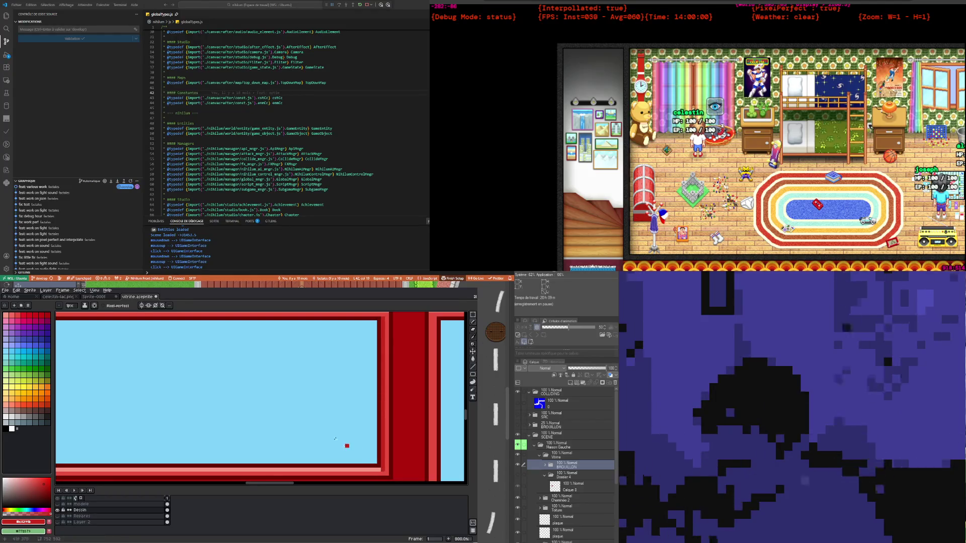
scroll(345, 446, down, 6)
scroll(264, 413, down, 1)
scroll(265, 413, up, 1)
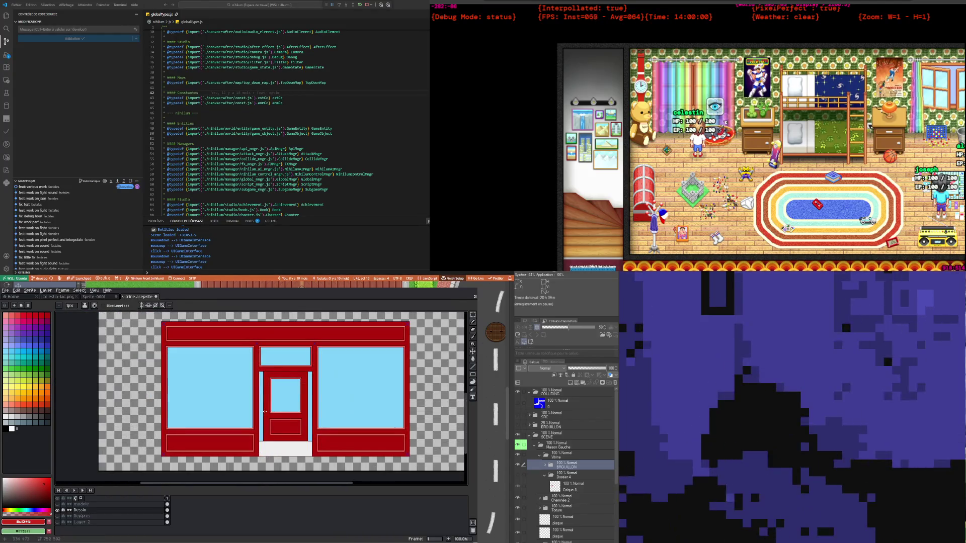
Draw a light-red highlight line up the door frame's right edge
scroll(263, 407, down, 1)
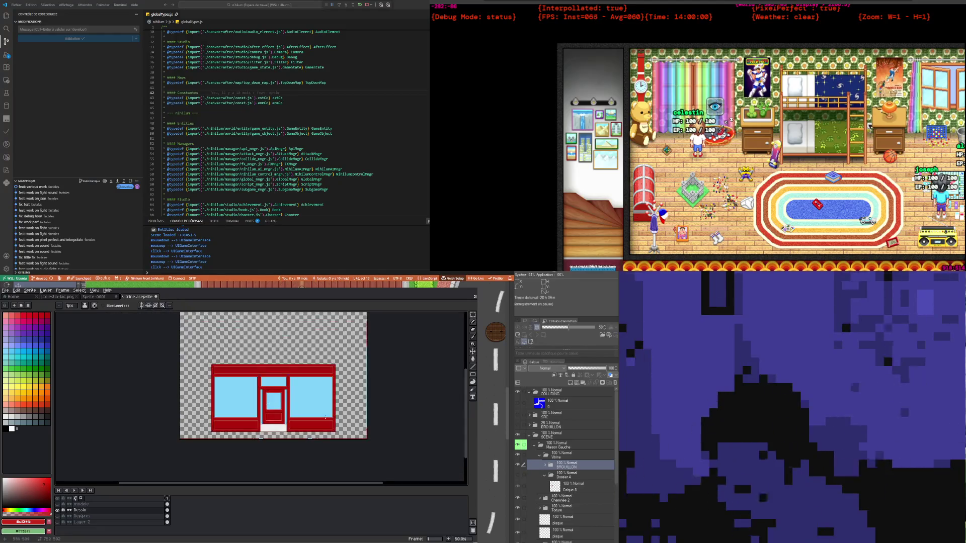
scroll(338, 418, up, 1)
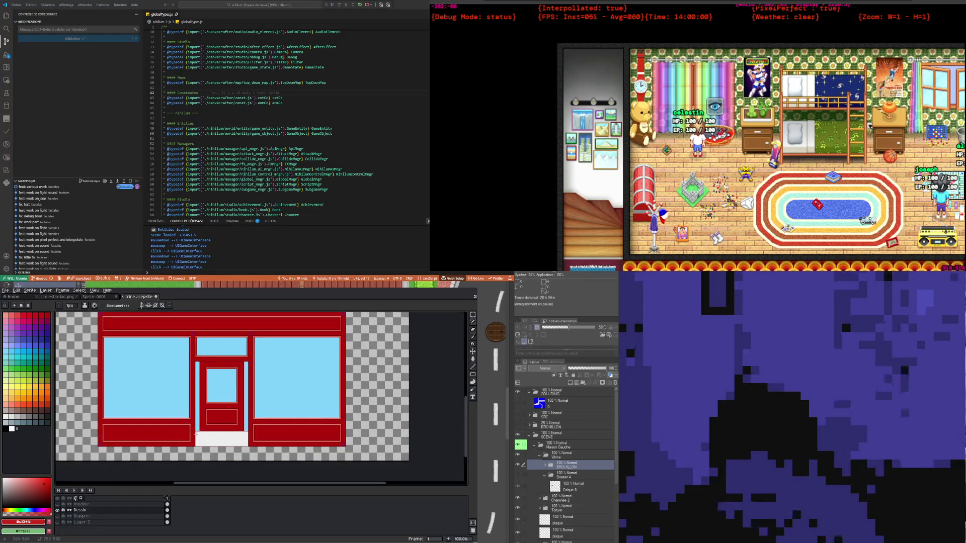
scroll(81, 387, up, 1)
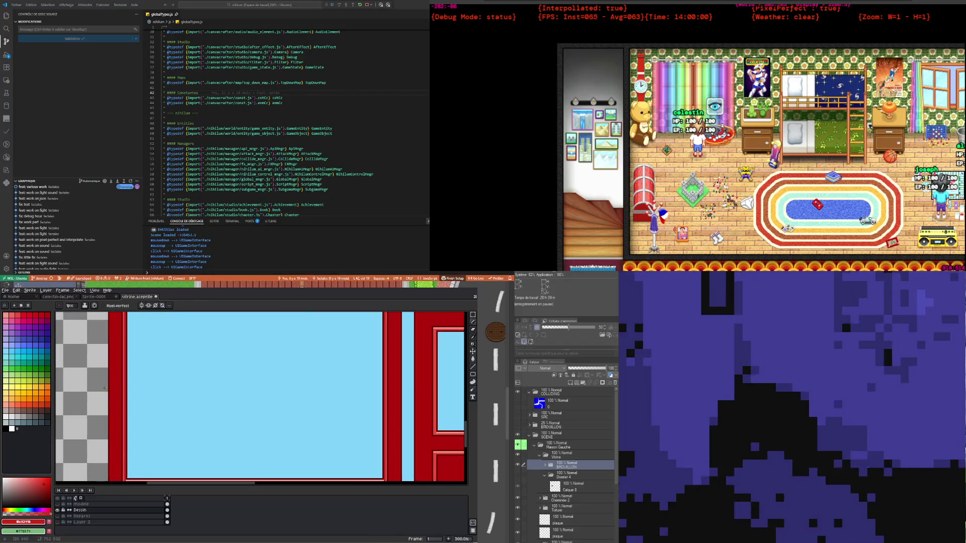
scroll(305, 406, up, 1)
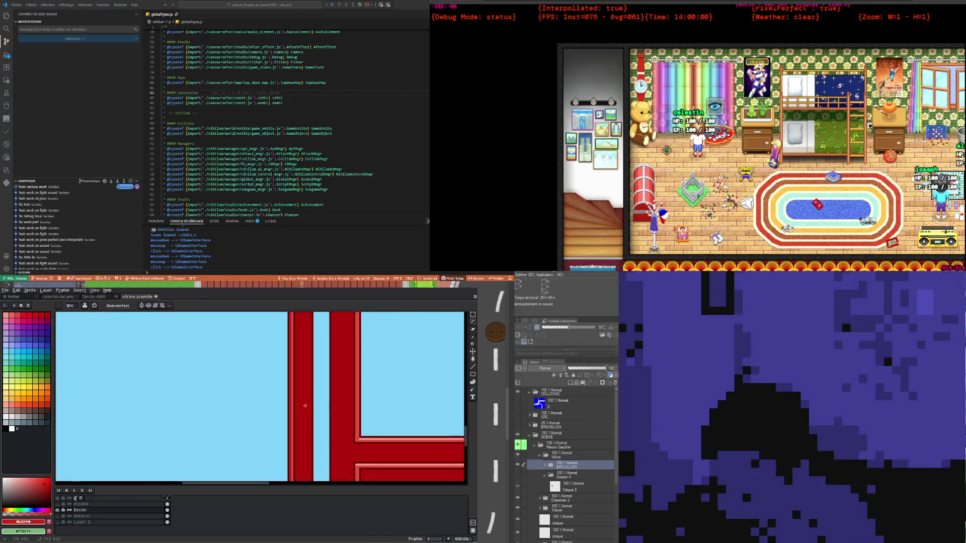
scroll(301, 407, down, 1)
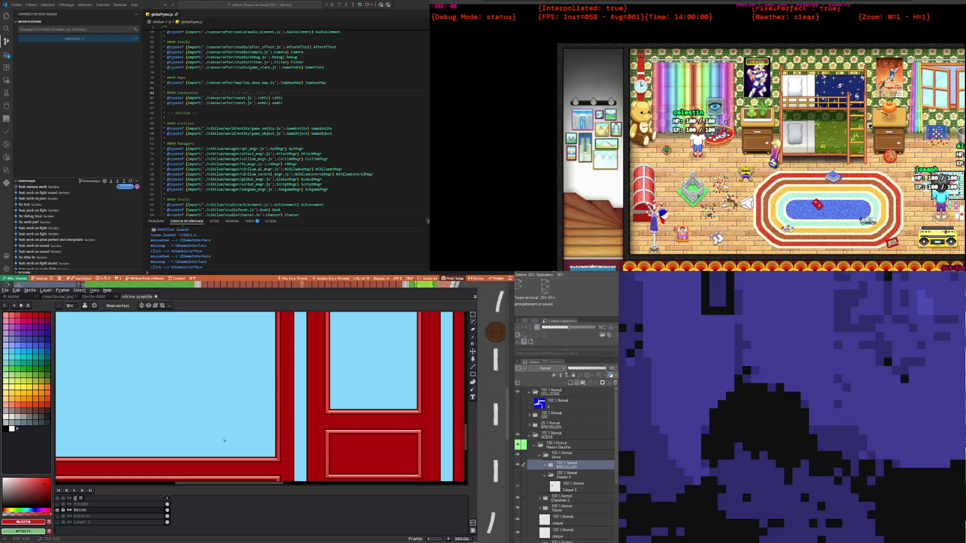
scroll(223, 439, down, 1)
scroll(301, 419, up, 1)
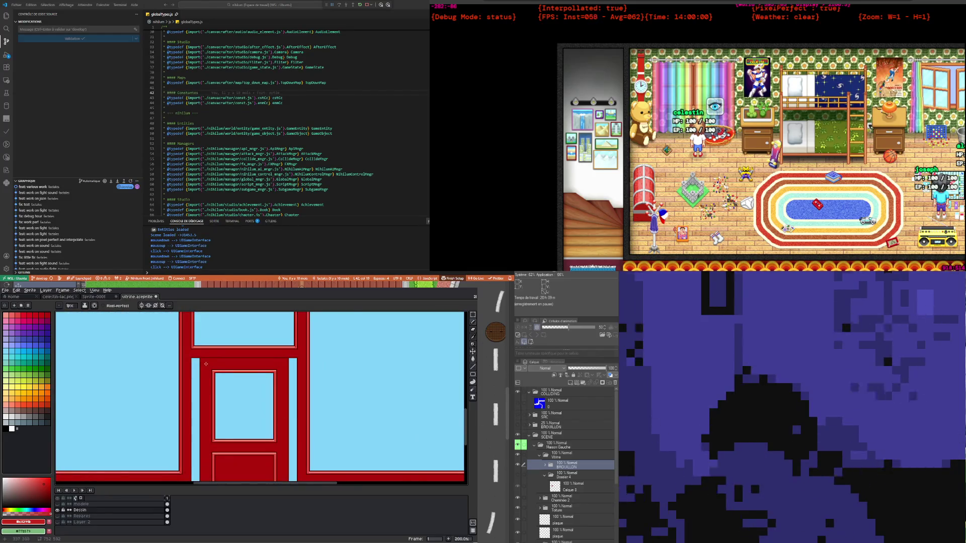
scroll(206, 364, up, 3)
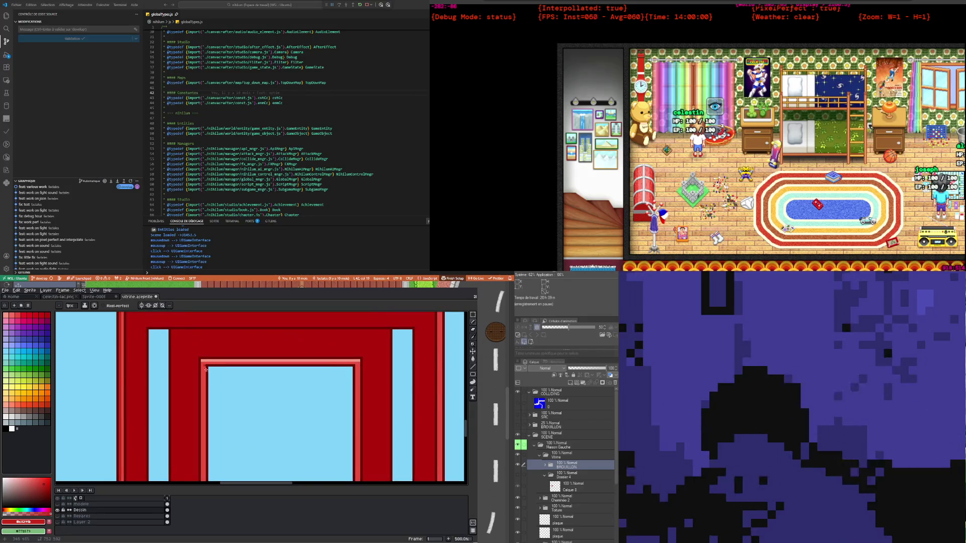
scroll(214, 481, down, 1)
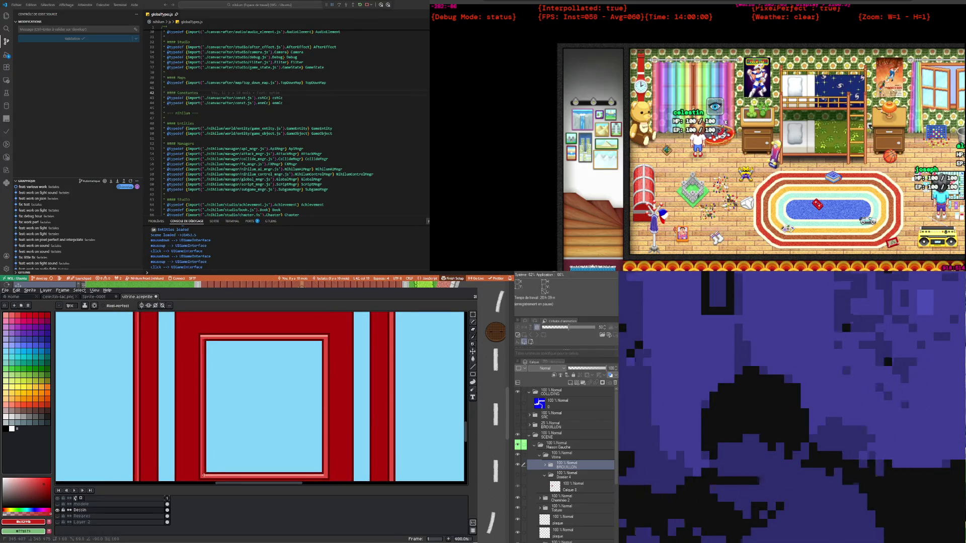
drag(326, 475, 325, 340)
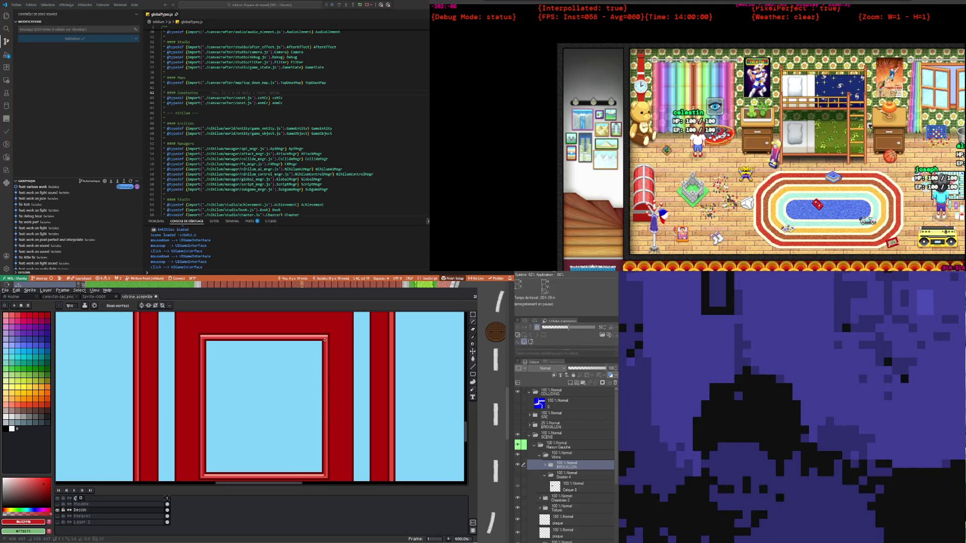
scroll(252, 372, down, 2)
scroll(211, 387, down, 1)
scroll(196, 391, up, 4)
scroll(195, 391, up, 1)
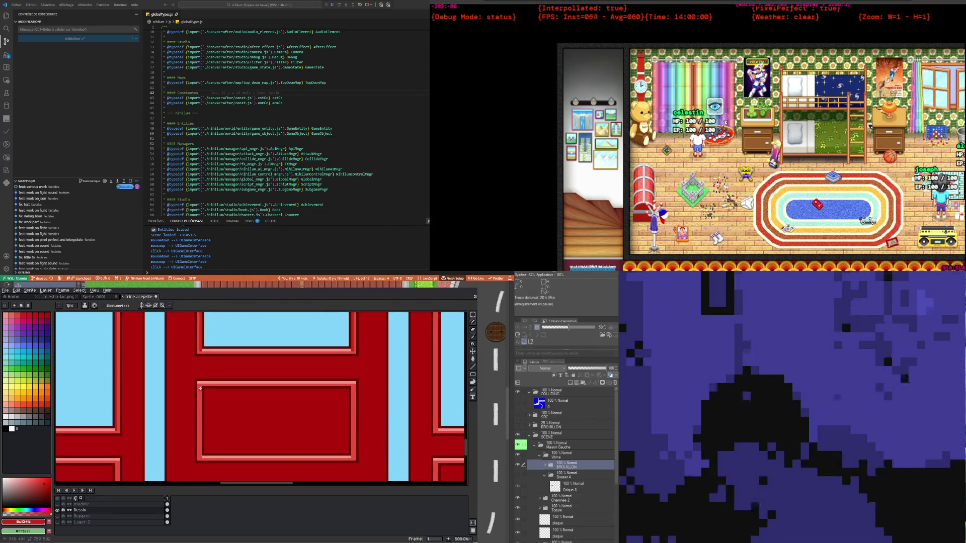
Add light bevel lines down the left and right edges of the lower door panel
drag(201, 388, 200, 457)
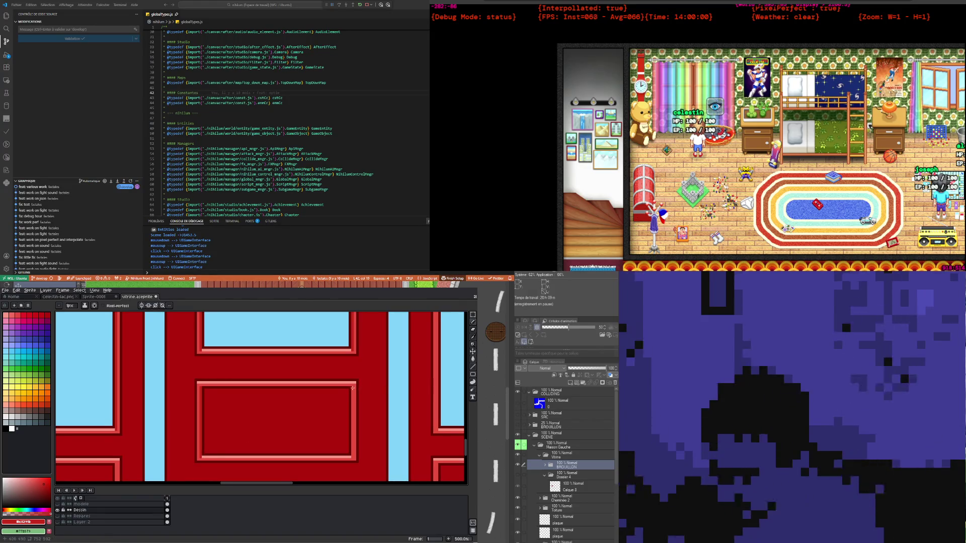
drag(353, 387, 351, 457)
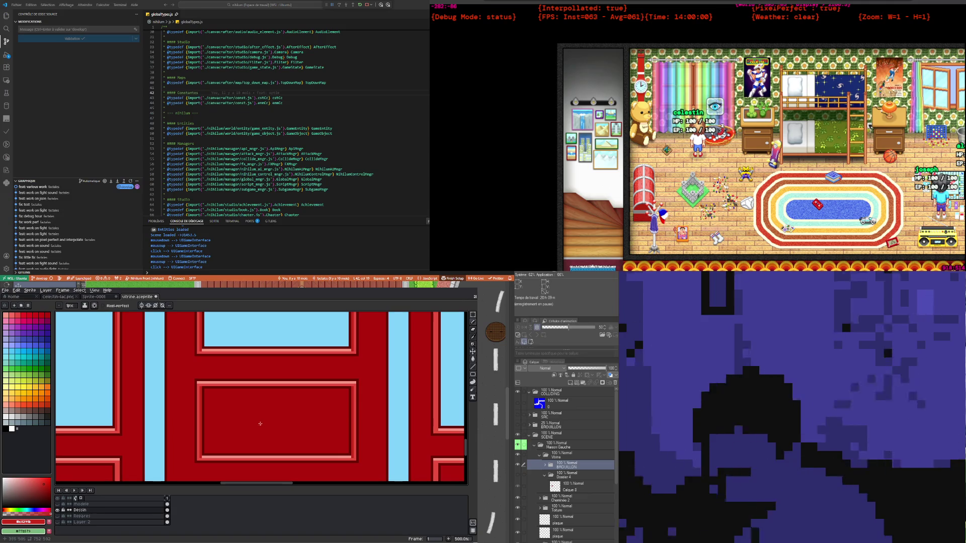
scroll(259, 418, down, 3)
scroll(259, 418, down, 2)
scroll(145, 433, up, 5)
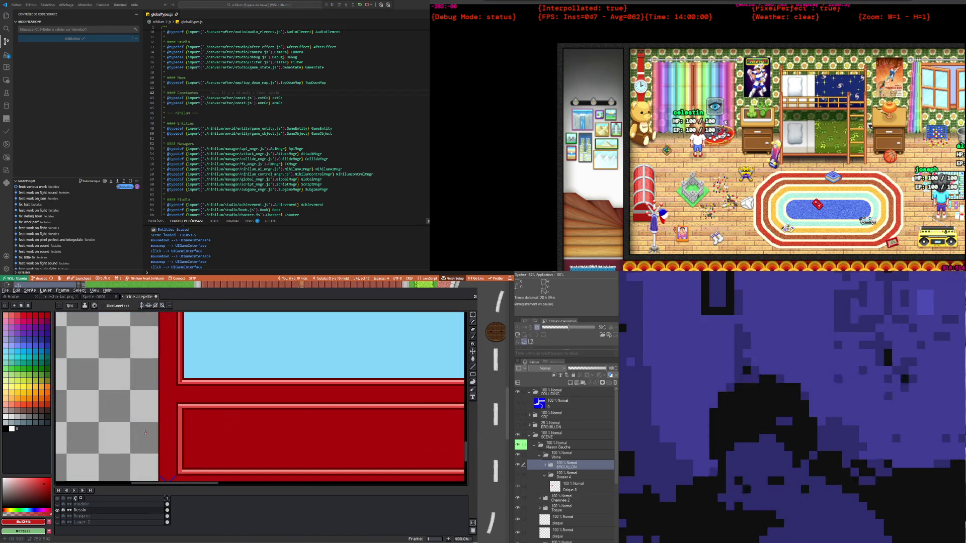
Darken the vertical pink border strips on two of the lower facade panels
scroll(181, 409, up, 2)
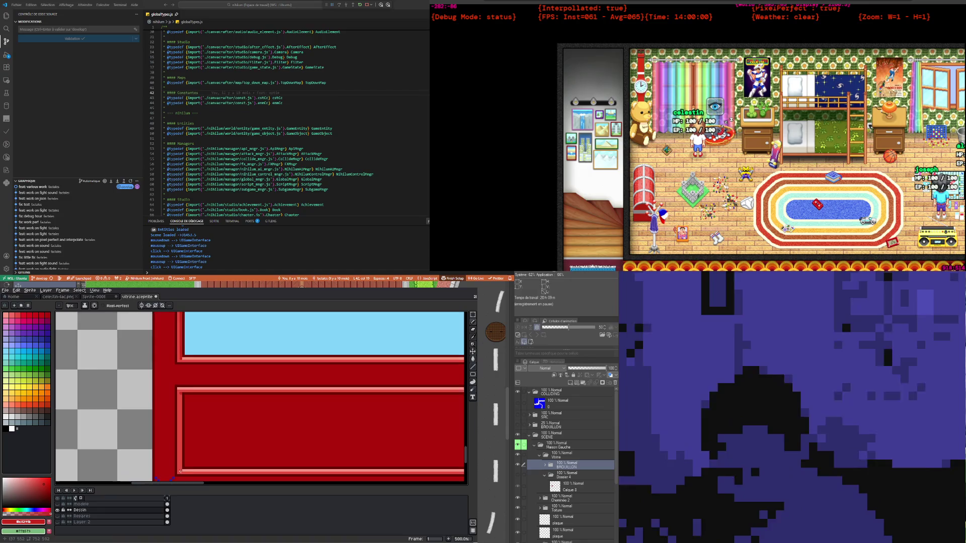
scroll(188, 429, down, 3)
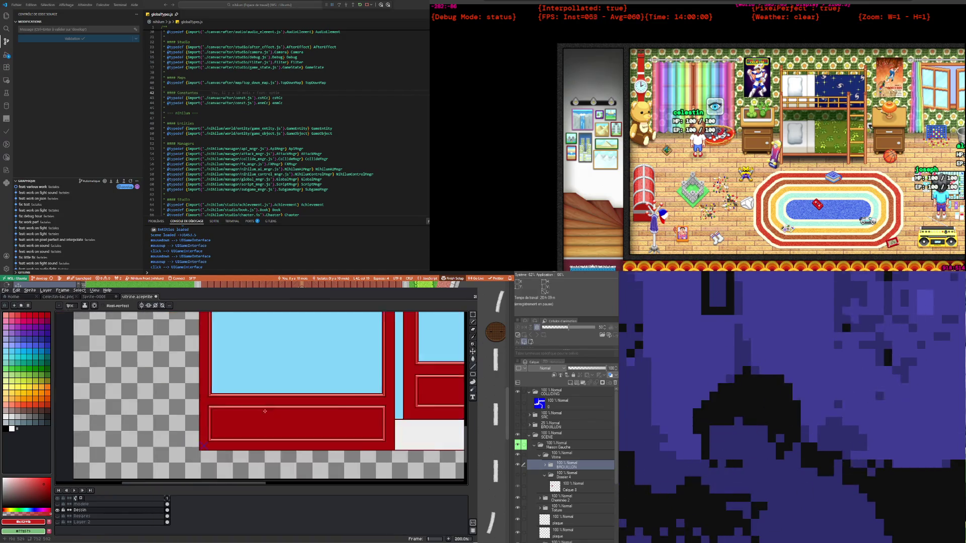
scroll(228, 371, up, 2)
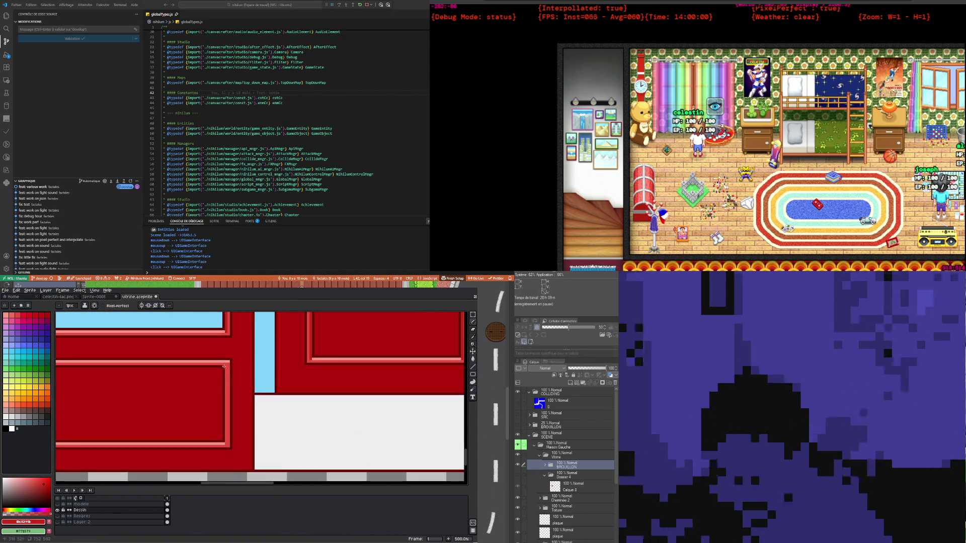
drag(226, 367, 231, 435)
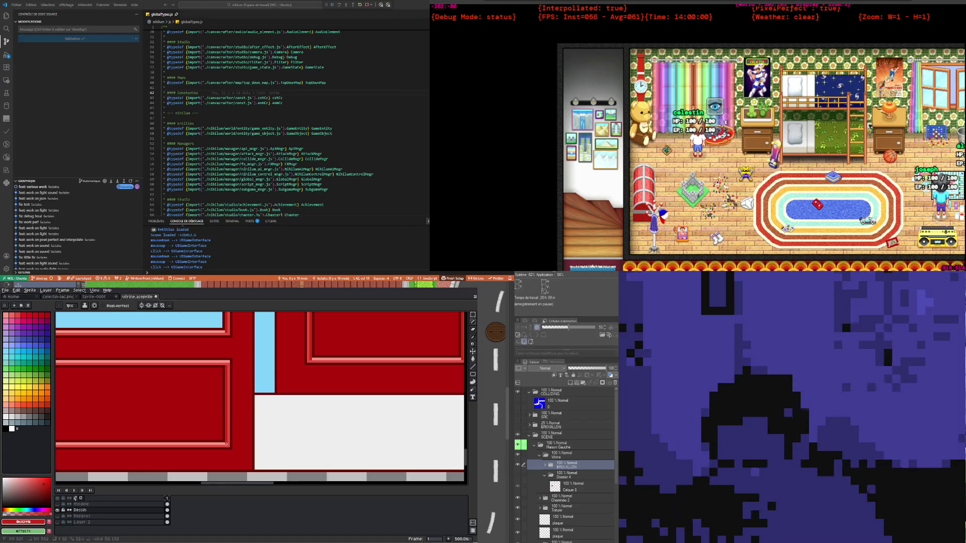
scroll(218, 438, down, 3)
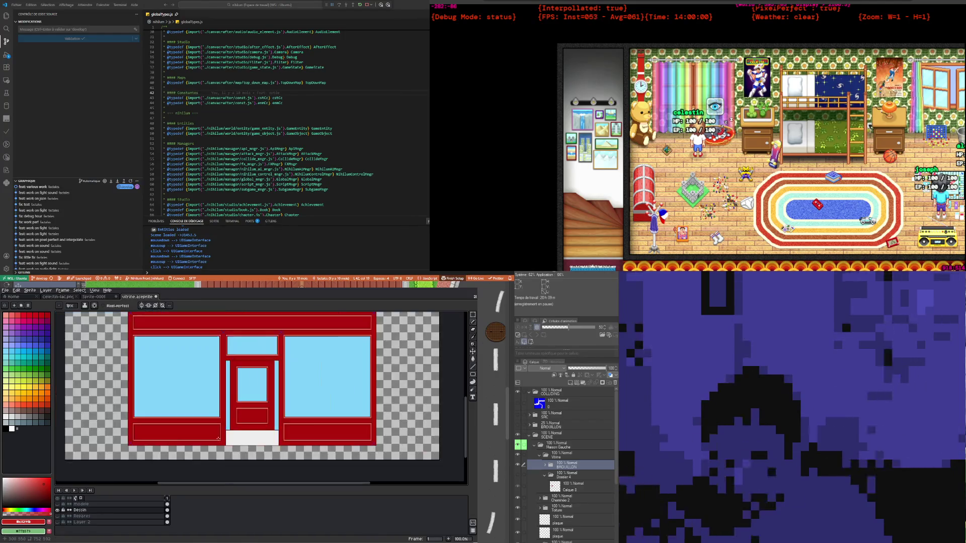
scroll(162, 381, up, 3)
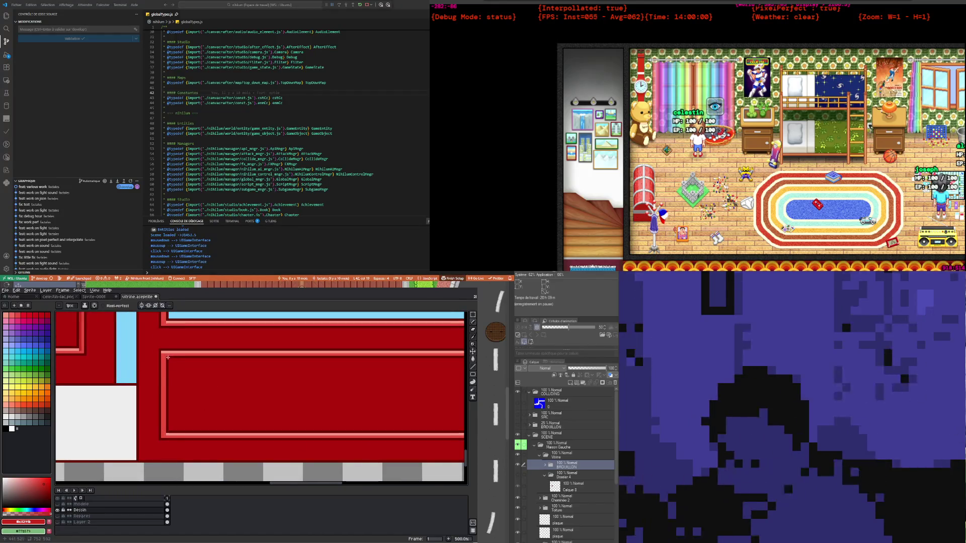
drag(165, 358, 168, 430)
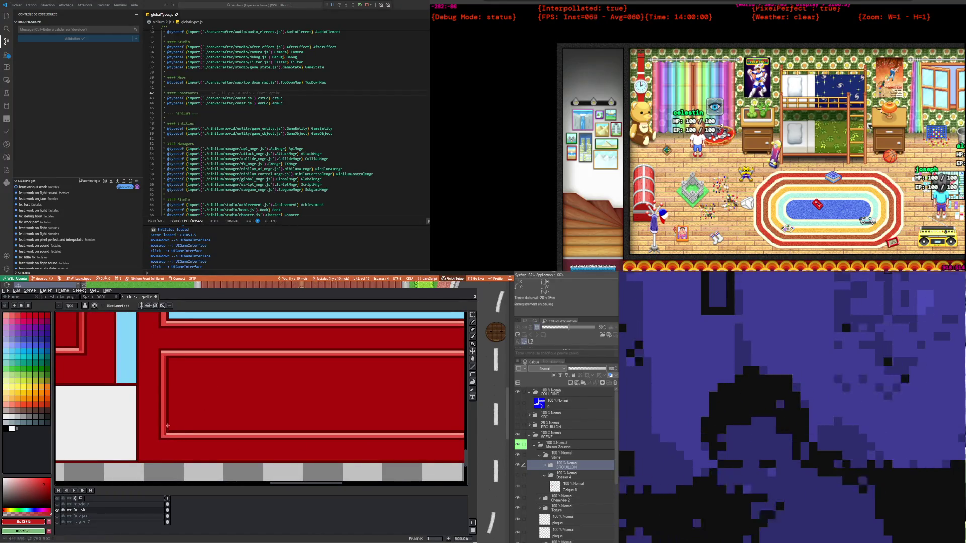
scroll(165, 435, down, 3)
scroll(227, 392, up, 3)
scroll(252, 357, up, 1)
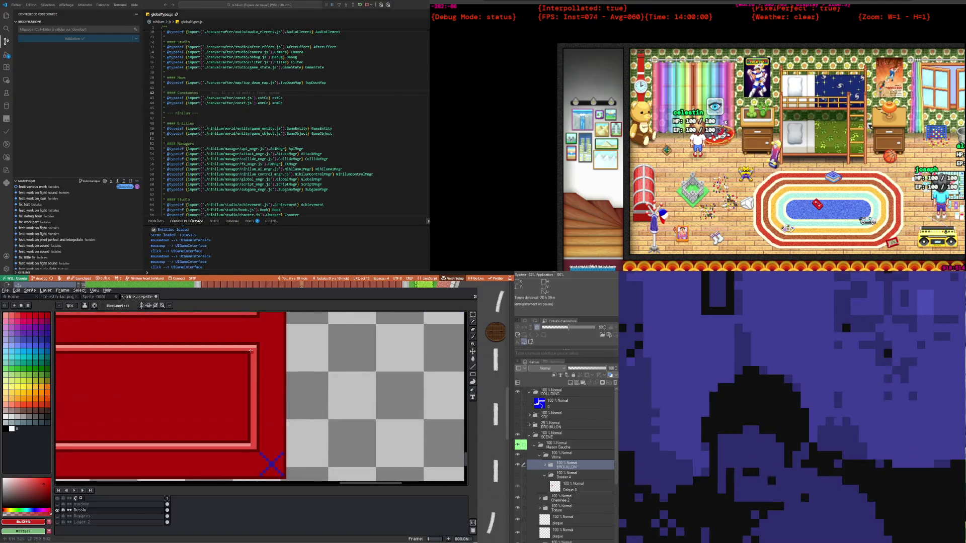
Redraw the pink stroke on the right inner border and fix a pixel at the window corner
drag(256, 436, 251, 445)
scroll(251, 444, down, 1)
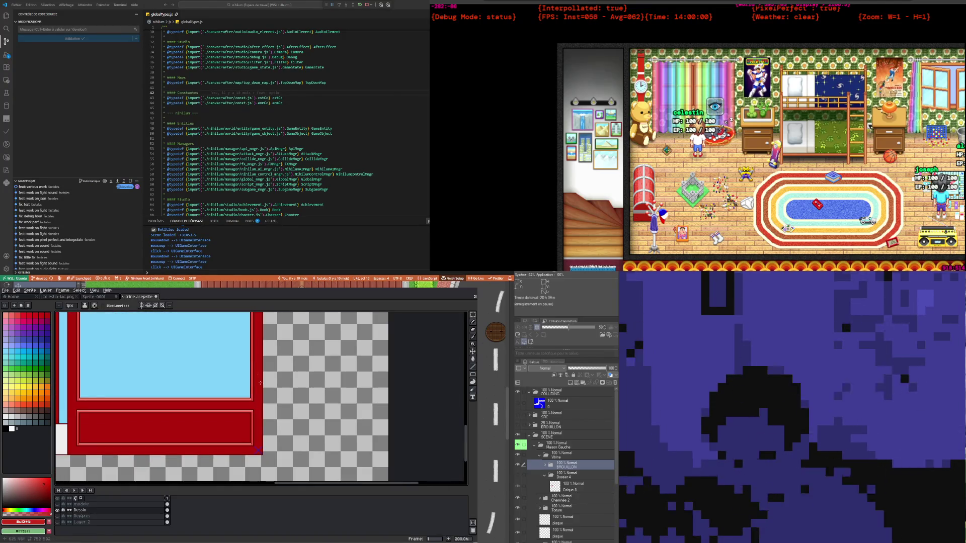
scroll(249, 454, down, 1)
scroll(249, 454, down, 2)
scroll(266, 376, up, 3)
scroll(266, 376, up, 1)
click(265, 367)
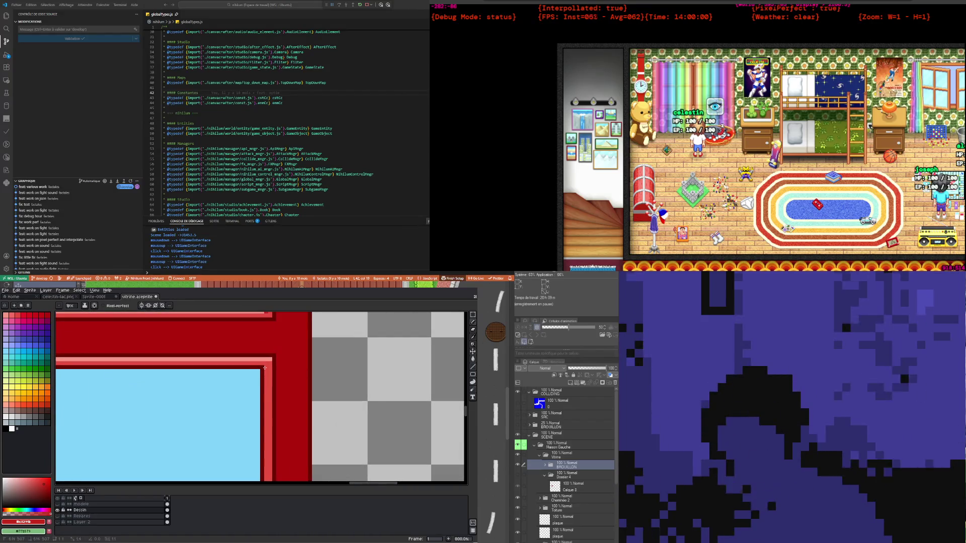
scroll(266, 368, down, 1)
scroll(266, 368, down, 3)
scroll(141, 369, up, 3)
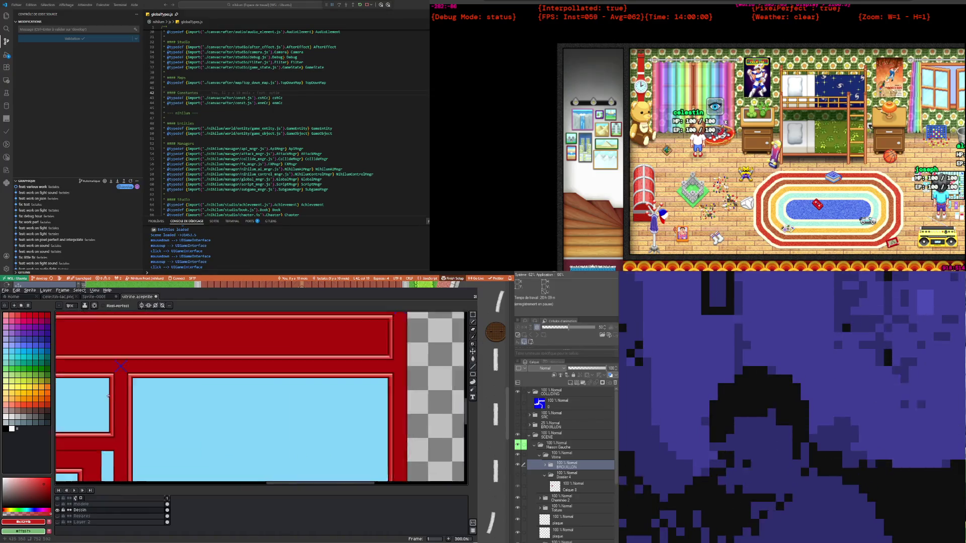
scroll(141, 369, up, 2)
scroll(145, 368, down, 2)
scroll(151, 382, down, 3)
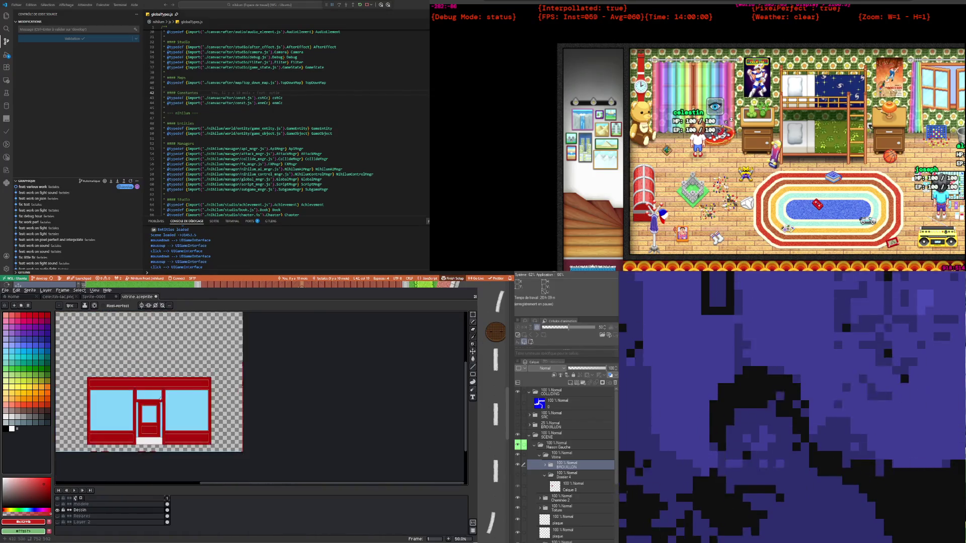
scroll(169, 414, up, 3)
scroll(231, 329, up, 4)
scroll(215, 327, up, 5)
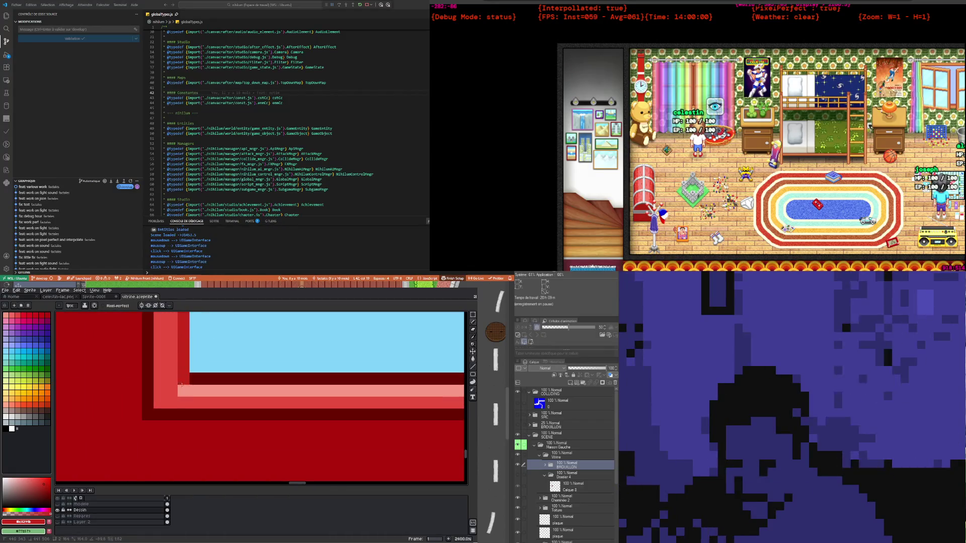
scroll(175, 390, down, 3)
scroll(174, 391, down, 2)
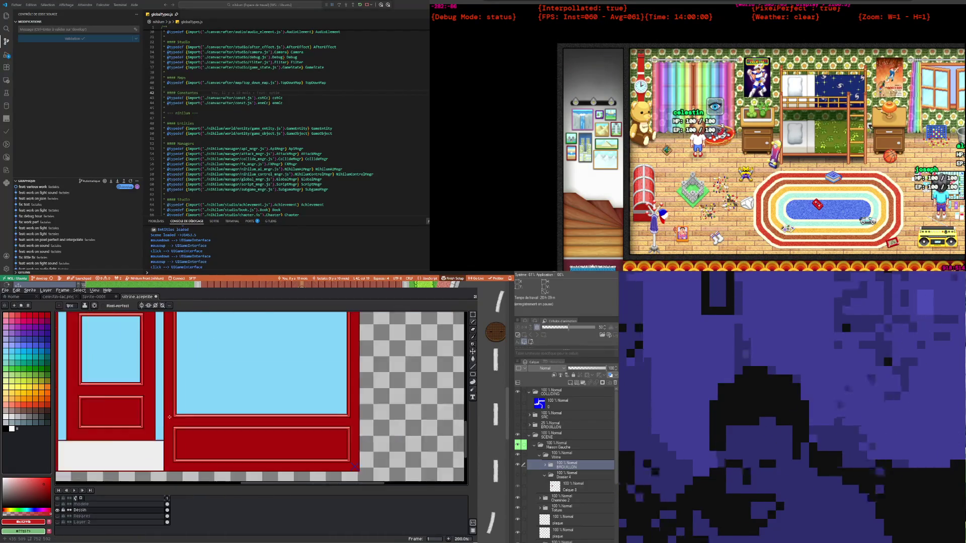
scroll(171, 392, down, 2)
scroll(170, 393, up, 1)
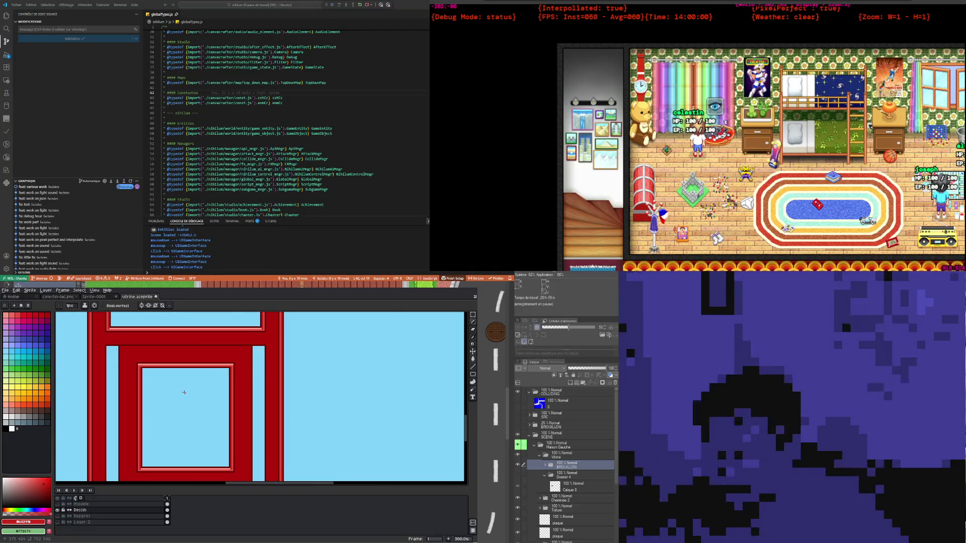
Draw three straight horizontal bevel lines along the door panel frames with the Line tool
scroll(189, 385, down, 1)
scroll(191, 403, down, 1)
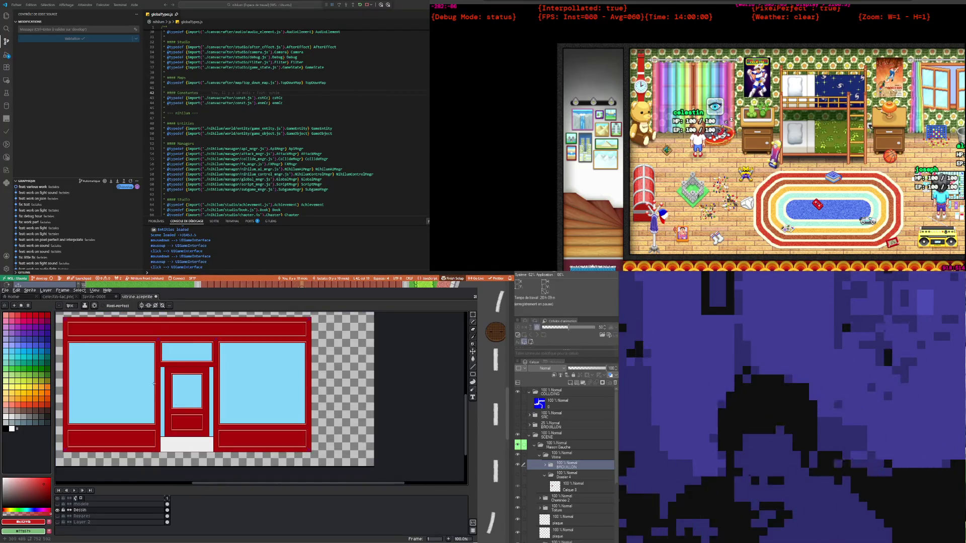
scroll(156, 387, up, 1)
scroll(158, 390, down, 1)
scroll(156, 384, up, 2)
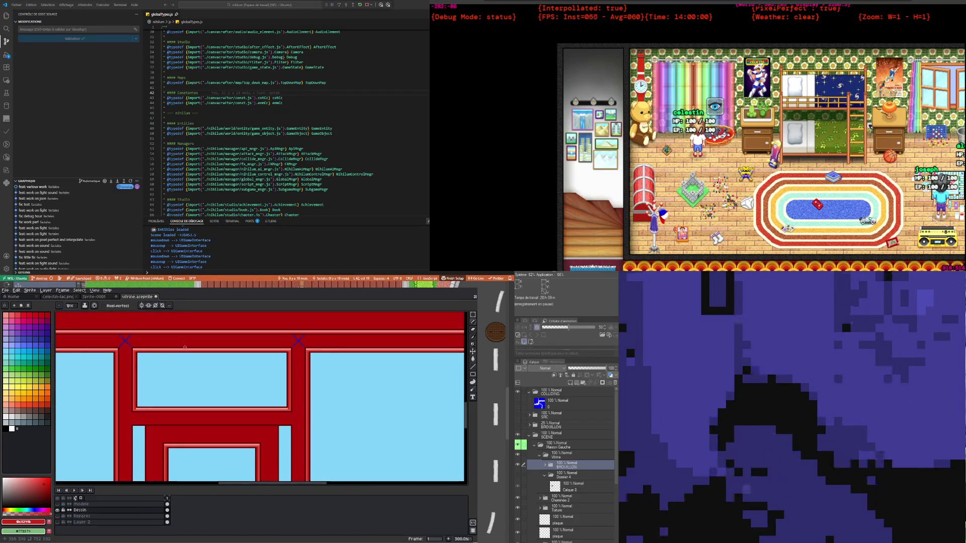
scroll(185, 347, down, 2)
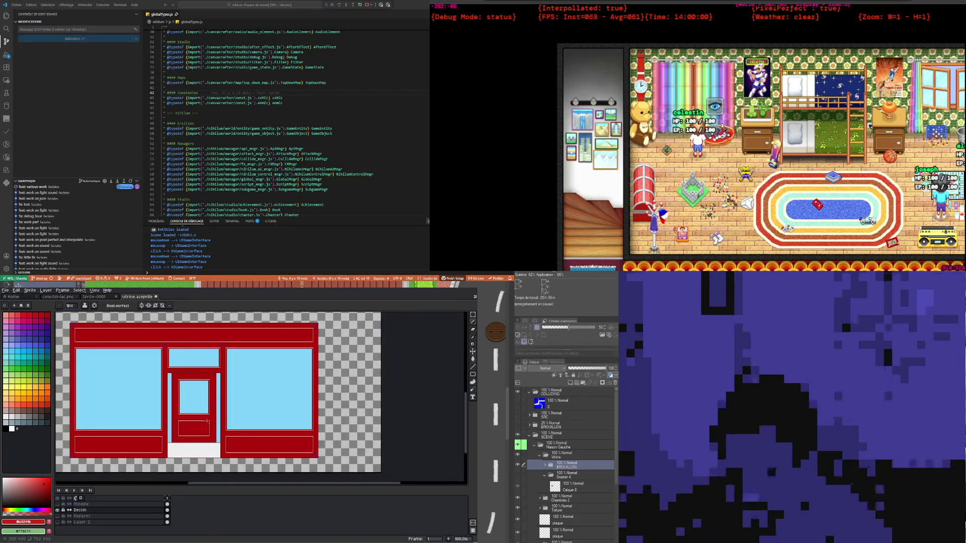
scroll(242, 441, up, 2)
scroll(218, 407, up, 2)
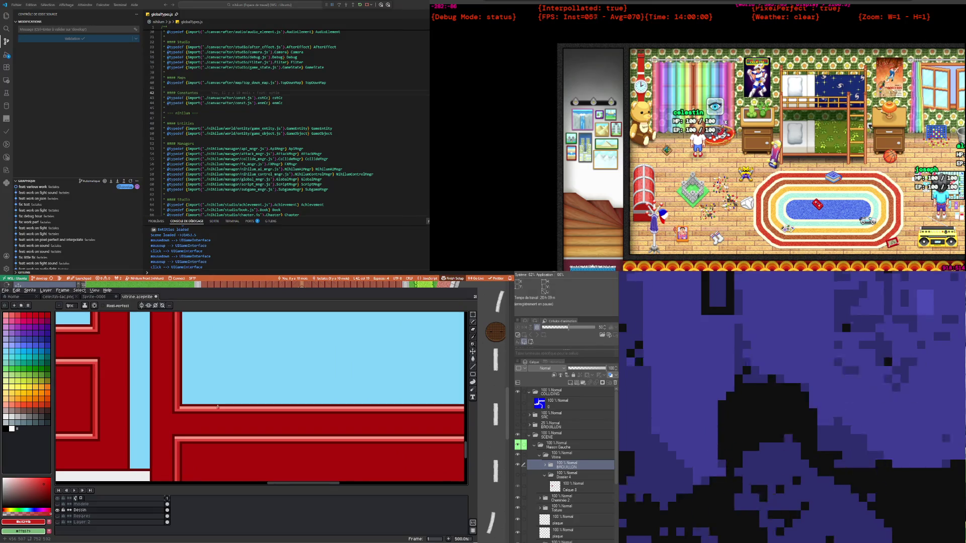
scroll(218, 407, up, 1)
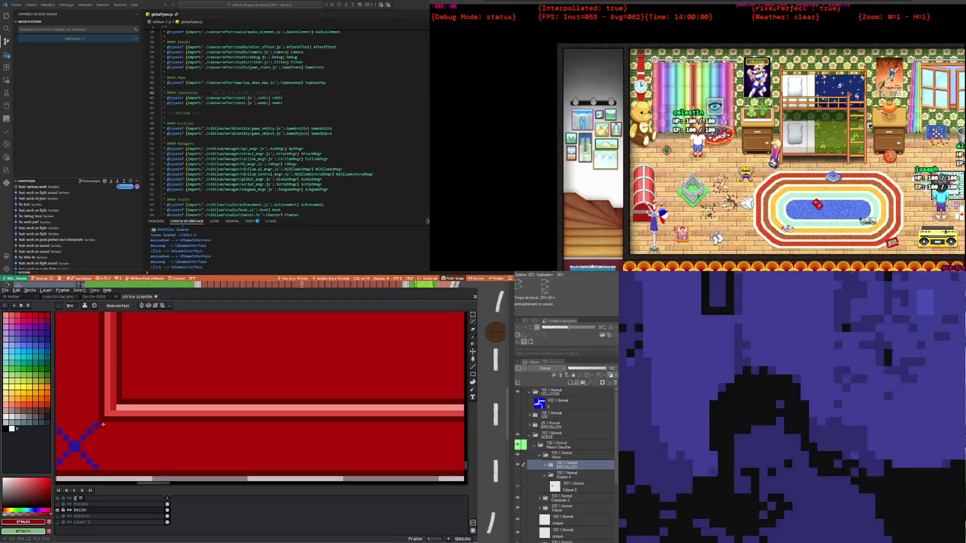
scroll(236, 421, down, 3)
scroll(259, 429, up, 2)
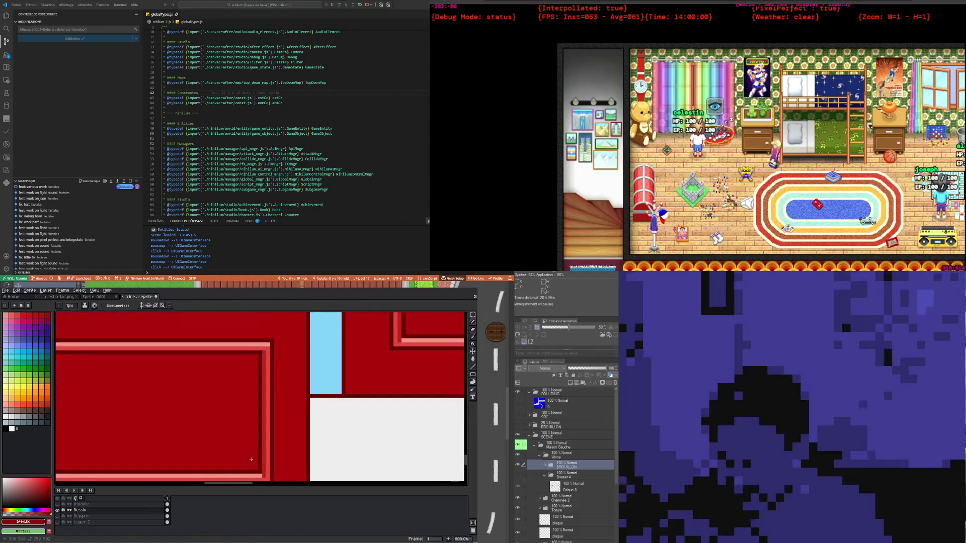
scroll(262, 442, down, 2)
scroll(266, 461, up, 2)
scroll(267, 465, up, 2)
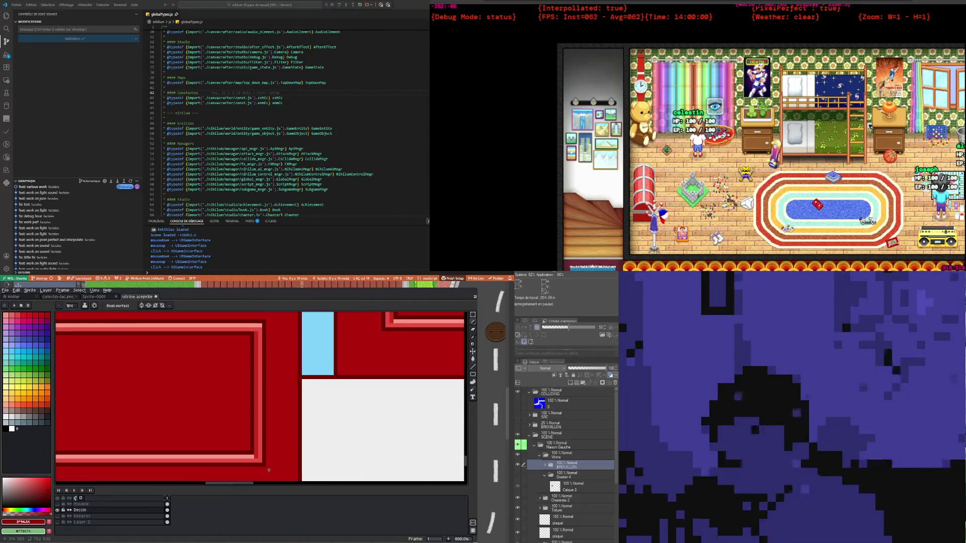
scroll(255, 469, down, 2)
scroll(151, 443, down, 1)
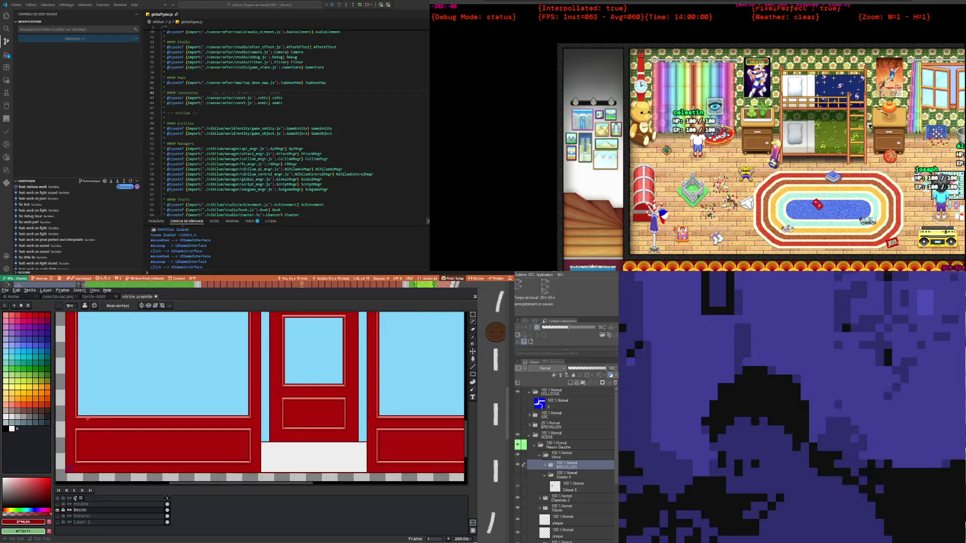
scroll(65, 421, up, 2)
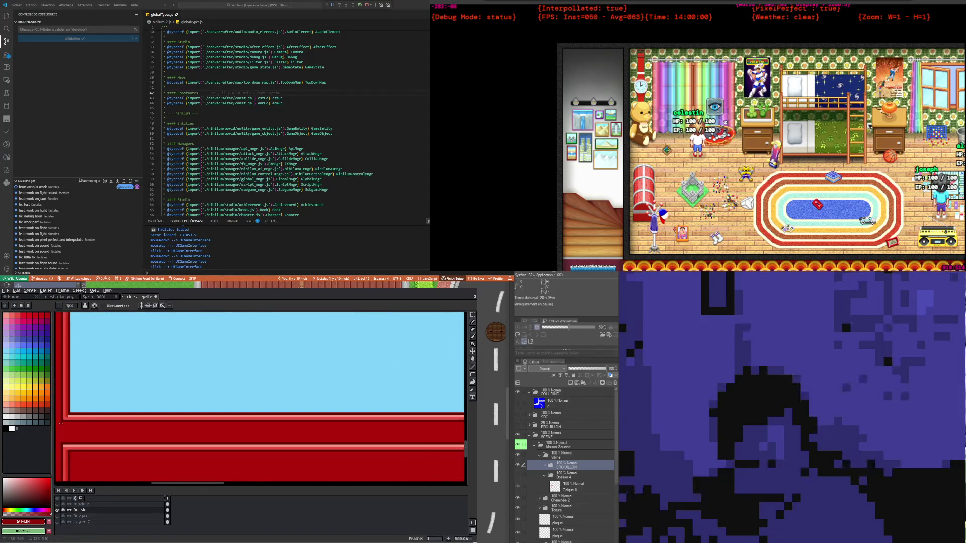
scroll(62, 424, down, 2)
scroll(448, 419, up, 2)
scroll(448, 419, up, 2)
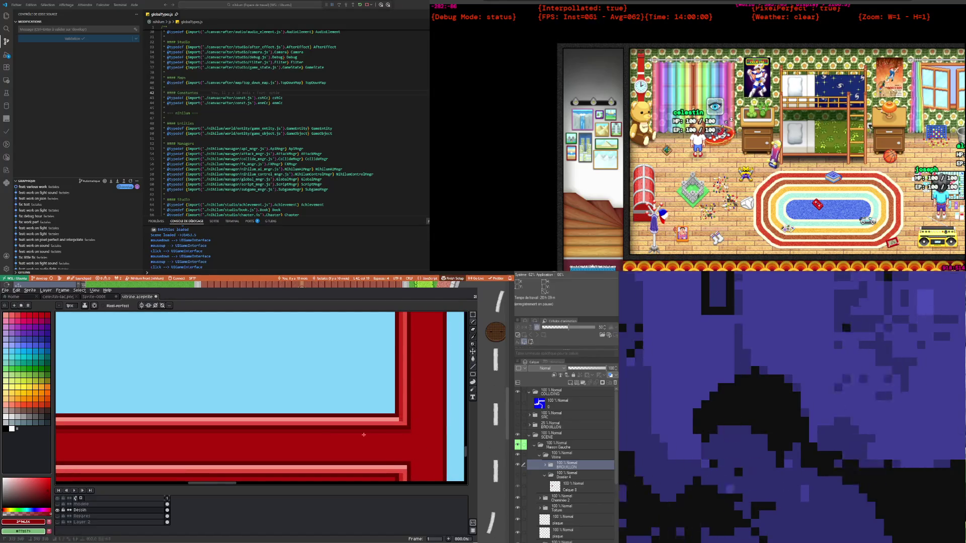
scroll(409, 432, down, 3)
scroll(276, 431, down, 3)
scroll(292, 425, up, 2)
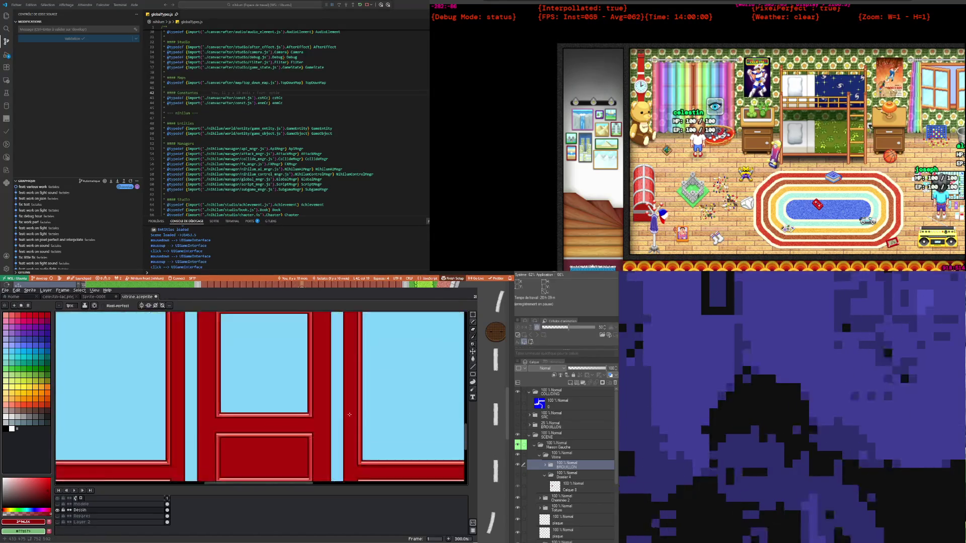
scroll(302, 420, up, 2)
scroll(138, 416, up, 3)
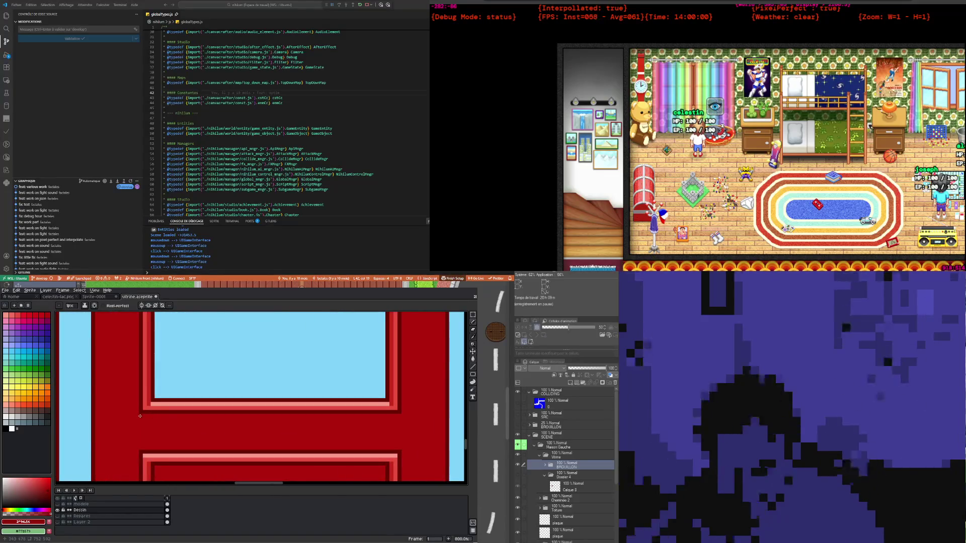
drag(422, 432, 394, 416)
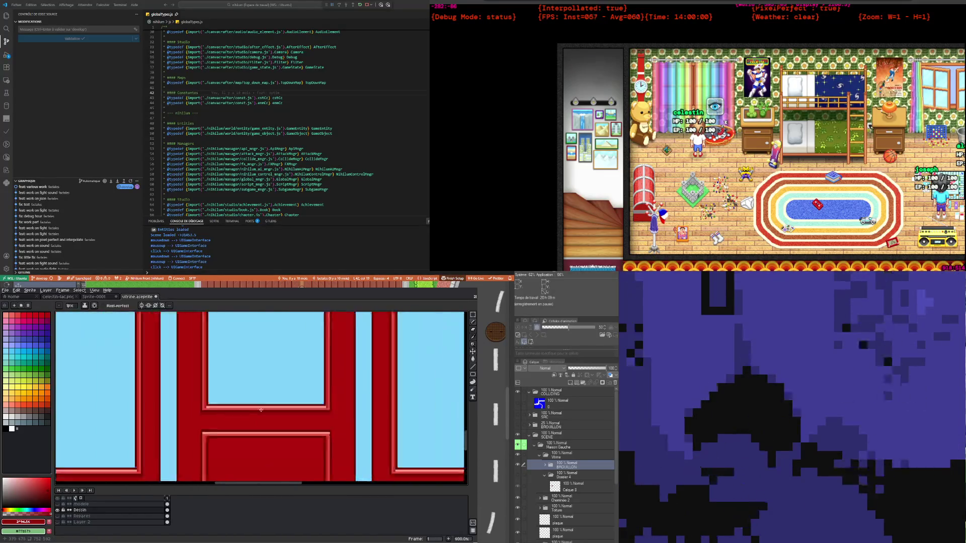
scroll(399, 416, down, 1)
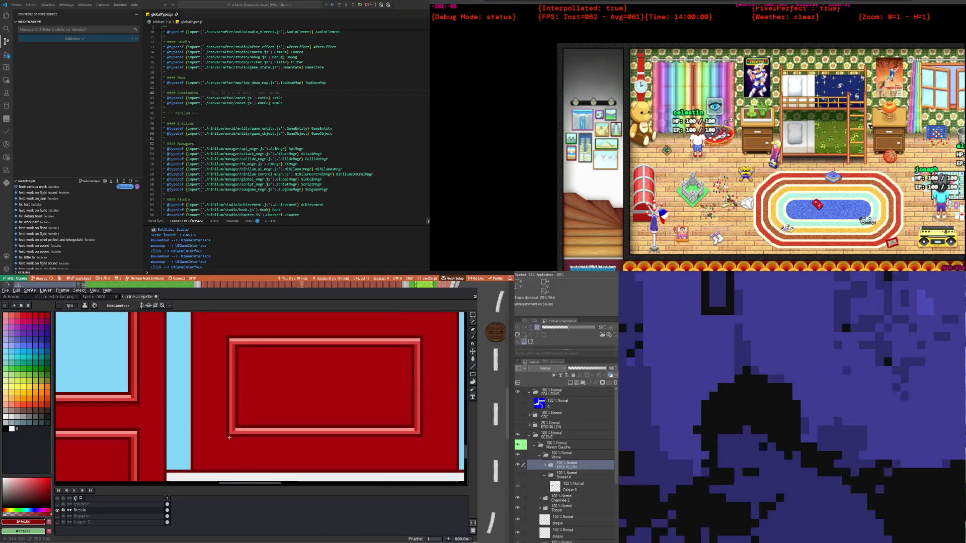
mouse_move(229, 438)
mouse_down()
mouse_move(462, 438)
mouse_move(420, 440)
mouse_up()
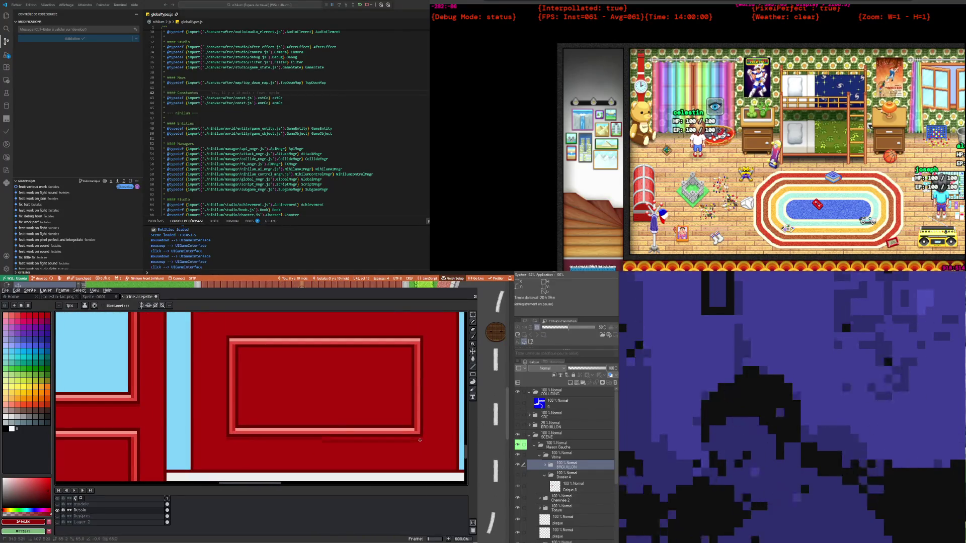
scroll(421, 438, down, 4)
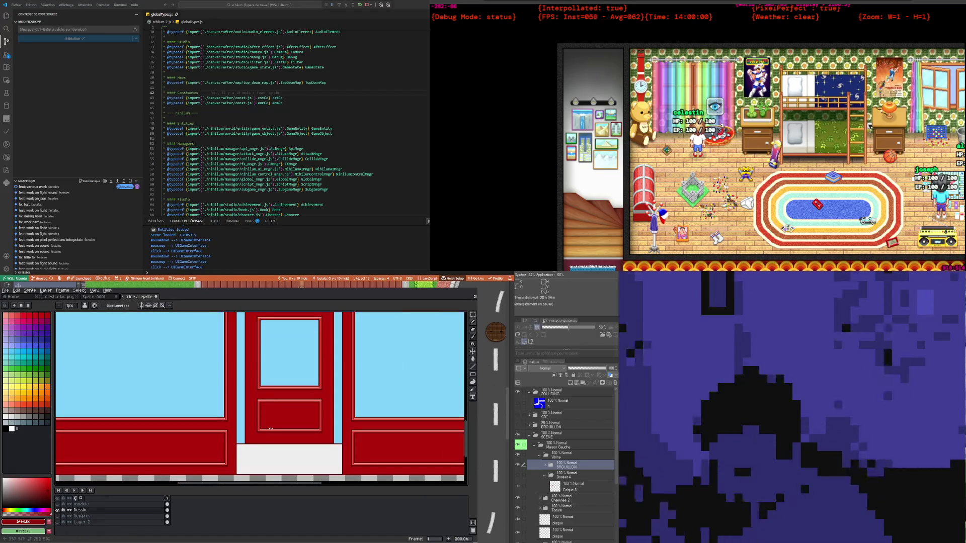
drag(313, 486, 335, 486)
scroll(270, 431, down, 2)
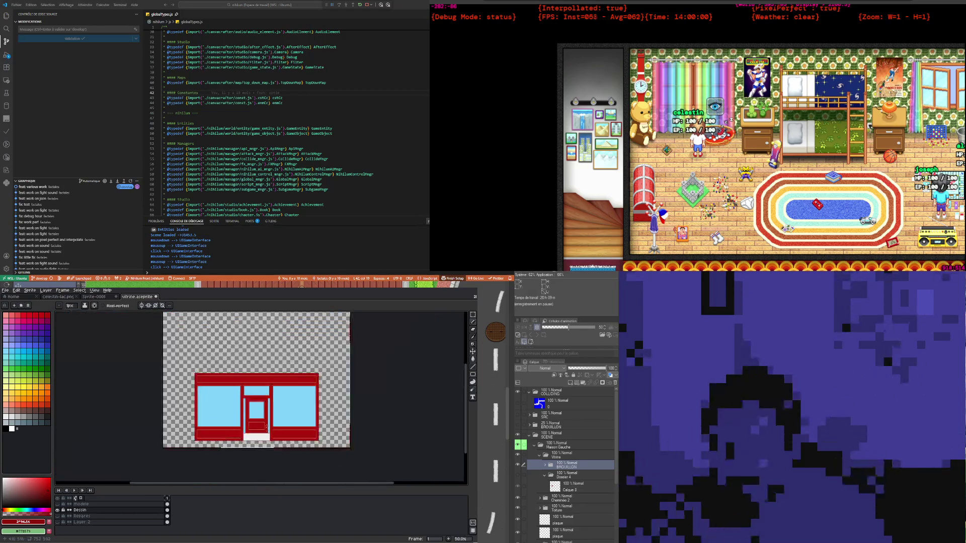
Inspect the door frames up close, then undo the last Pencil stroke with Ctrl+Z
scroll(151, 392, up, 2)
scroll(151, 392, down, 2)
scroll(95, 408, up, 1)
scroll(95, 409, up, 3)
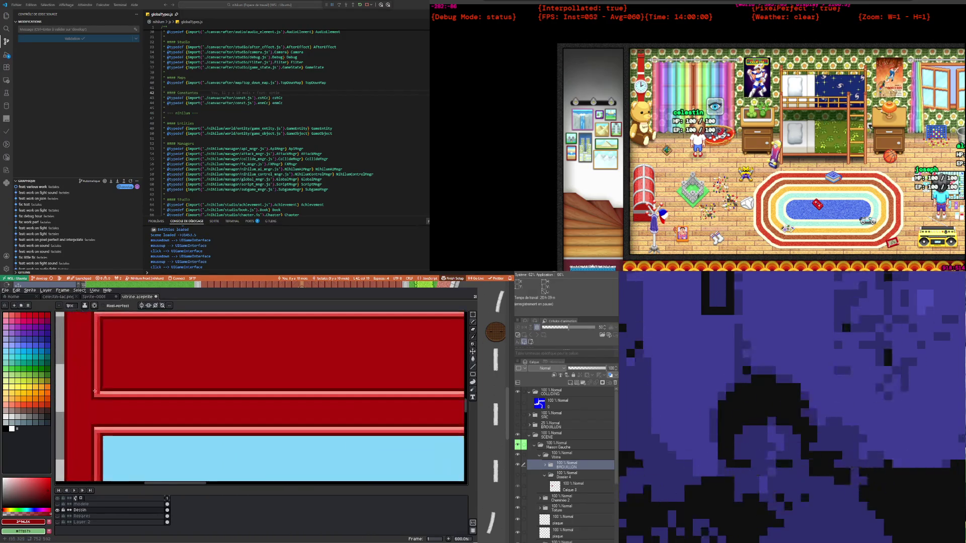
scroll(93, 401, down, 2)
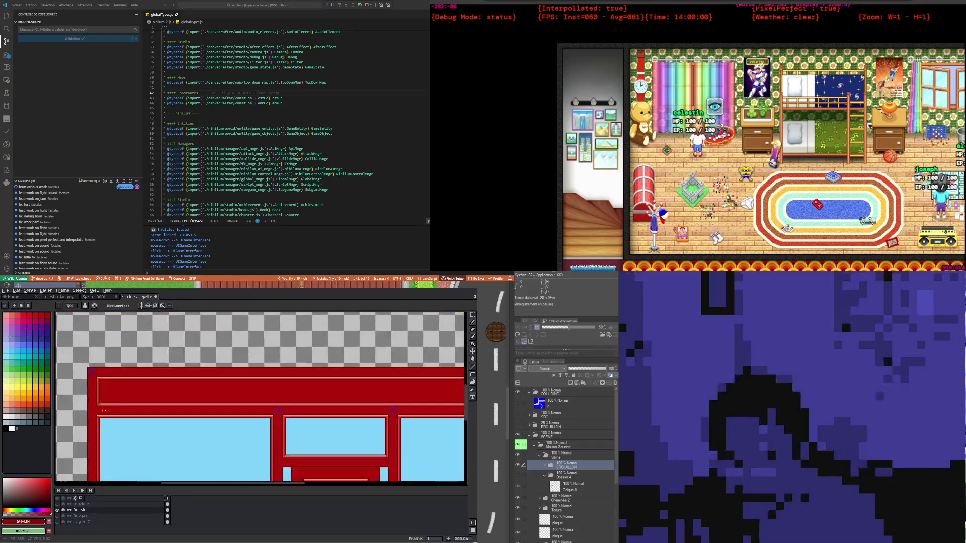
scroll(92, 401, down, 2)
scroll(233, 379, up, 4)
scroll(232, 379, up, 1)
scroll(238, 399, up, 2)
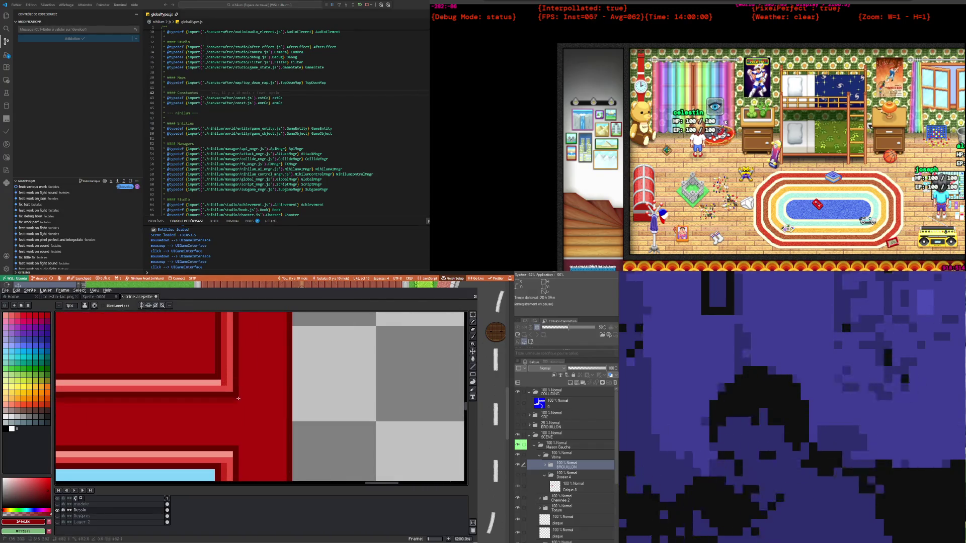
scroll(233, 403, down, 2)
scroll(212, 405, down, 2)
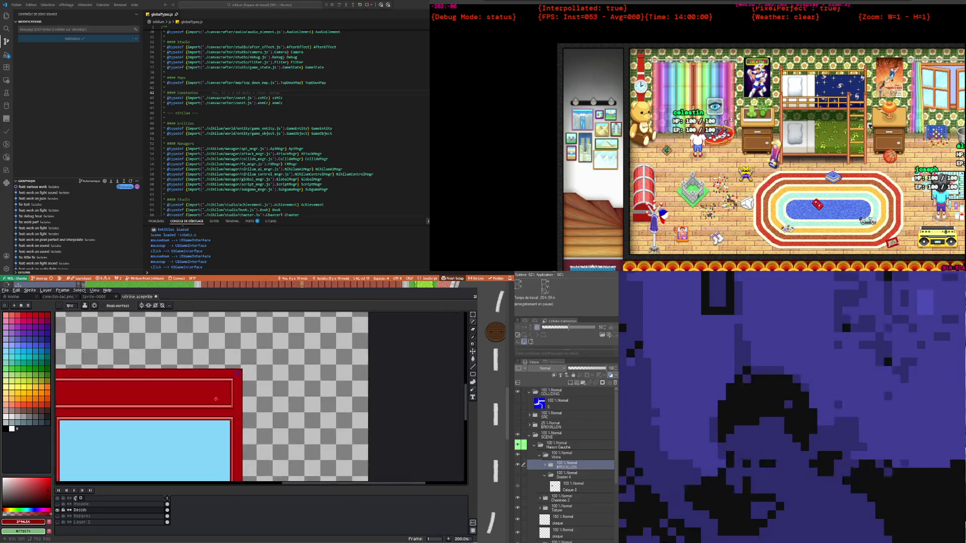
scroll(176, 410, down, 2)
scroll(139, 415, down, 2)
scroll(139, 415, up, 4)
scroll(146, 416, down, 2)
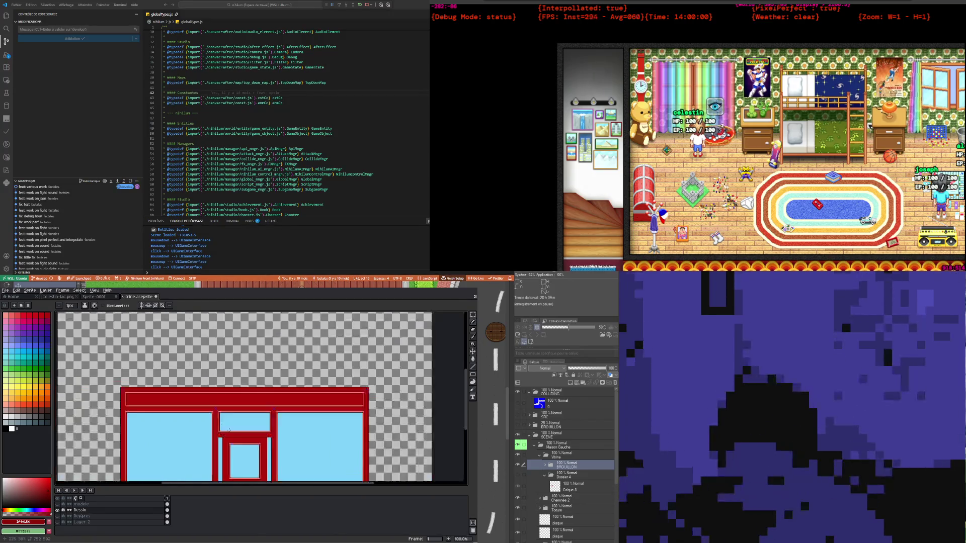
scroll(156, 418, up, 3)
scroll(162, 420, up, 1)
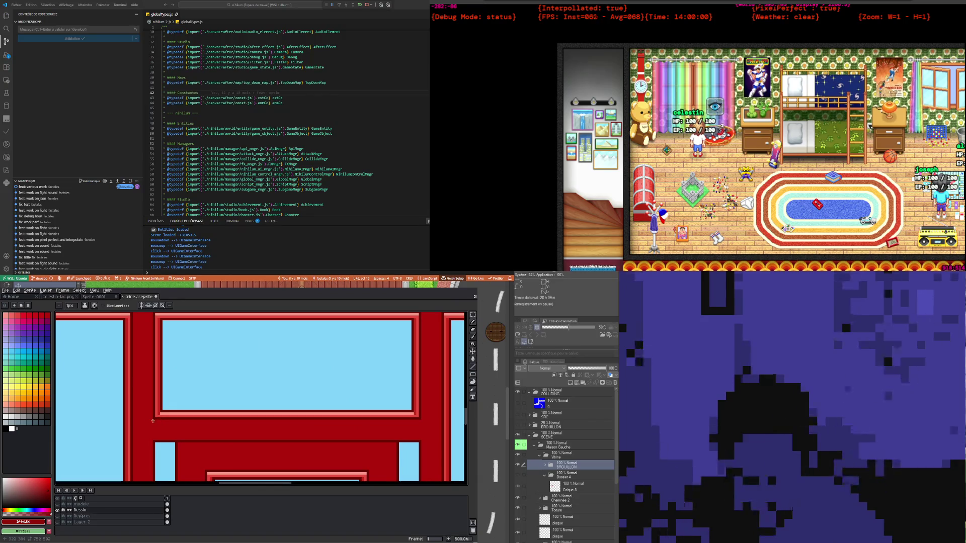
scroll(237, 435, up, 1)
scroll(322, 427, right, 2)
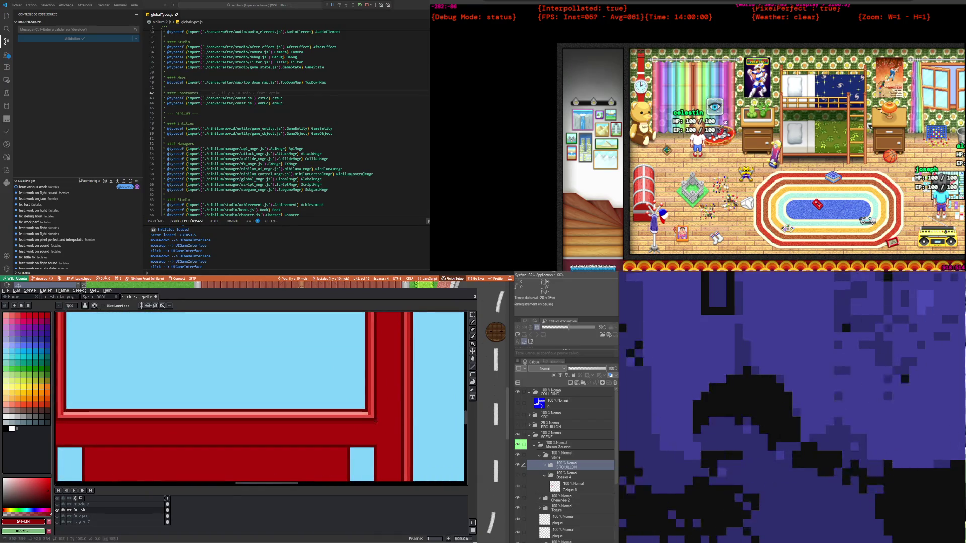
scroll(315, 431, down, 2)
scroll(302, 438, right, 2)
scroll(282, 447, left, 1)
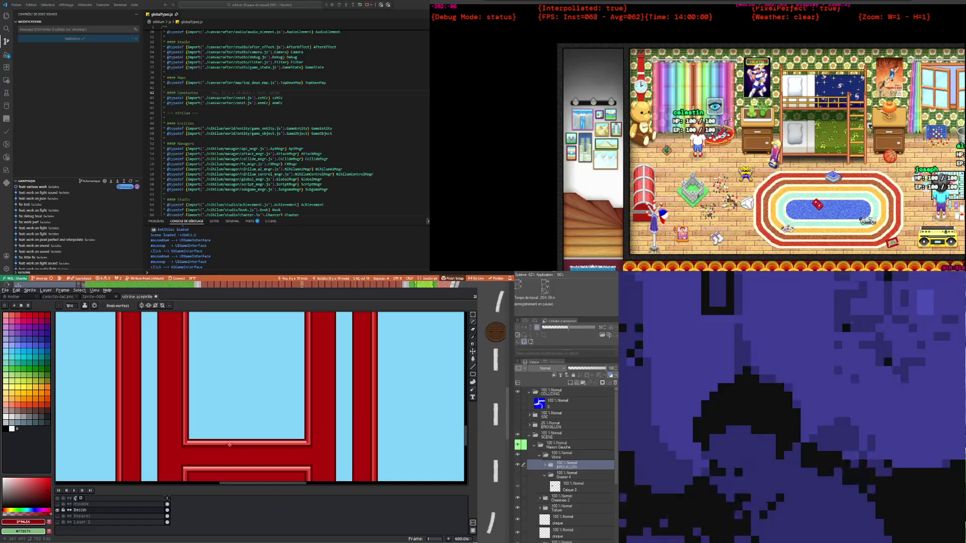
scroll(239, 468, down, 5)
scroll(239, 468, up, 4)
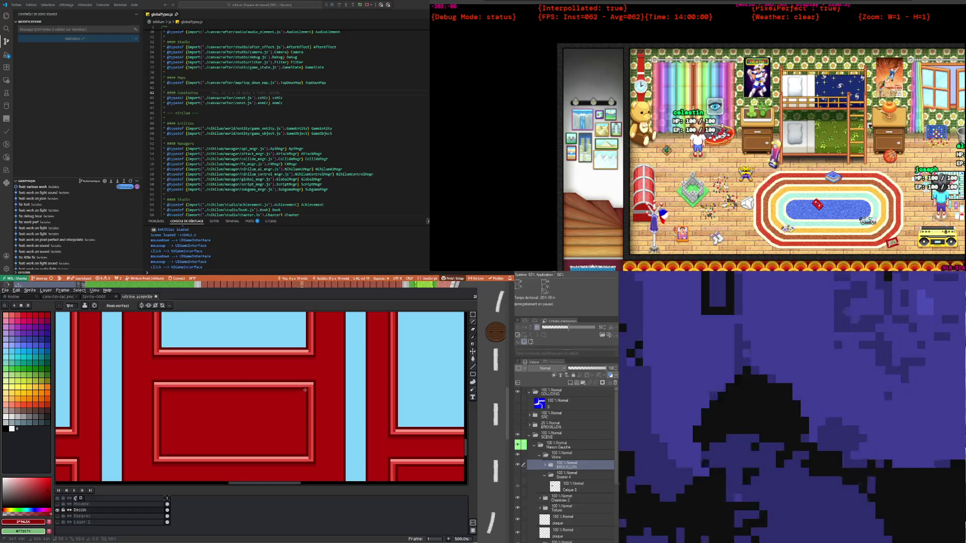
key(ctrl+z)
scroll(231, 428, down, 3)
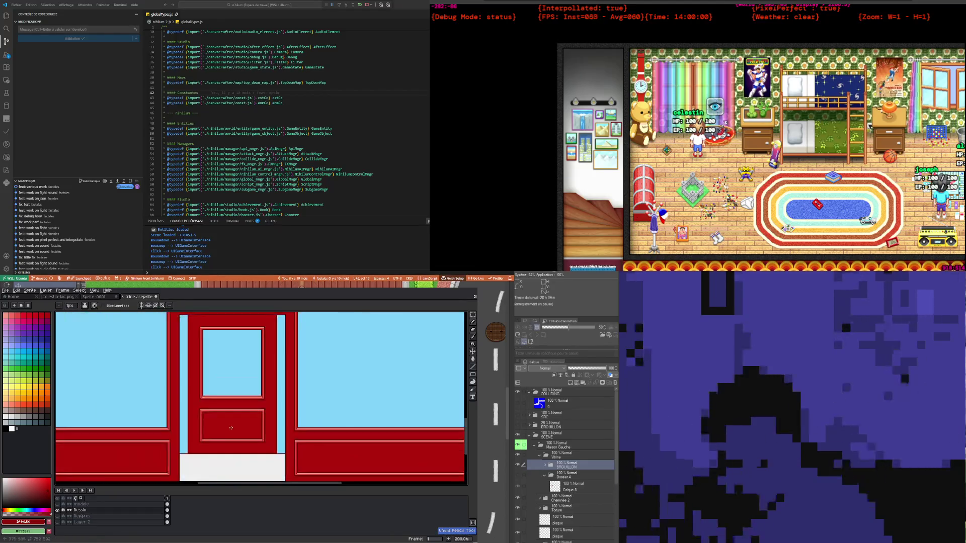
scroll(232, 426, down, 2)
scroll(207, 414, up, 1)
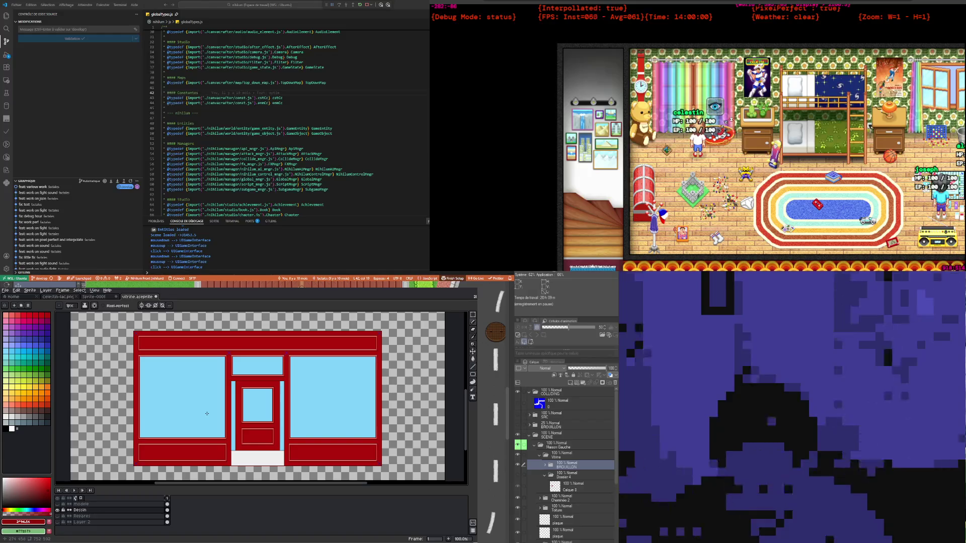
scroll(300, 433, up, 2)
scroll(222, 439, down, 1)
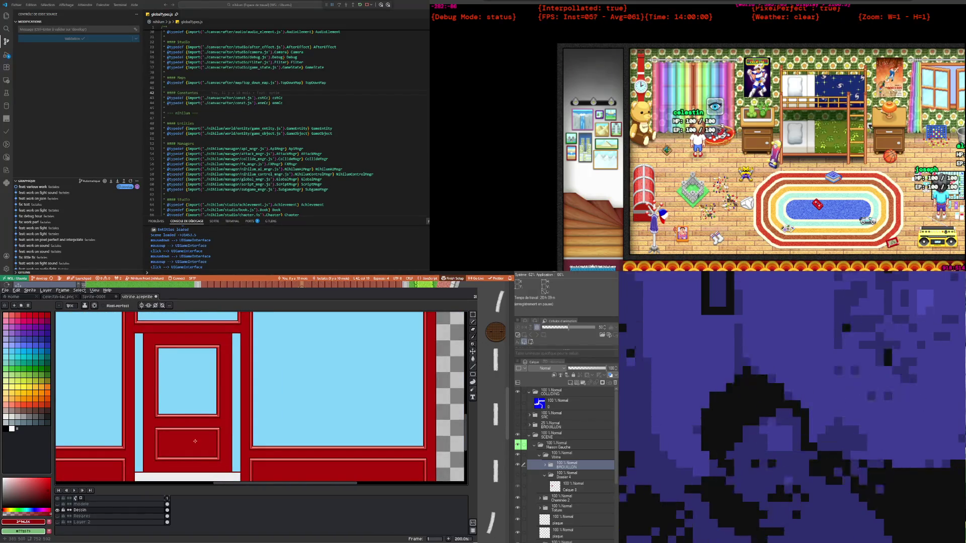
scroll(196, 438, down, 1)
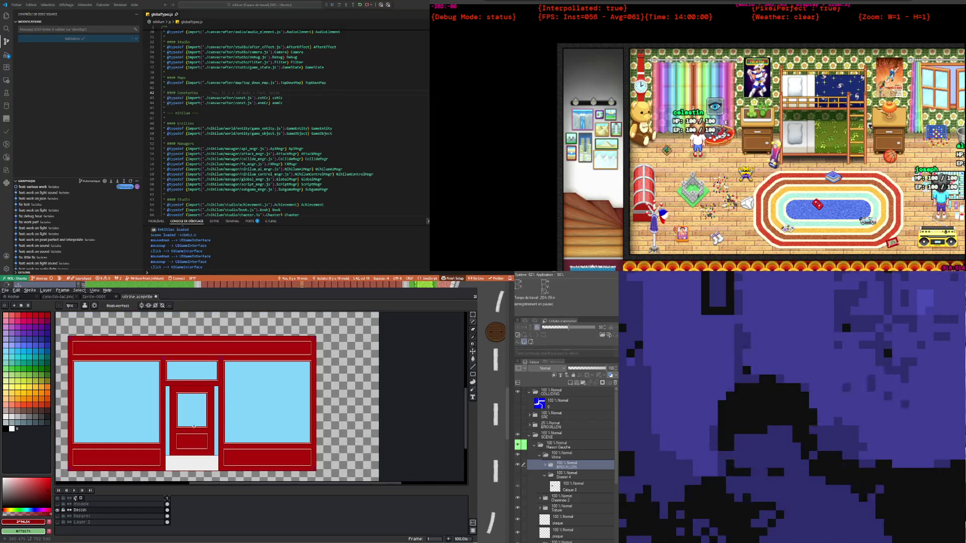
scroll(194, 426, up, 1)
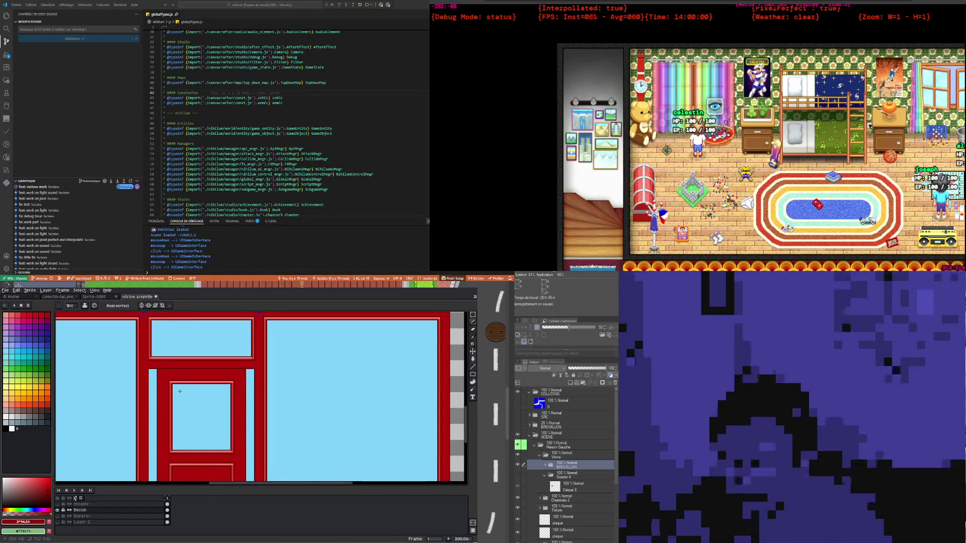
scroll(181, 395, down, 1)
scroll(242, 430, up, 1)
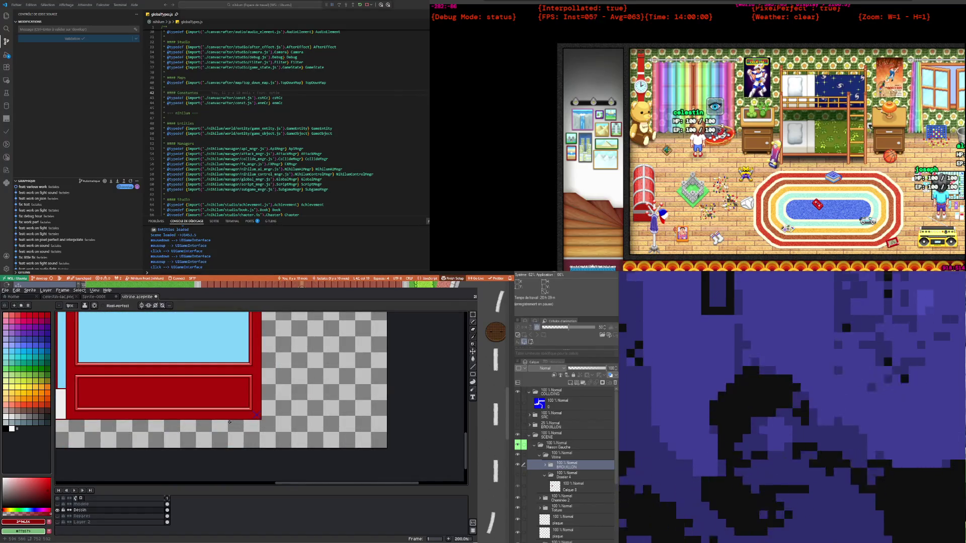
scroll(230, 422, down, 1)
scroll(176, 423, up, 1)
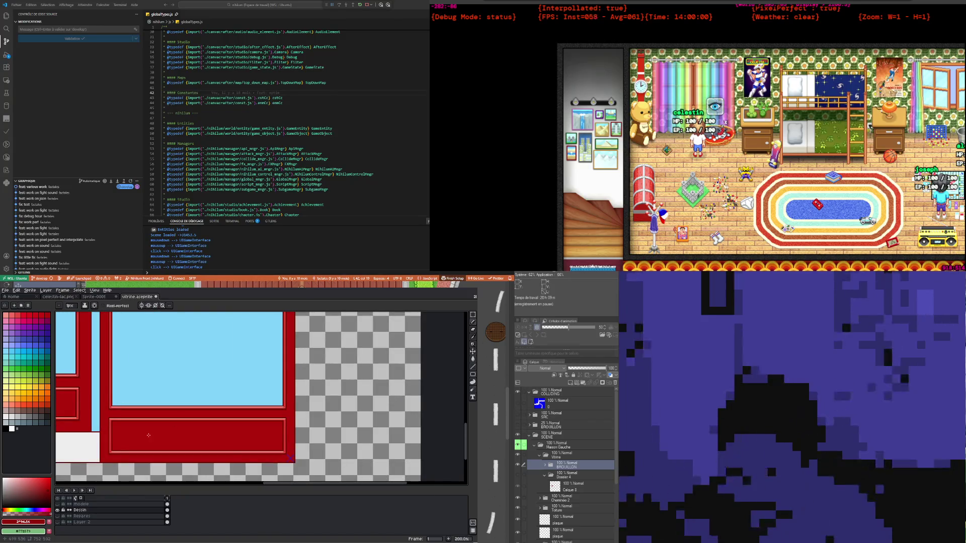
scroll(131, 424, up, 1)
scroll(131, 424, down, 1)
scroll(129, 428, up, 1)
scroll(126, 432, up, 1)
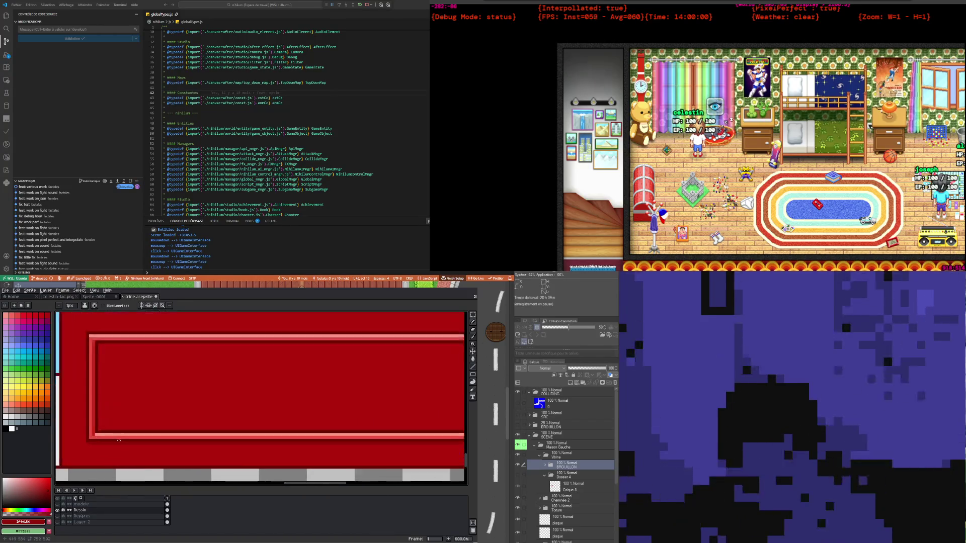
scroll(123, 439, up, 1)
scroll(125, 436, down, 2)
scroll(161, 428, down, 2)
scroll(202, 419, down, 2)
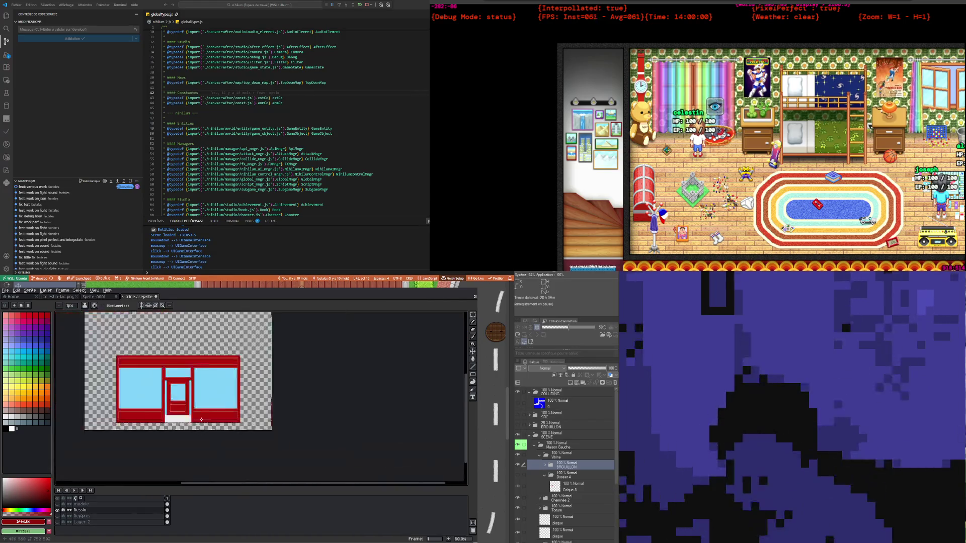
scroll(146, 344, up, 2)
scroll(115, 382, up, 1)
scroll(87, 419, up, 1)
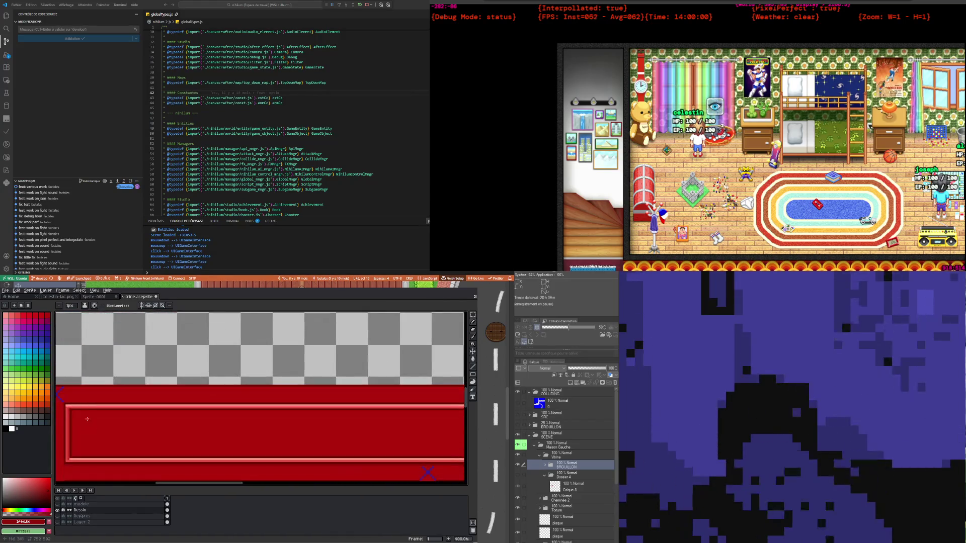
scroll(72, 412, up, 1)
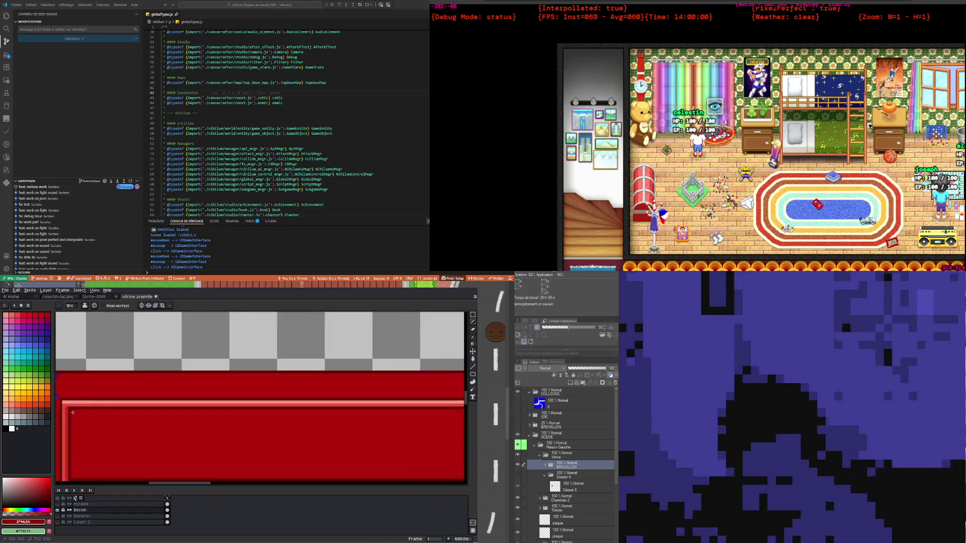
scroll(81, 417, down, 2)
scroll(95, 425, down, 3)
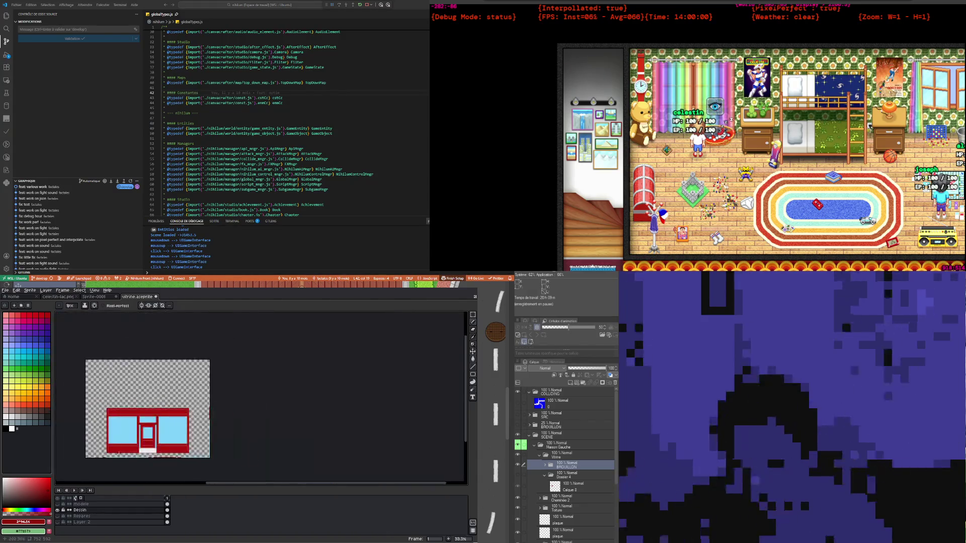
scroll(108, 432, up, 1)
scroll(108, 432, up, 2)
scroll(103, 433, down, 1)
scroll(100, 433, up, 2)
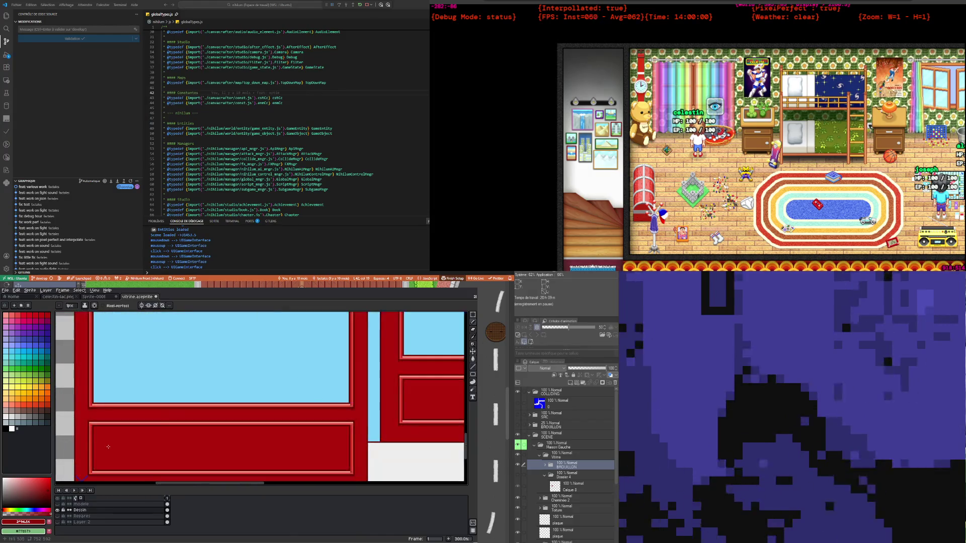
scroll(96, 434, down, 1)
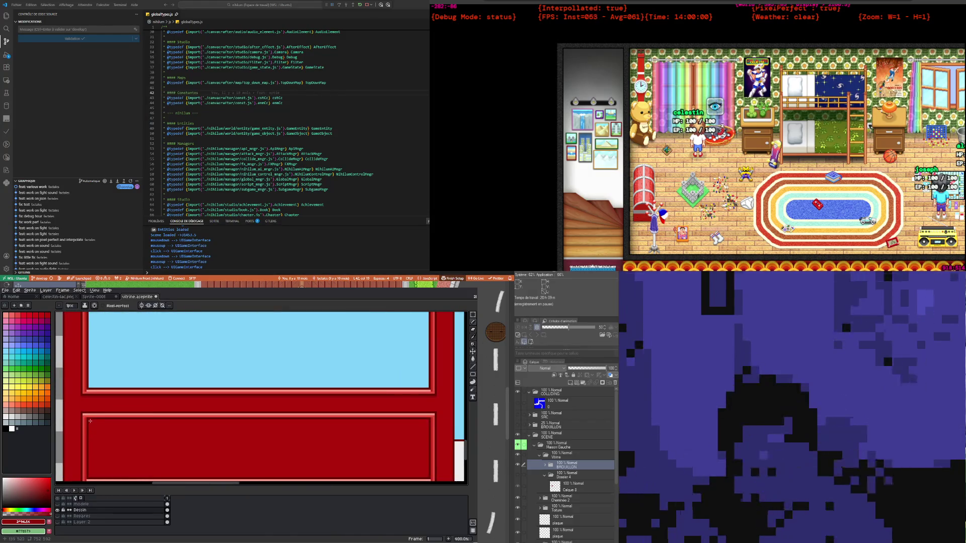
scroll(227, 440, down, 3)
scroll(251, 430, up, 2)
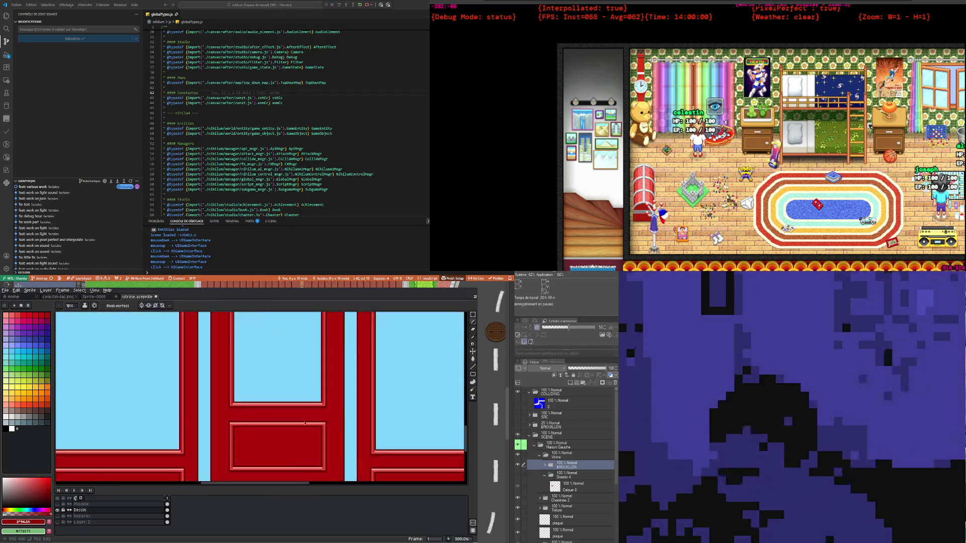
scroll(292, 418, down, 2)
scroll(331, 405, up, 2)
scroll(282, 410, down, 1)
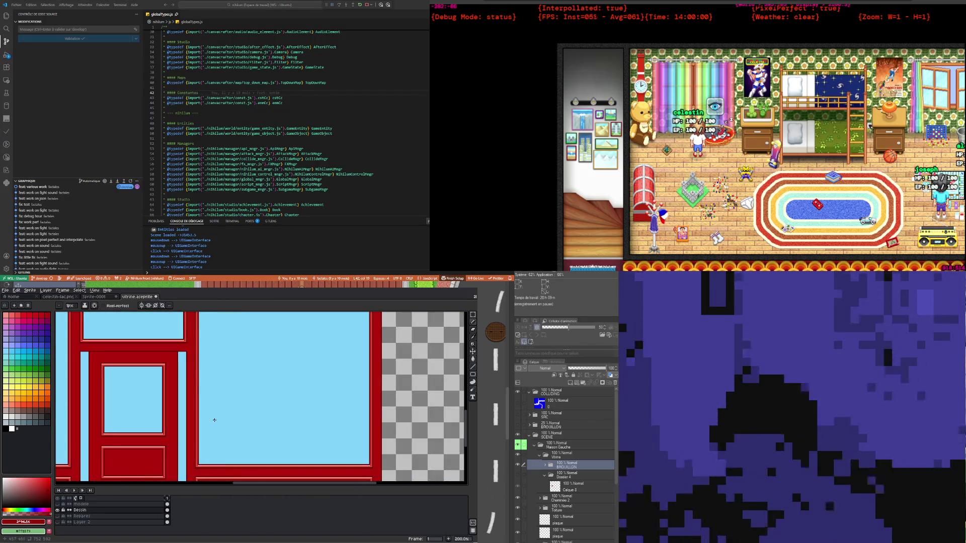
scroll(209, 411, down, 2)
scroll(203, 392, up, 2)
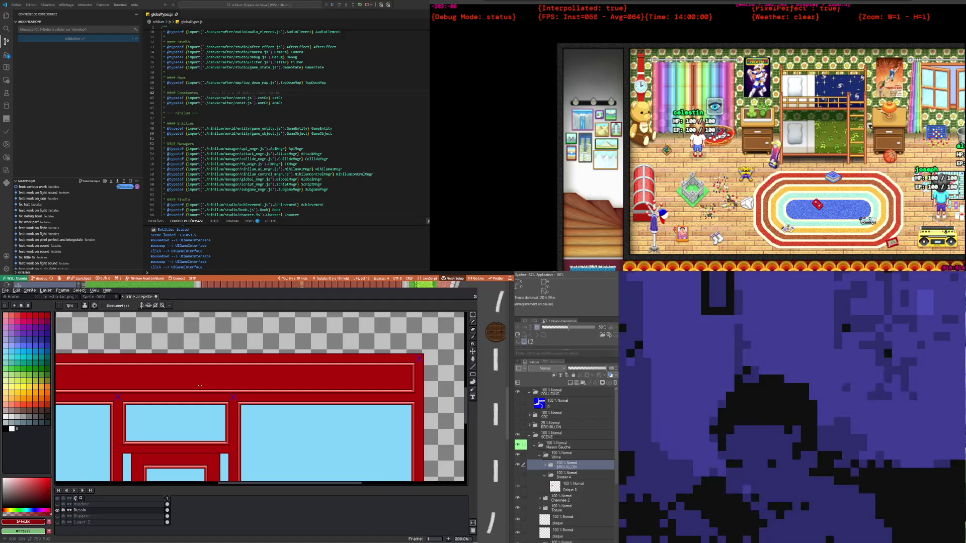
scroll(196, 386, down, 1)
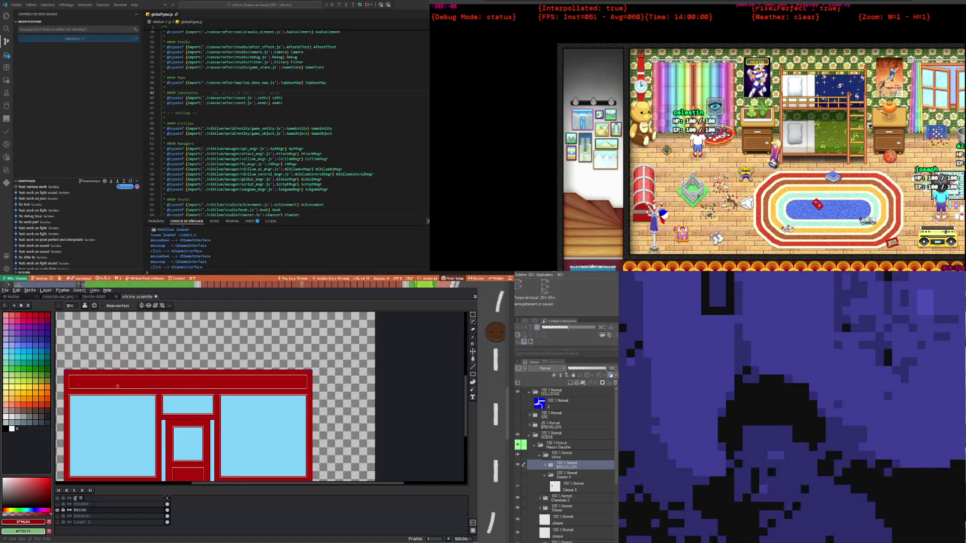
scroll(117, 386, down, 1)
scroll(120, 427, up, 1)
scroll(121, 430, down, 1)
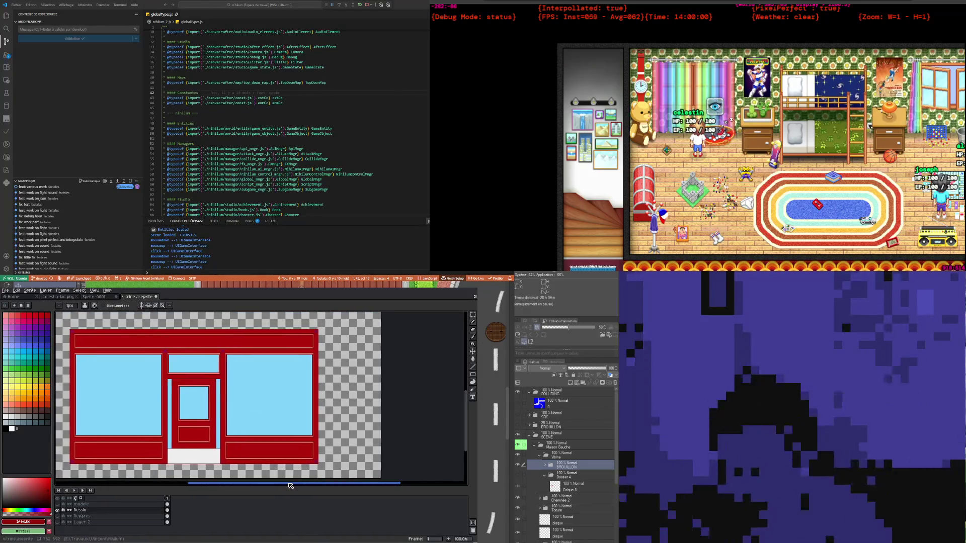
drag(296, 485, 280, 486)
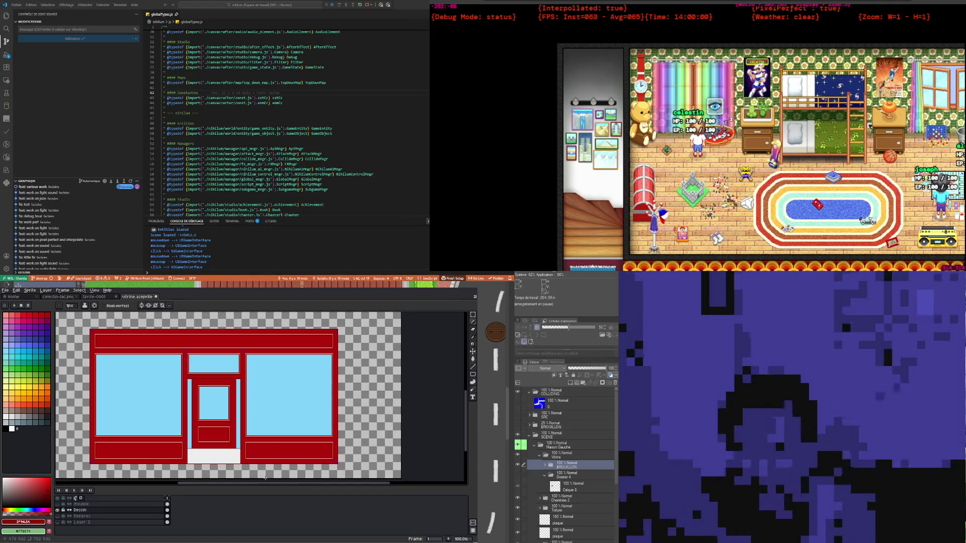
scroll(266, 478, up, 1)
scroll(265, 479, down, 1)
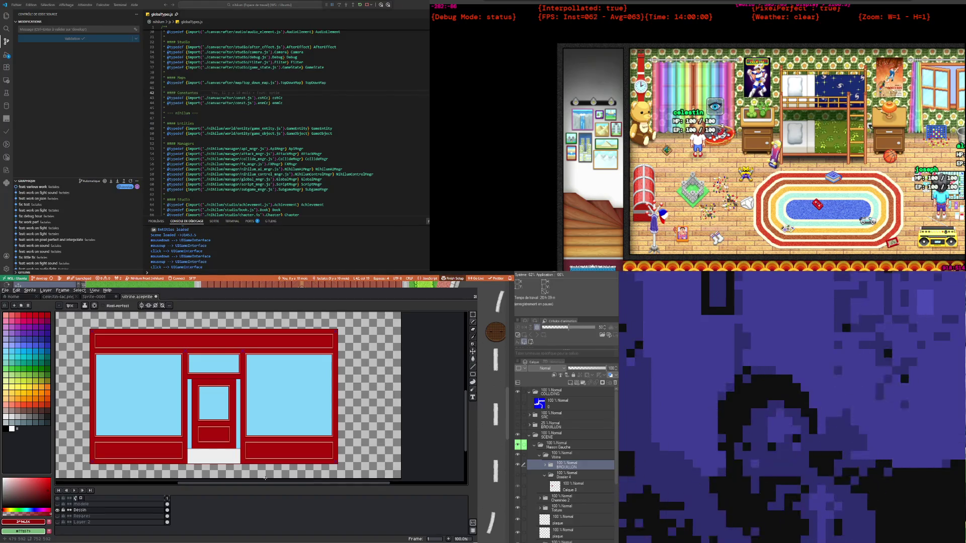
scroll(255, 469, up, 1)
scroll(255, 468, down, 1)
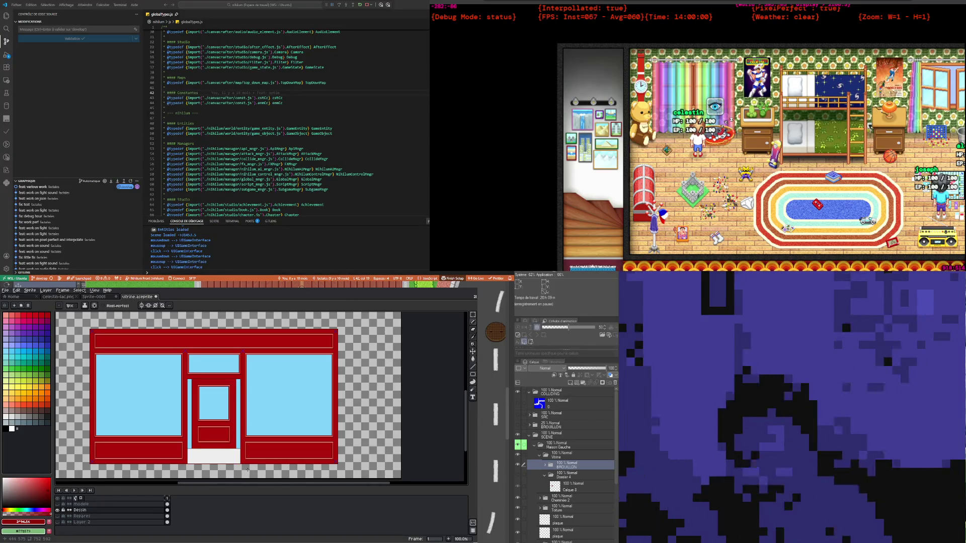
scroll(148, 417, up, 1)
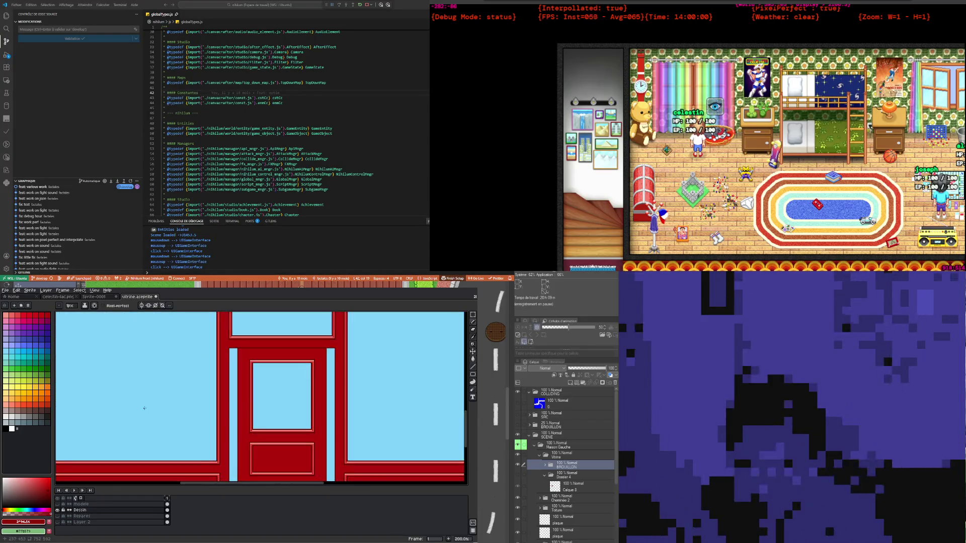
scroll(205, 421, down, 1)
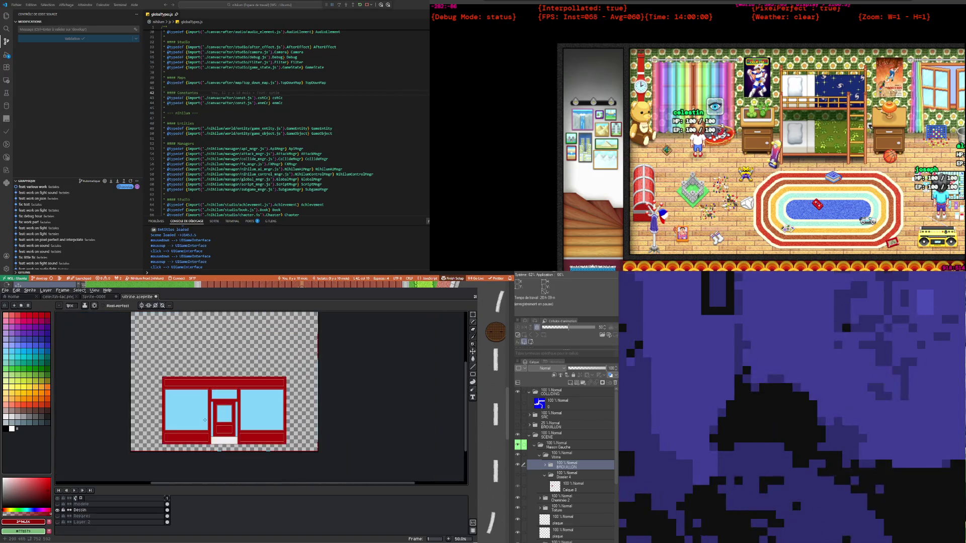
scroll(191, 407, up, 1)
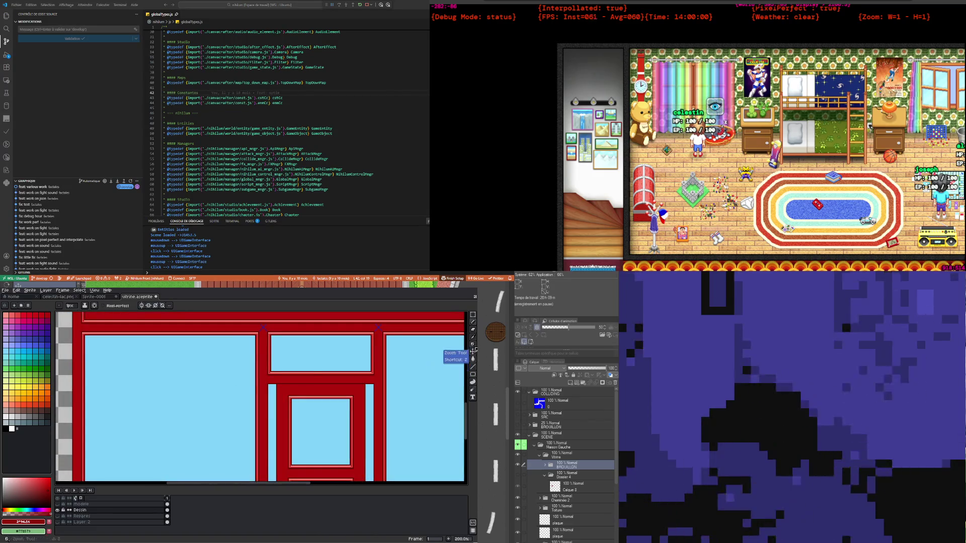
scroll(287, 386, down, 1)
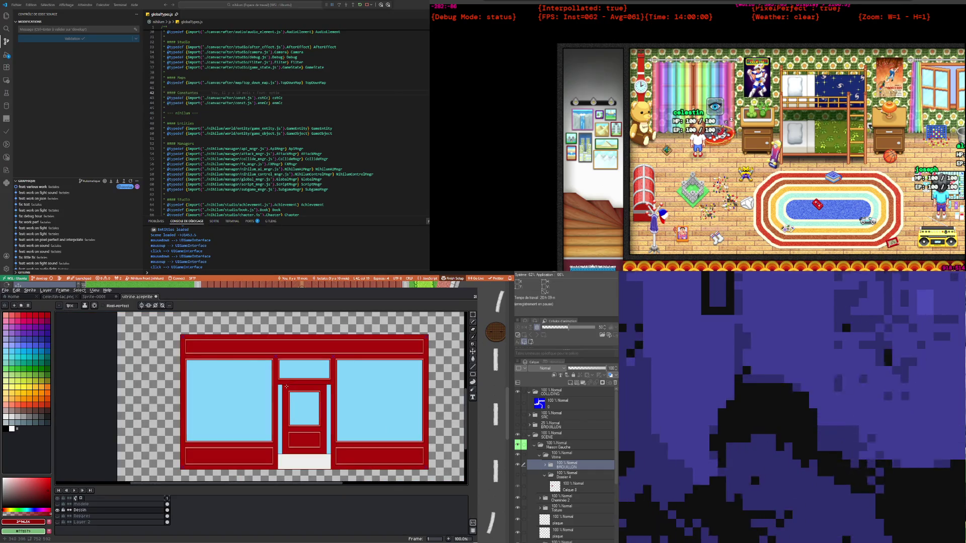
scroll(286, 387, up, 1)
scroll(286, 386, down, 1)
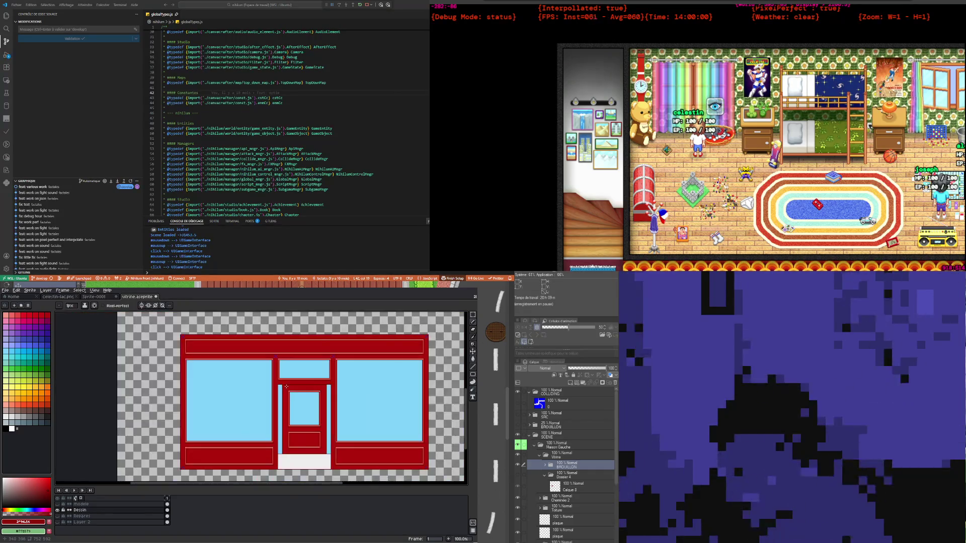
scroll(286, 387, down, 1)
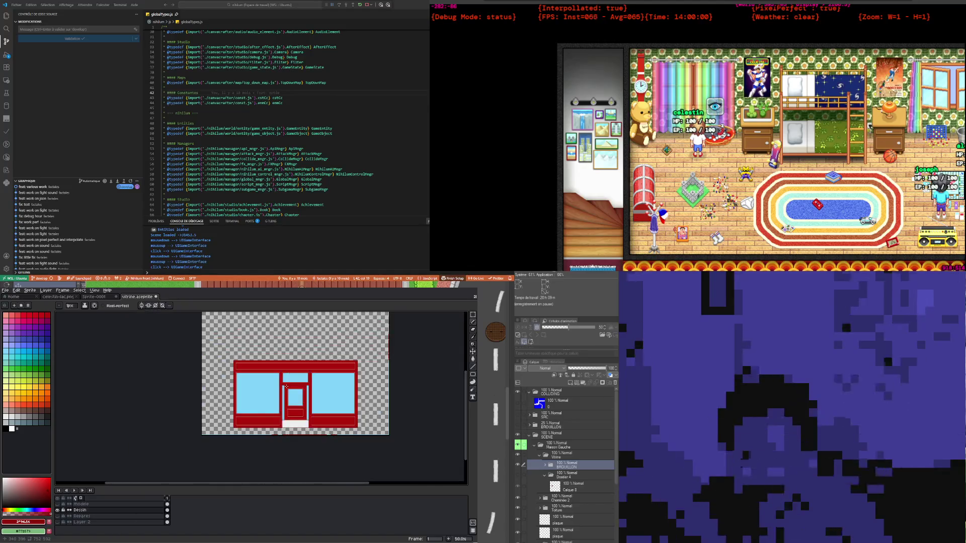
scroll(323, 392, up, 1)
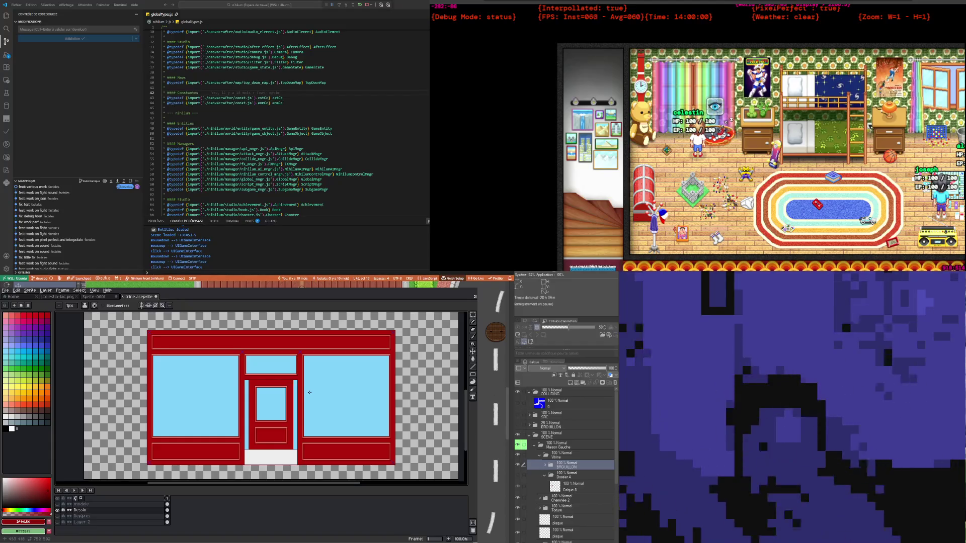
scroll(162, 336, up, 2)
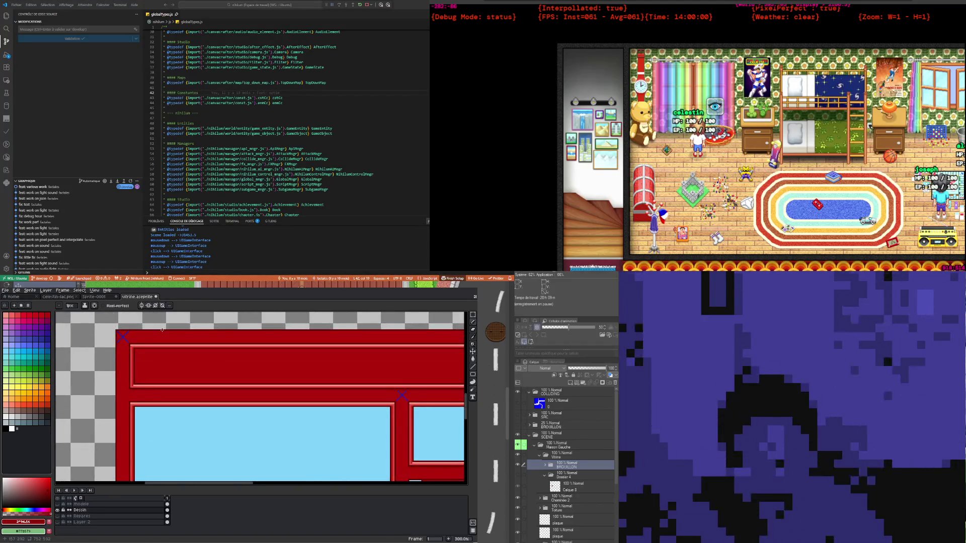
scroll(156, 335, up, 2)
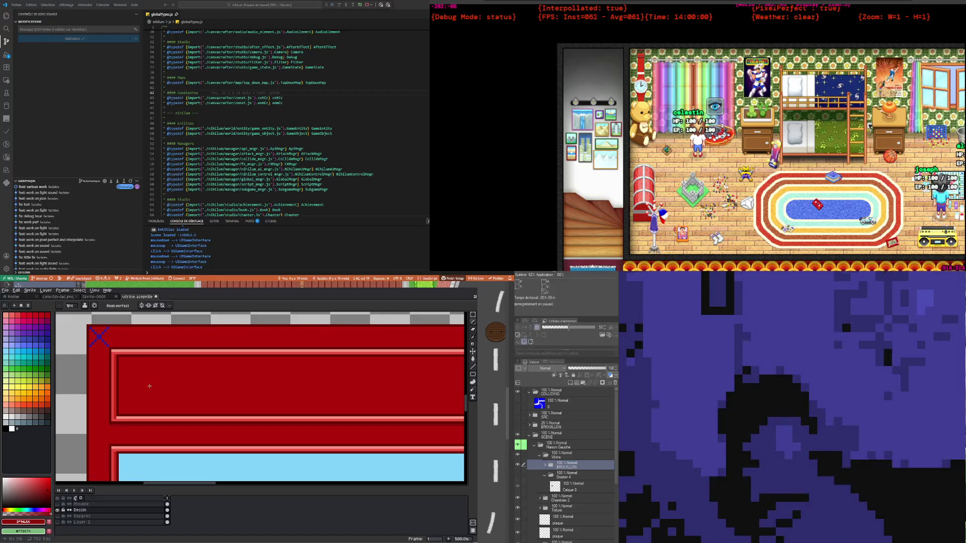
key(i)
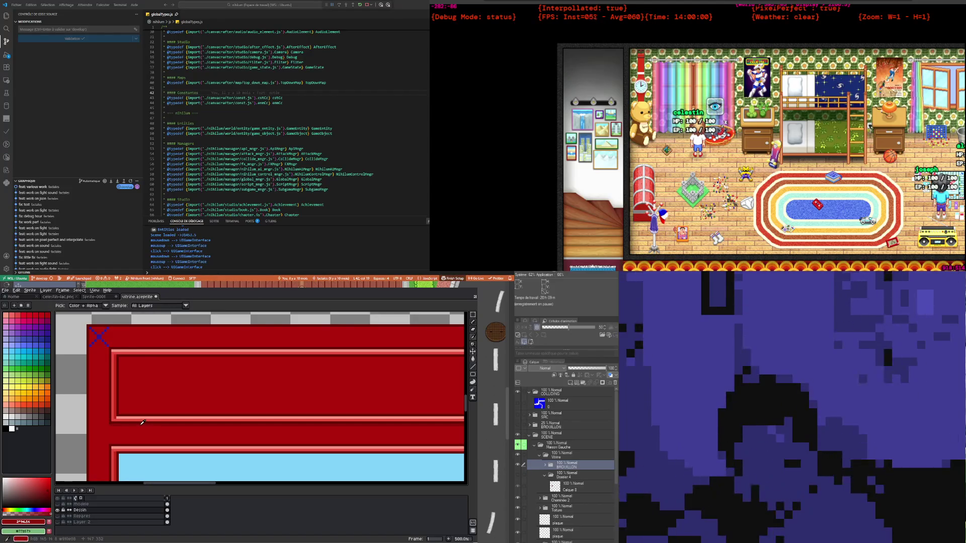
key(p)
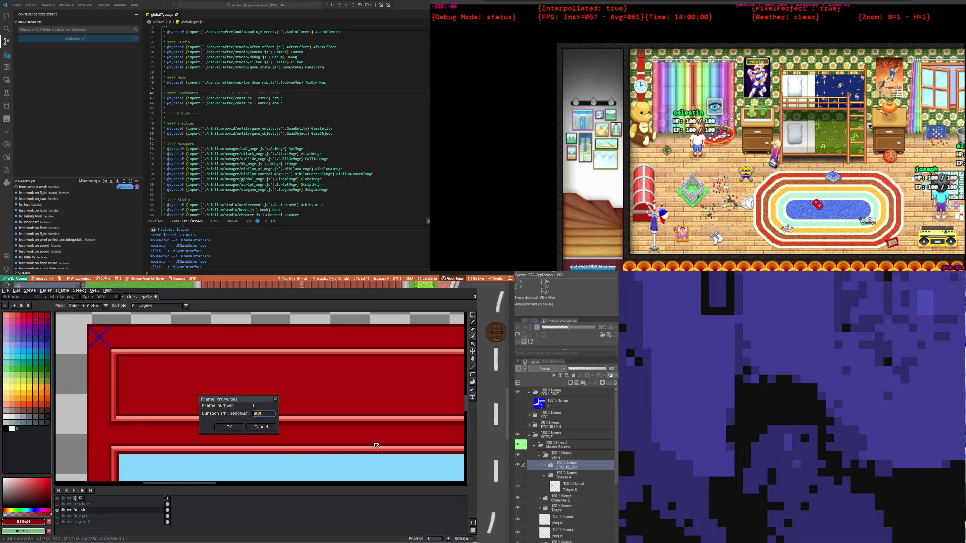
click(261, 428)
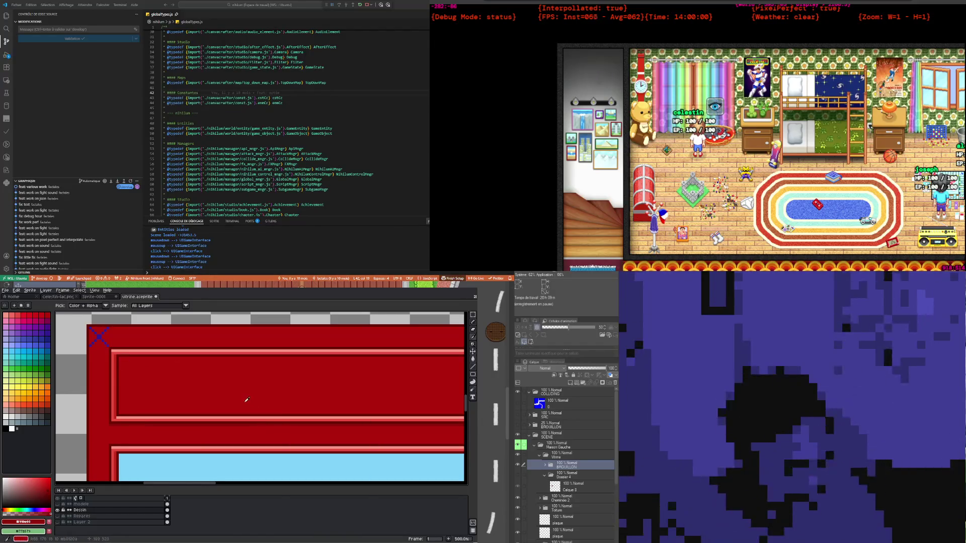
scroll(145, 357, up, 2)
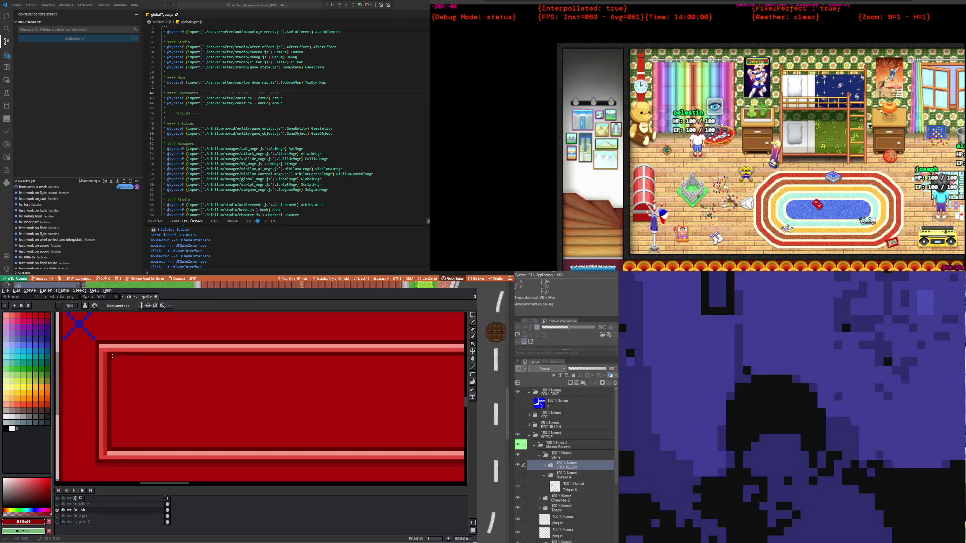
scroll(113, 356, down, 3)
scroll(123, 379, down, 3)
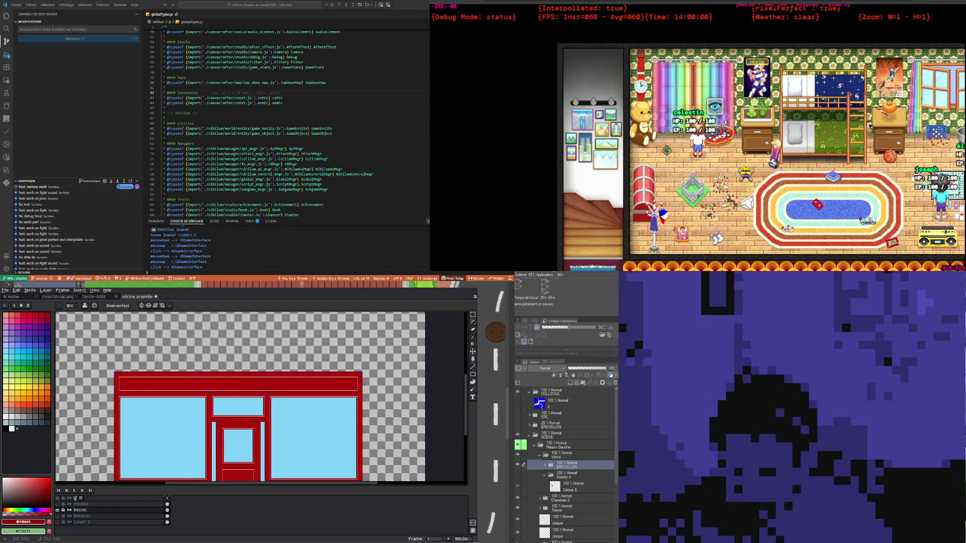
scroll(128, 360, up, 2)
scroll(94, 416, up, 2)
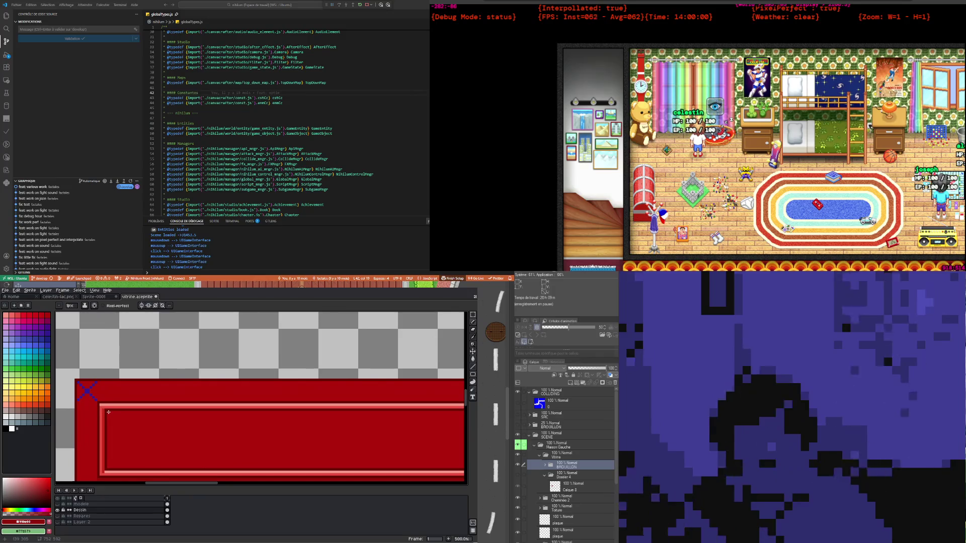
scroll(190, 433, down, 3)
scroll(281, 409, down, 1)
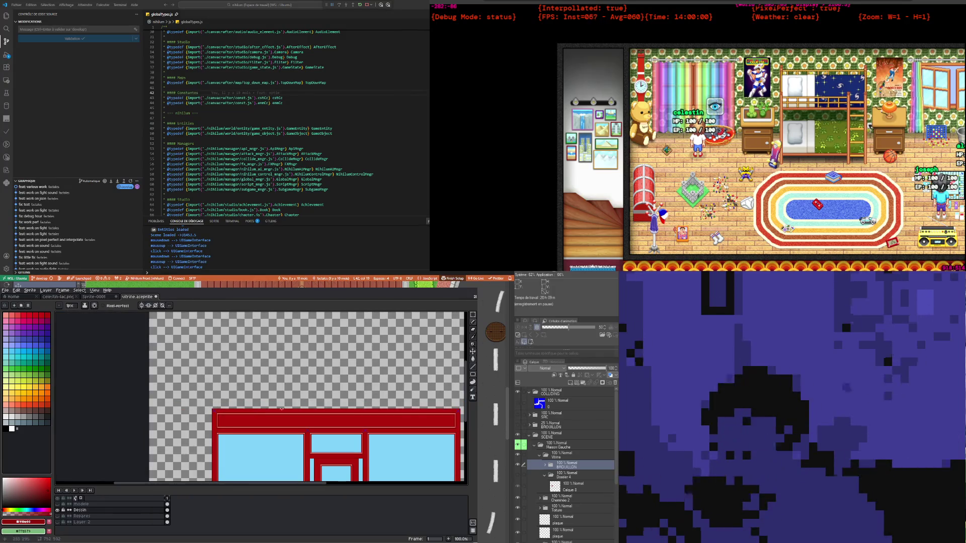
scroll(453, 414, up, 5)
scroll(453, 414, up, 1)
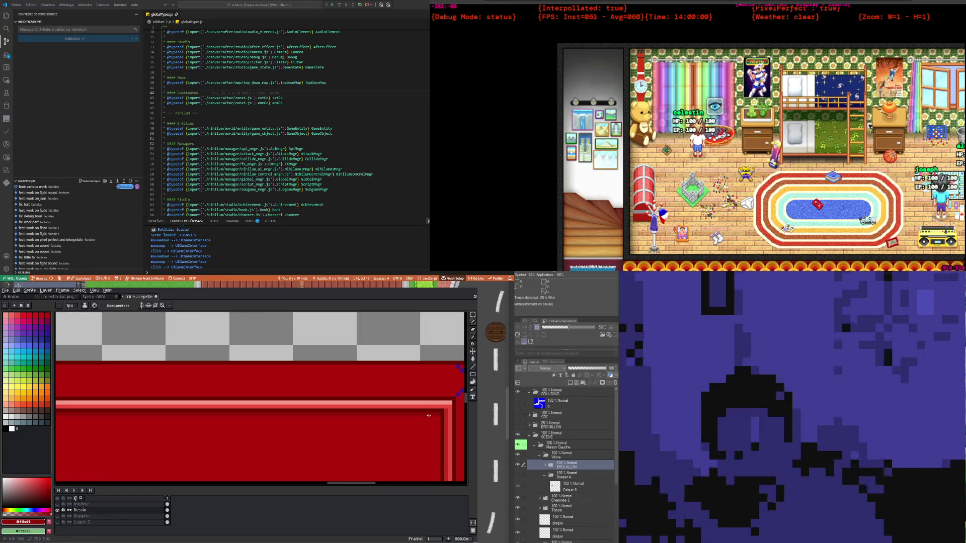
scroll(428, 411, down, 3)
scroll(379, 402, down, 1)
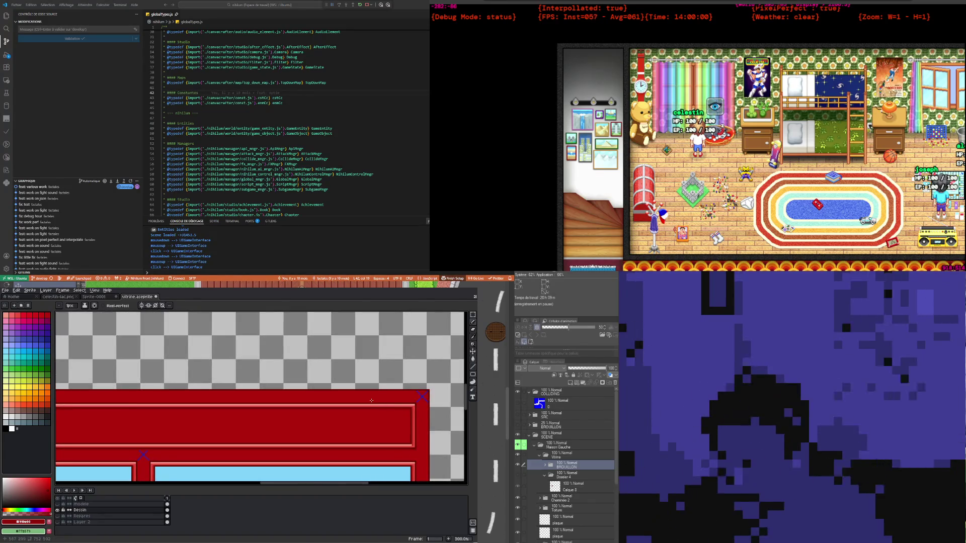
scroll(371, 401, down, 2)
scroll(243, 410, up, 2)
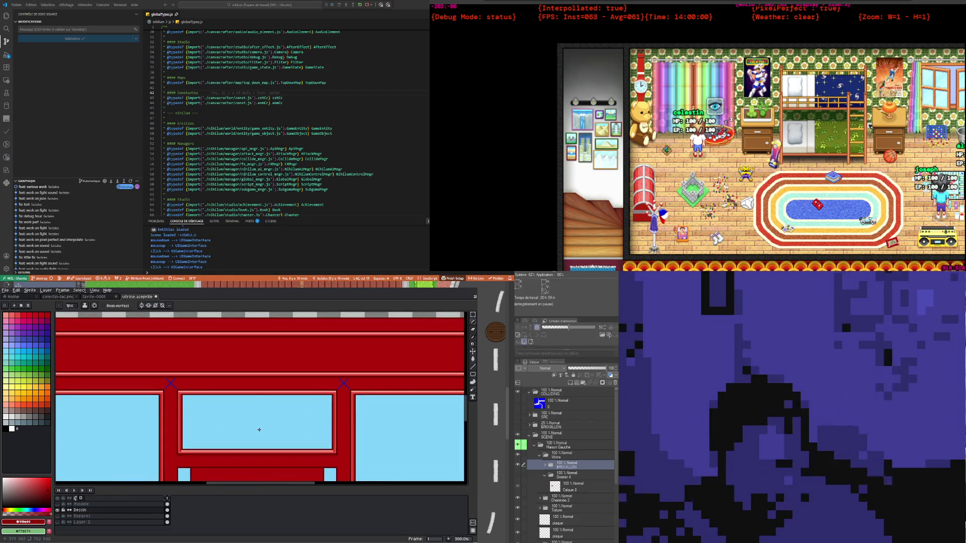
scroll(259, 430, down, 1)
scroll(251, 434, down, 1)
scroll(242, 439, up, 1)
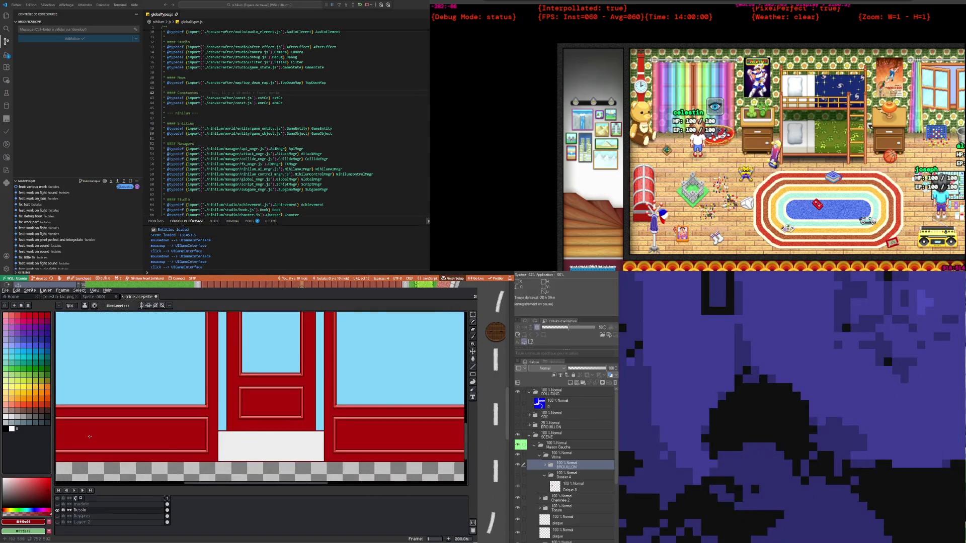
scroll(89, 437, down, 1)
scroll(160, 396, up, 4)
scroll(160, 396, up, 1)
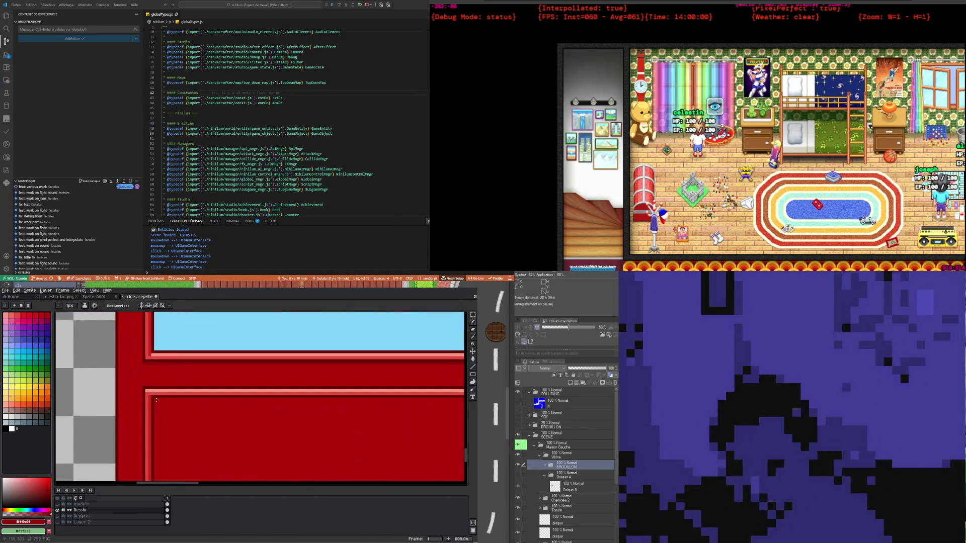
scroll(302, 401, down, 1)
scroll(326, 401, up, 1)
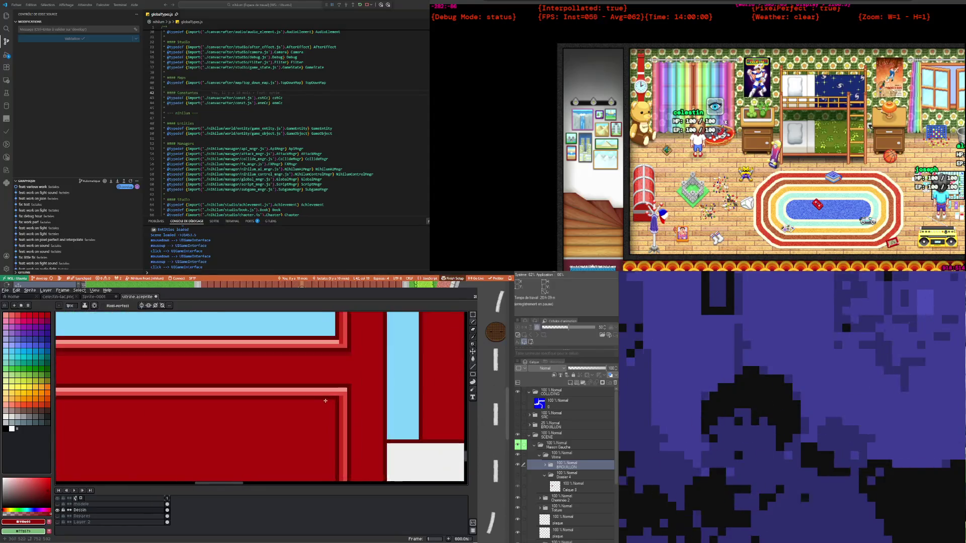
scroll(332, 403, up, 4)
scroll(339, 404, down, 4)
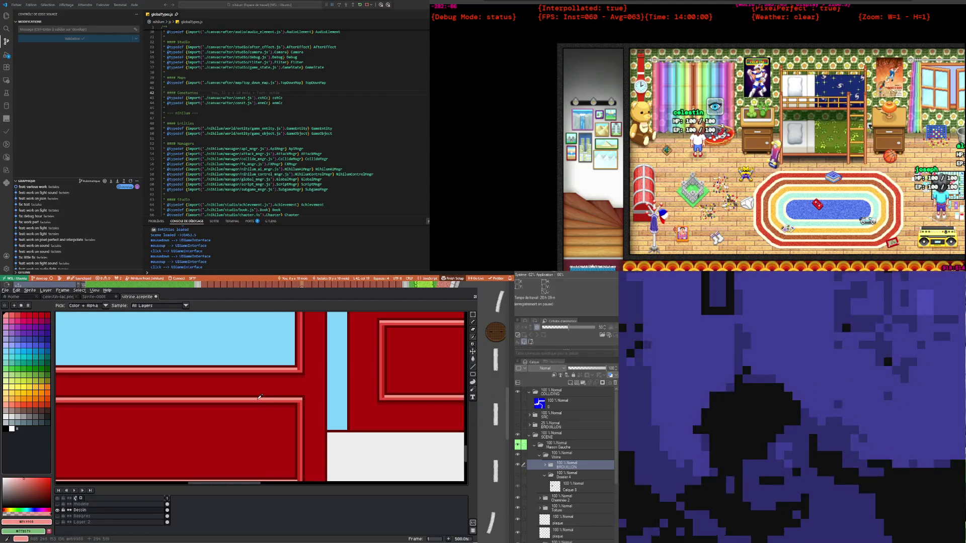
Pick up the frame stripe's red and switch to the Pencil, dismissing the frame duration dialog
drag(260, 397, 71, 406)
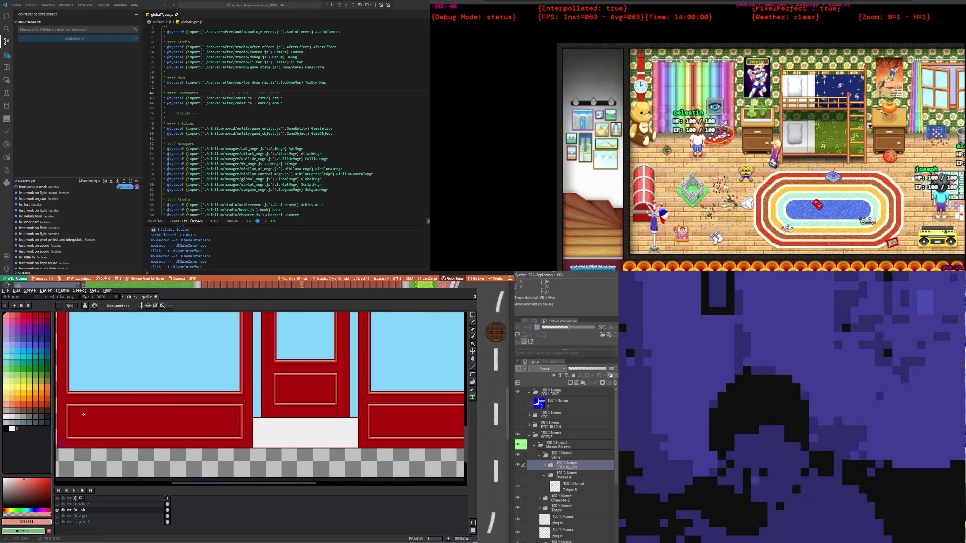
scroll(72, 406, up, 2)
scroll(69, 404, down, 3)
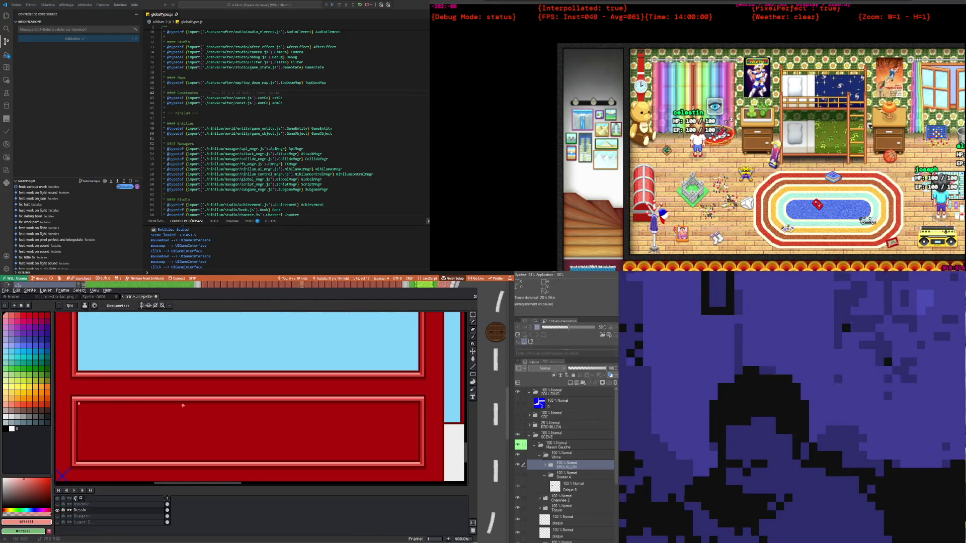
scroll(444, 411, up, 2)
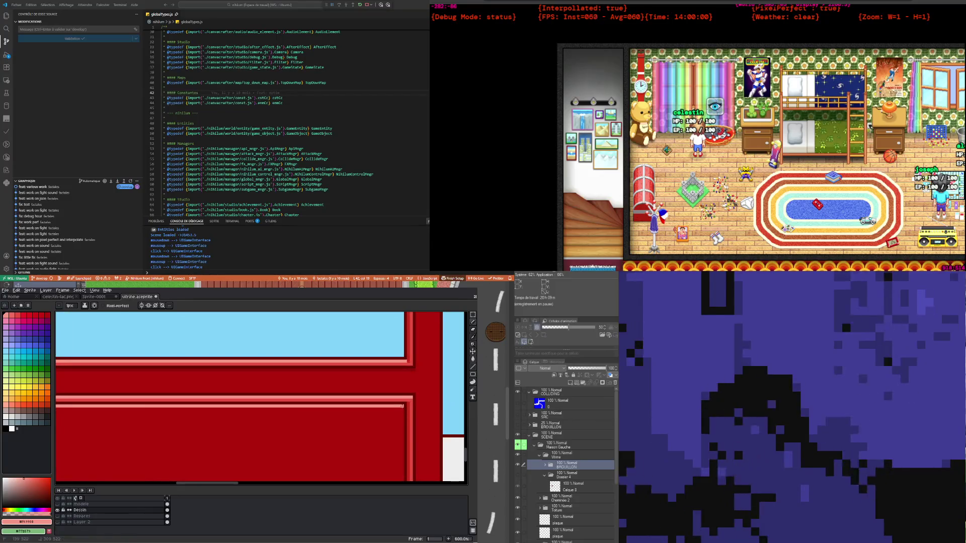
scroll(402, 406, down, 1)
scroll(231, 416, down, 2)
scroll(196, 421, up, 2)
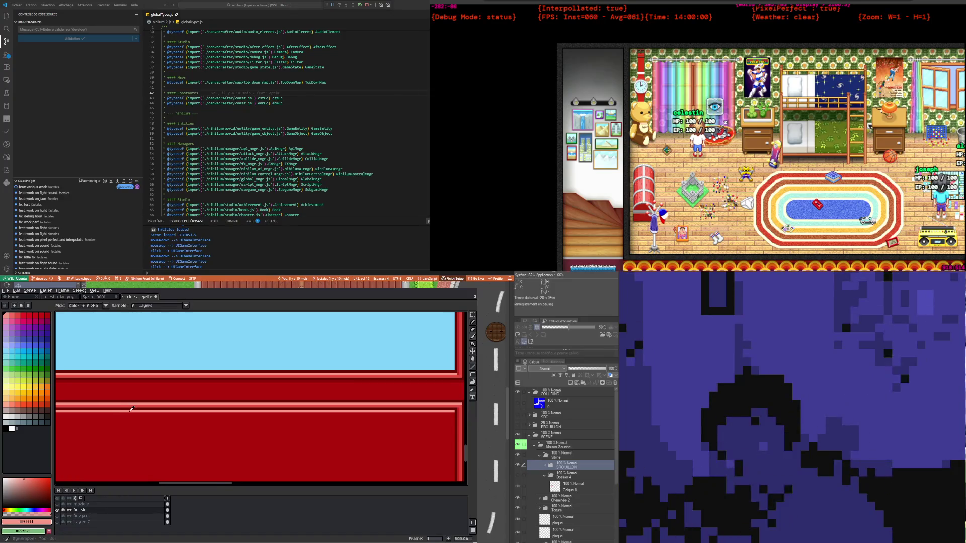
click(131, 404)
key(p)
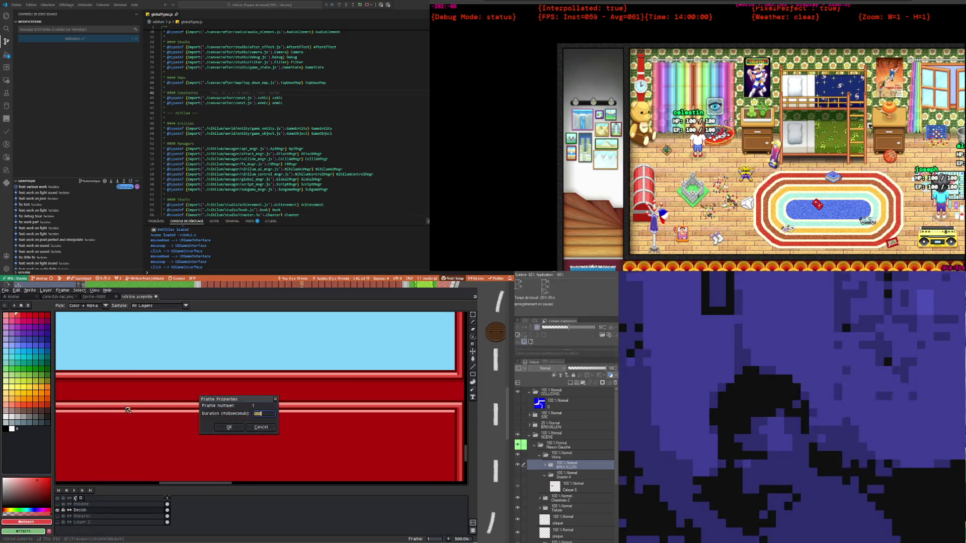
click(272, 429)
Bring the blue pane and door area into view and undo the last pencil stroke
scroll(174, 415, down, 2)
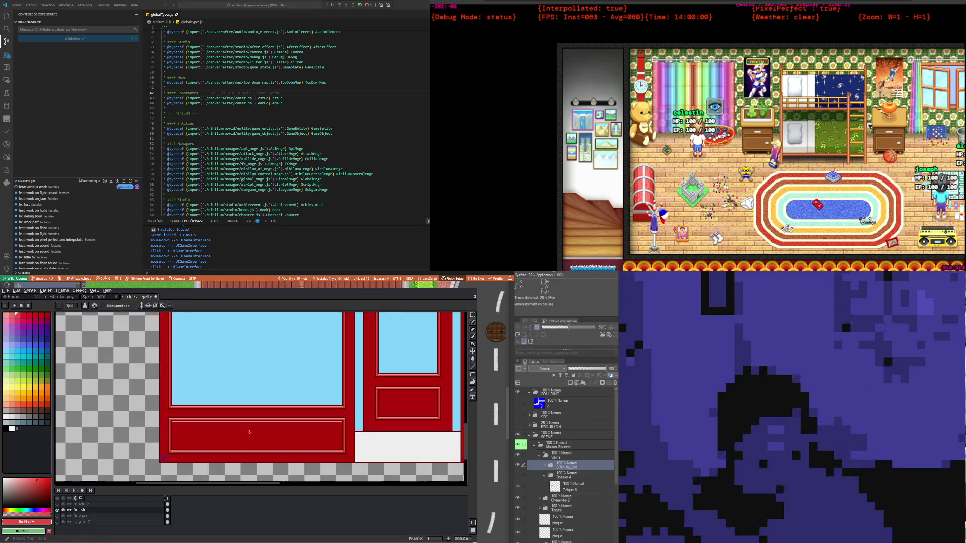
scroll(174, 414, up, 3)
drag(174, 414, 330, 407)
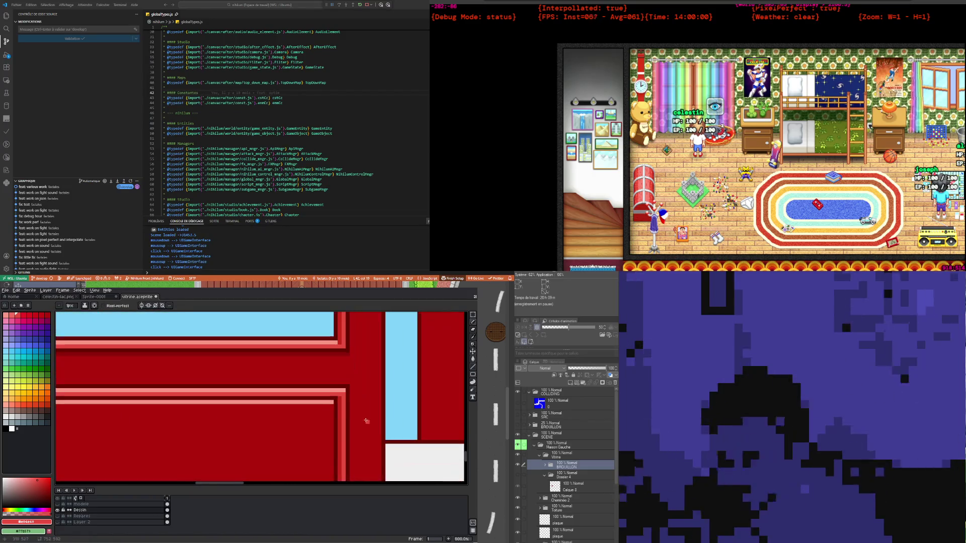
scroll(331, 407, down, 1)
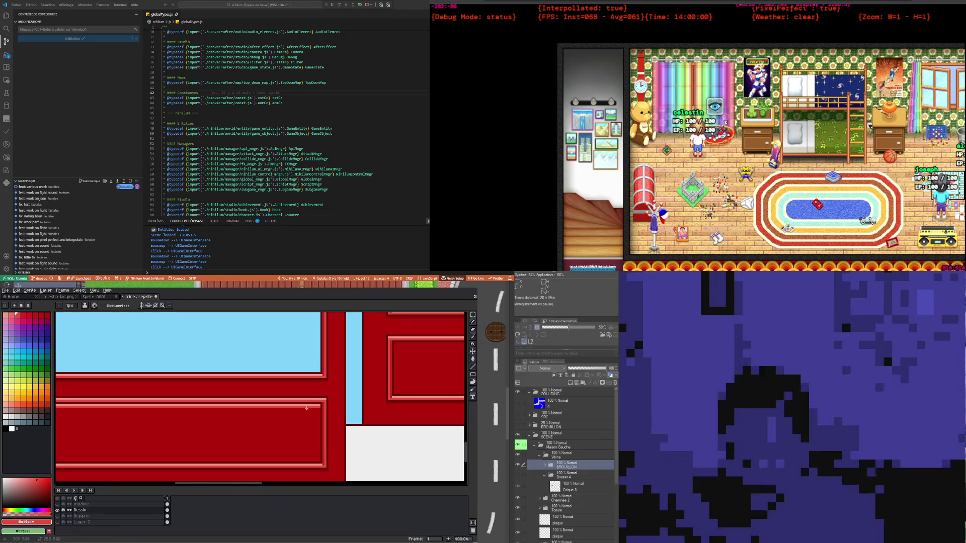
scroll(252, 409, down, 2)
scroll(177, 411, up, 2)
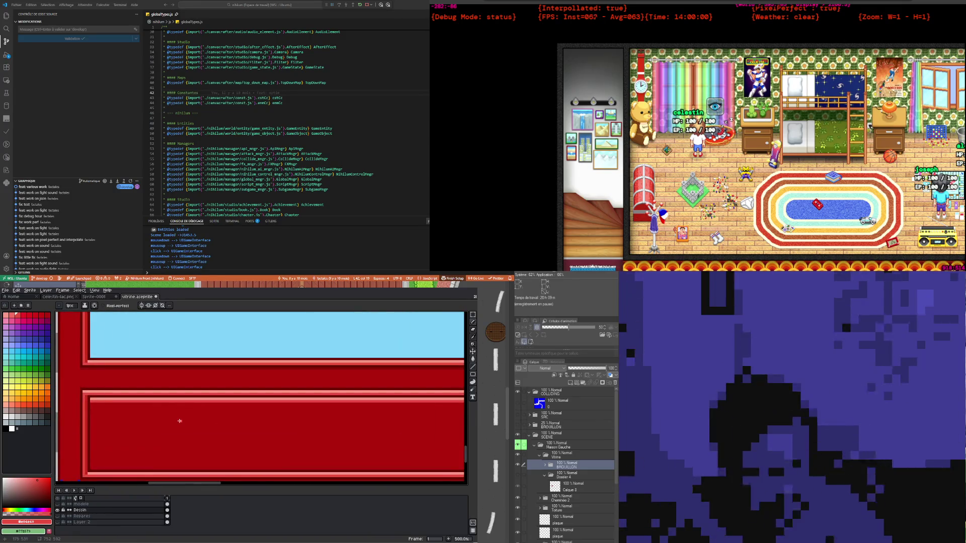
scroll(160, 398, down, 1)
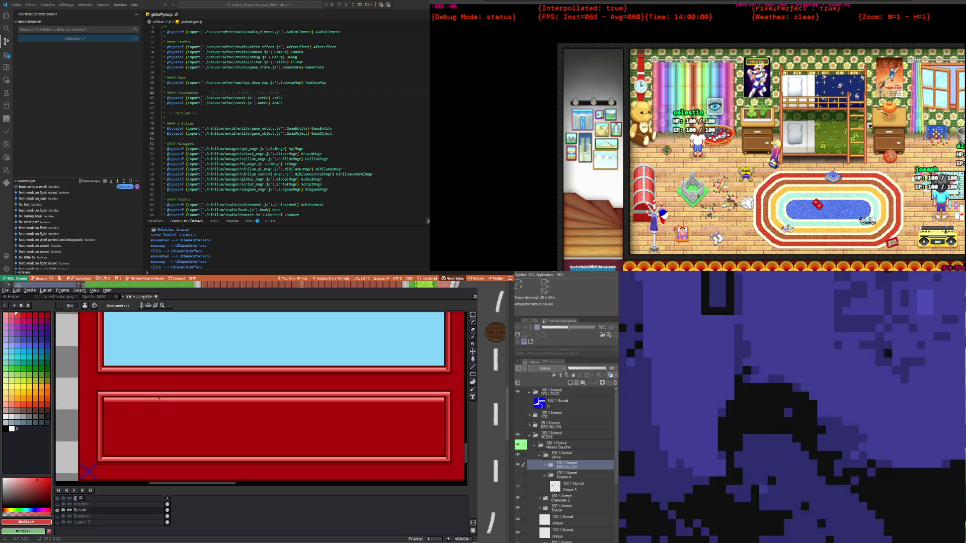
scroll(123, 412, down, 2)
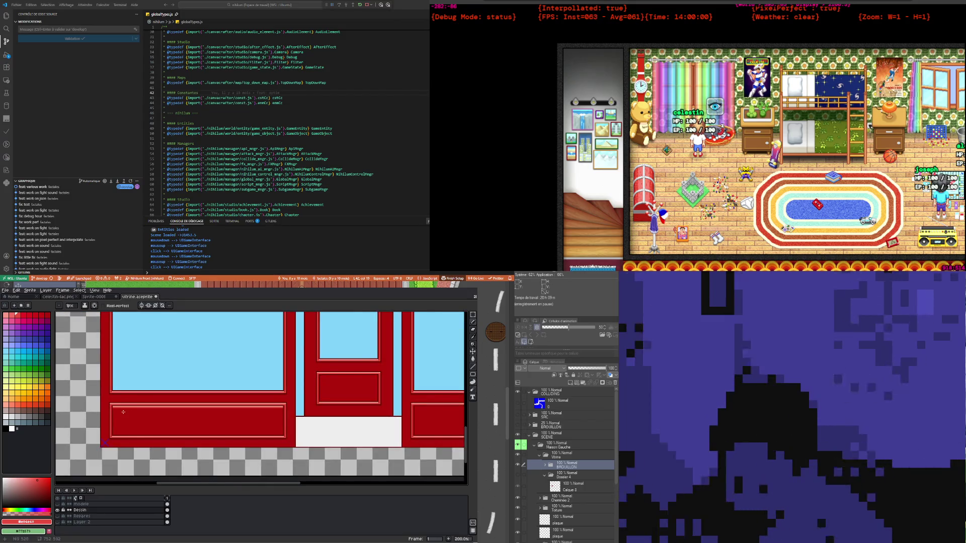
scroll(123, 412, up, 2)
key(ctrl+z)
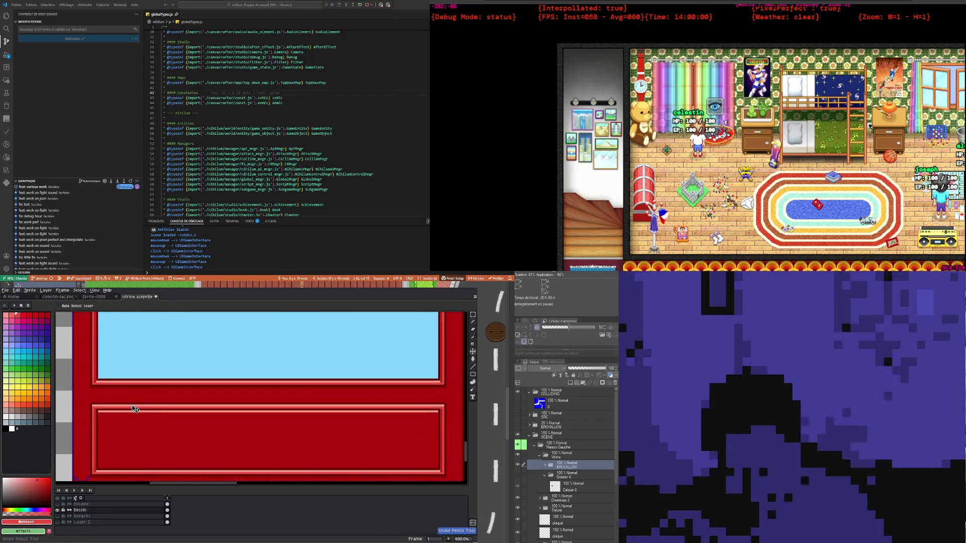
scroll(135, 409, down, 2)
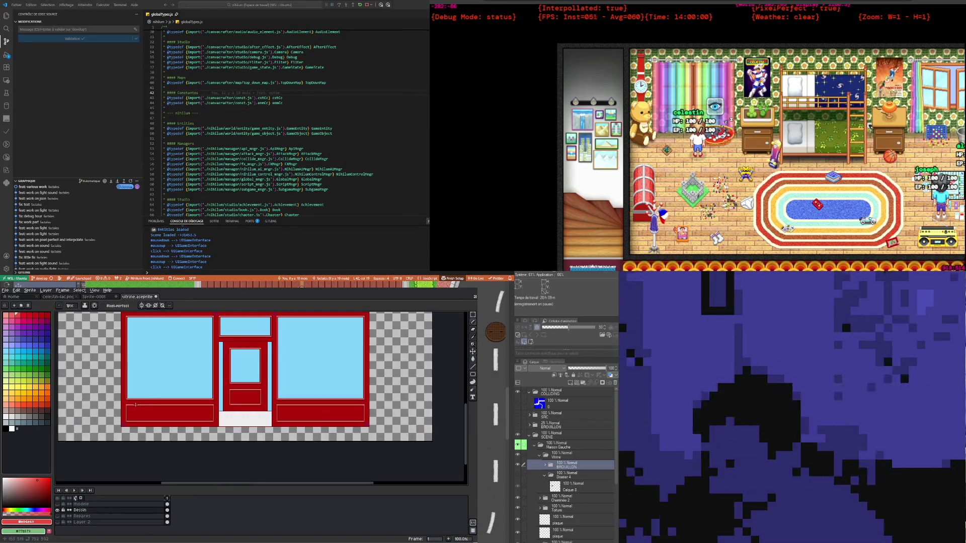
scroll(153, 403, up, 1)
scroll(153, 402, up, 1)
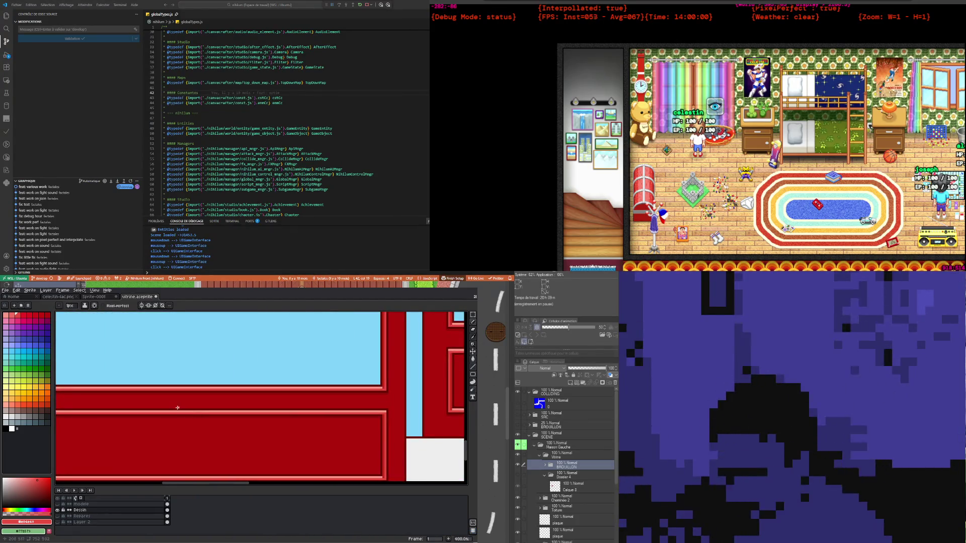
scroll(180, 403, up, 1)
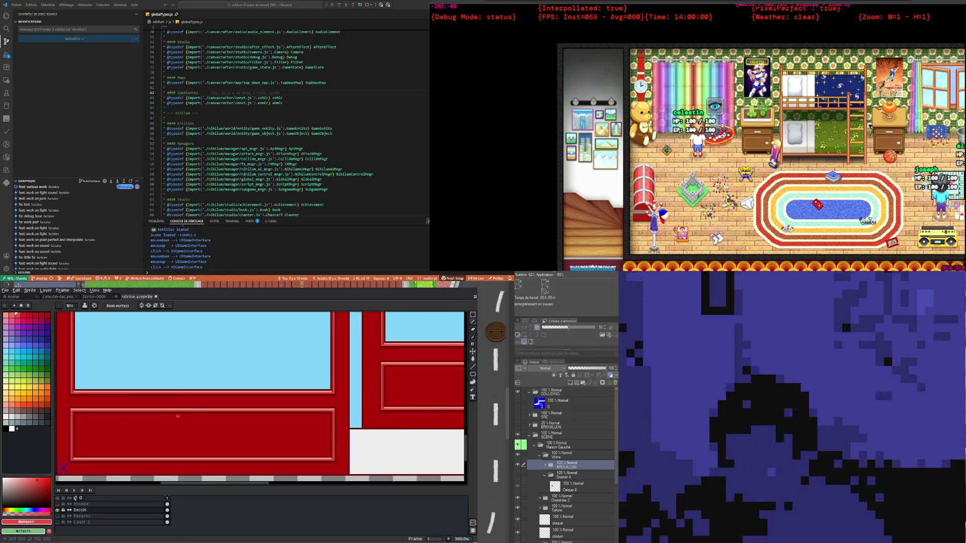
scroll(455, 346, up, 1)
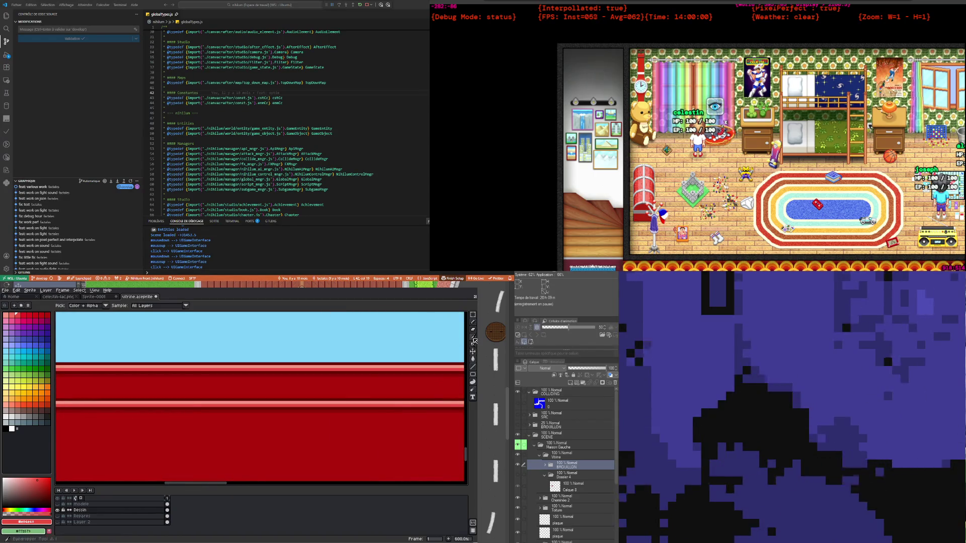
Pick up the frame's dark red and bring the frame's upper-right part into view
alt+click(356, 409)
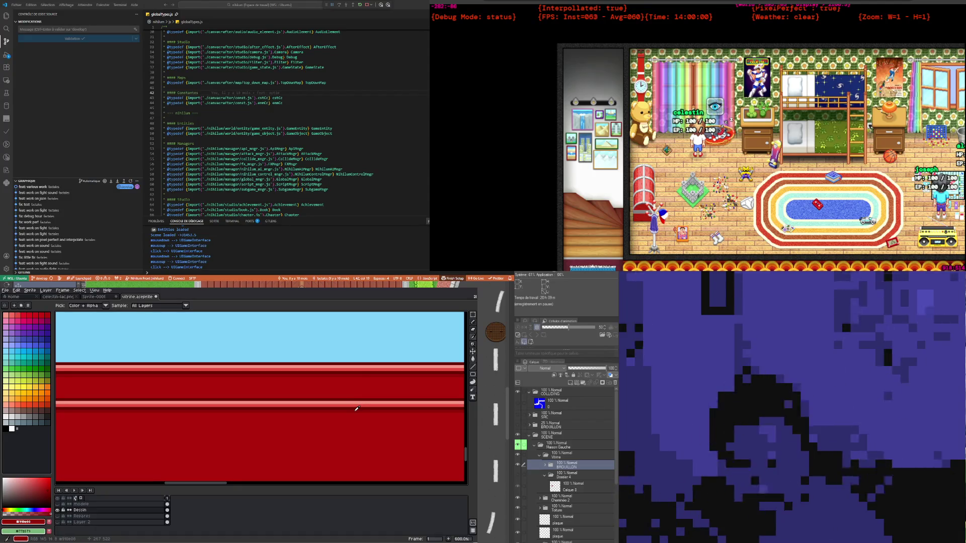
scroll(278, 394, down, 3)
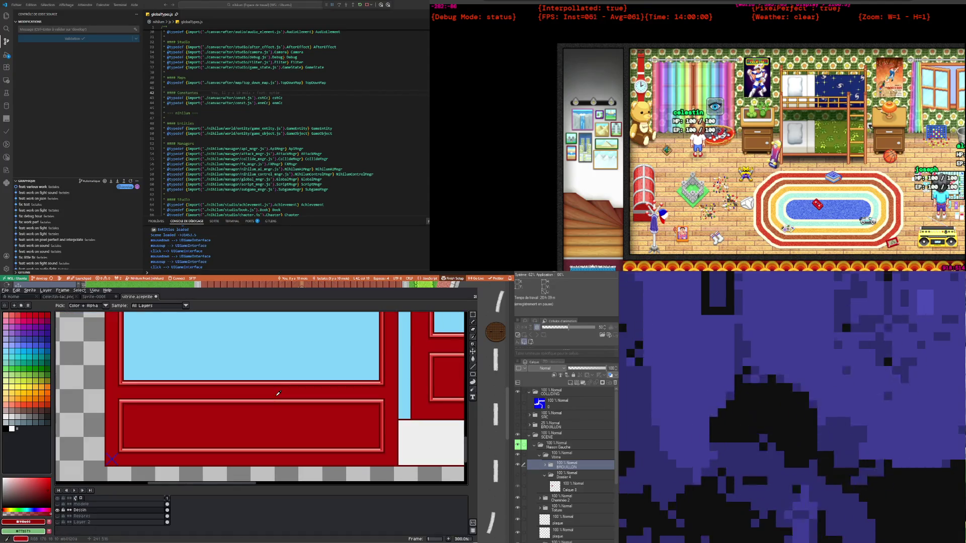
scroll(278, 394, down, 2)
scroll(253, 392, up, 1)
scroll(253, 392, down, 1)
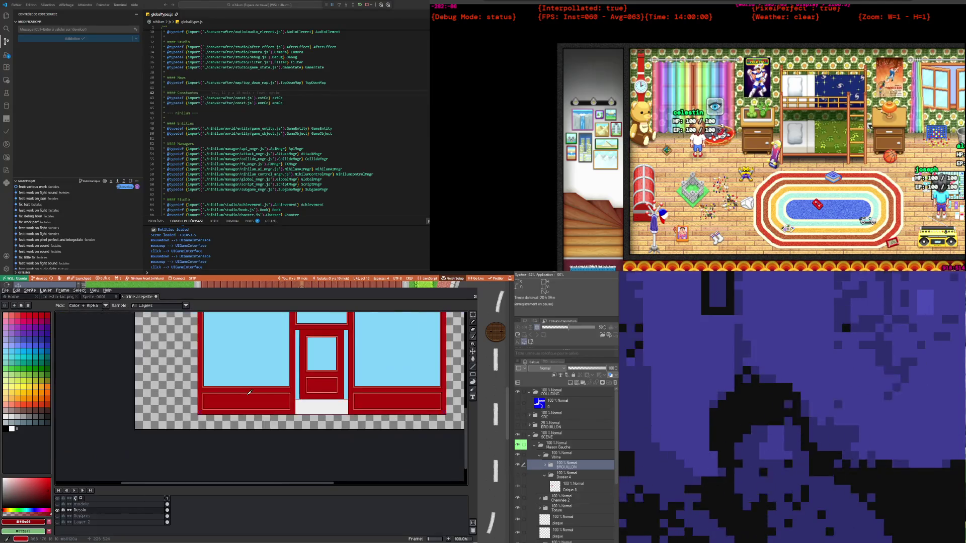
scroll(302, 404, up, 1)
scroll(203, 378, up, 4)
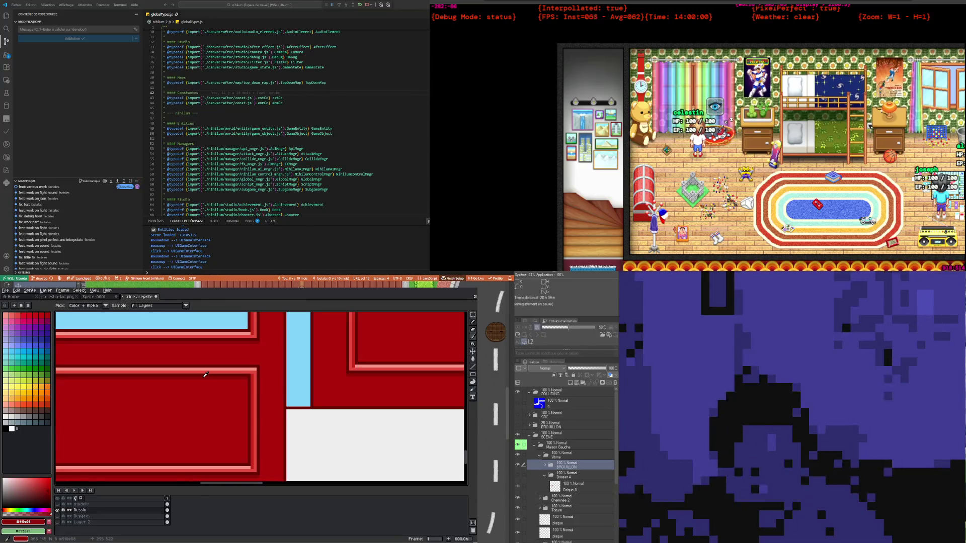
scroll(202, 370, down, 2)
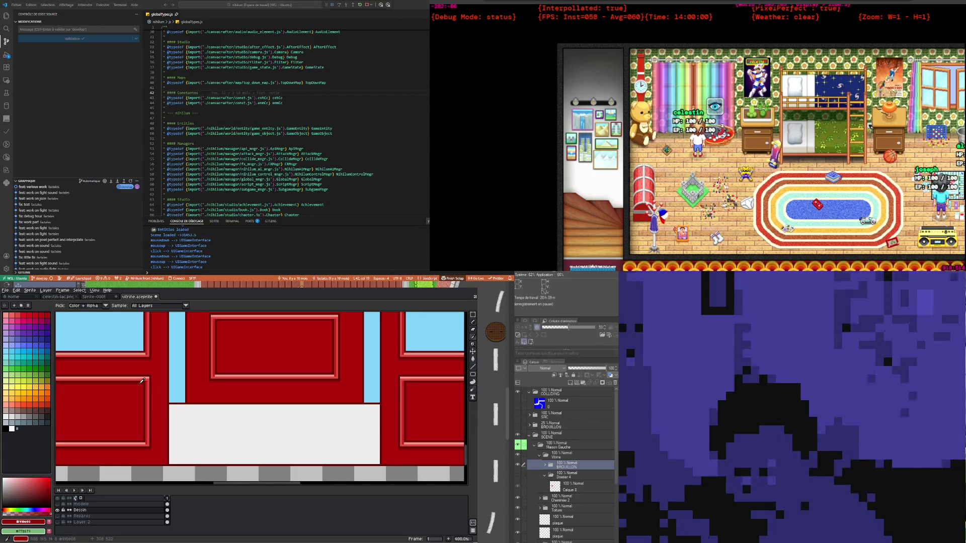
drag(143, 380, 120, 417)
scroll(464, 350, down, 3)
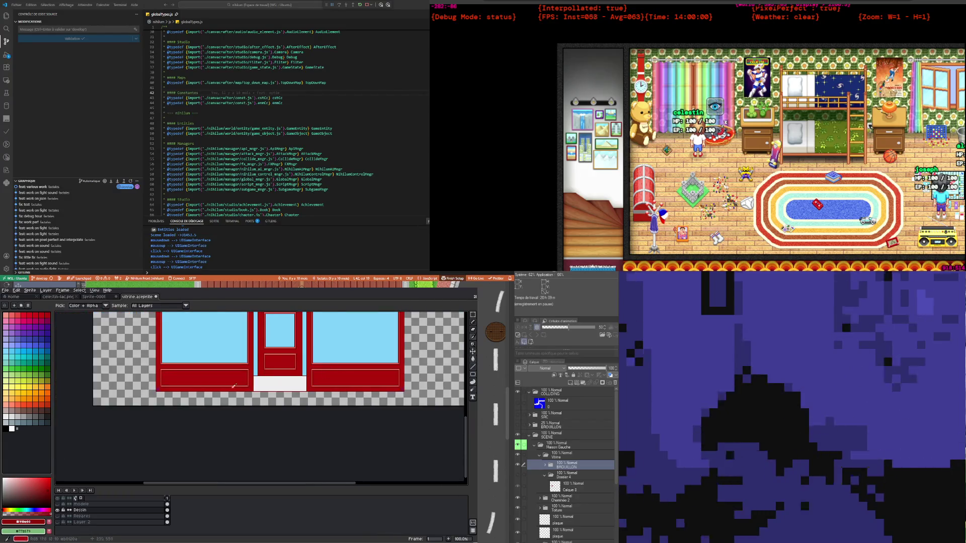
scroll(187, 373, up, 3)
scroll(76, 346, up, 1)
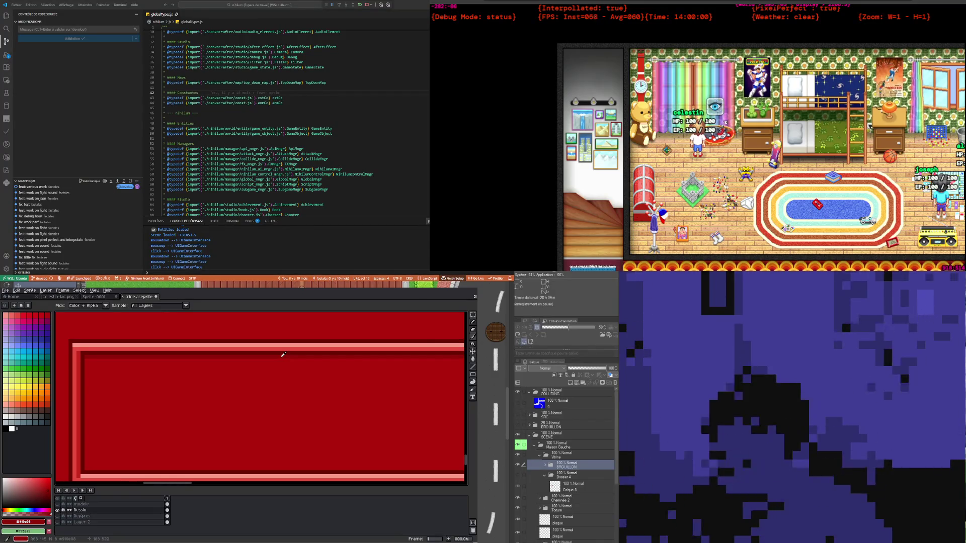
Select the Paint Bucket and zoom the canvas, briefly opening then closing the frame duration settings
click(472, 358)
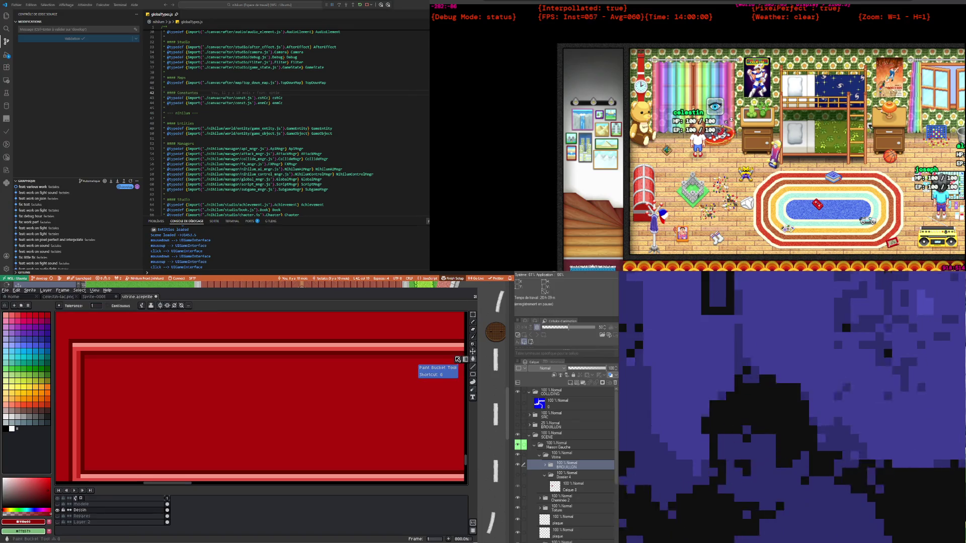
scroll(379, 391, down, 1)
scroll(379, 391, down, 1)
scroll(379, 391, down, 1)
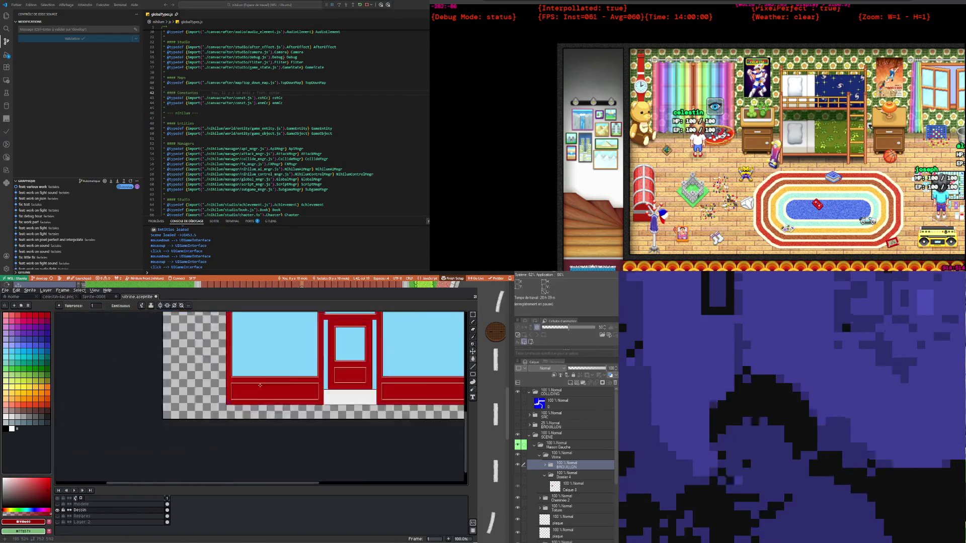
scroll(378, 390, down, 1)
scroll(71, 377, up, 4)
scroll(130, 362, up, 3)
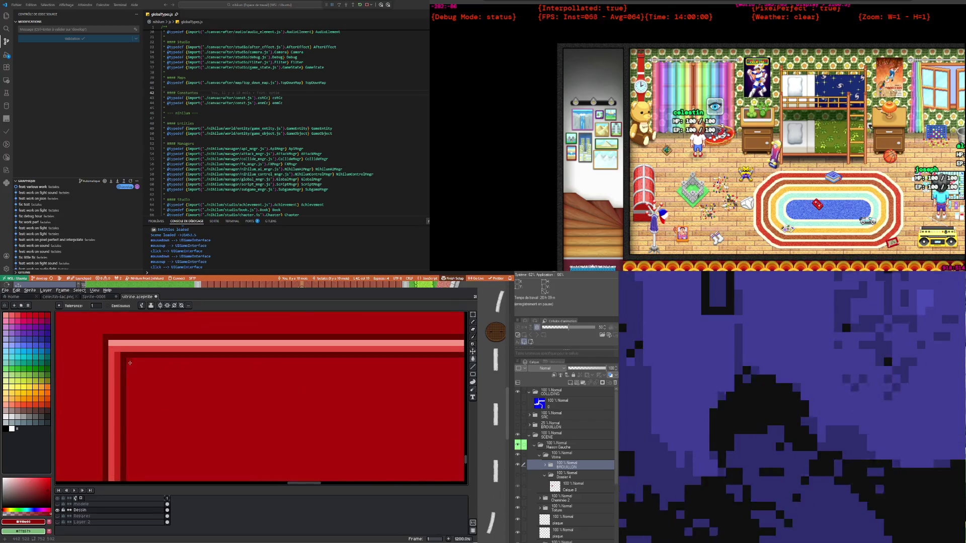
scroll(129, 362, down, 3)
scroll(145, 372, down, 2)
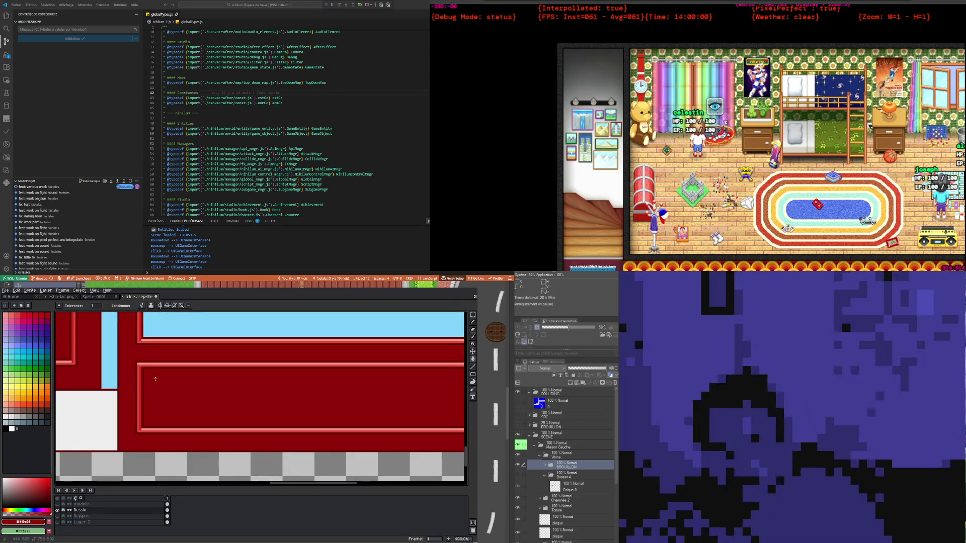
key(p)
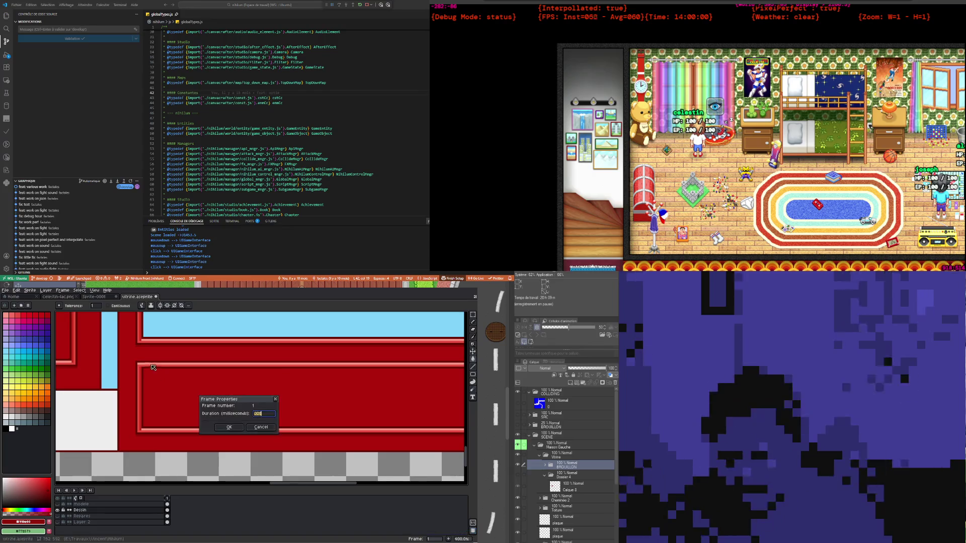
key(Escape)
Switch to the Pencil and zoom in and out around the red frame corners
key(b)
scroll(99, 347, up, 3)
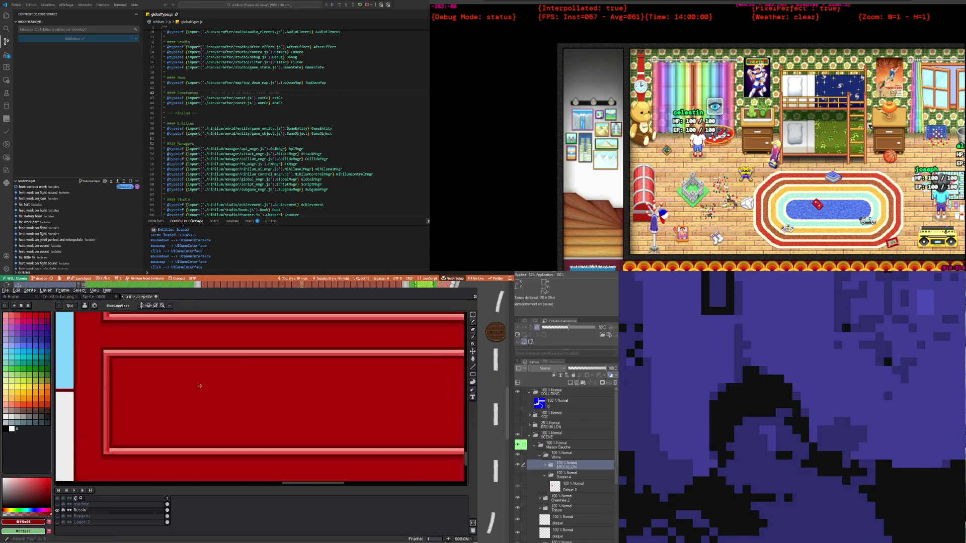
scroll(106, 363, down, 1)
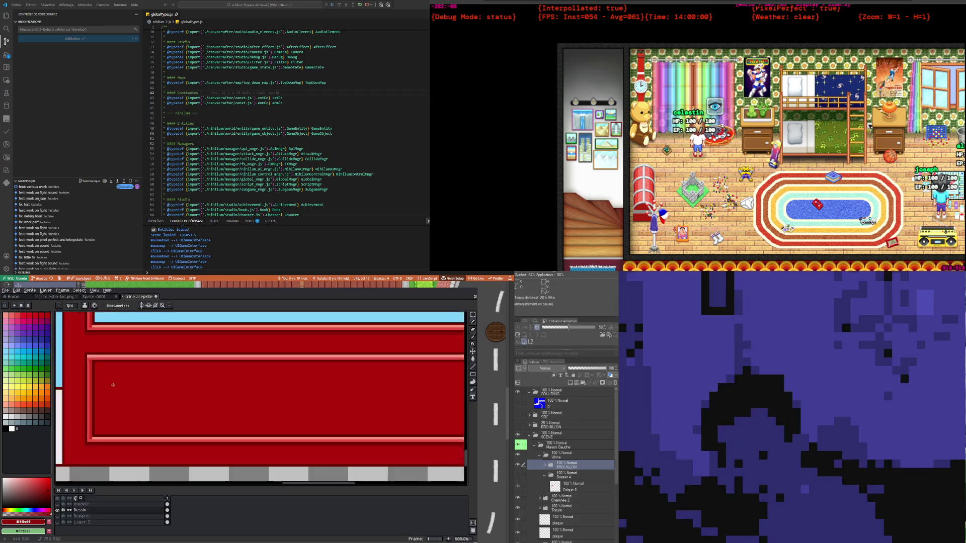
scroll(307, 360, down, 3)
scroll(307, 360, up, 2)
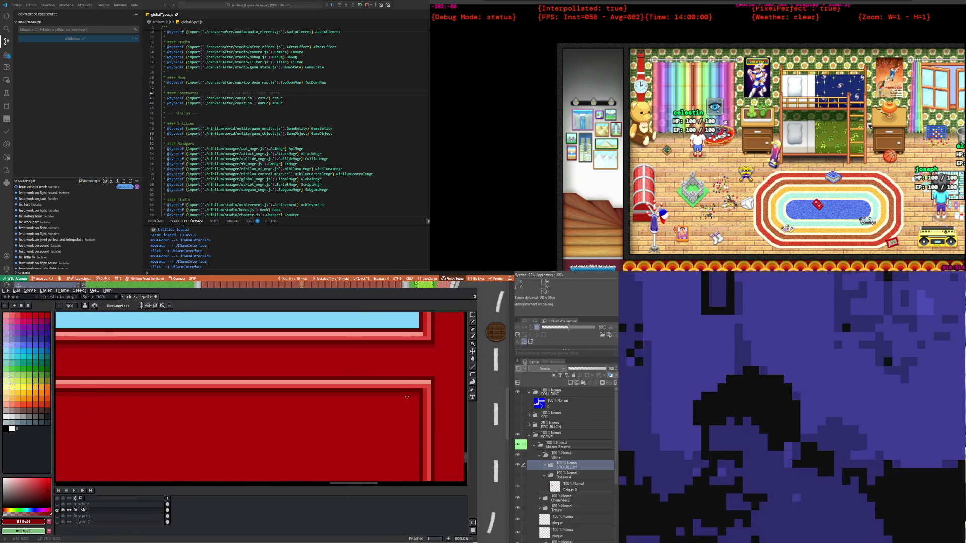
scroll(324, 408, down, 3)
scroll(324, 407, down, 1)
scroll(302, 403, up, 2)
scroll(262, 418, up, 1)
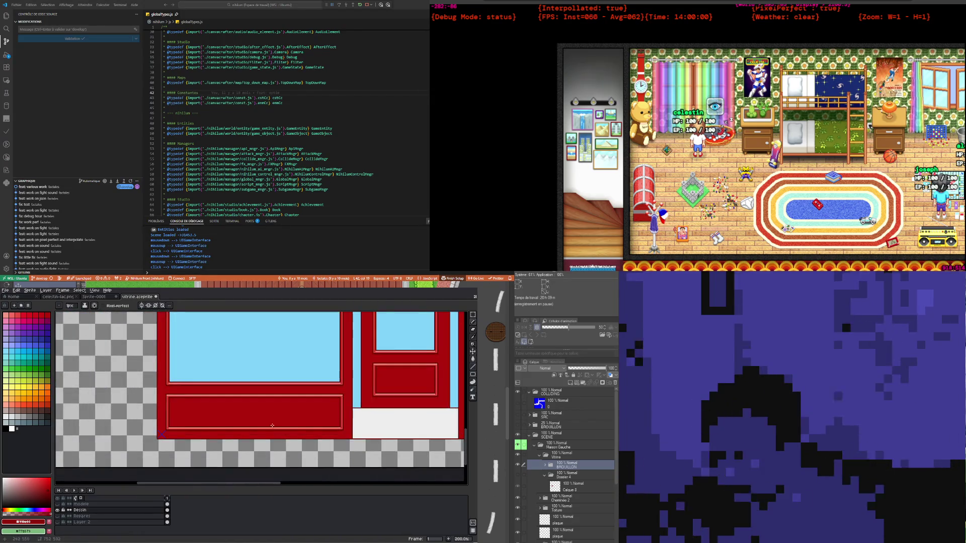
scroll(223, 428, up, 1)
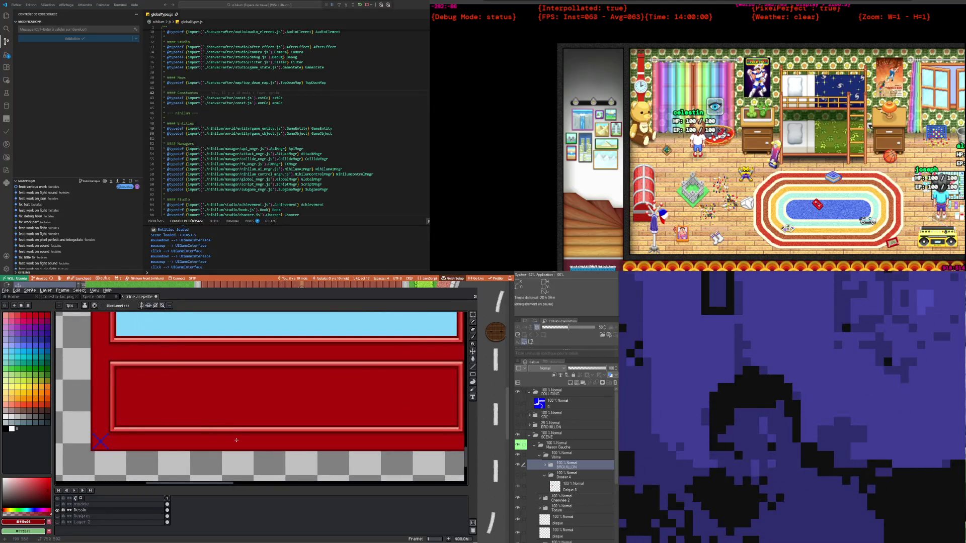
scroll(194, 398, down, 1)
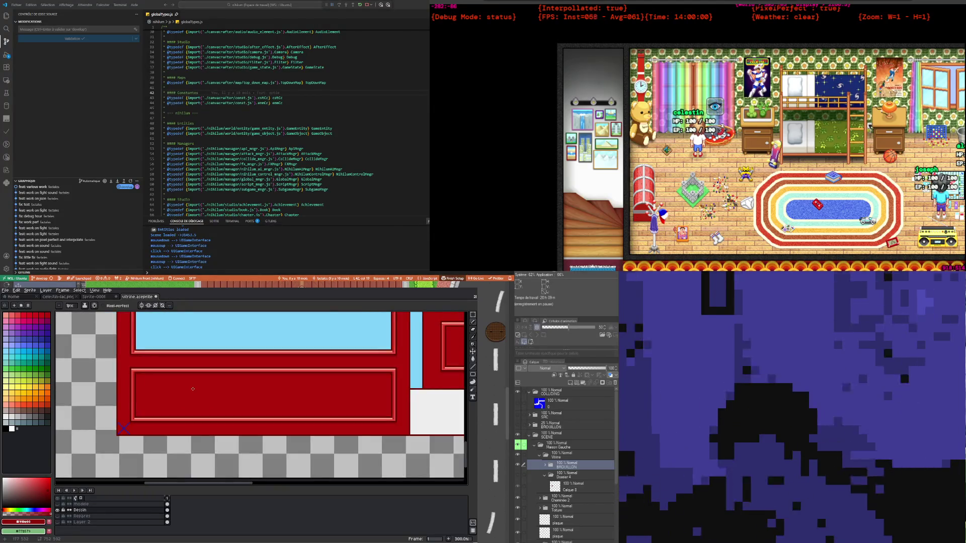
scroll(162, 416, up, 2)
scroll(162, 416, down, 3)
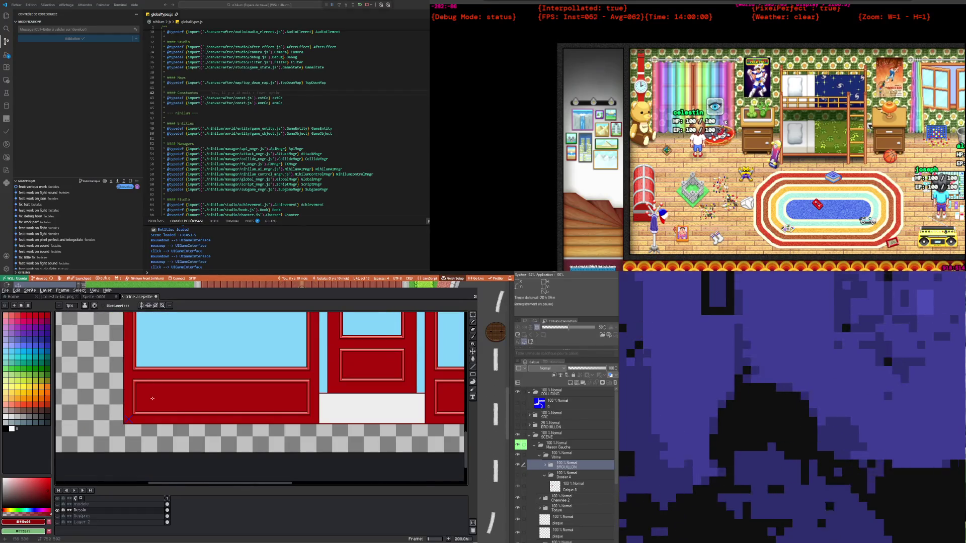
scroll(167, 338, down, 2)
scroll(167, 338, up, 5)
scroll(167, 337, down, 4)
scroll(160, 366, up, 5)
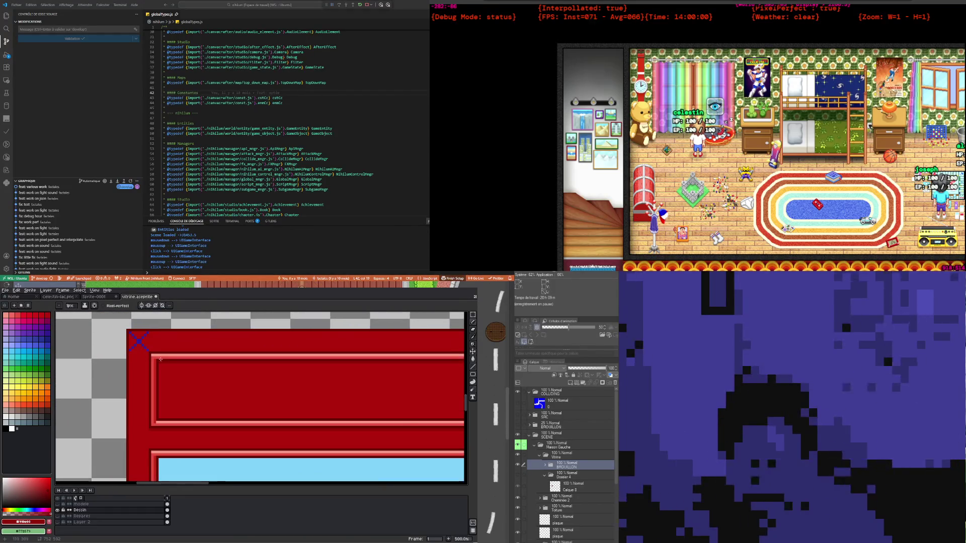
scroll(160, 365, down, 2)
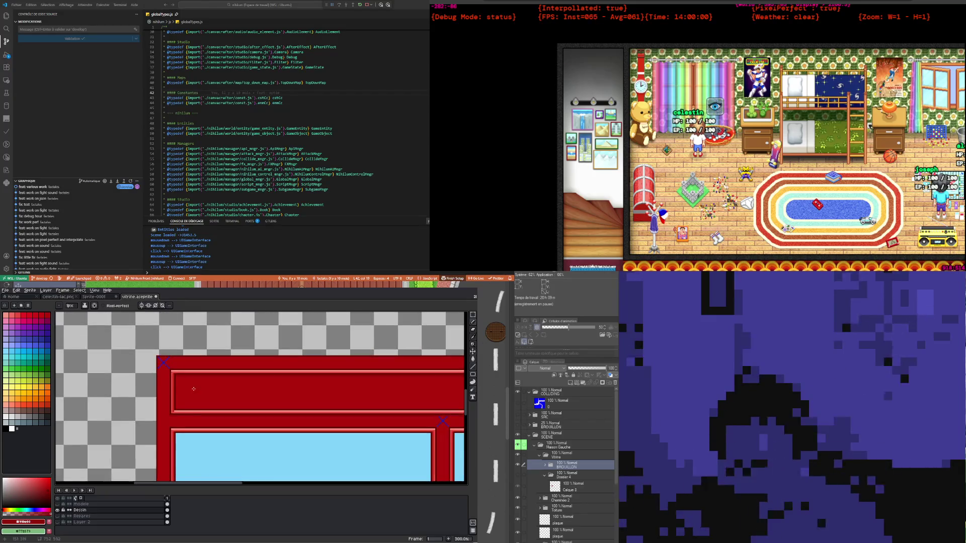
scroll(239, 377, down, 2)
scroll(239, 377, up, 2)
scroll(239, 377, down, 1)
scroll(246, 382, down, 3)
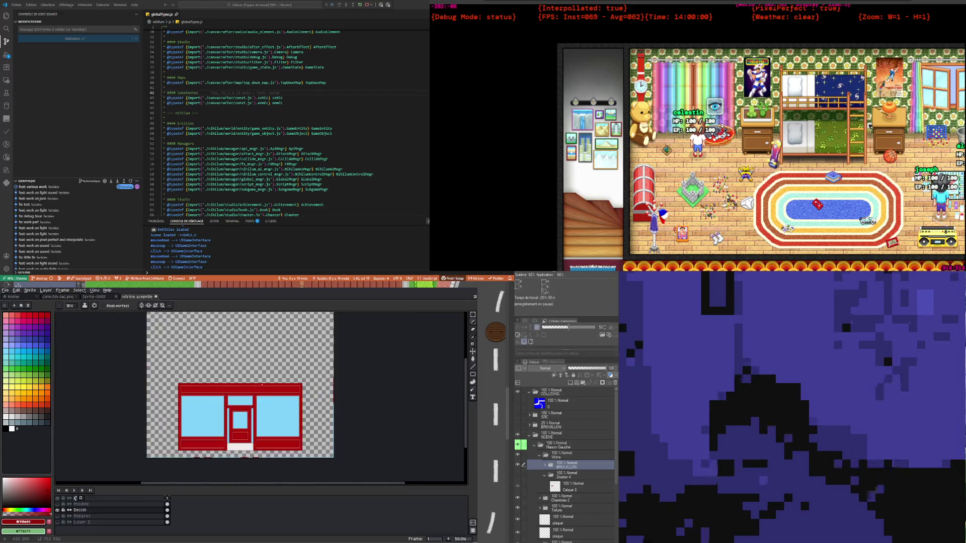
scroll(259, 390, up, 4)
scroll(259, 390, up, 1)
scroll(251, 385, up, 1)
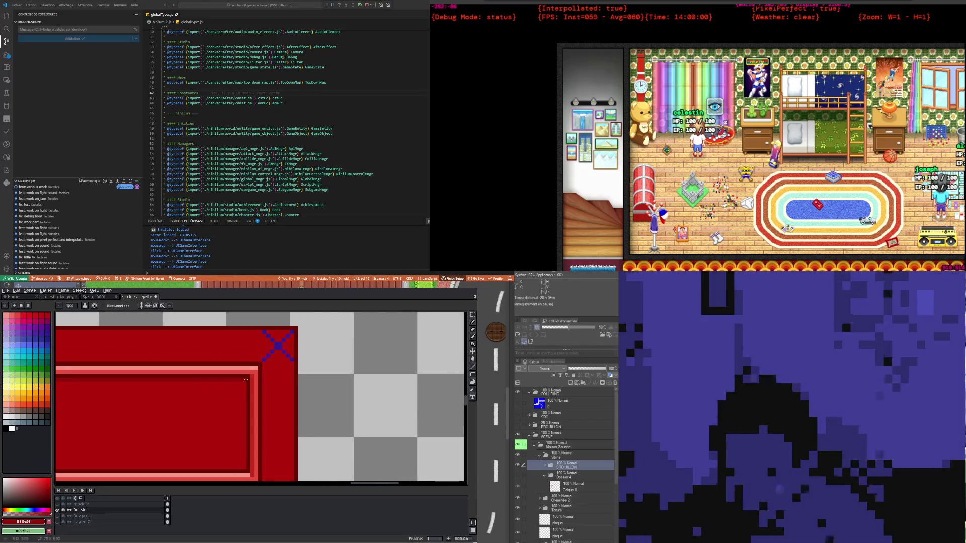
scroll(244, 381, down, 1)
scroll(241, 382, up, 2)
scroll(234, 387, up, 3)
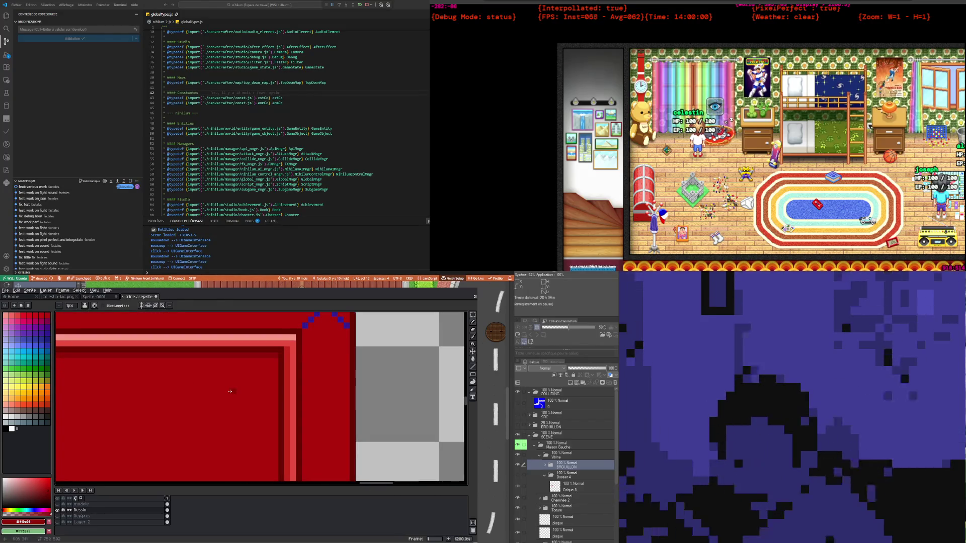
scroll(221, 397, down, 3)
scroll(201, 413, down, 3)
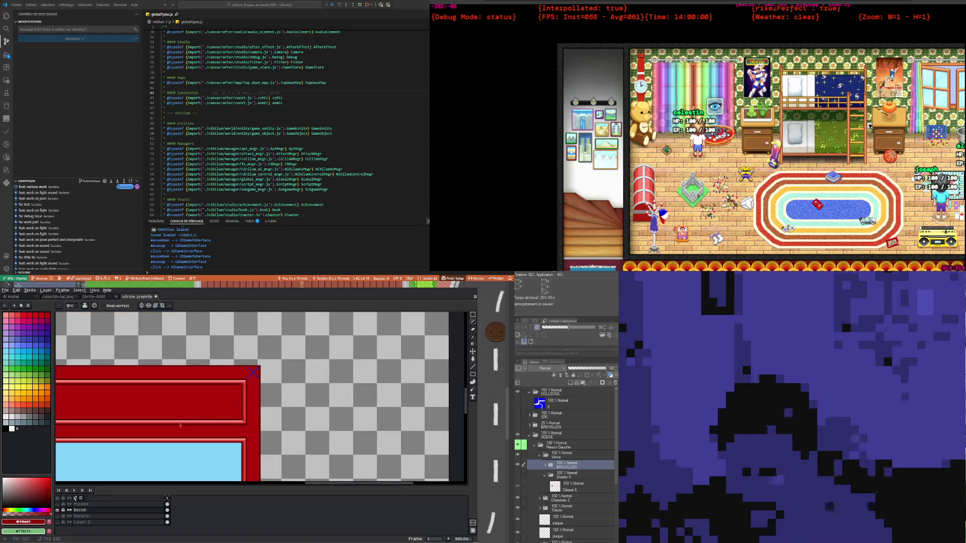
scroll(184, 425, down, 2)
scroll(182, 426, down, 1)
scroll(202, 410, up, 2)
scroll(225, 394, up, 2)
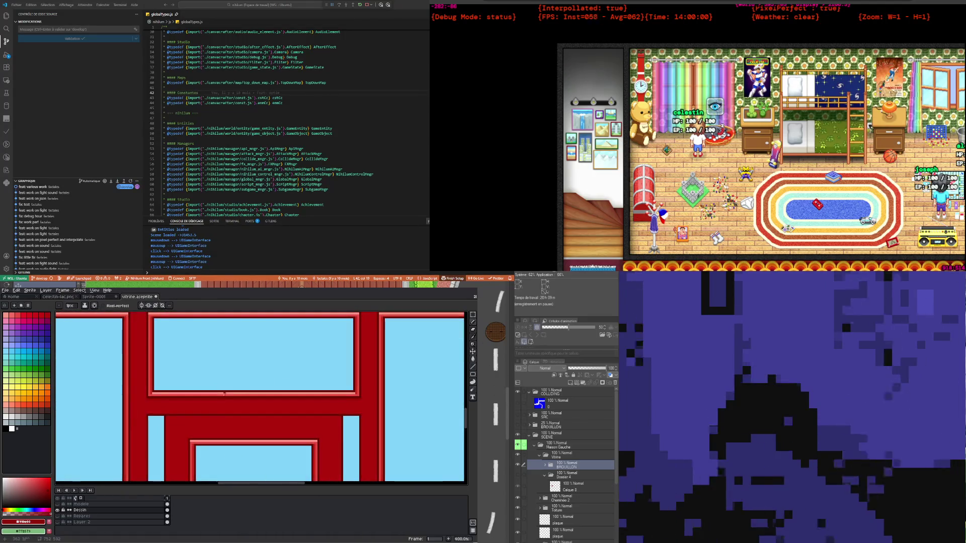
scroll(176, 425, up, 2)
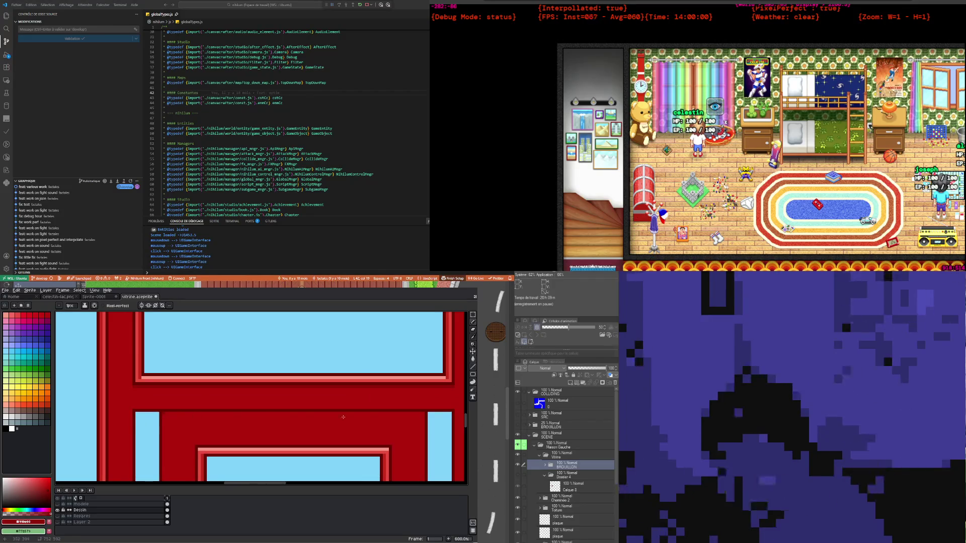
scroll(423, 414, down, 2)
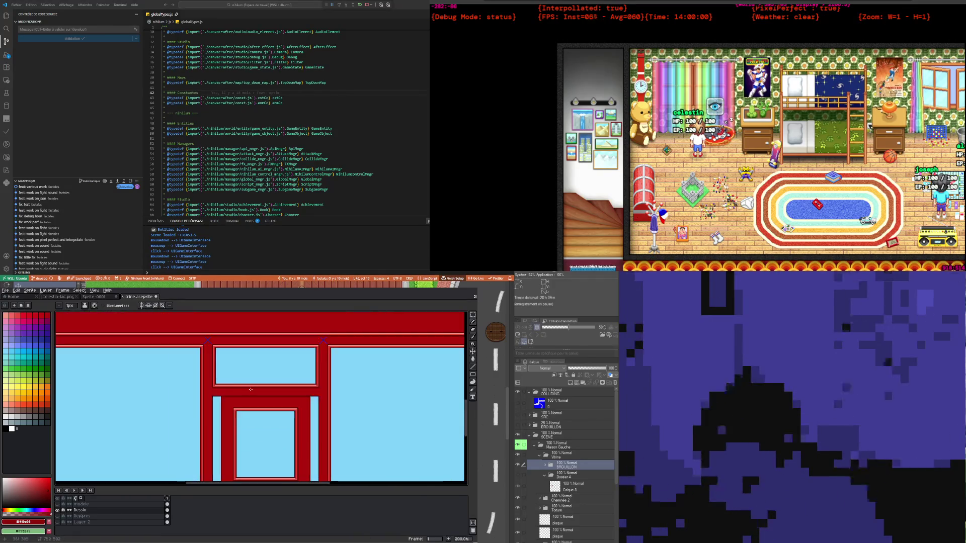
scroll(327, 397, down, 2)
scroll(236, 377, up, 3)
scroll(236, 377, up, 1)
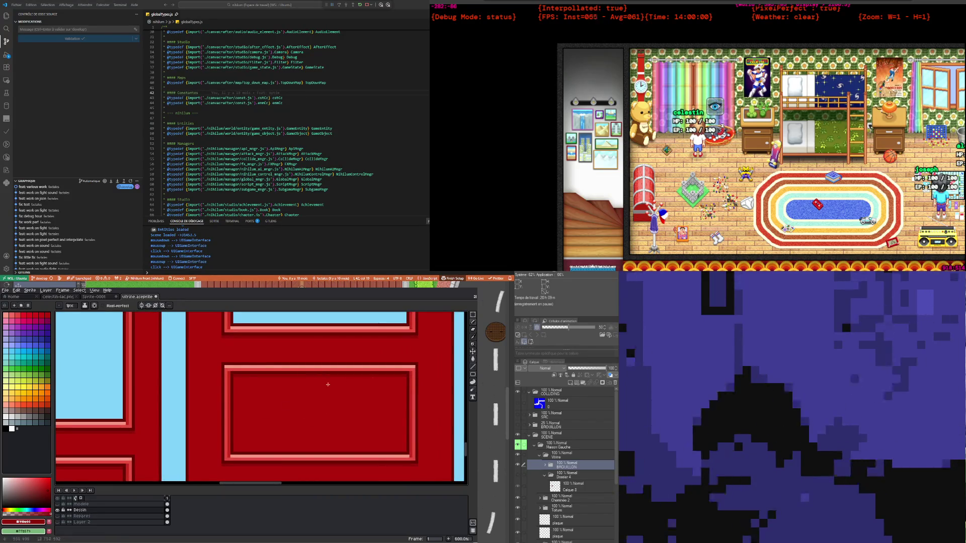
scroll(241, 382, down, 3)
scroll(193, 407, down, 1)
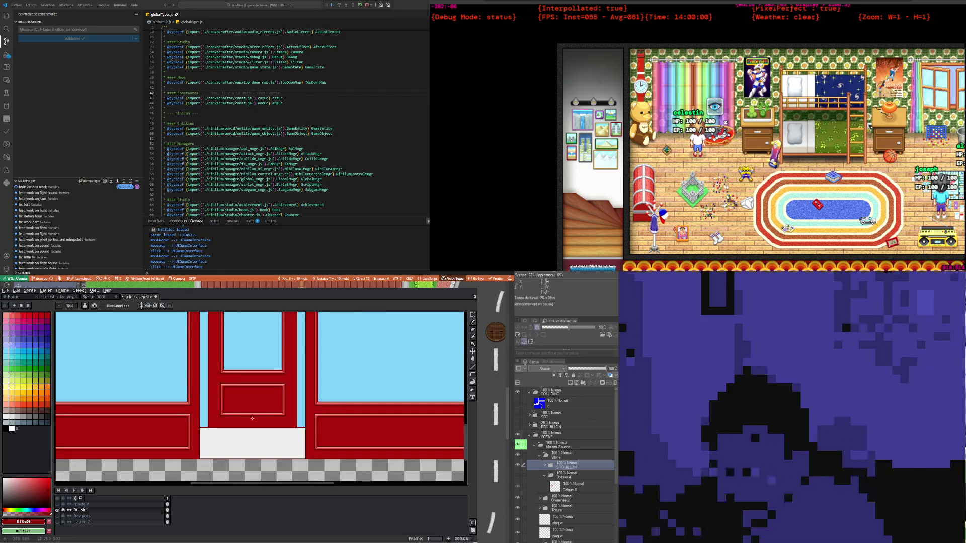
scroll(166, 417, up, 1)
scroll(141, 428, down, 1)
scroll(117, 437, down, 1)
scroll(118, 435, up, 3)
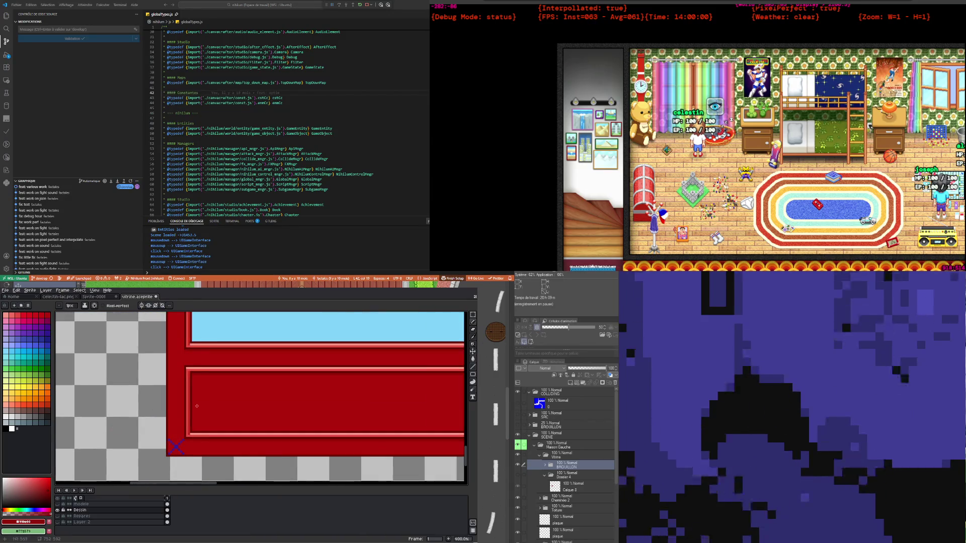
scroll(120, 433, up, 1)
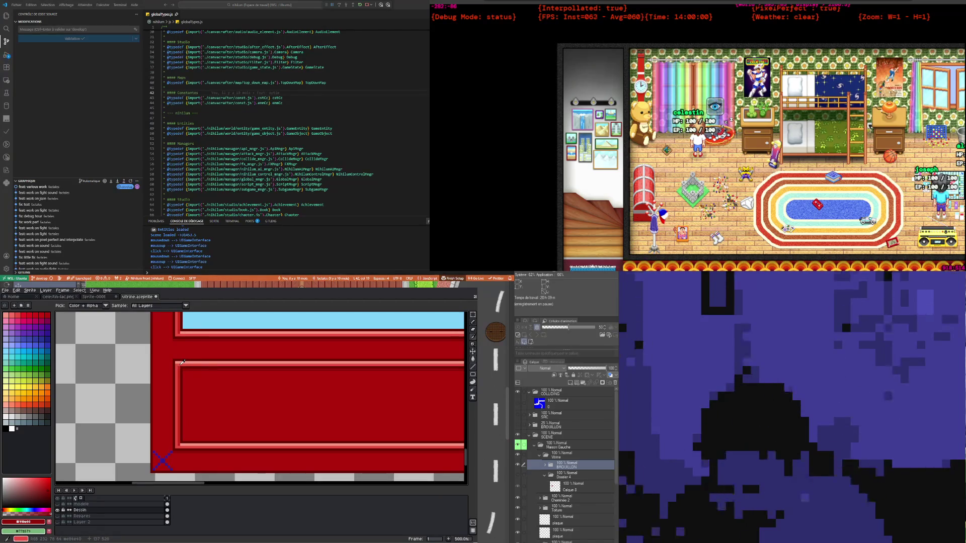
scroll(187, 375, down, 2)
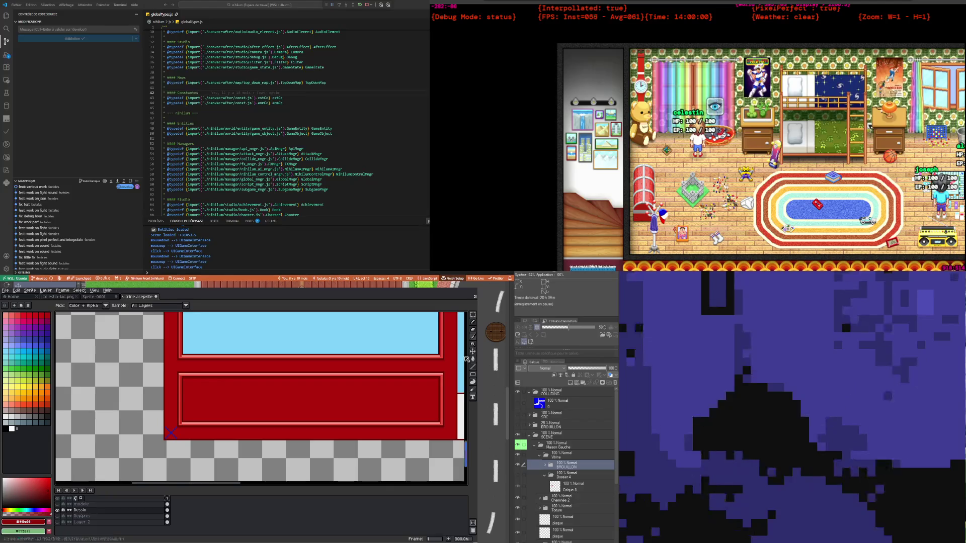
scroll(357, 380, up, 2)
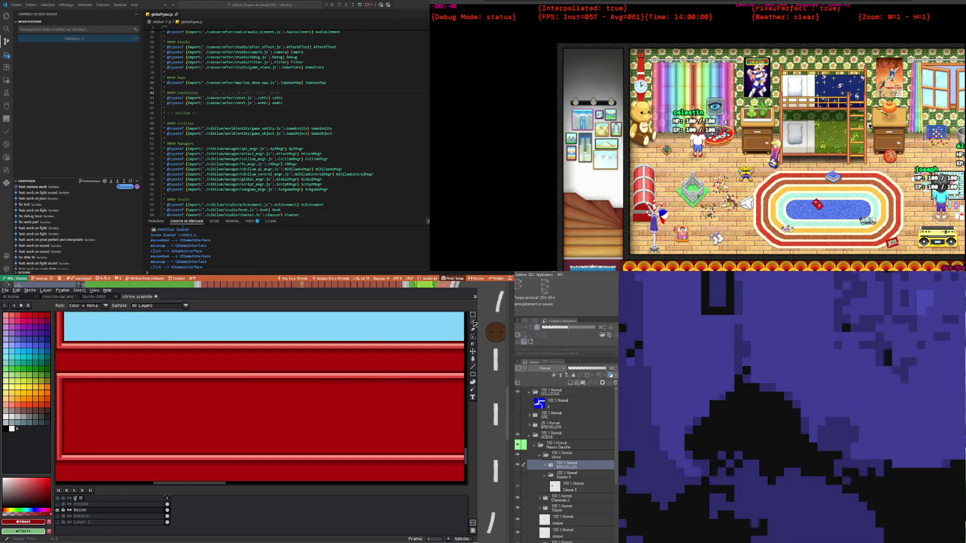
scroll(162, 430, down, 4)
scroll(162, 429, down, 1)
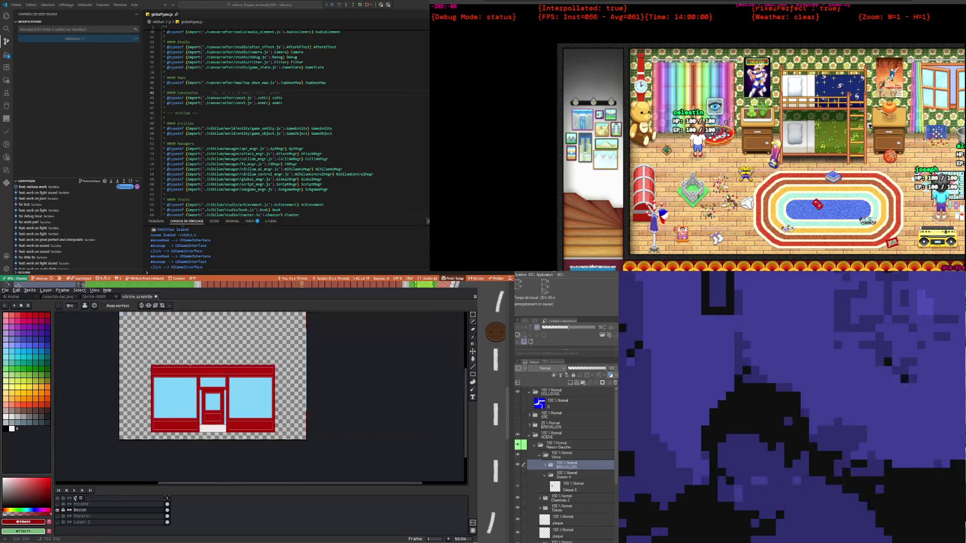
scroll(175, 384, up, 2)
scroll(175, 385, down, 1)
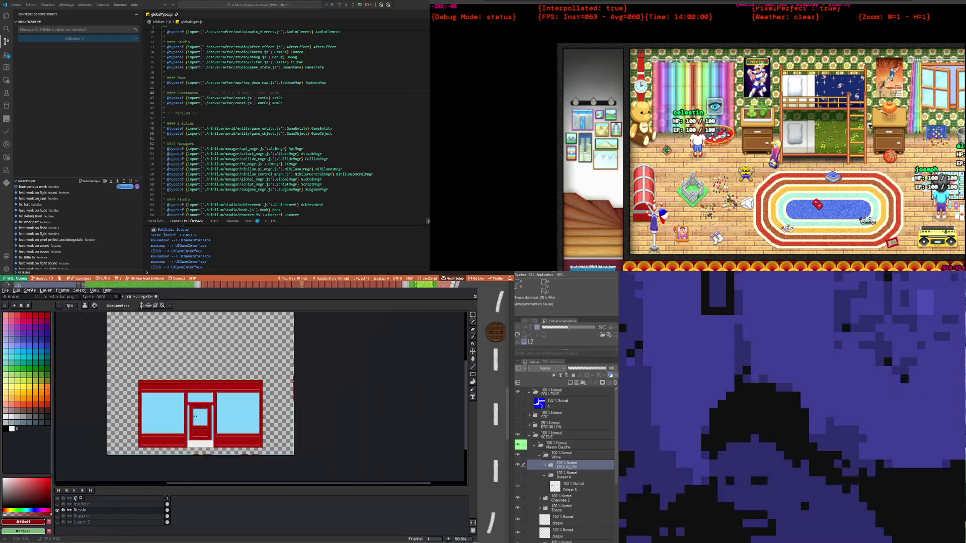
scroll(187, 394, up, 1)
scroll(200, 405, up, 1)
scroll(189, 382, down, 2)
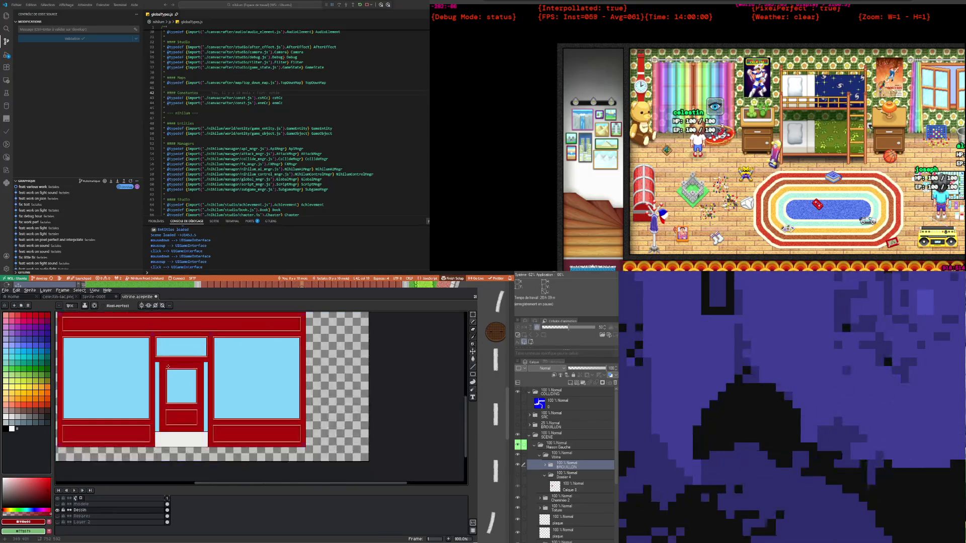
scroll(180, 422, up, 2)
scroll(181, 420, up, 1)
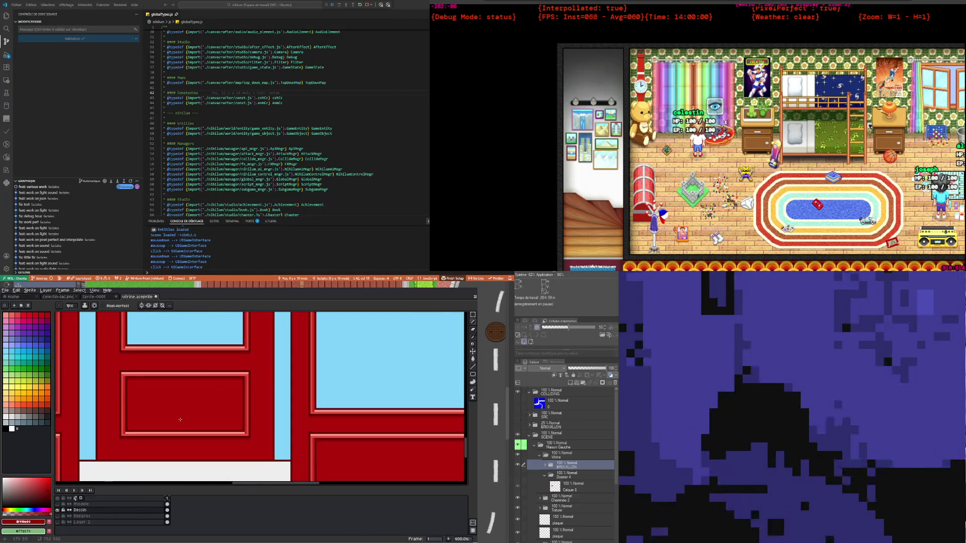
scroll(180, 420, down, 2)
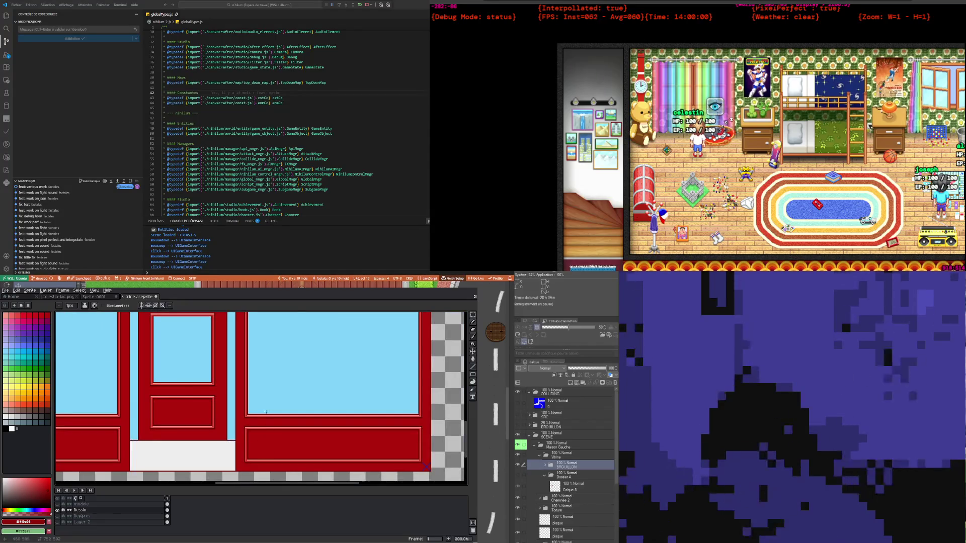
scroll(266, 413, down, 1)
scroll(224, 355, up, 1)
scroll(223, 355, down, 1)
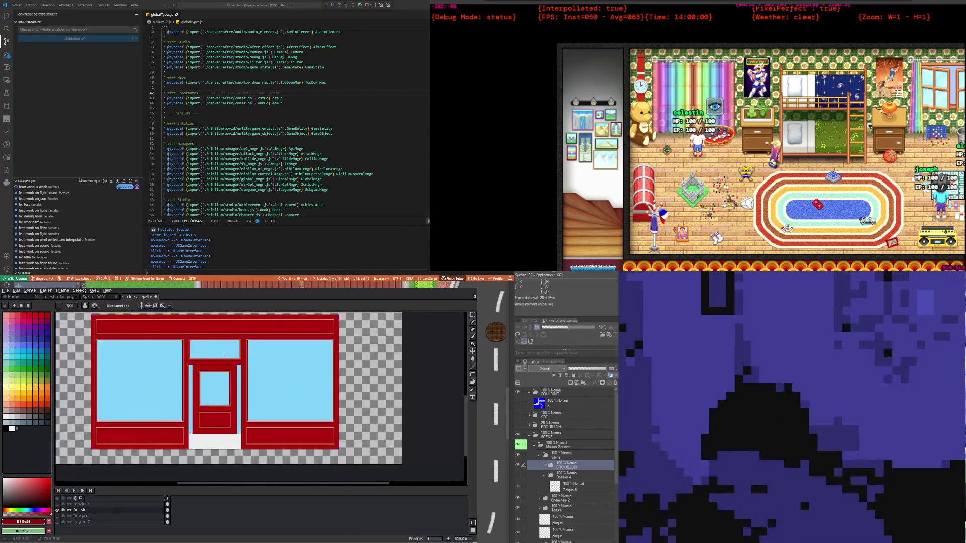
scroll(224, 354, up, 1)
scroll(168, 356, up, 1)
scroll(126, 347, up, 1)
scroll(90, 340, up, 1)
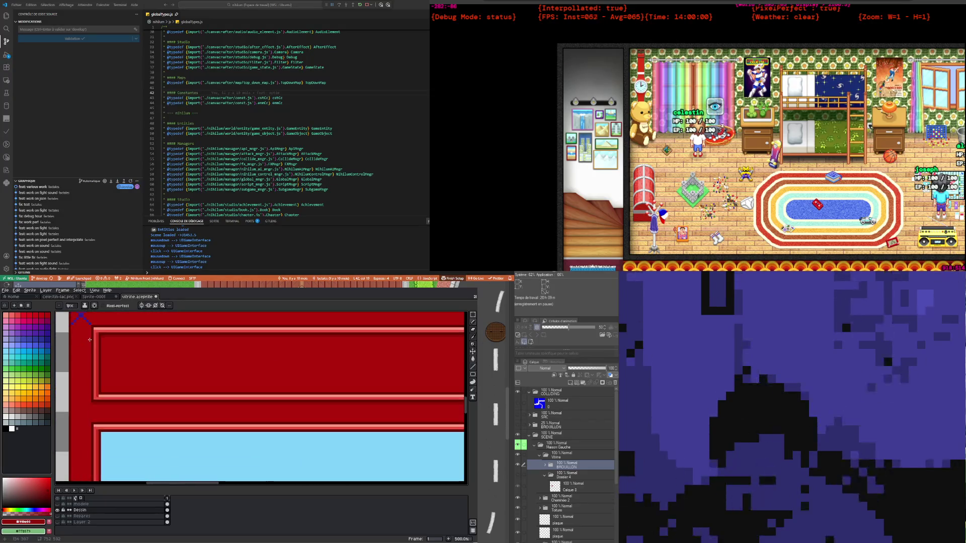
scroll(95, 340, down, 2)
scroll(100, 340, up, 1)
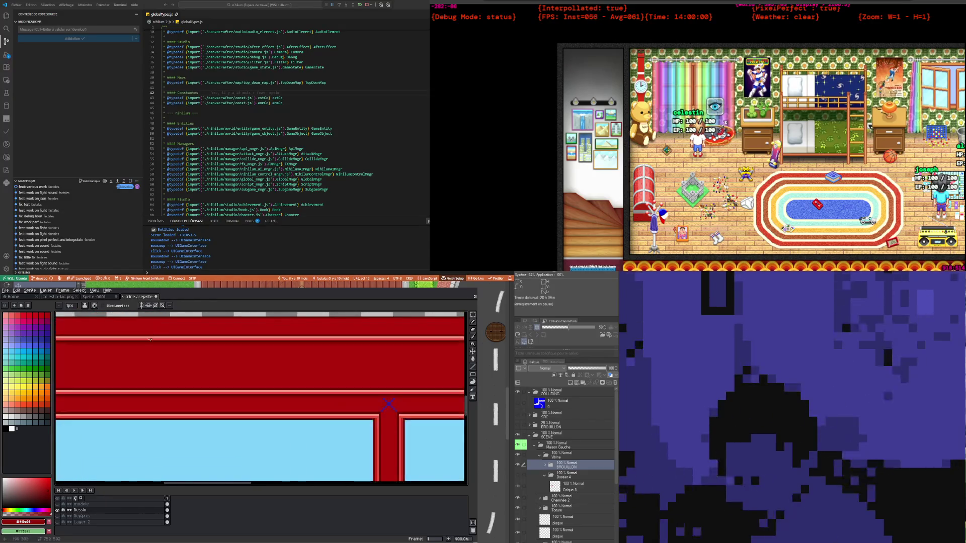
scroll(109, 339, down, 2)
scroll(108, 339, up, 4)
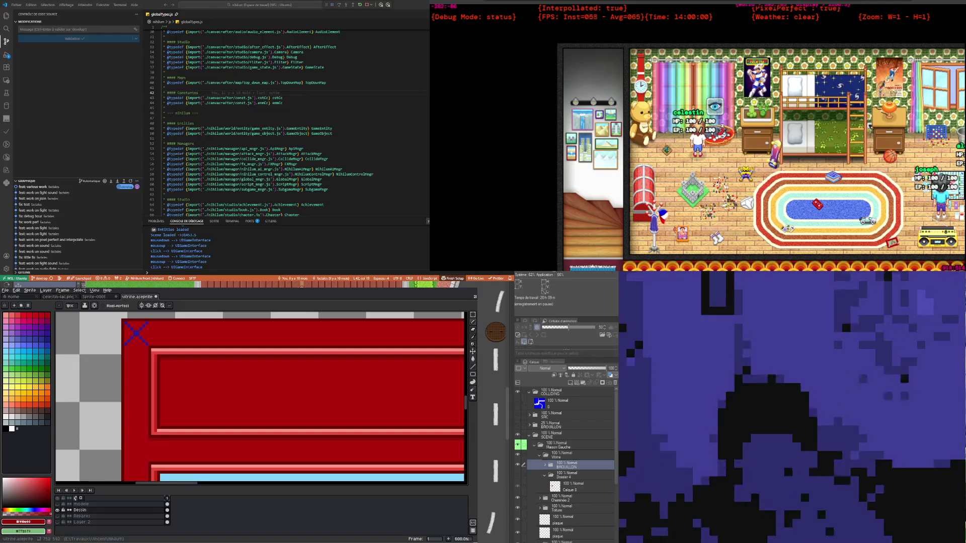
scroll(259, 407, down, 2)
scroll(259, 406, down, 3)
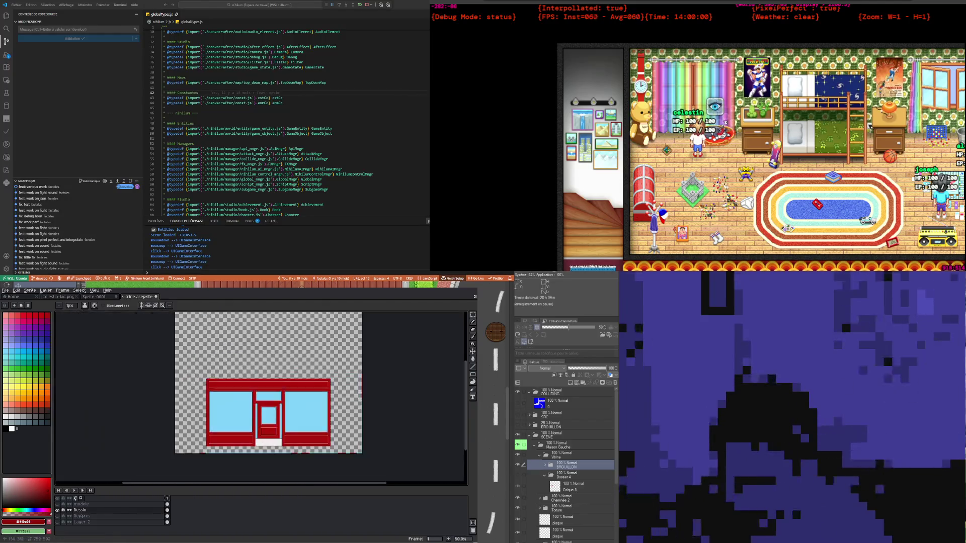
scroll(259, 407, up, 2)
scroll(259, 407, up, 2)
scroll(259, 406, down, 2)
scroll(259, 407, up, 2)
scroll(260, 406, up, 1)
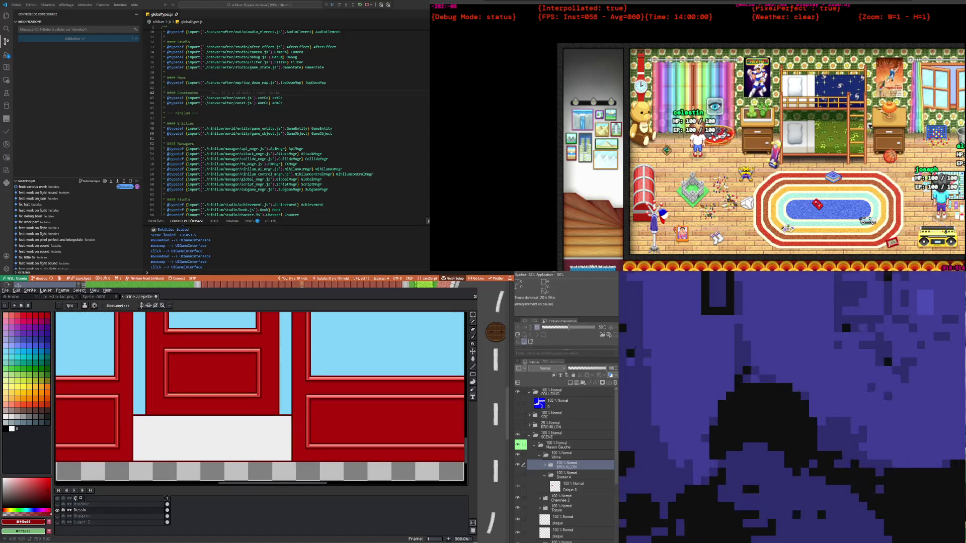
scroll(261, 397, down, 1)
scroll(261, 396, down, 2)
scroll(261, 397, up, 1)
scroll(261, 396, up, 1)
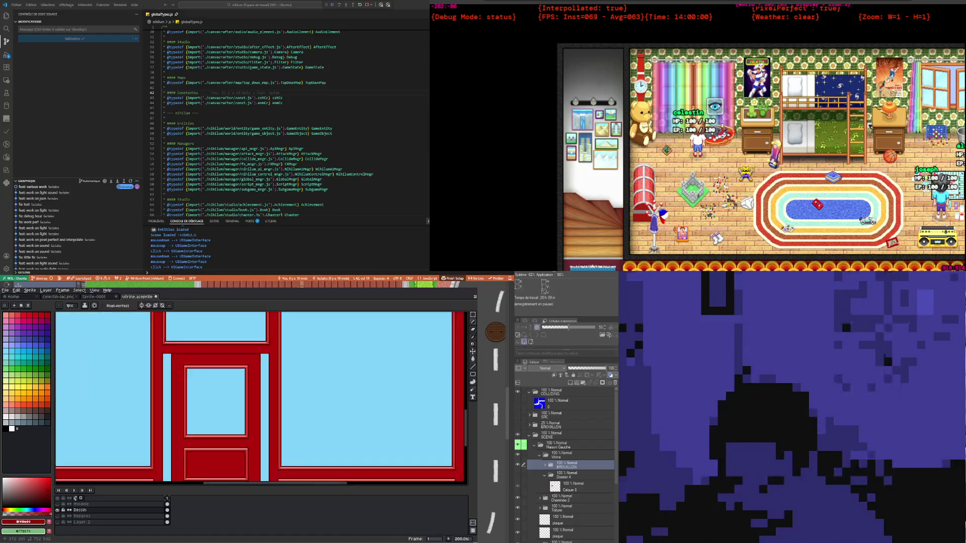
scroll(217, 388, down, 1)
scroll(216, 387, up, 1)
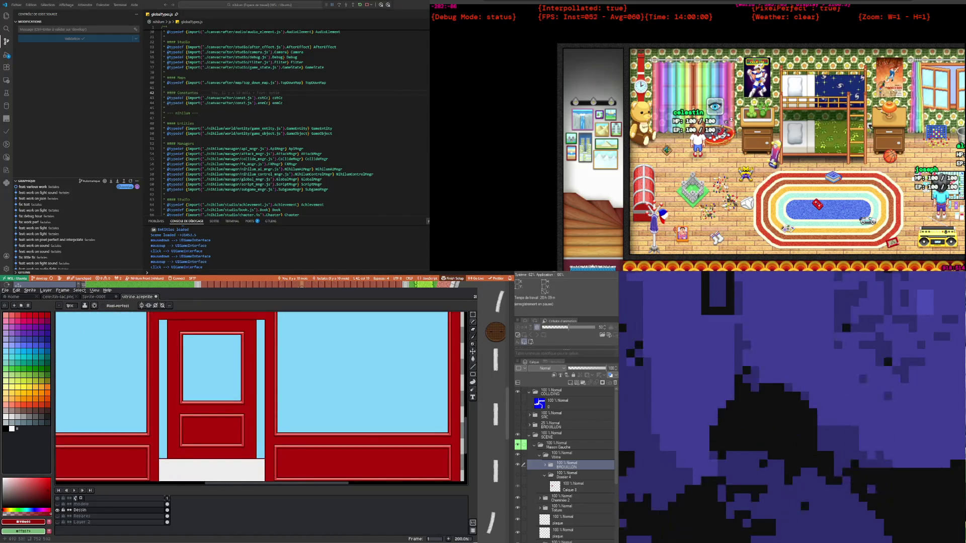
key(g)
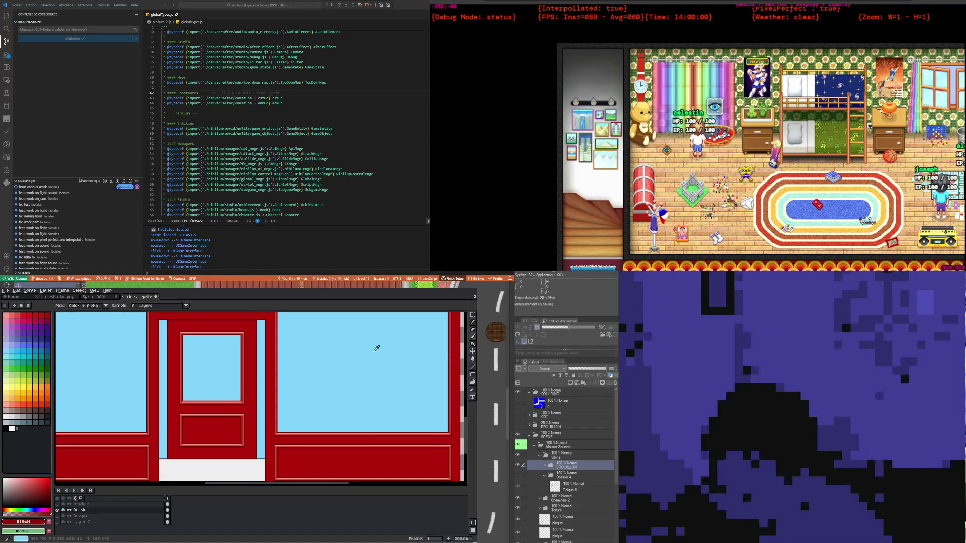
scroll(244, 408, up, 2)
scroll(251, 420, up, 1)
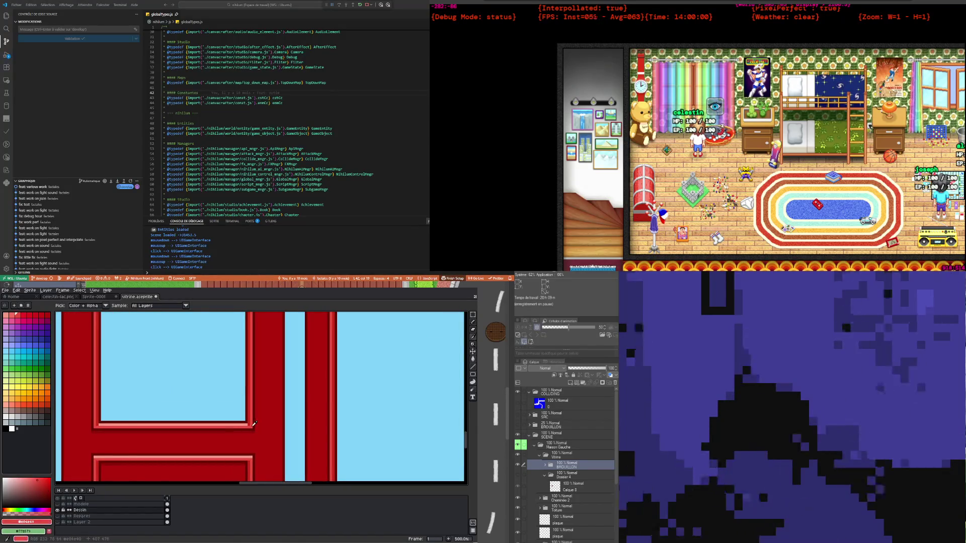
scroll(254, 425, down, 1)
scroll(211, 398, down, 2)
scroll(169, 373, up, 1)
scroll(211, 398, down, 2)
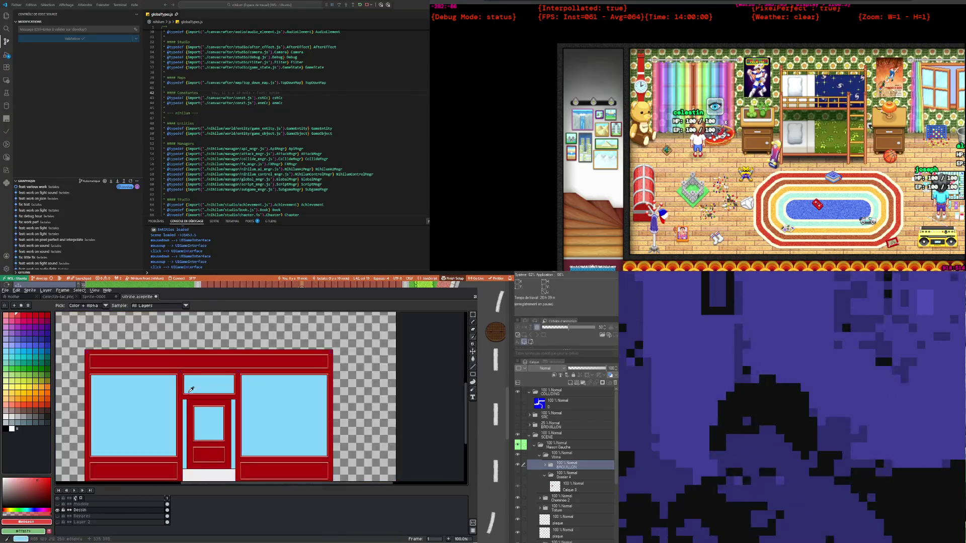
Zoom around the shopfront and select the Pencil tool
scroll(221, 405, up, 1)
scroll(219, 404, up, 1)
scroll(218, 405, down, 2)
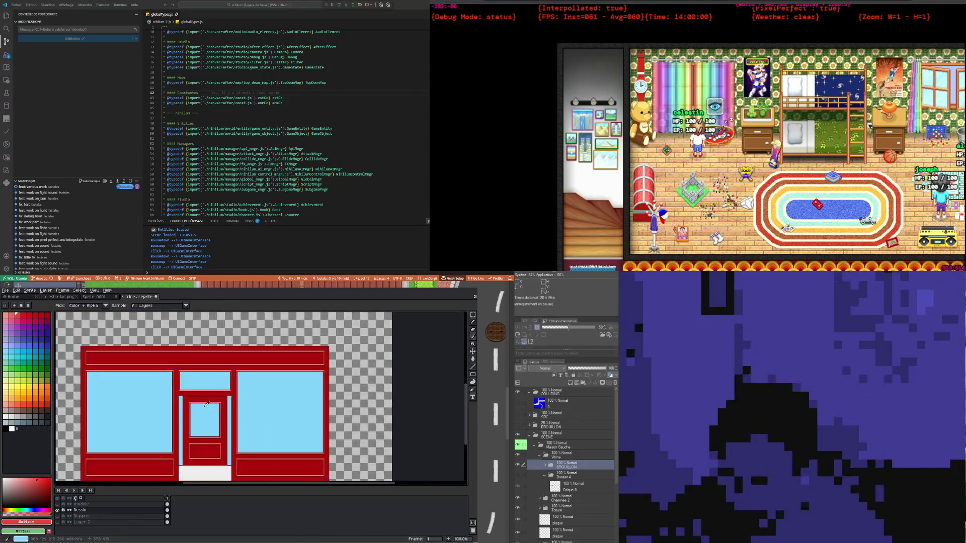
scroll(201, 432, up, 1)
scroll(188, 462, up, 1)
scroll(190, 443, up, 1)
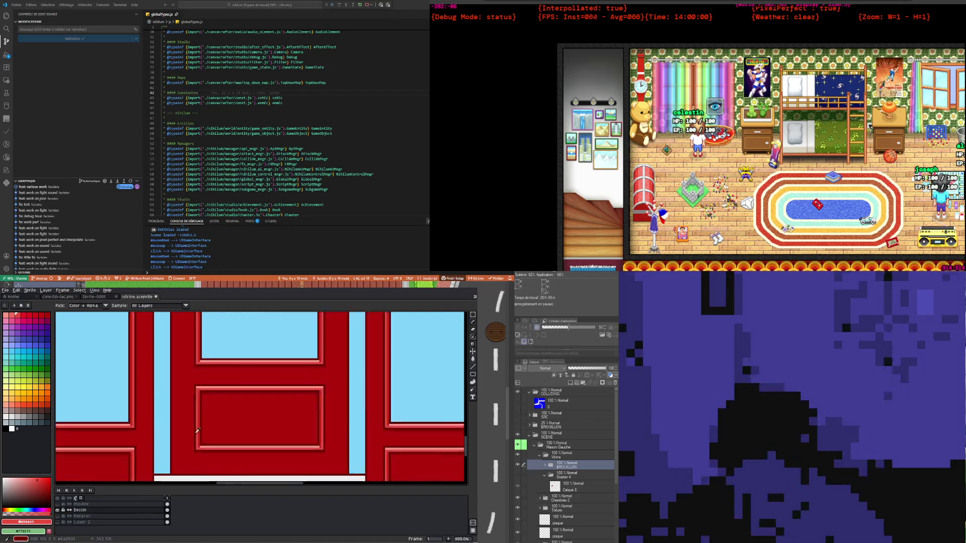
scroll(201, 373, up, 2)
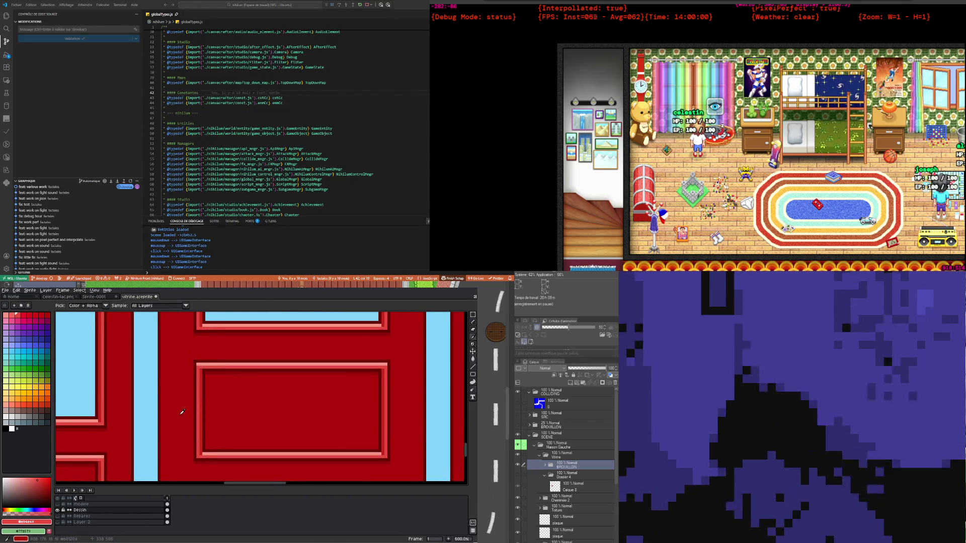
scroll(185, 413, down, 3)
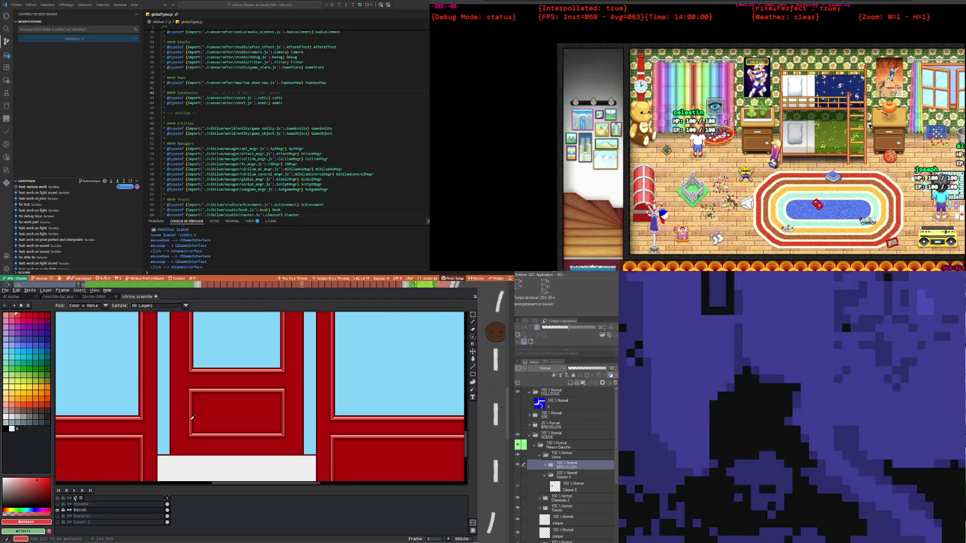
scroll(192, 415, down, 2)
scroll(191, 410, up, 1)
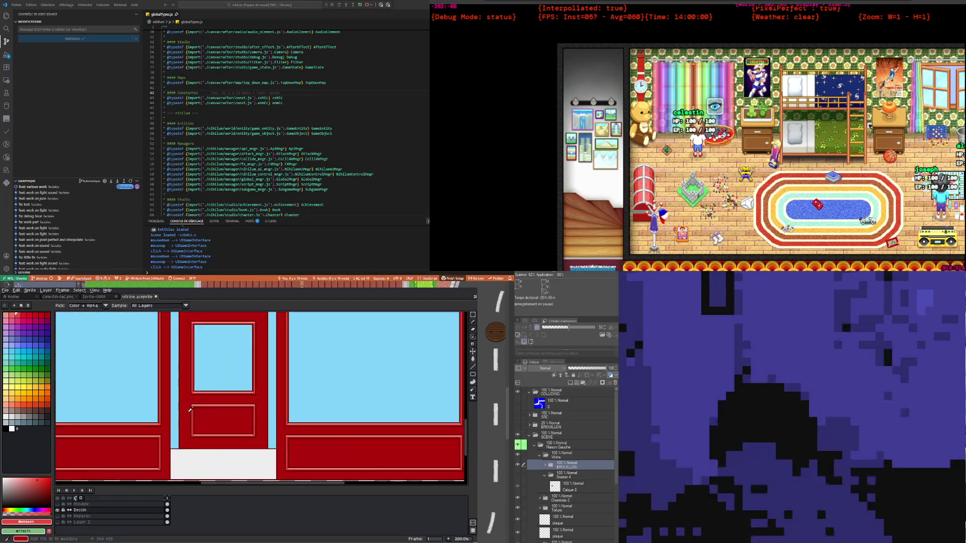
scroll(189, 410, down, 1)
scroll(207, 418, up, 2)
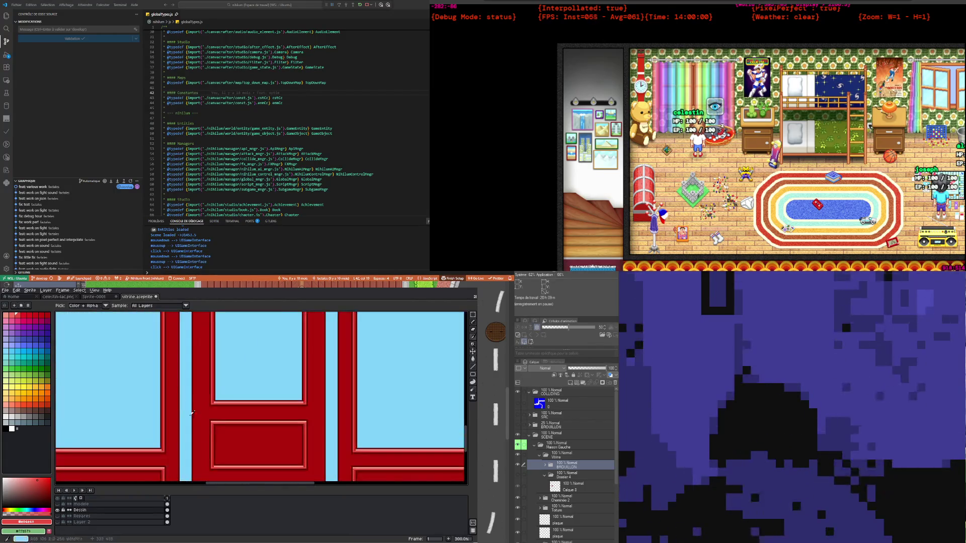
scroll(223, 426, up, 2)
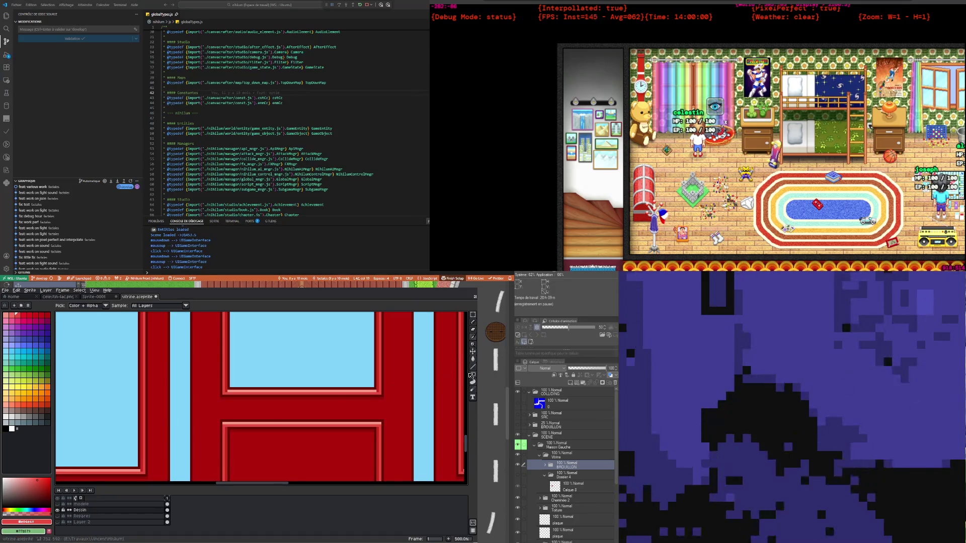
click(474, 322)
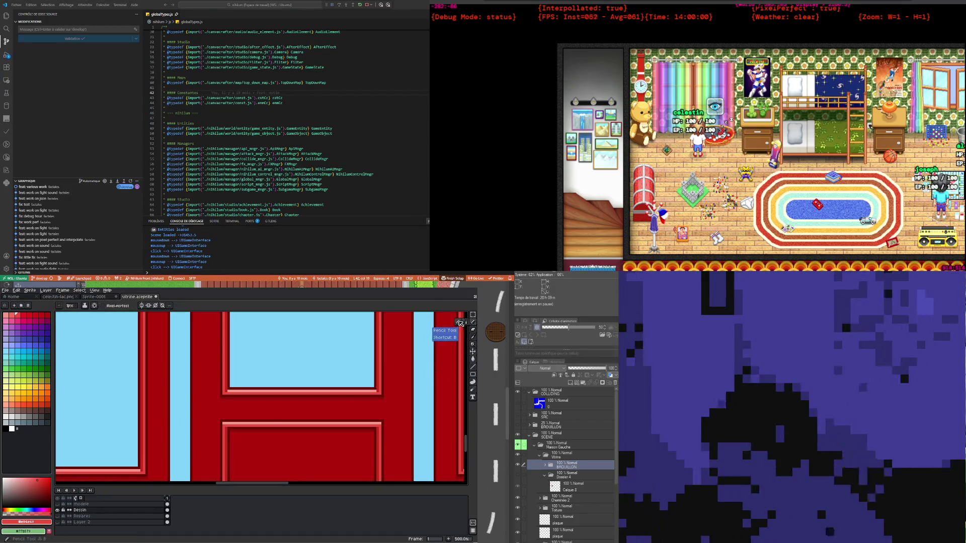
scroll(204, 452, up, 1)
scroll(204, 453, up, 1)
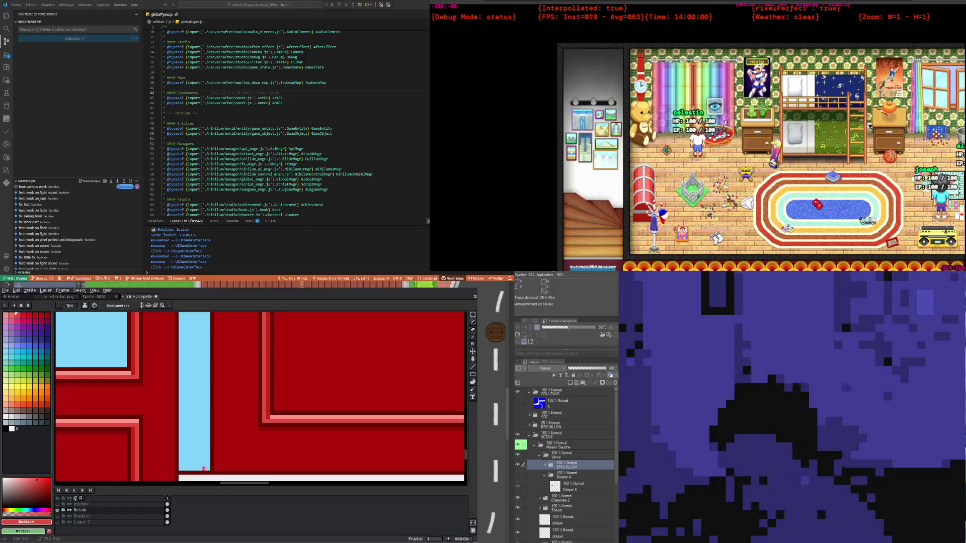
Sample the frame's dark red with the Eyedropper, return to the Pencil, and zoom on the door corners
key(i)
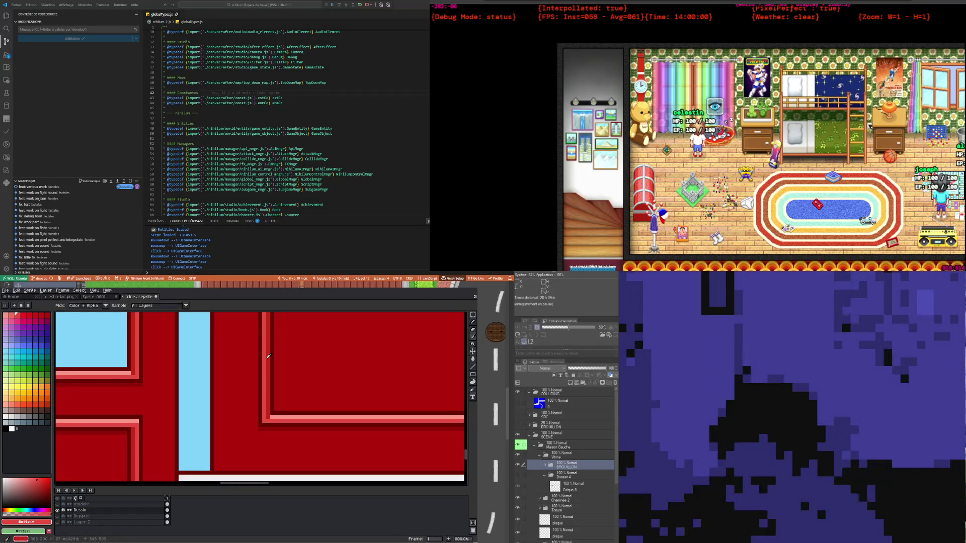
click(270, 356)
click(473, 322)
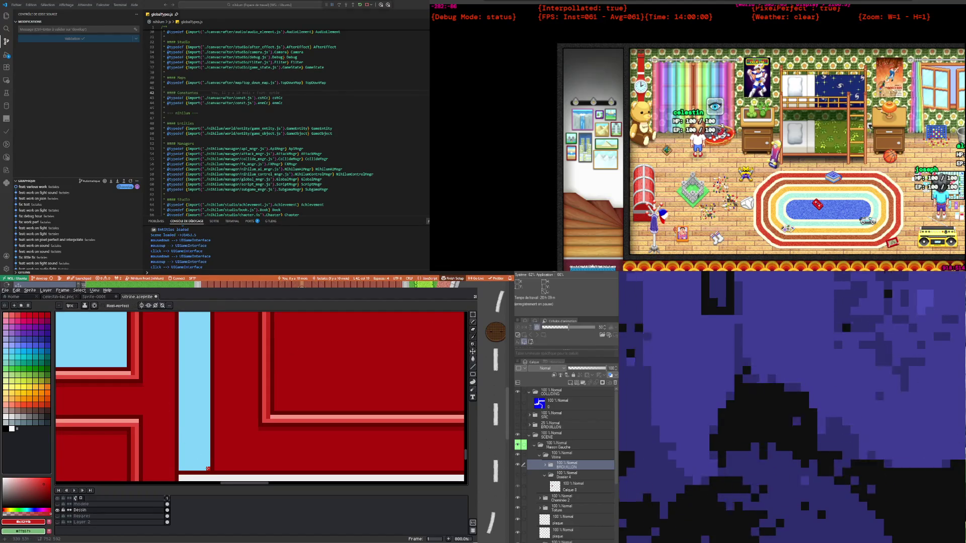
scroll(208, 469, down, 2)
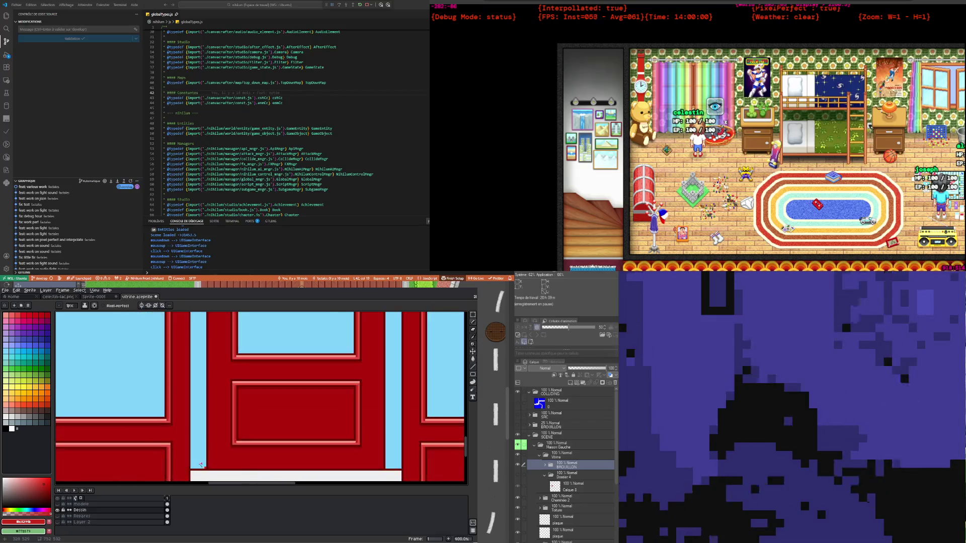
scroll(202, 443, down, 1)
scroll(171, 373, up, 3)
scroll(166, 357, up, 1)
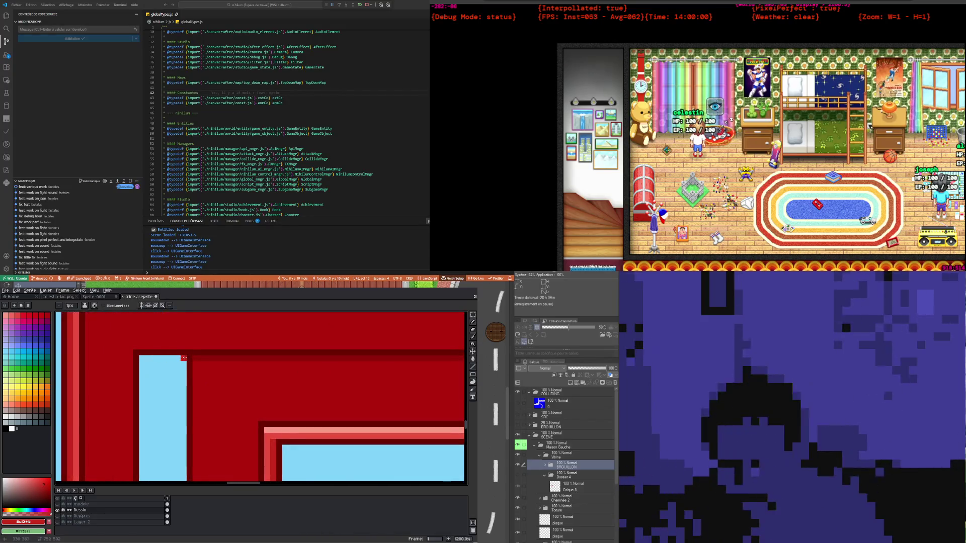
scroll(234, 419, down, 2)
scroll(234, 419, down, 2)
scroll(234, 419, up, 1)
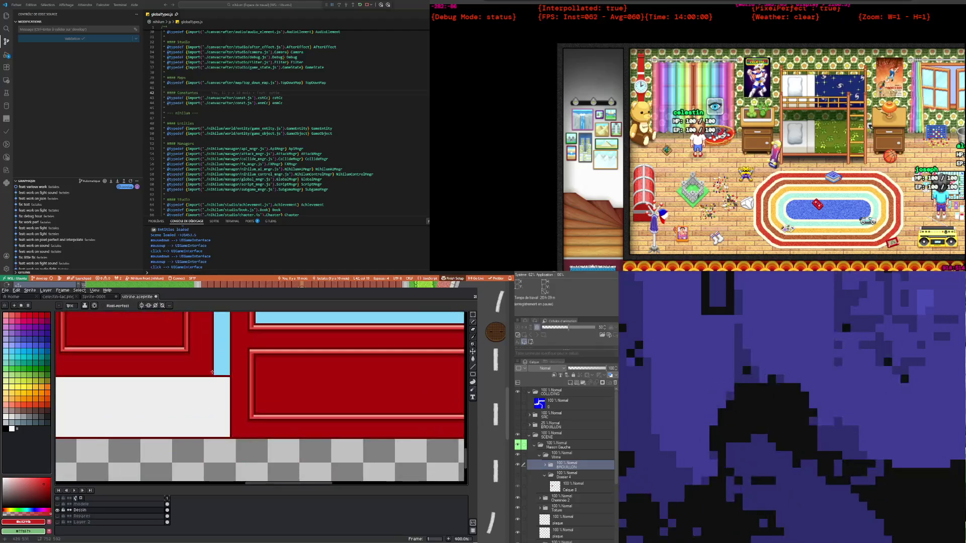
scroll(216, 415, up, 1)
scroll(209, 412, down, 3)
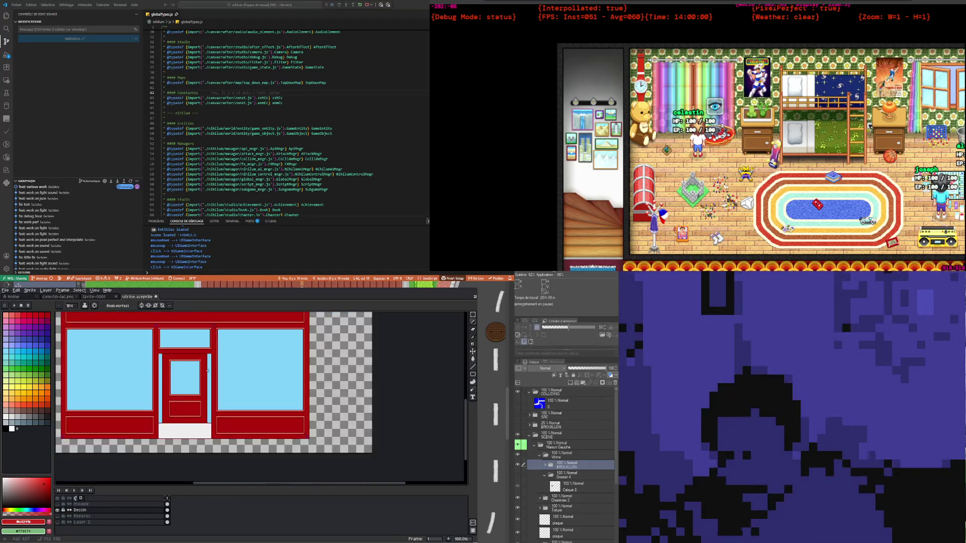
Pick the lighter red and add a light-red pixel at the light-blue strip's top corner
scroll(209, 382, up, 1)
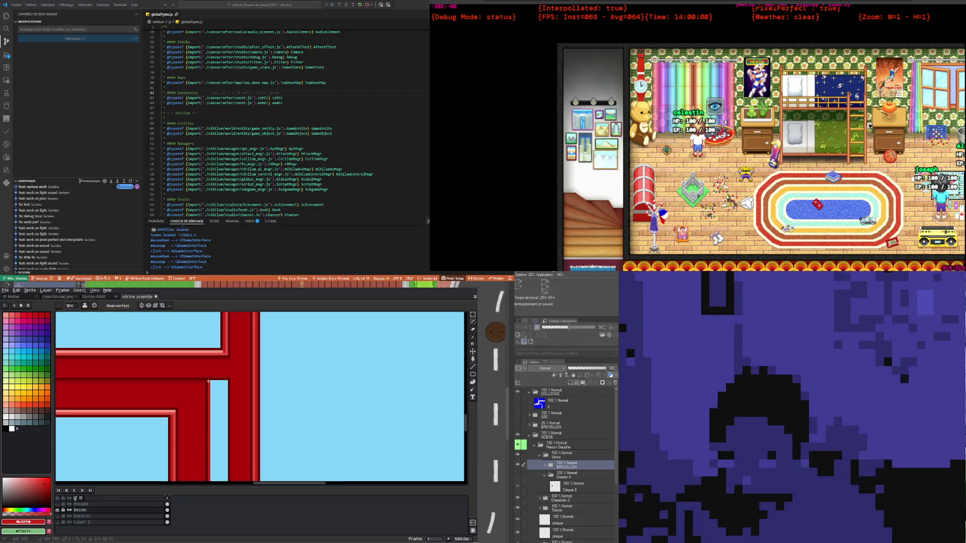
scroll(209, 382, down, 3)
scroll(161, 408, up, 1)
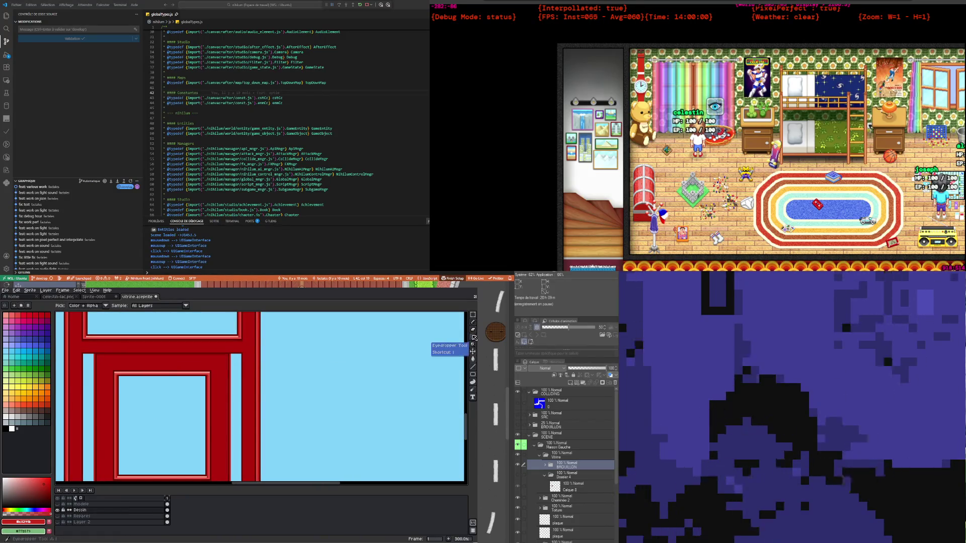
scroll(212, 375, up, 2)
alt+click(203, 366)
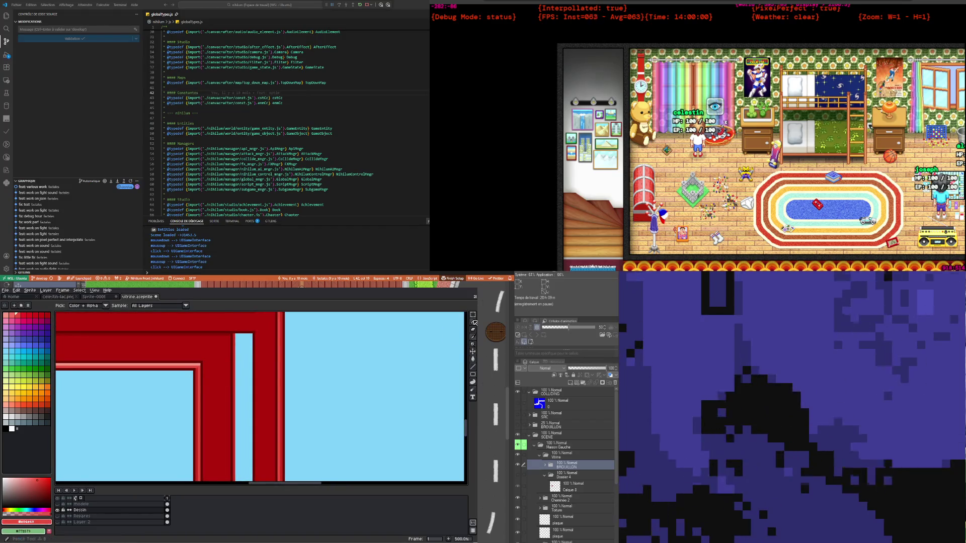
scroll(239, 336, up, 4)
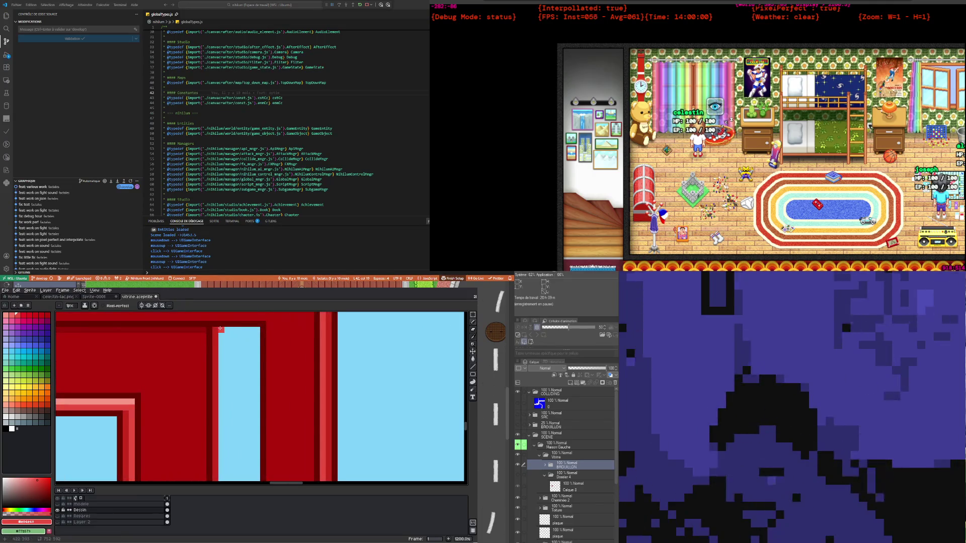
click(222, 330)
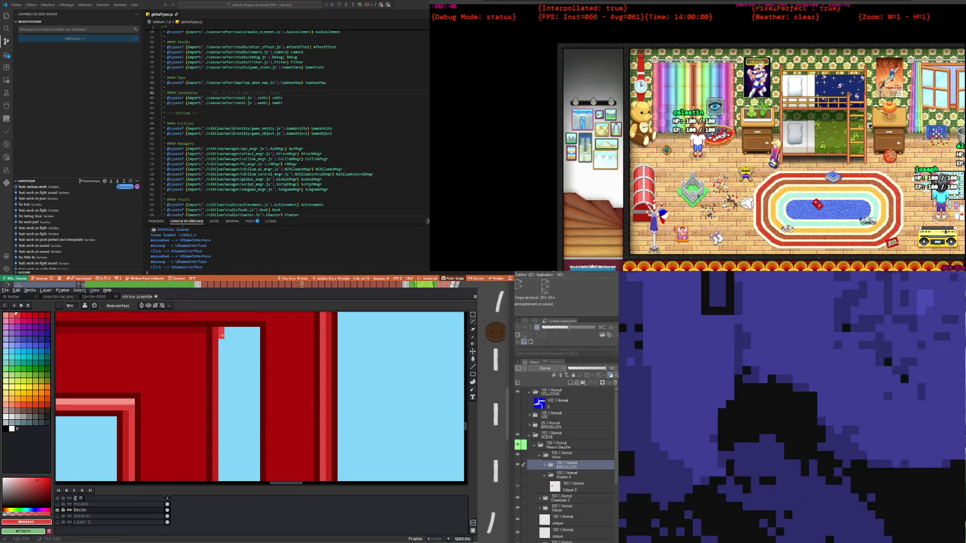
Undo the stray pink line on the window pillar
scroll(217, 330, down, 2)
scroll(221, 352, down, 2)
scroll(232, 382, down, 2)
scroll(238, 398, up, 4)
scroll(238, 398, up, 1)
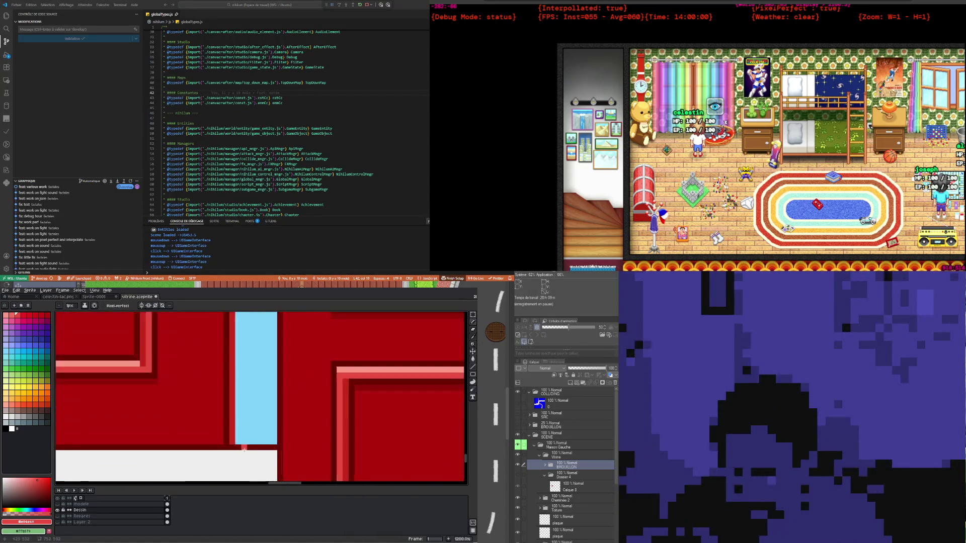
scroll(234, 413, up, 1)
scroll(228, 438, down, 1)
scroll(228, 438, down, 1)
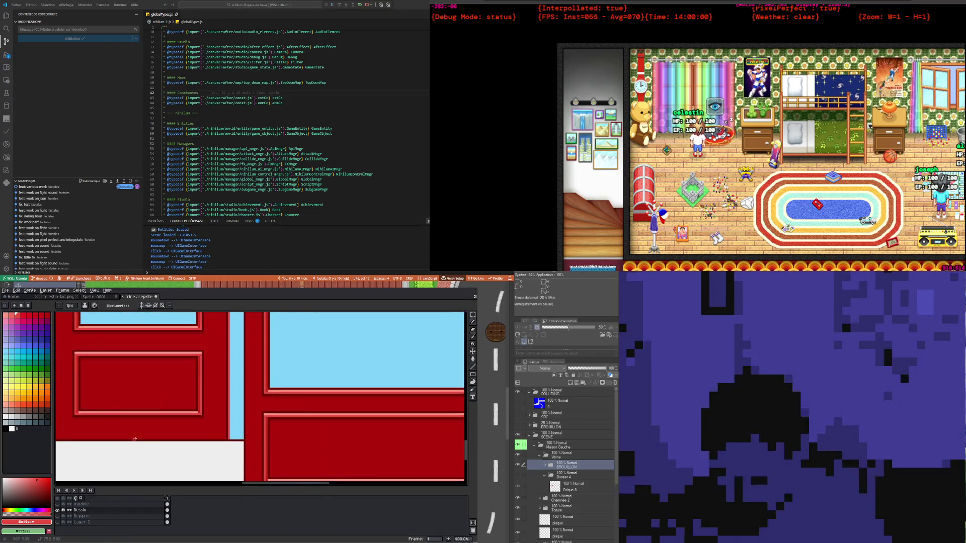
scroll(201, 434, down, 2)
scroll(161, 429, up, 2)
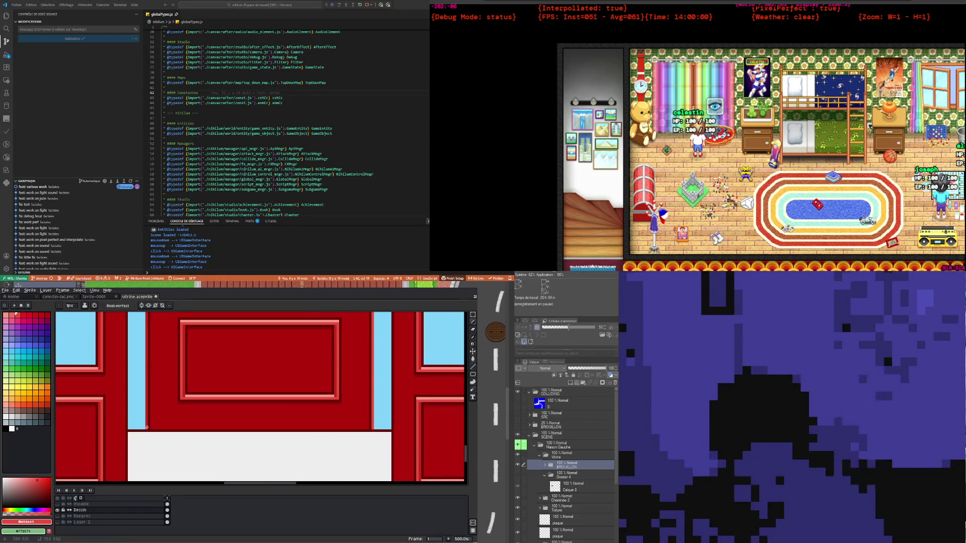
scroll(147, 427, down, 2)
scroll(113, 343, up, 2)
key(ctrl+z)
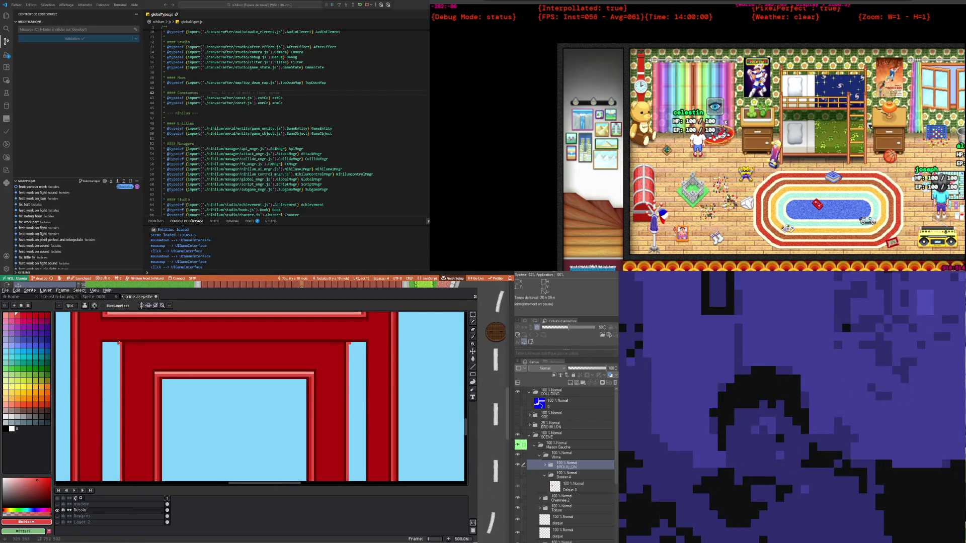
Sample the dark red from the frame, dismissing the accidental Frame Properties change, and return to the Pencil
scroll(121, 383, down, 4)
scroll(121, 383, up, 3)
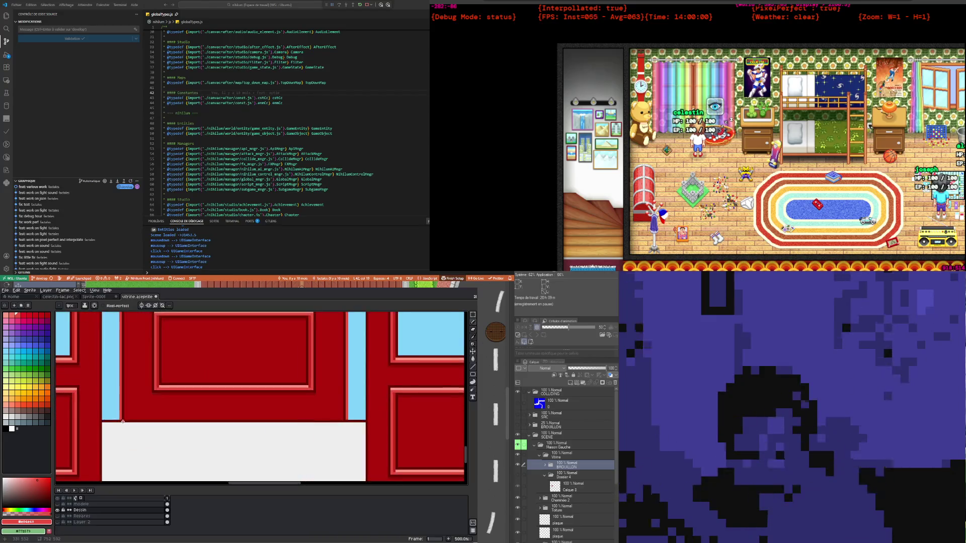
scroll(120, 402, up, 2)
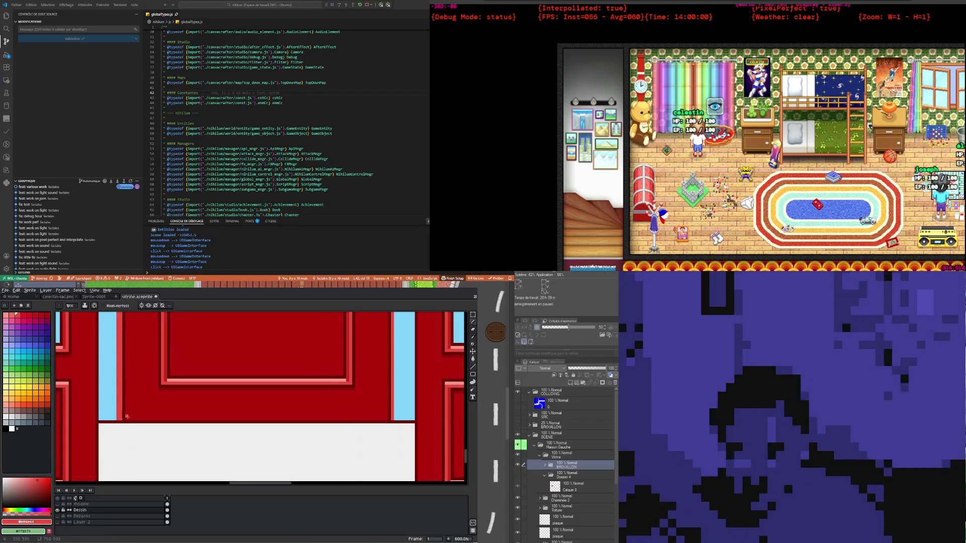
scroll(303, 425, up, 1)
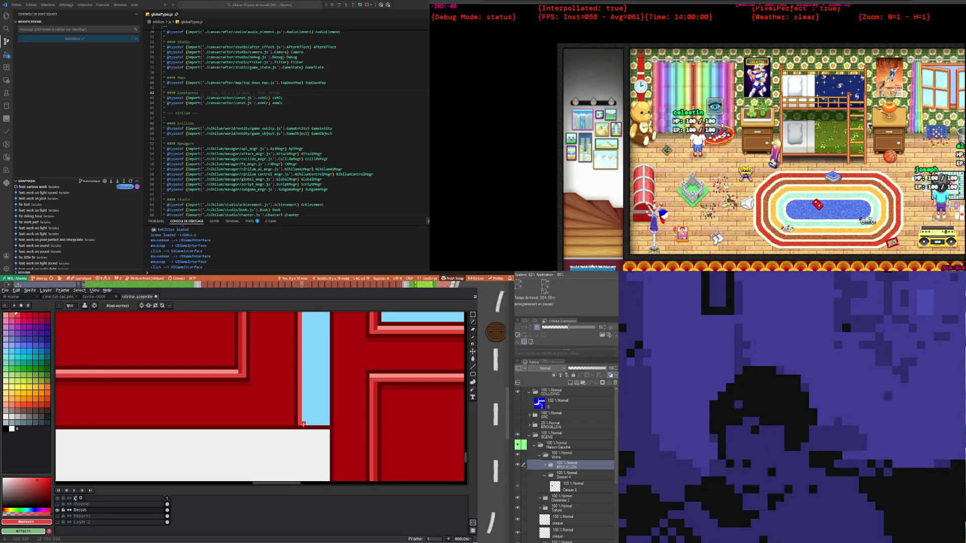
scroll(303, 425, down, 3)
scroll(301, 403, down, 2)
scroll(298, 333, up, 4)
scroll(298, 334, up, 2)
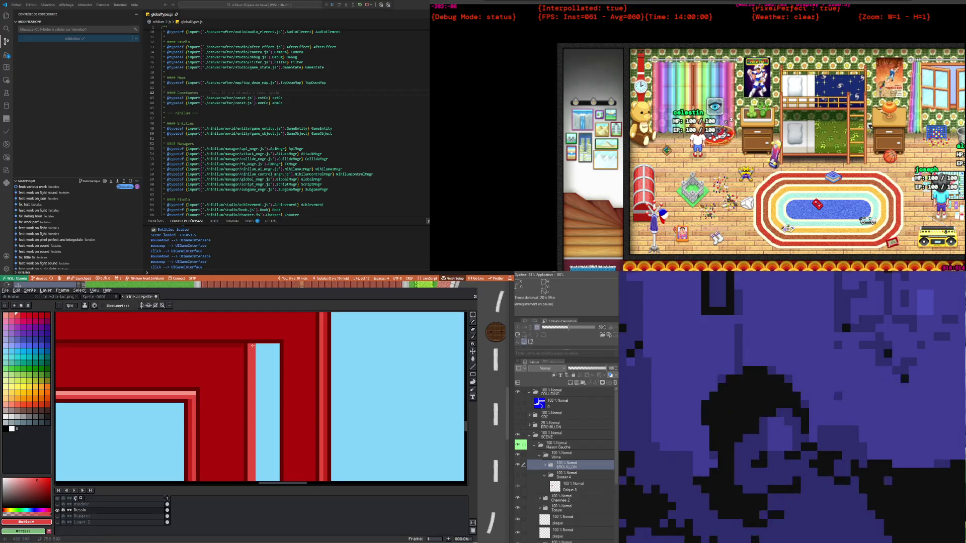
key(i)
click(247, 351)
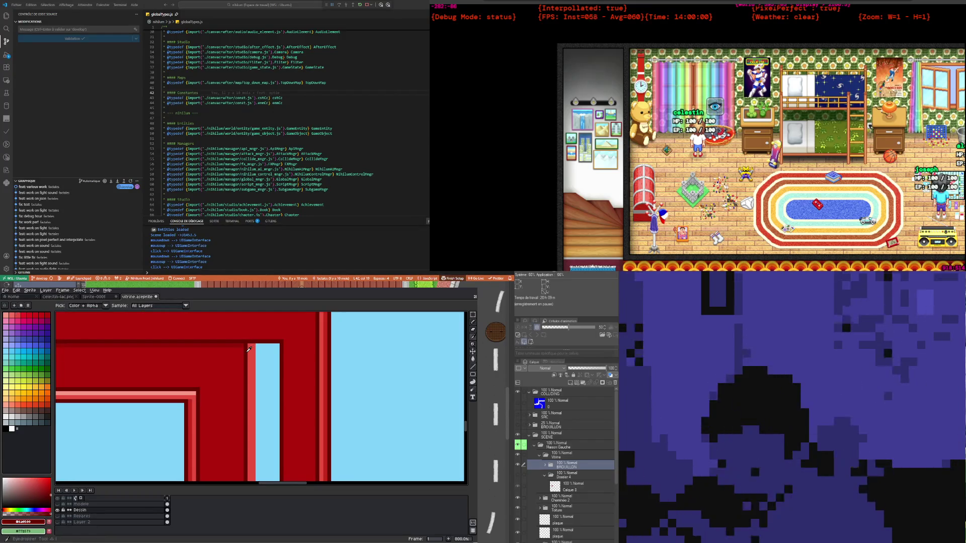
key(p)
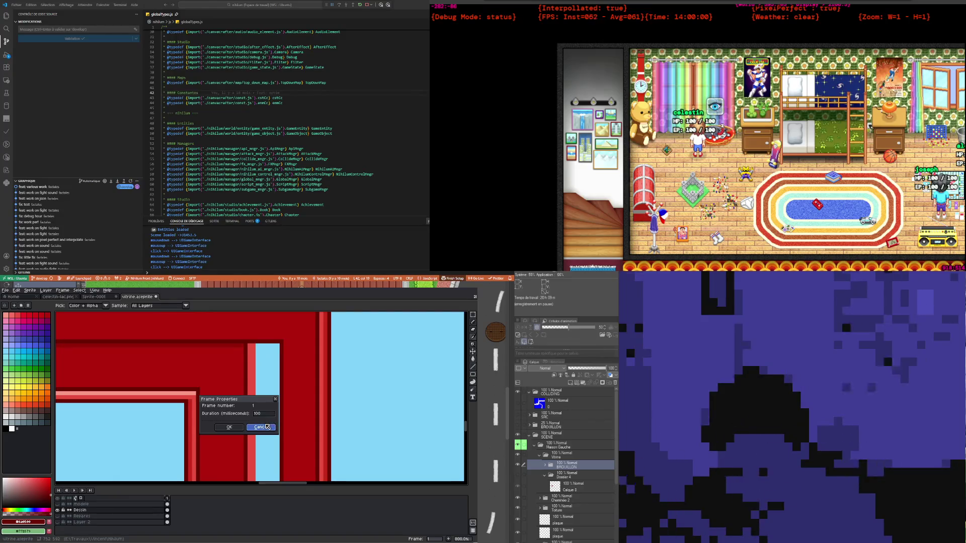
key(Escape)
key(b)
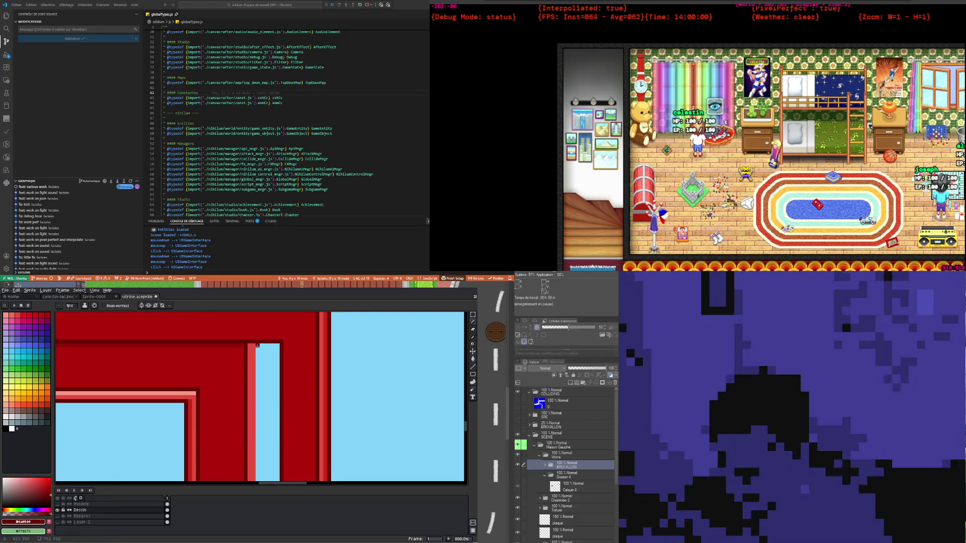
Draw a dark-red line along the light-blue strip's right edge
scroll(254, 402, down, 5)
scroll(251, 443, down, 3)
scroll(251, 443, up, 4)
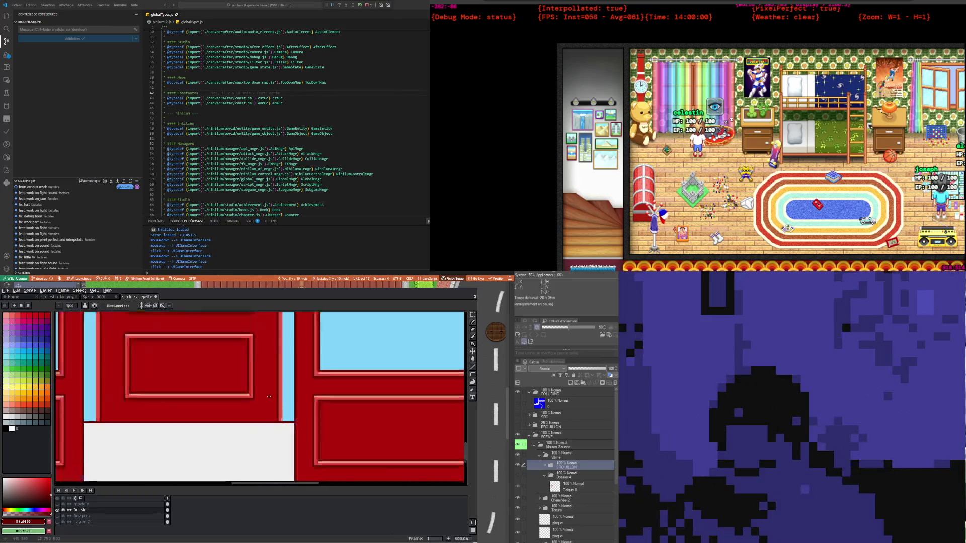
scroll(251, 442, up, 2)
scroll(297, 445, down, 3)
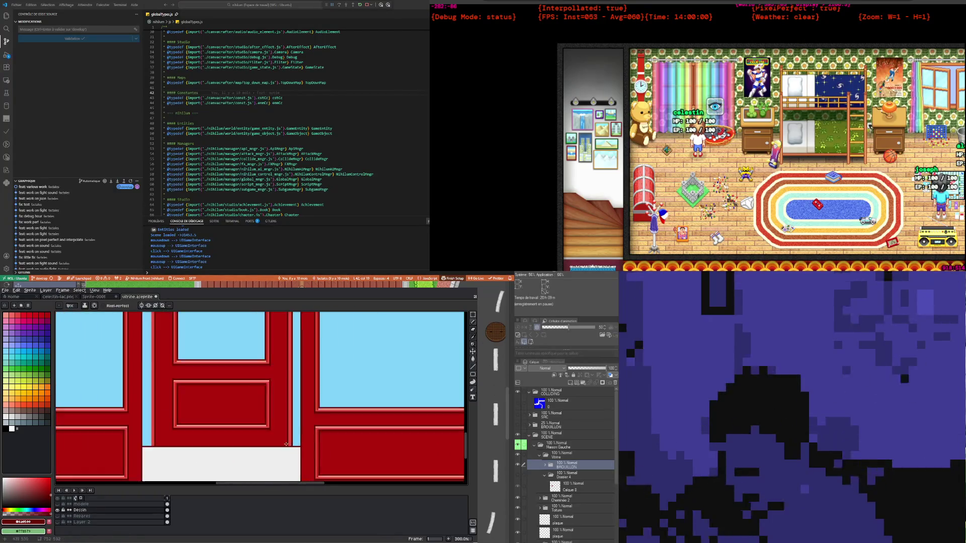
scroll(129, 446, up, 2)
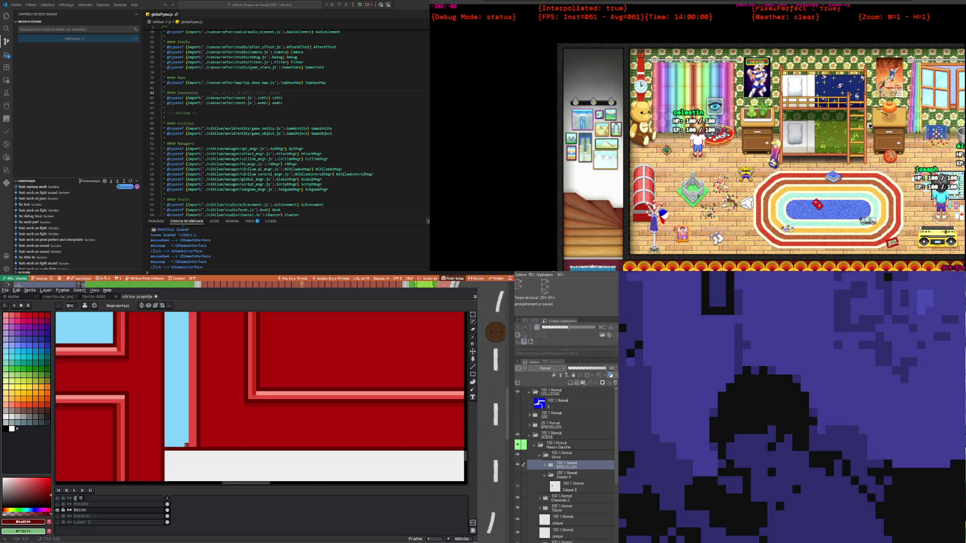
scroll(186, 444, down, 2)
scroll(186, 445, down, 2)
scroll(158, 340, up, 2)
scroll(159, 341, up, 2)
shift+click(159, 340)
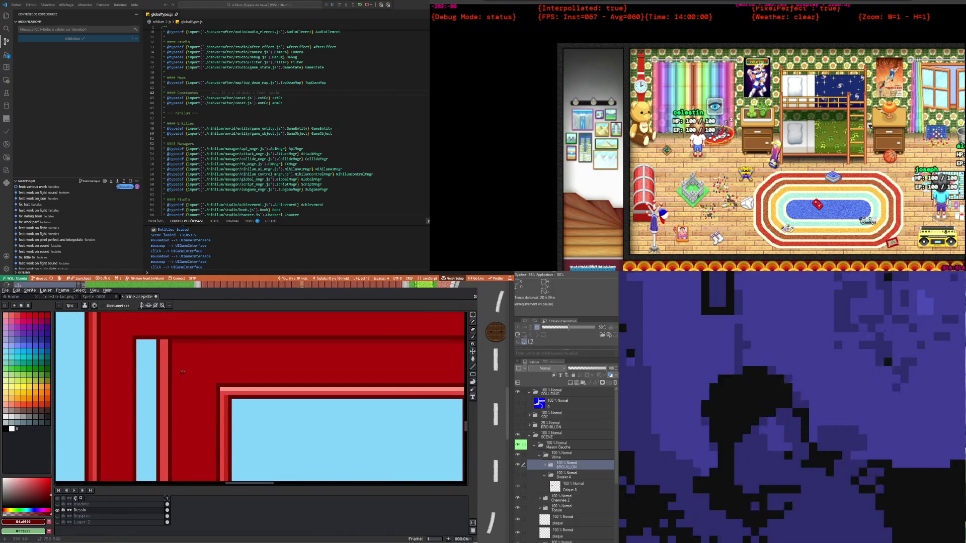
Switch to the Eyedropper, cancel the accidental Frame Properties dialog, and return to the Pencil
scroll(182, 374, down, 3)
scroll(192, 370, down, 2)
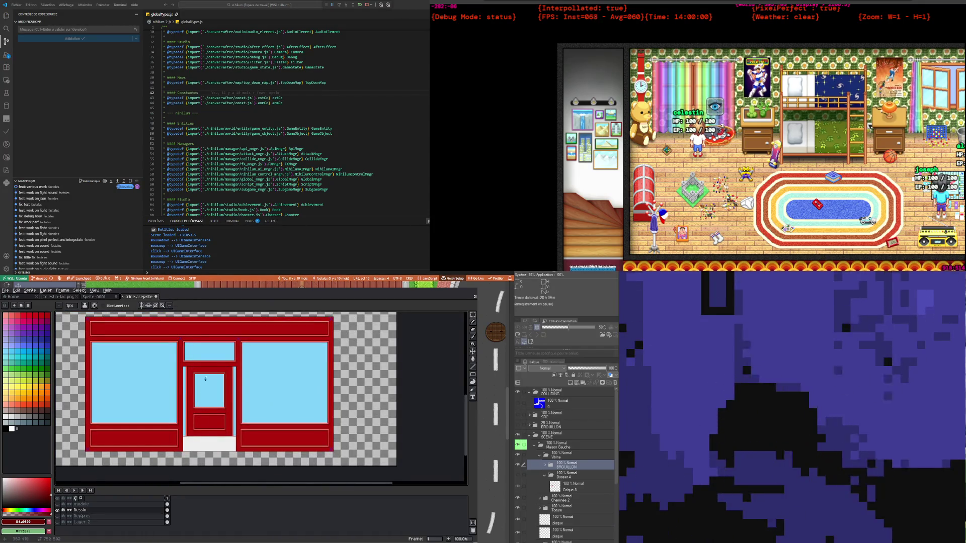
scroll(200, 405, up, 2)
scroll(205, 378, up, 1)
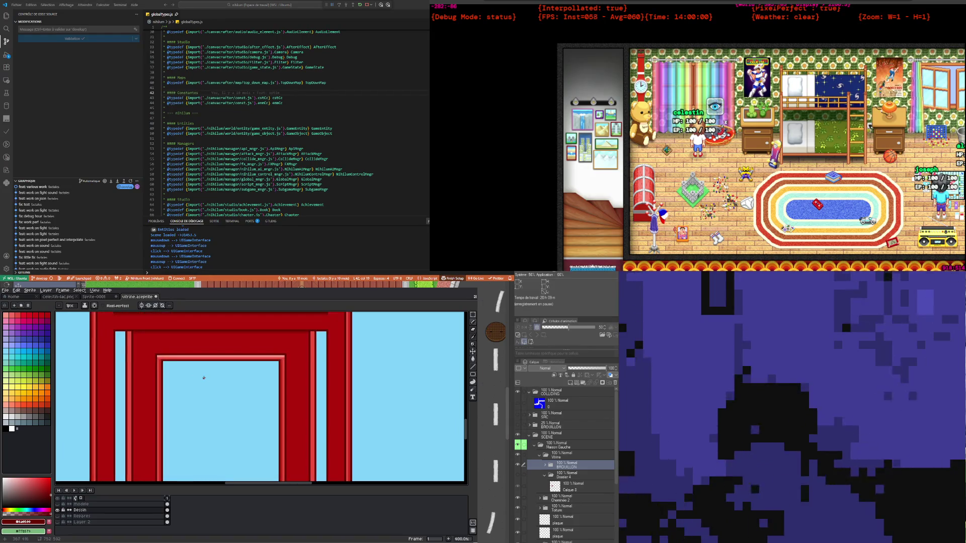
scroll(185, 378, up, 1)
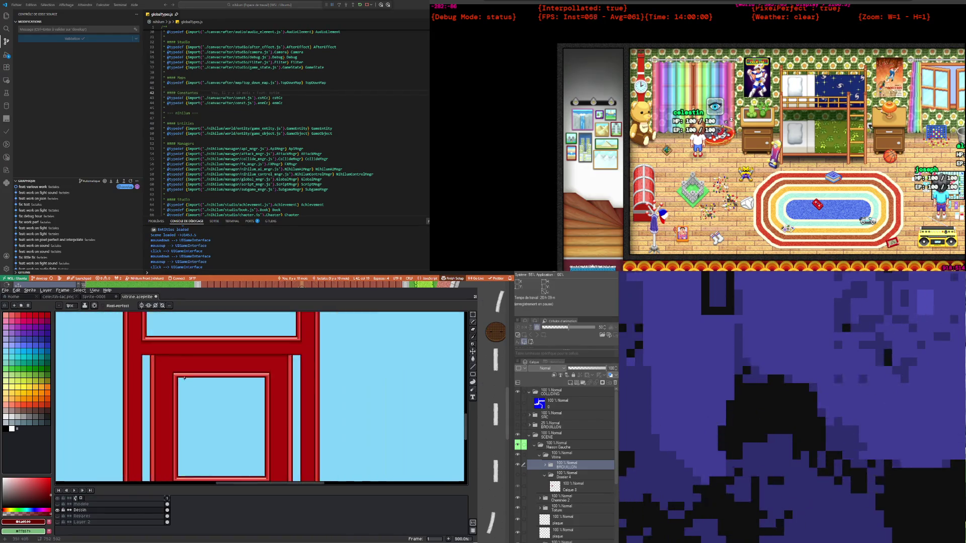
scroll(175, 345, up, 3)
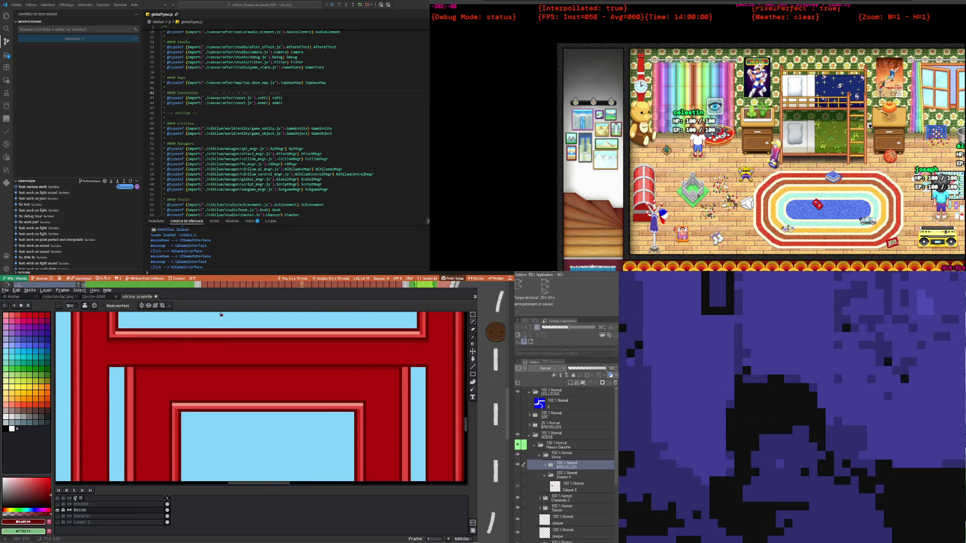
key(i)
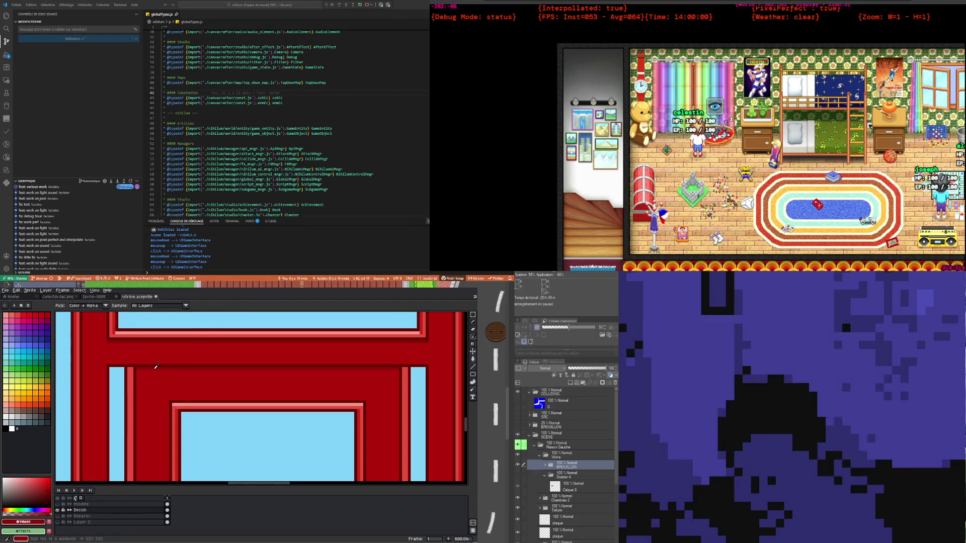
scroll(155, 366, down, 2)
scroll(161, 382, down, 3)
scroll(171, 400, up, 1)
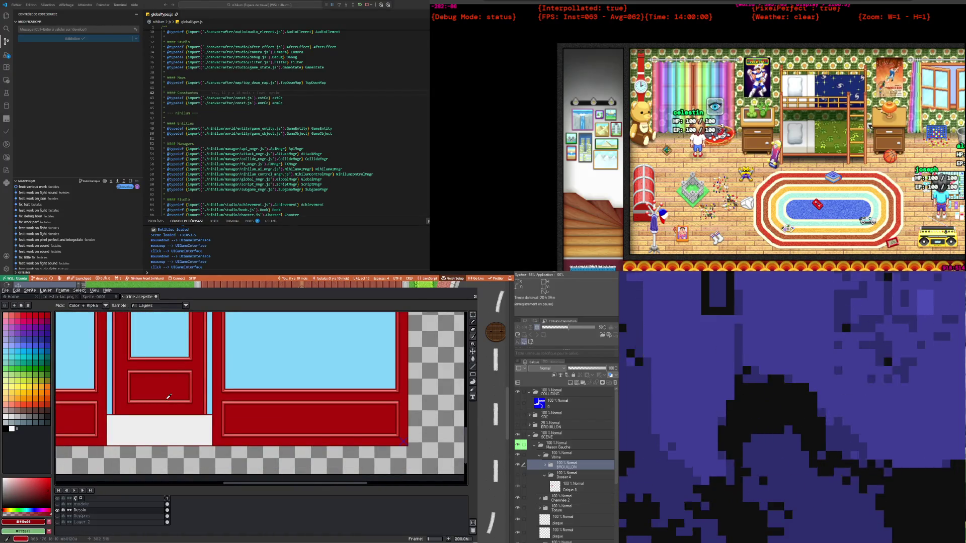
scroll(137, 407, up, 1)
scroll(118, 402, up, 2)
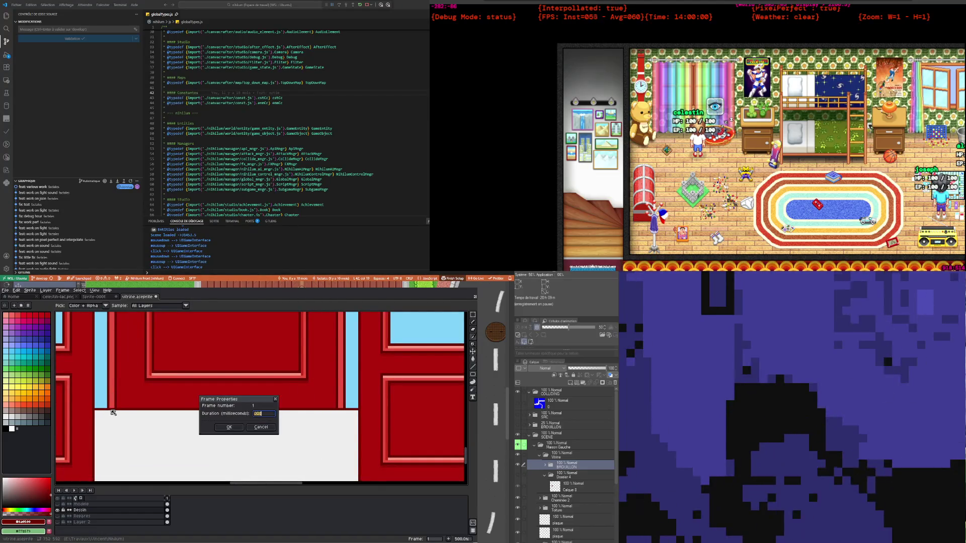
click(256, 426)
key(b)
scroll(247, 427, up, 4)
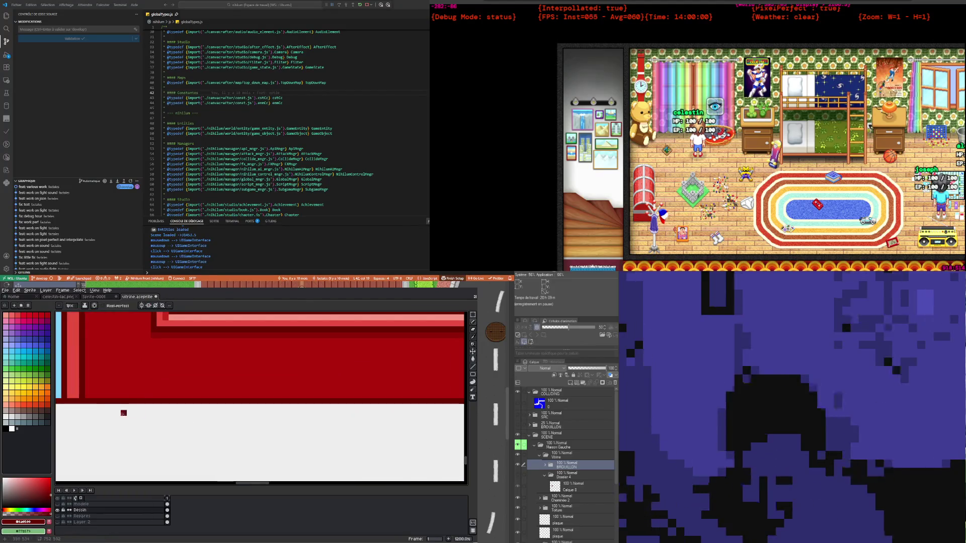
scroll(77, 408, down, 4)
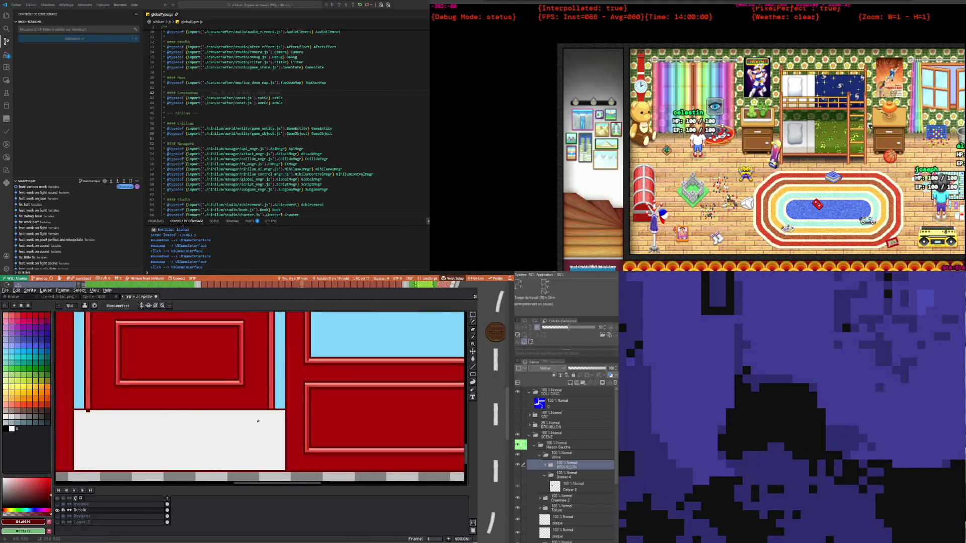
scroll(252, 411, up, 1)
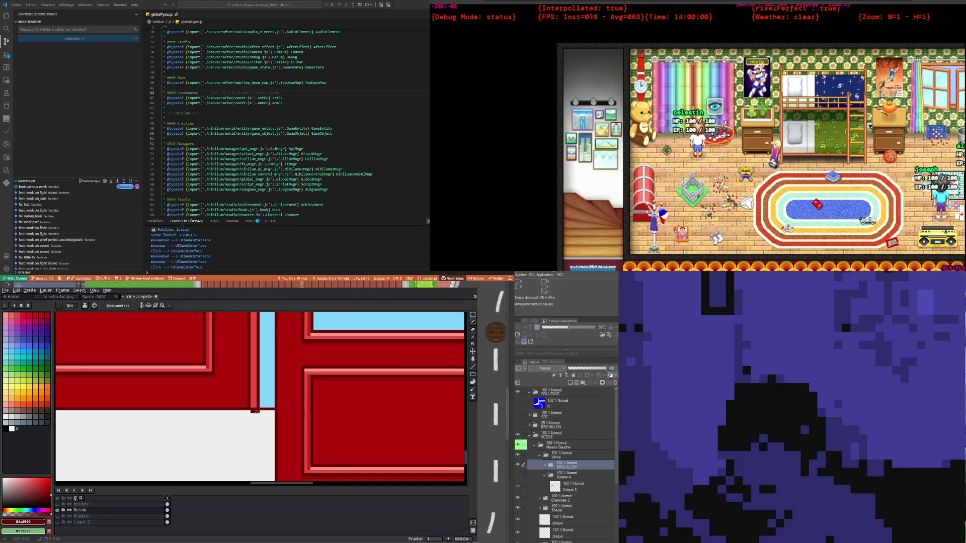
scroll(258, 428, down, 1)
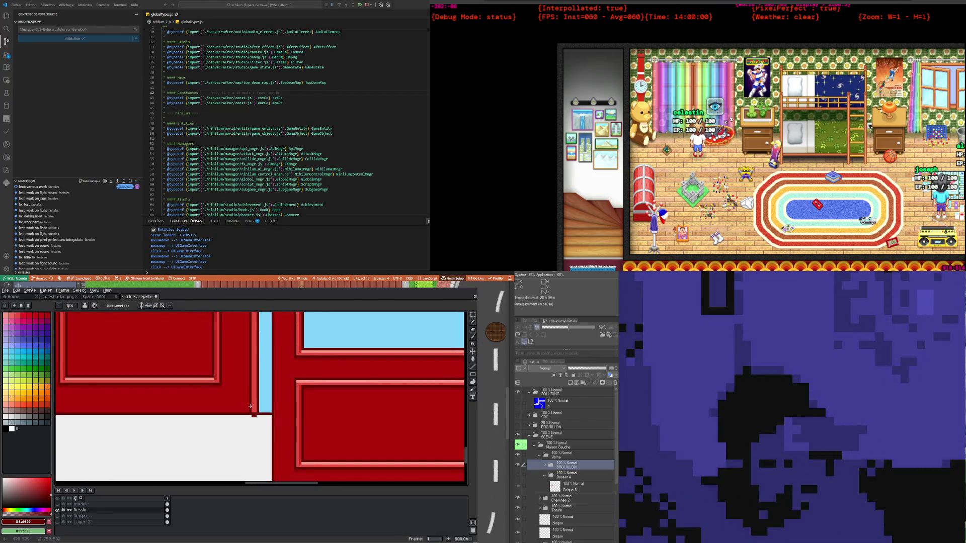
key(i)
click(256, 392)
key(b)
scroll(254, 411, up, 2)
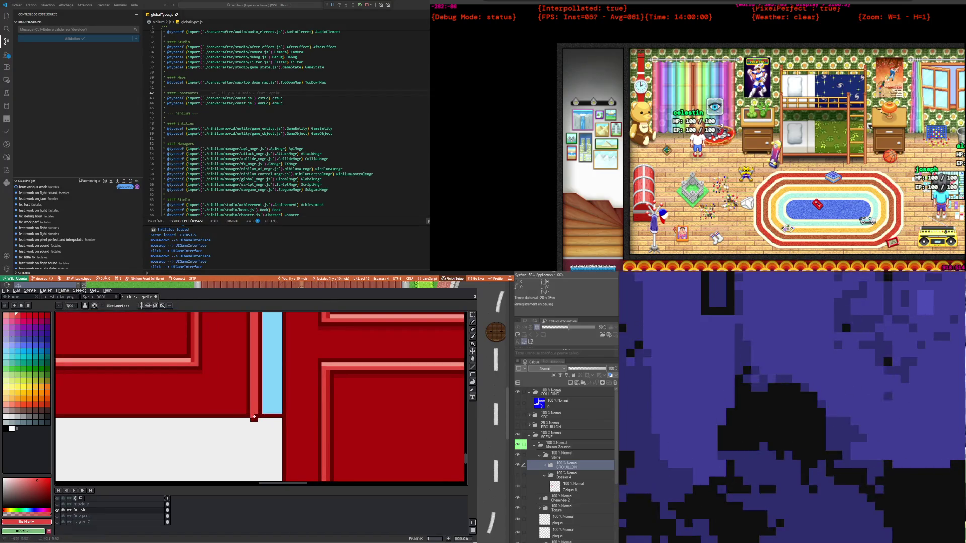
scroll(254, 416, down, 5)
scroll(170, 425, up, 4)
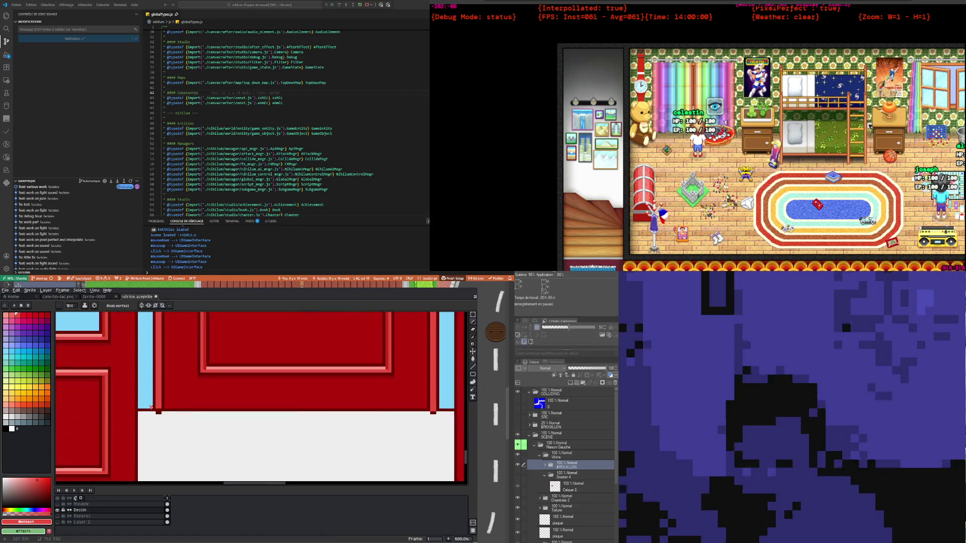
scroll(179, 422, up, 6)
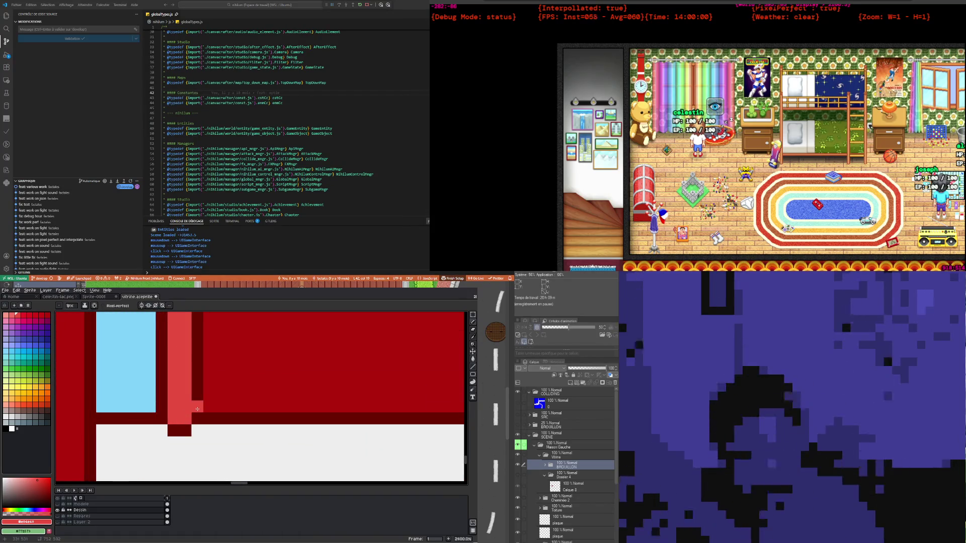
scroll(187, 411, down, 8)
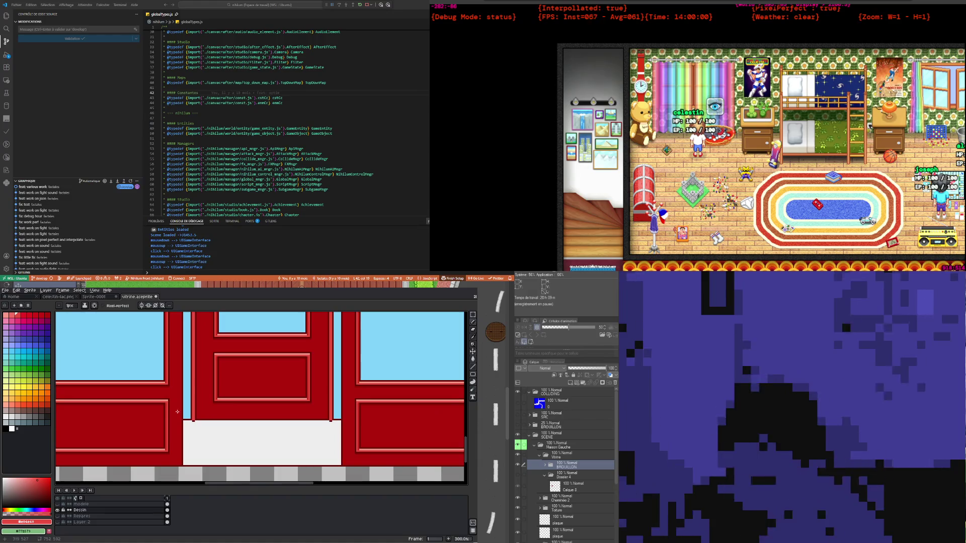
scroll(179, 412, down, 2)
scroll(202, 387, up, 2)
scroll(202, 388, up, 2)
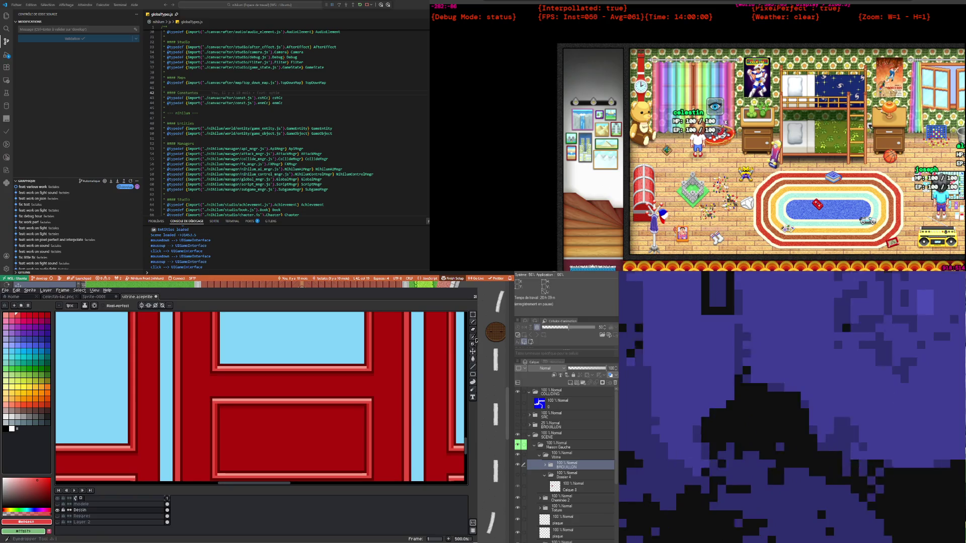
key(i)
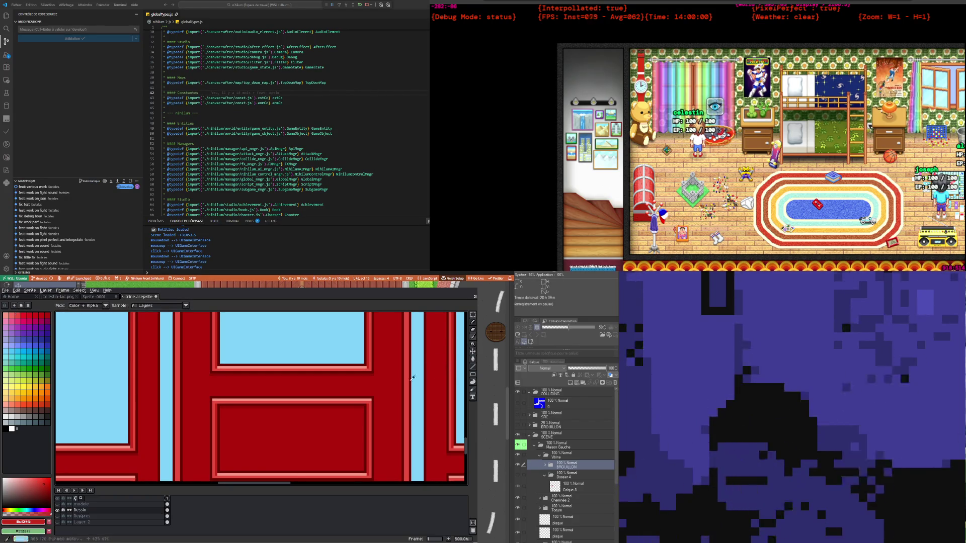
scroll(241, 387, down, 2)
scroll(191, 384, down, 1)
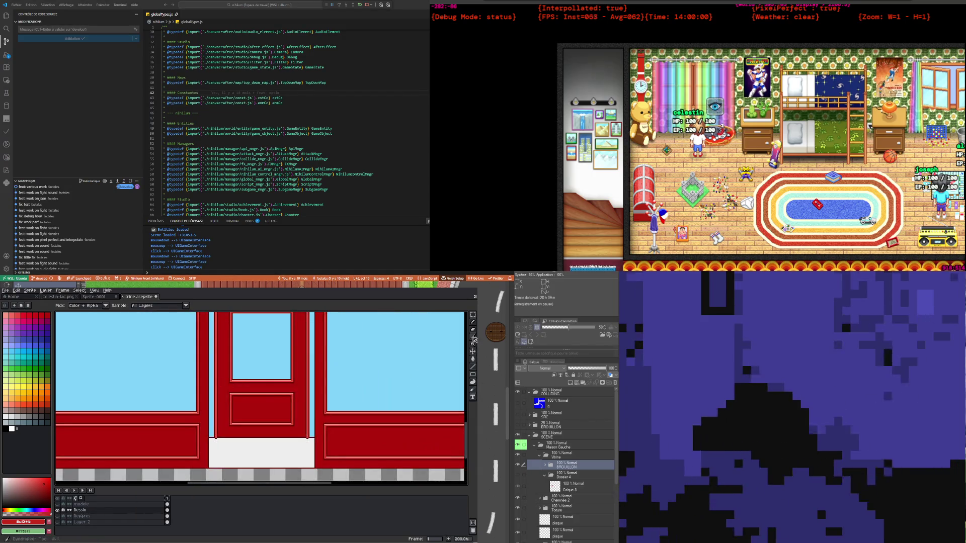
click(472, 324)
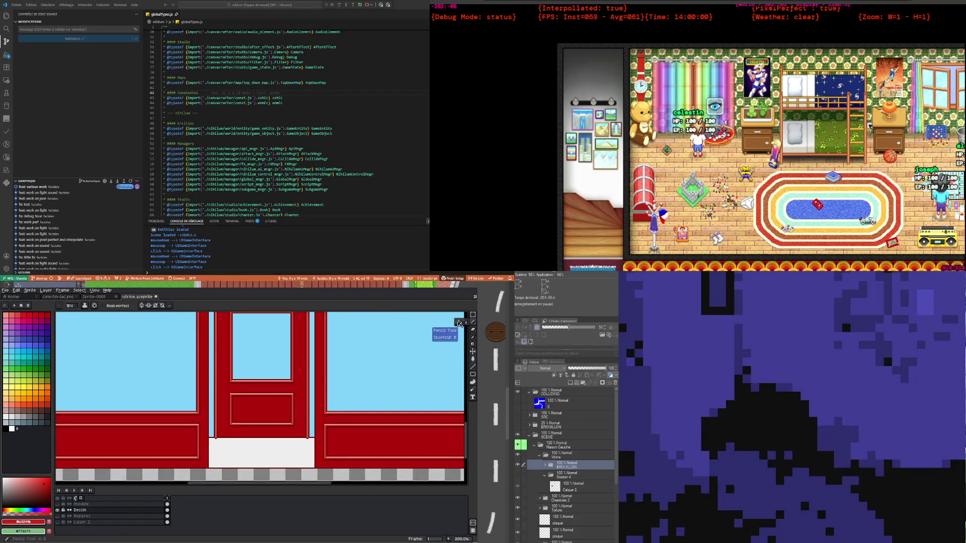
scroll(251, 415, up, 3)
scroll(251, 415, down, 2)
scroll(251, 415, up, 1)
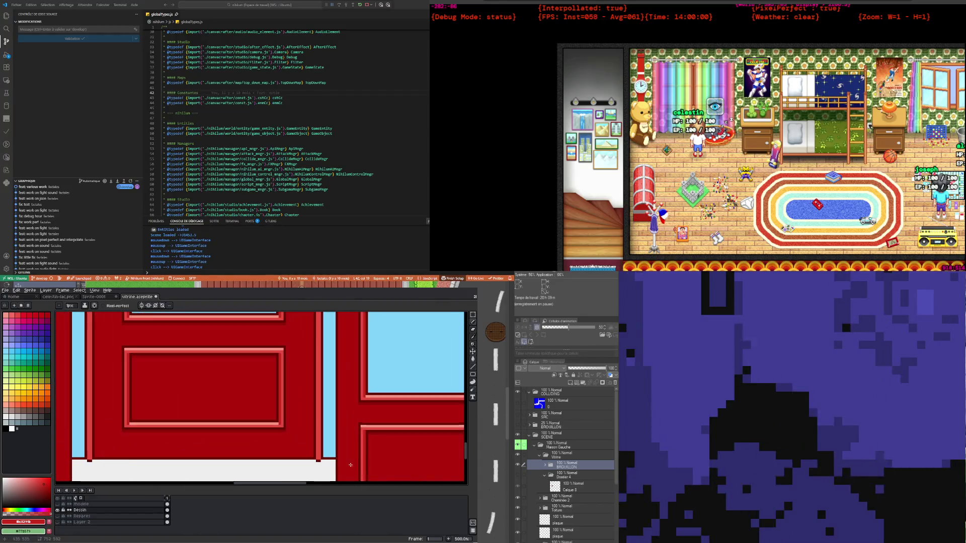
scroll(281, 433, up, 1)
scroll(293, 444, up, 1)
scroll(294, 443, down, 3)
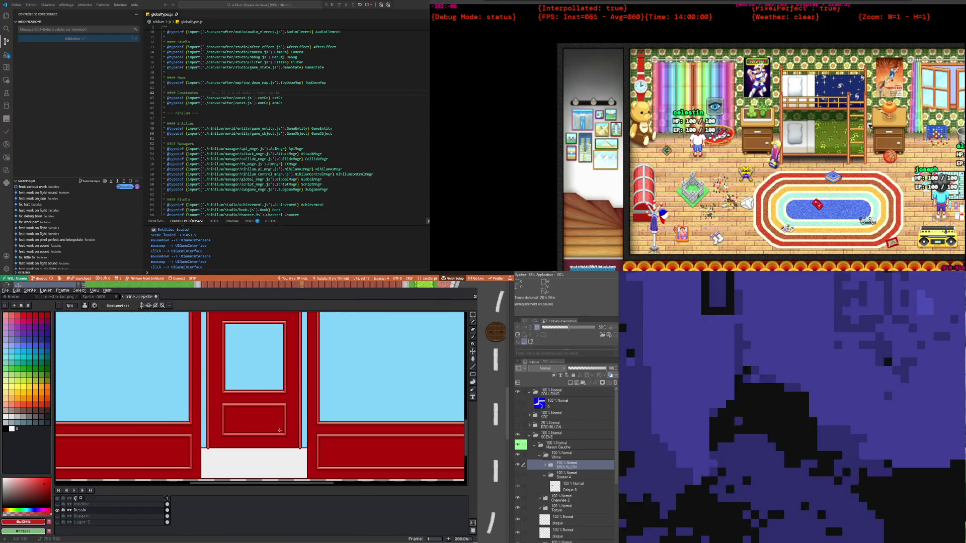
scroll(219, 440, up, 2)
scroll(219, 441, up, 1)
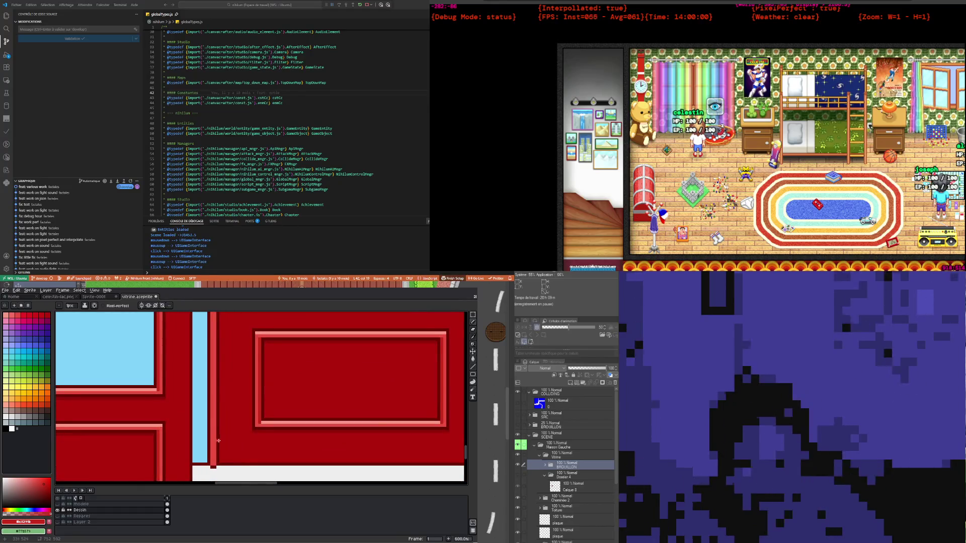
scroll(219, 441, down, 4)
scroll(223, 431, down, 2)
scroll(223, 432, up, 1)
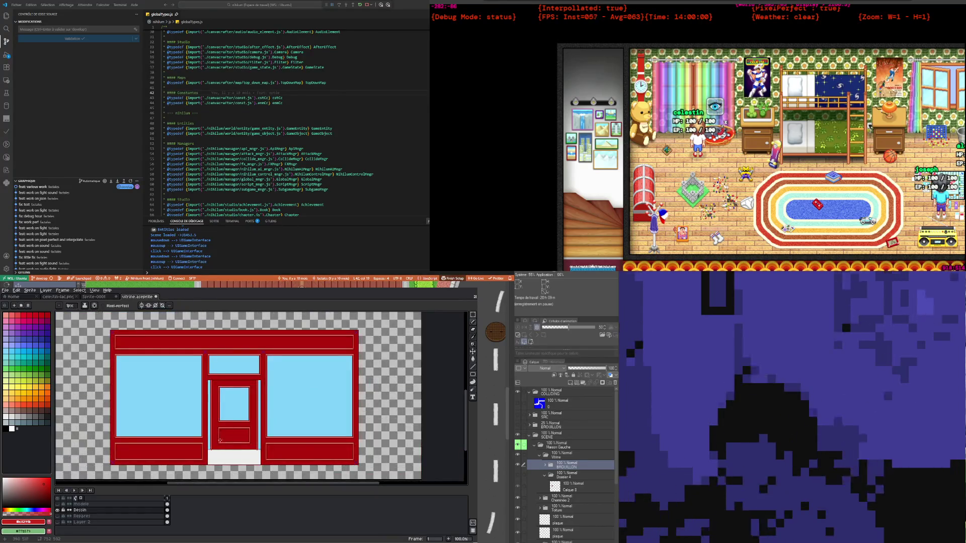
scroll(212, 445, up, 2)
scroll(199, 459, up, 2)
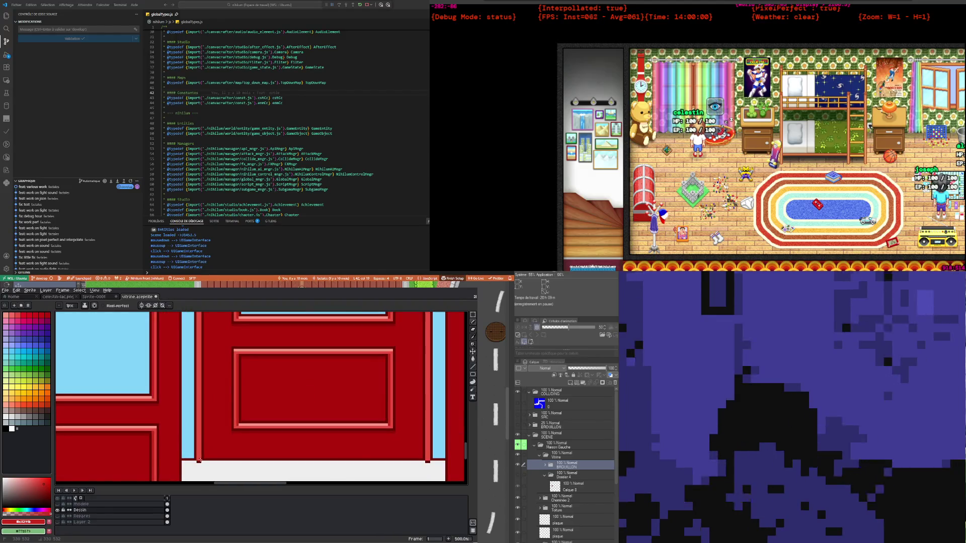
scroll(200, 459, down, 3)
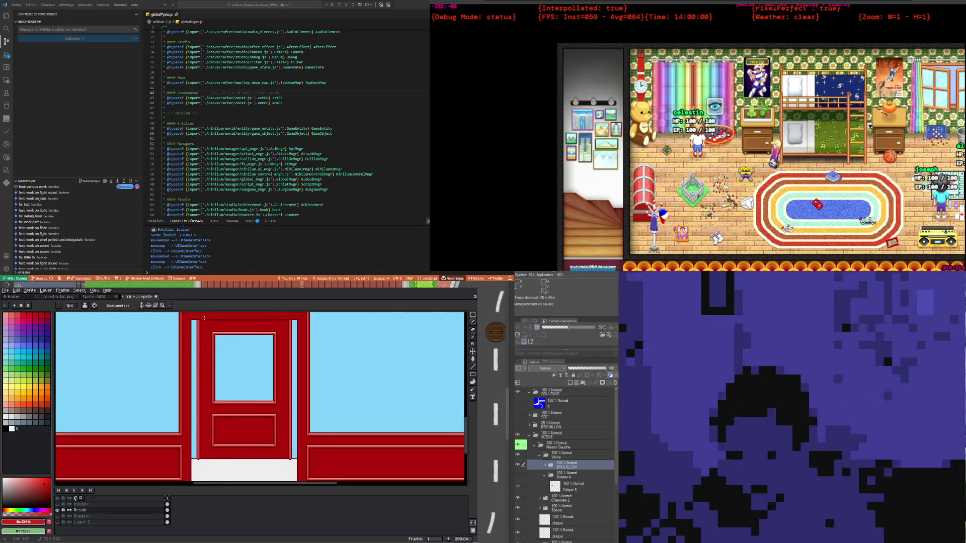
scroll(201, 352, up, 3)
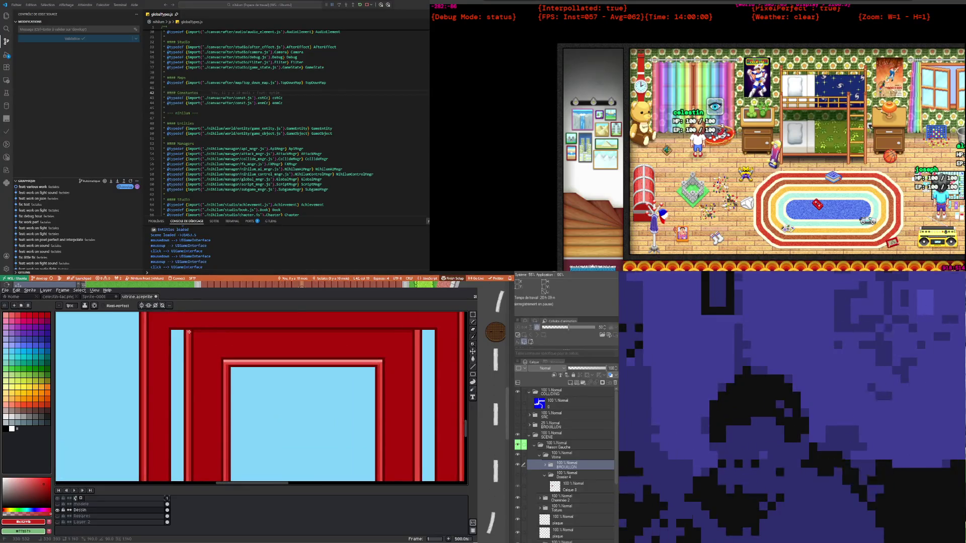
scroll(190, 331, down, 2)
scroll(196, 343, up, 3)
scroll(201, 353, up, 1)
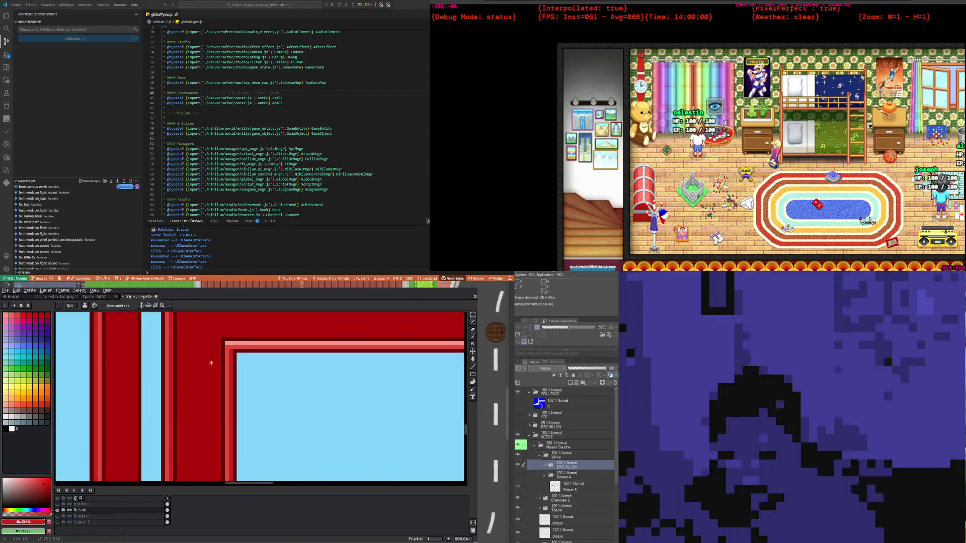
scroll(211, 363, down, 4)
scroll(318, 342, up, 3)
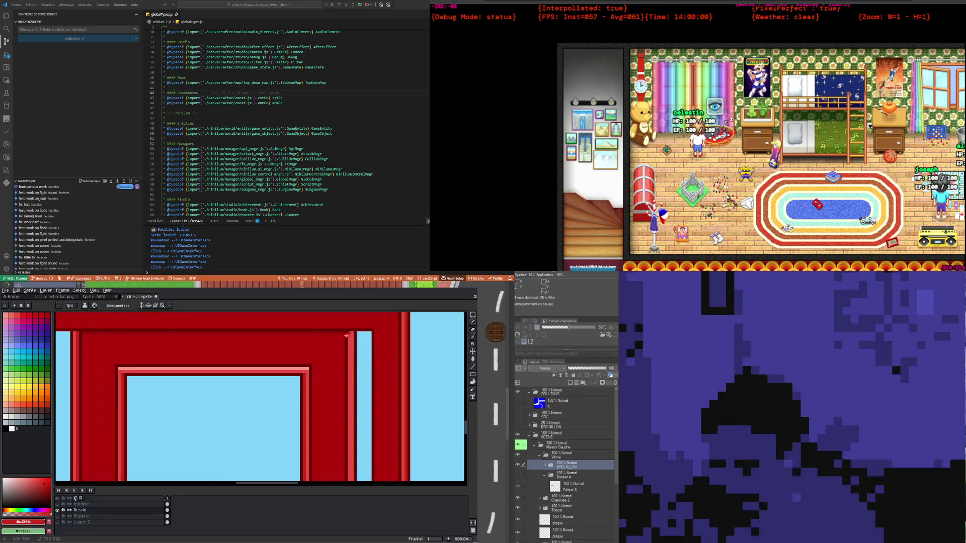
scroll(348, 333, down, 4)
scroll(322, 392, up, 5)
scroll(320, 404, up, 2)
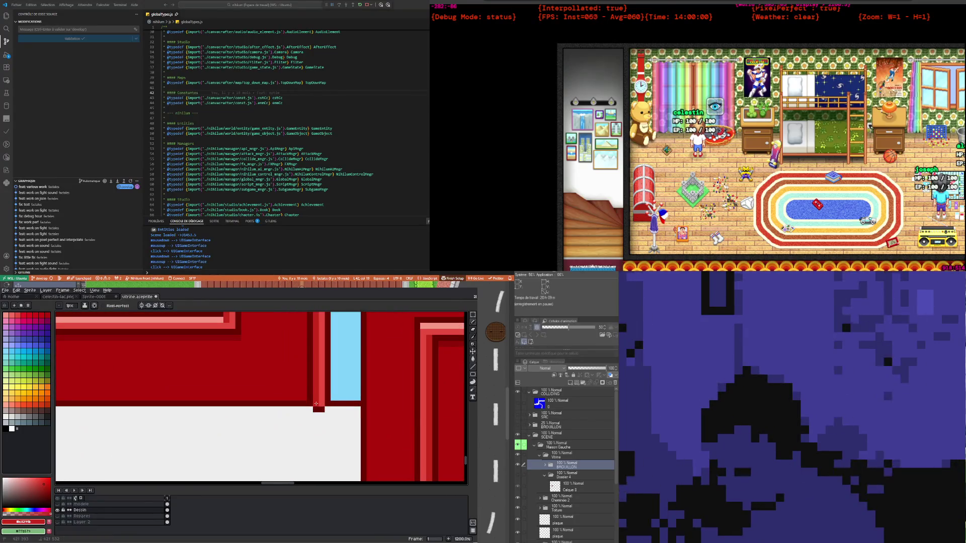
scroll(320, 403, down, 3)
scroll(261, 405, down, 2)
scroll(214, 406, down, 3)
scroll(213, 406, up, 1)
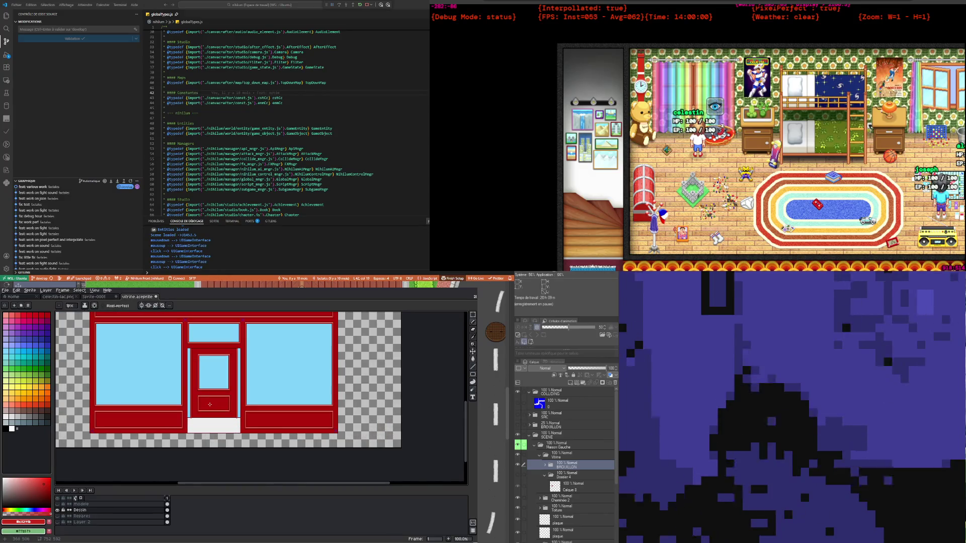
scroll(200, 341, up, 3)
scroll(198, 344, up, 1)
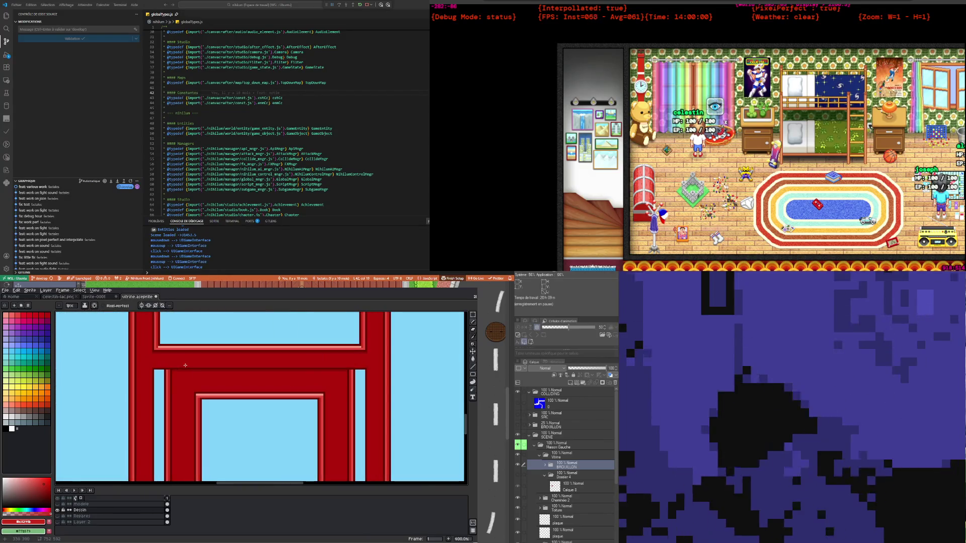
scroll(184, 371, up, 1)
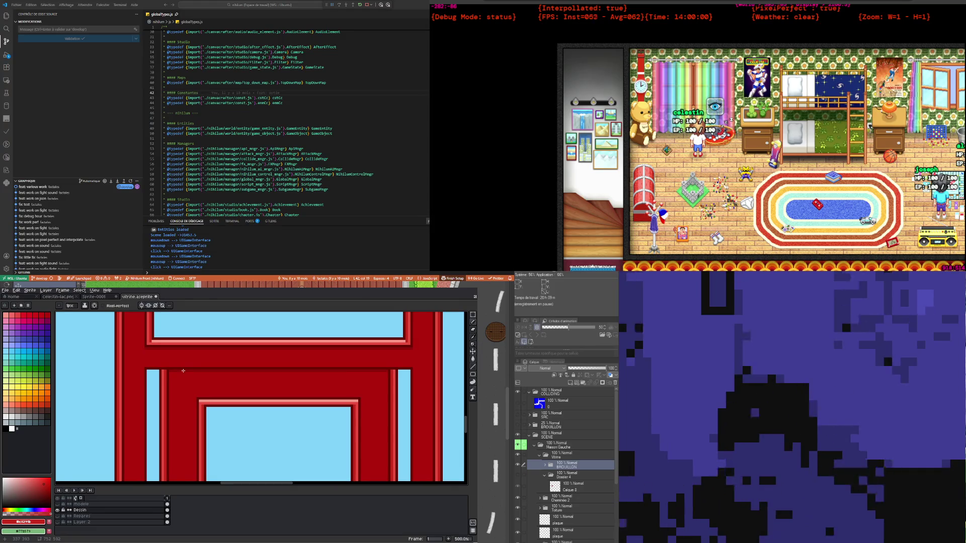
scroll(183, 370, down, 3)
scroll(181, 372, down, 1)
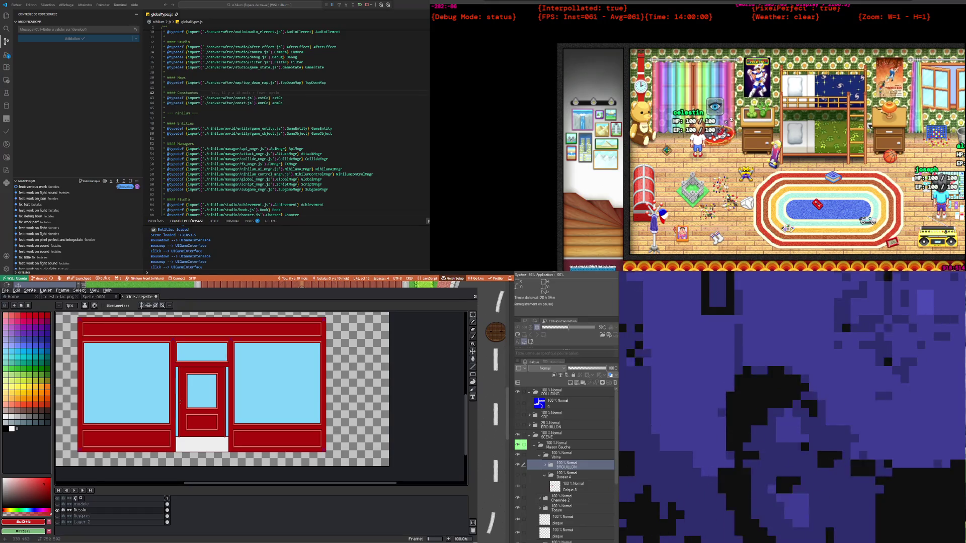
scroll(216, 425, up, 1)
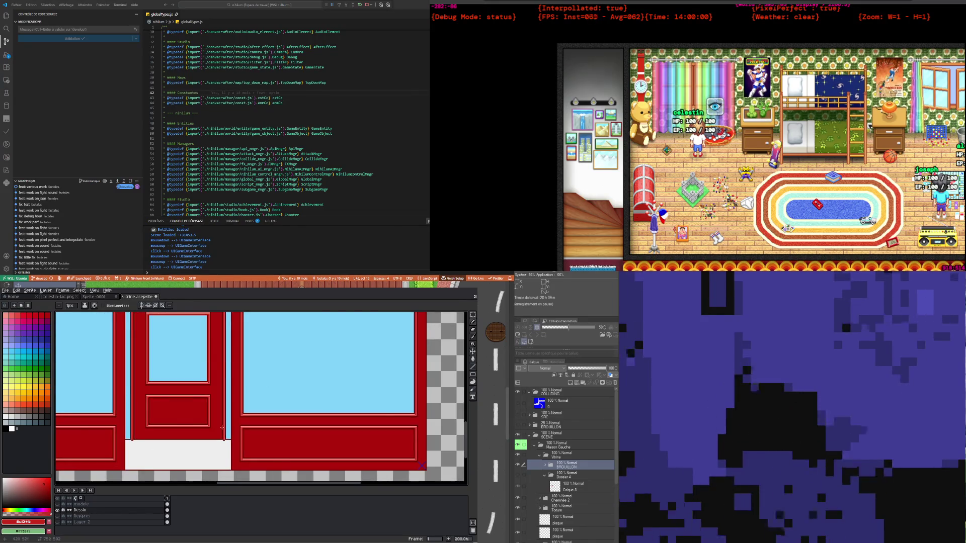
scroll(221, 424, down, 1)
click(472, 315)
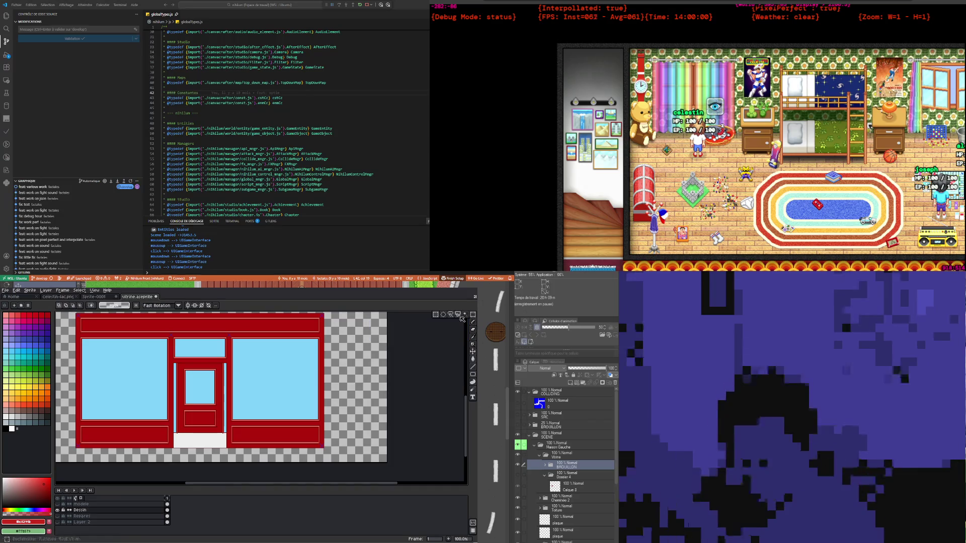
scroll(179, 410, up, 2)
scroll(178, 410, down, 1)
scroll(186, 372, down, 1)
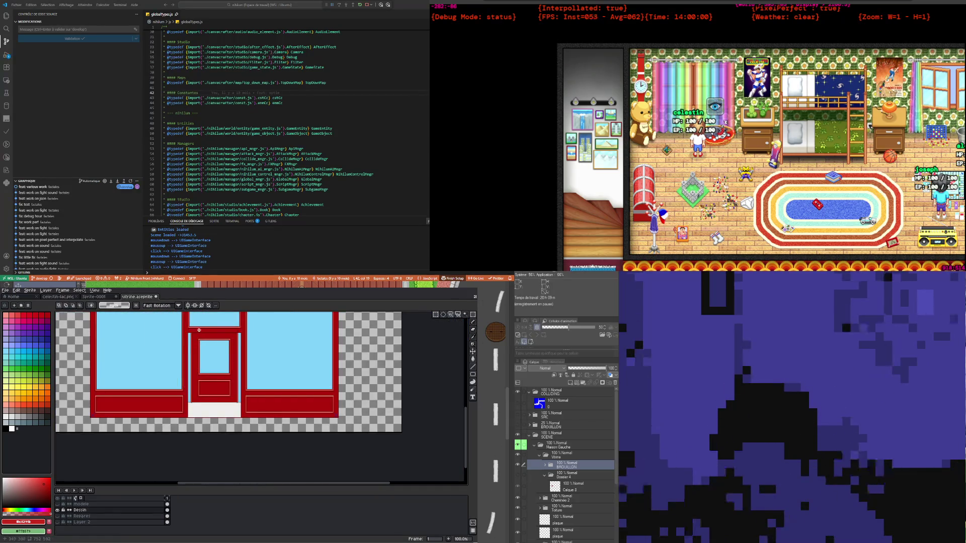
scroll(192, 333, up, 2)
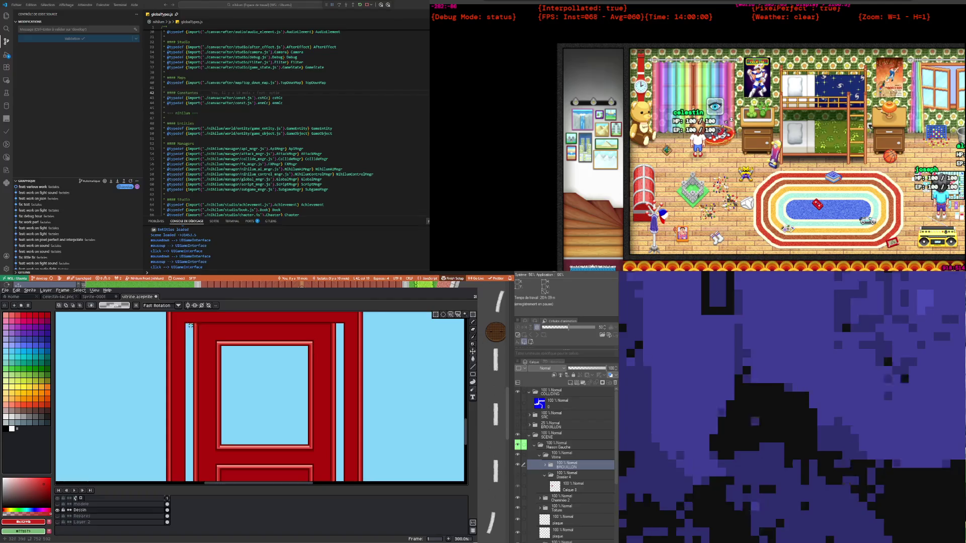
scroll(191, 327, down, 2)
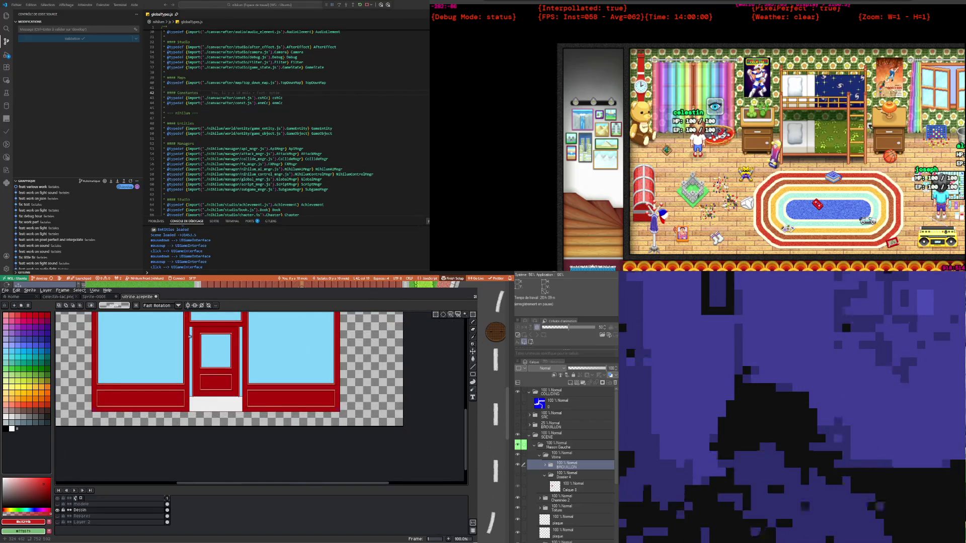
scroll(190, 336, down, 1)
scroll(196, 331, up, 1)
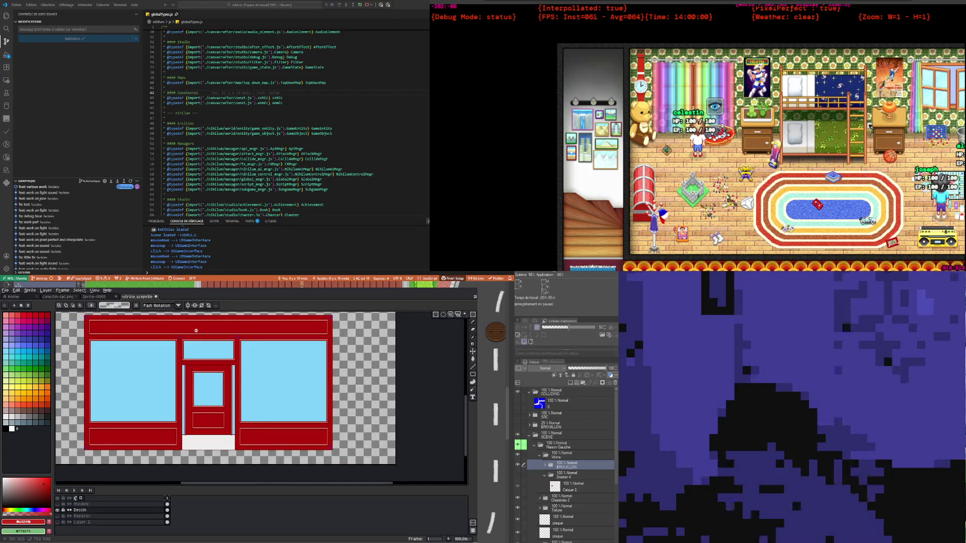
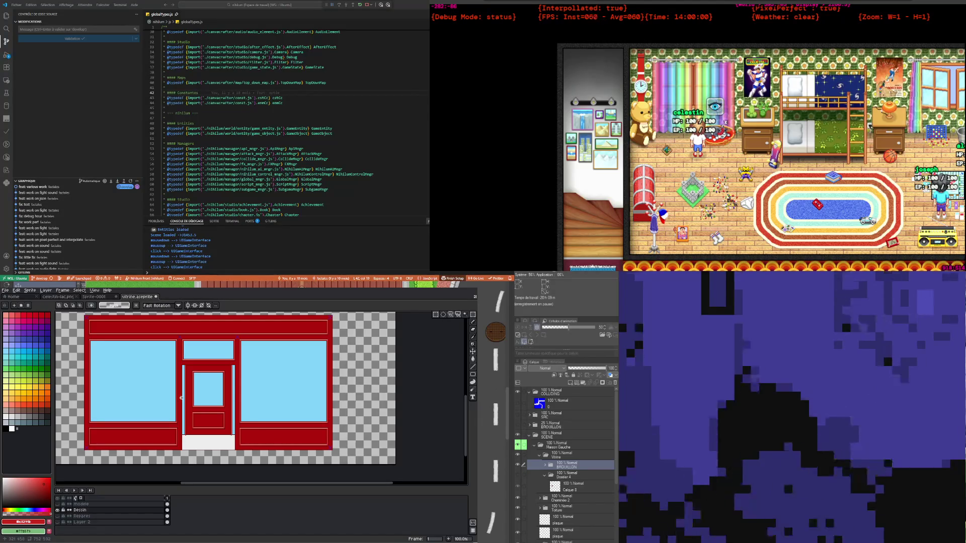
Save the shopfront sprite to vitrine.aseprite with File > Save
scroll(181, 398, down, 1)
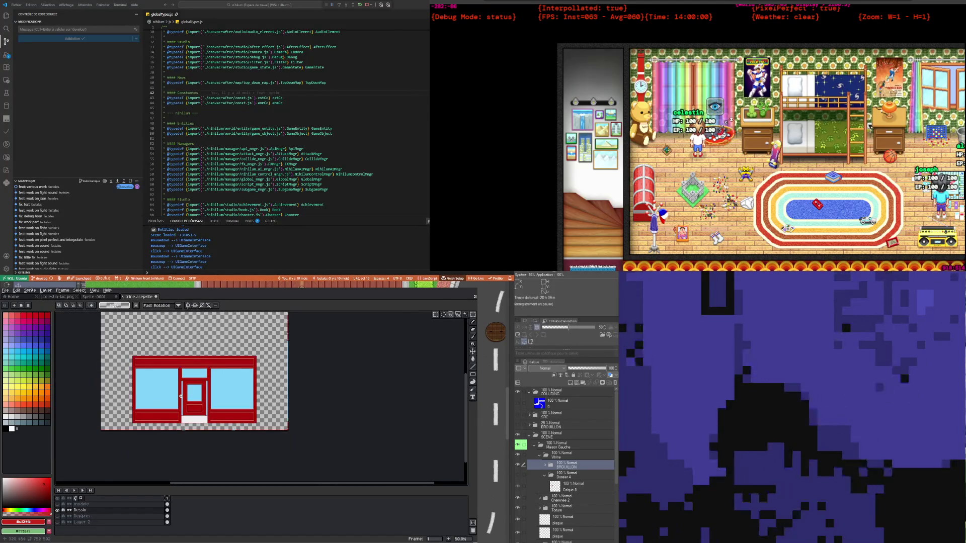
scroll(180, 397, up, 1)
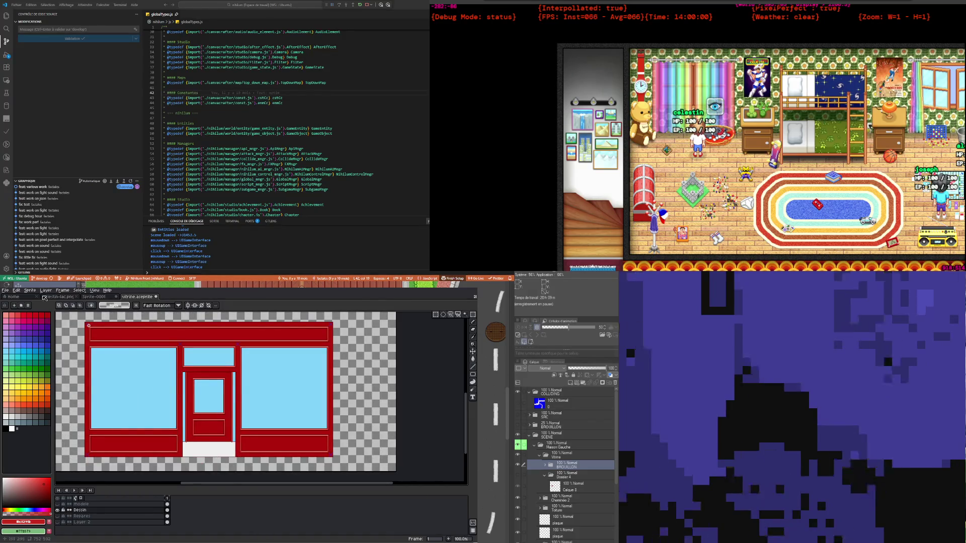
click(6, 290)
click(13, 317)
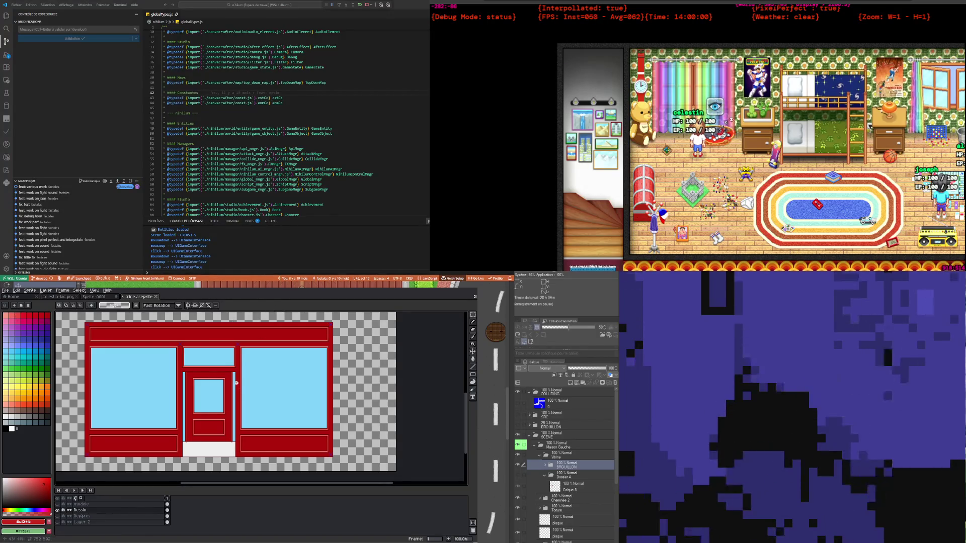
Zoom in and out to inspect the door and the two windows
scroll(203, 408, up, 1)
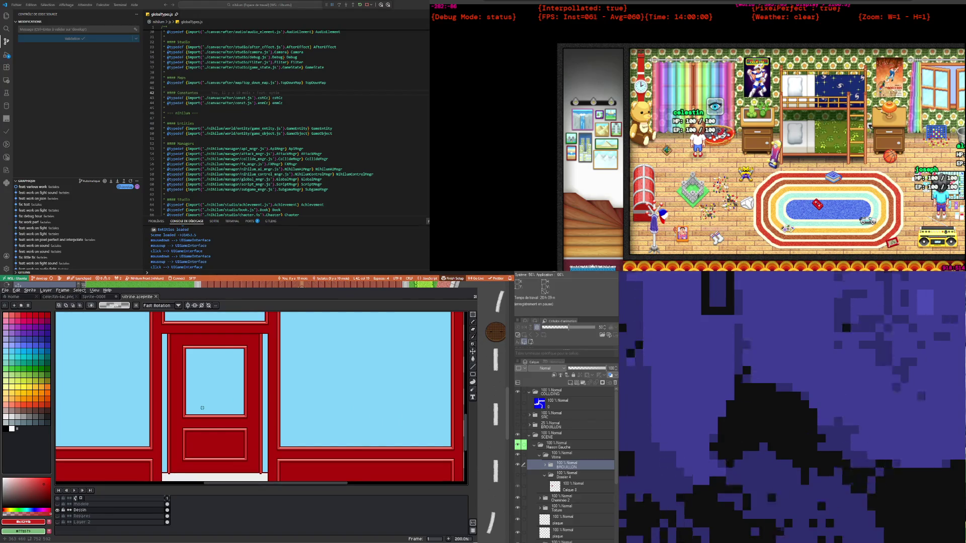
scroll(202, 410, down, 1)
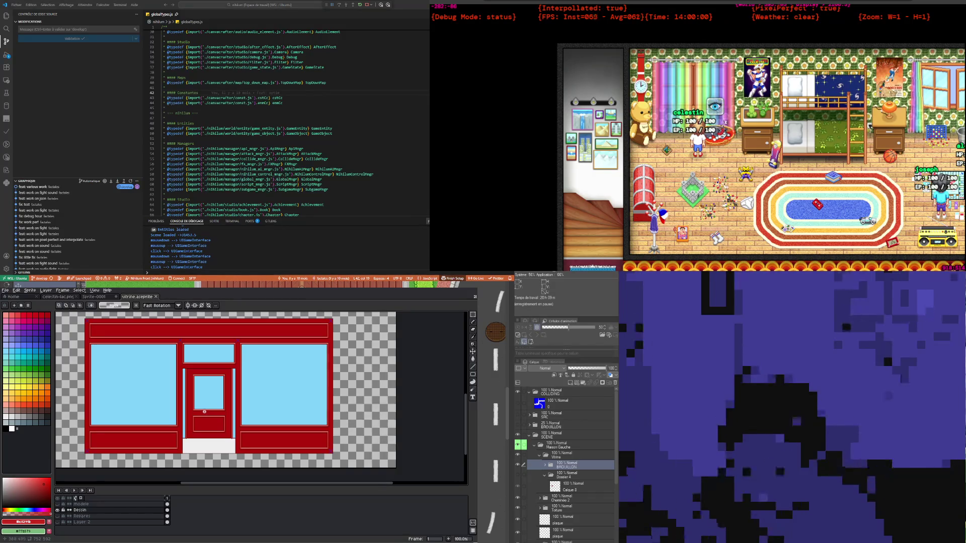
scroll(209, 413, up, 1)
scroll(207, 392, down, 1)
scroll(202, 364, up, 1)
scroll(201, 364, down, 1)
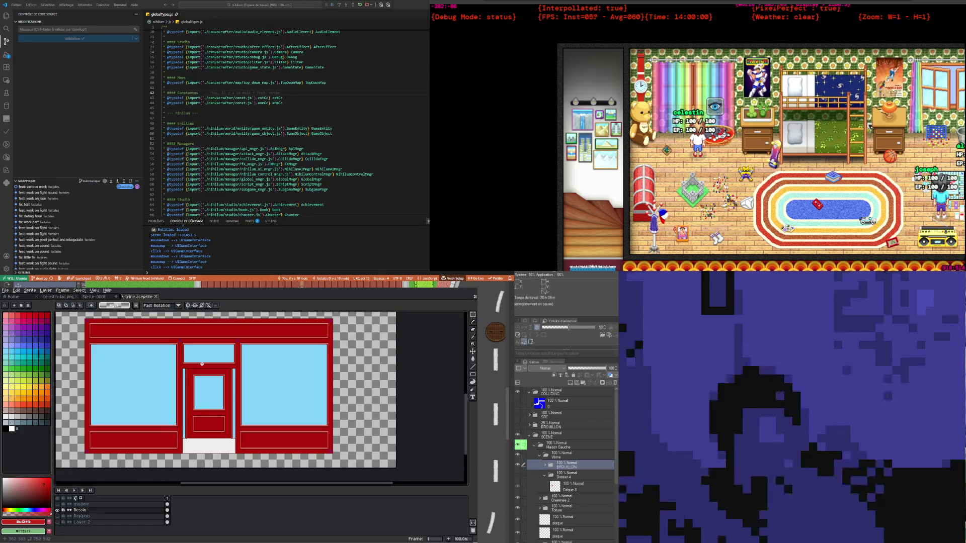
scroll(194, 381, up, 1)
scroll(197, 369, down, 1)
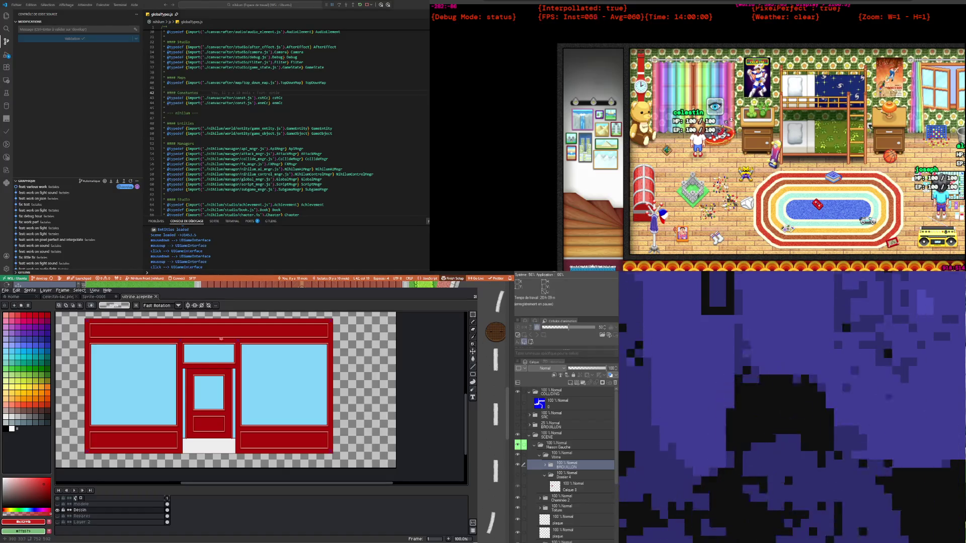
scroll(193, 392, up, 1)
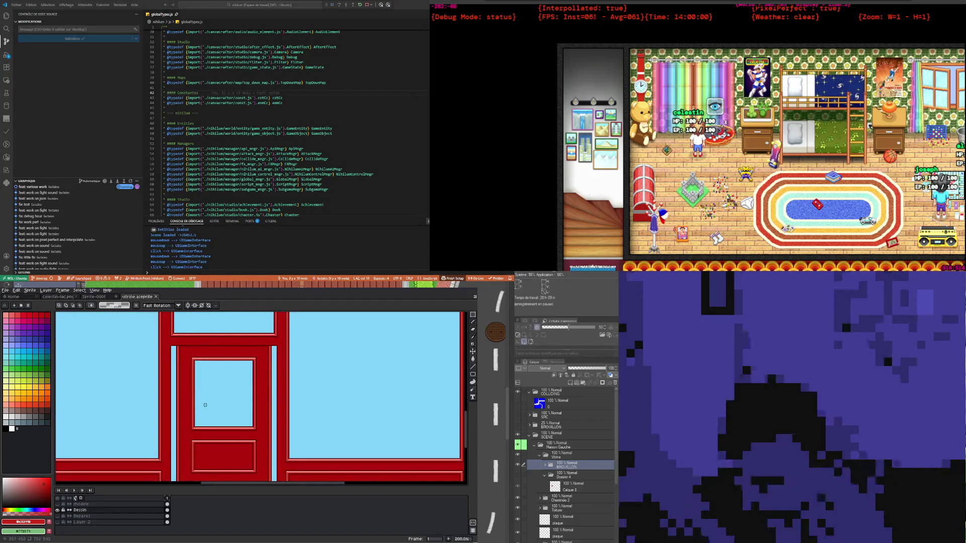
scroll(205, 405, down, 2)
scroll(205, 405, up, 3)
scroll(205, 405, down, 1)
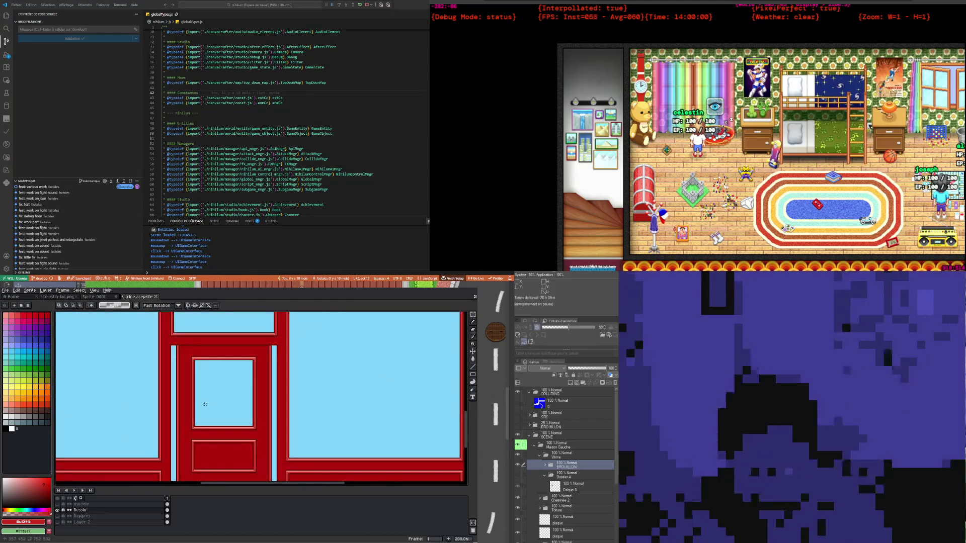
scroll(206, 404, down, 1)
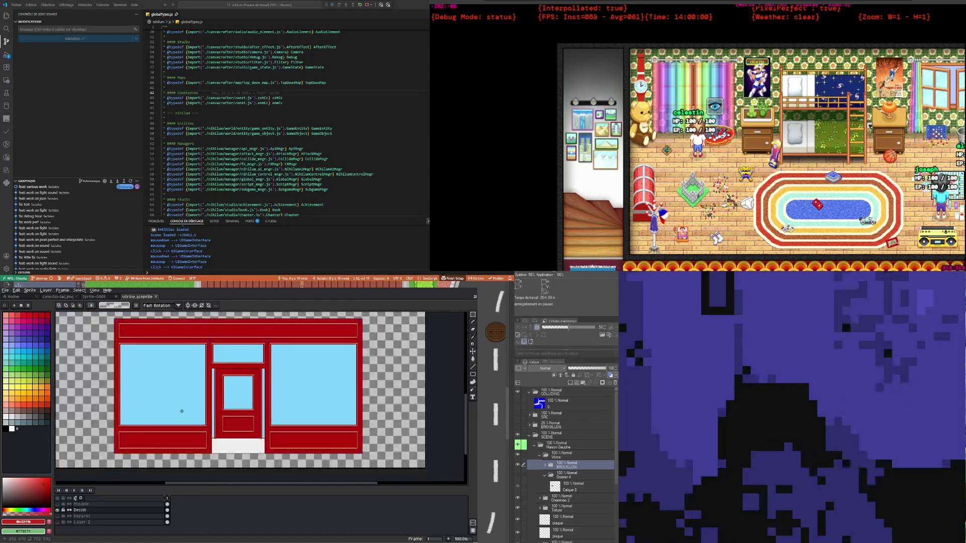
scroll(183, 411, up, 1)
scroll(302, 377, down, 1)
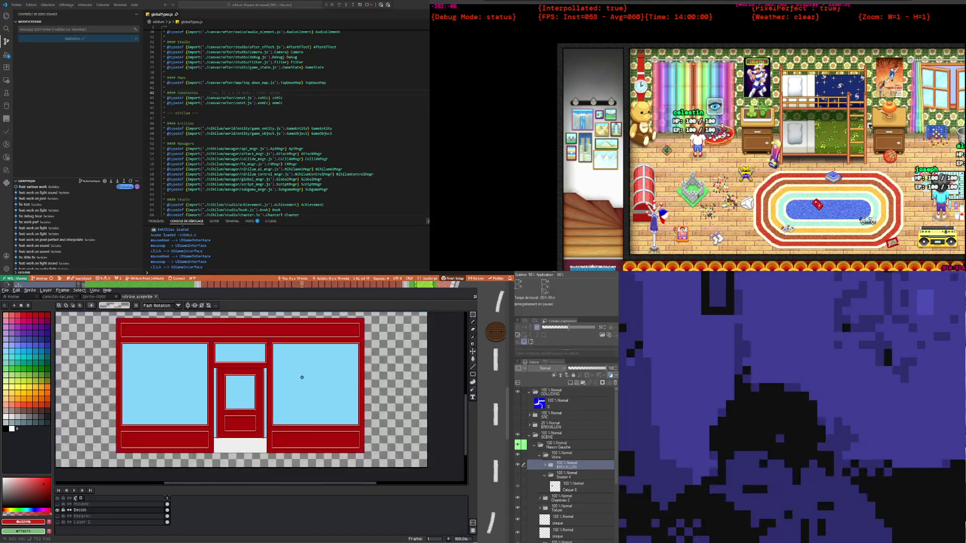
scroll(301, 372, up, 2)
scroll(256, 382, down, 1)
scroll(256, 381, down, 1)
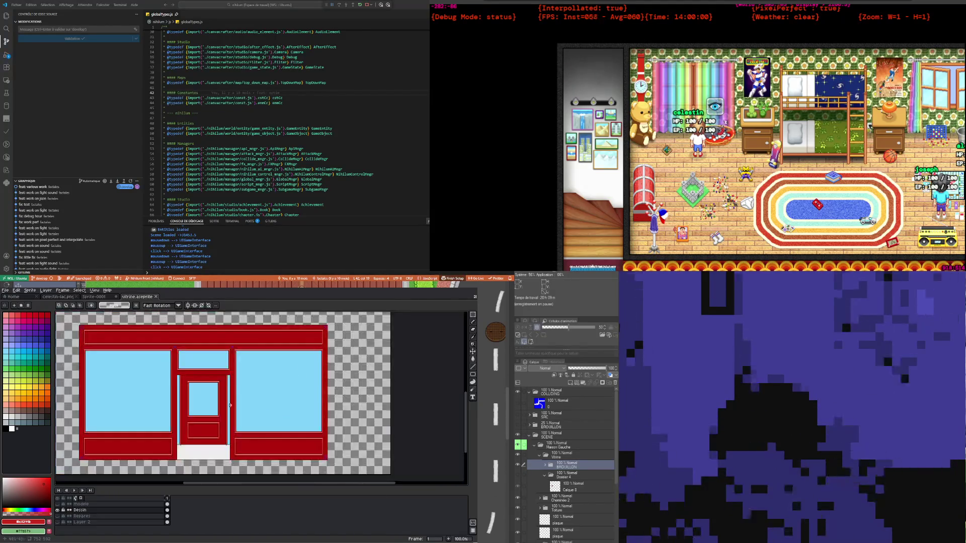
scroll(220, 438, up, 1)
scroll(221, 438, down, 1)
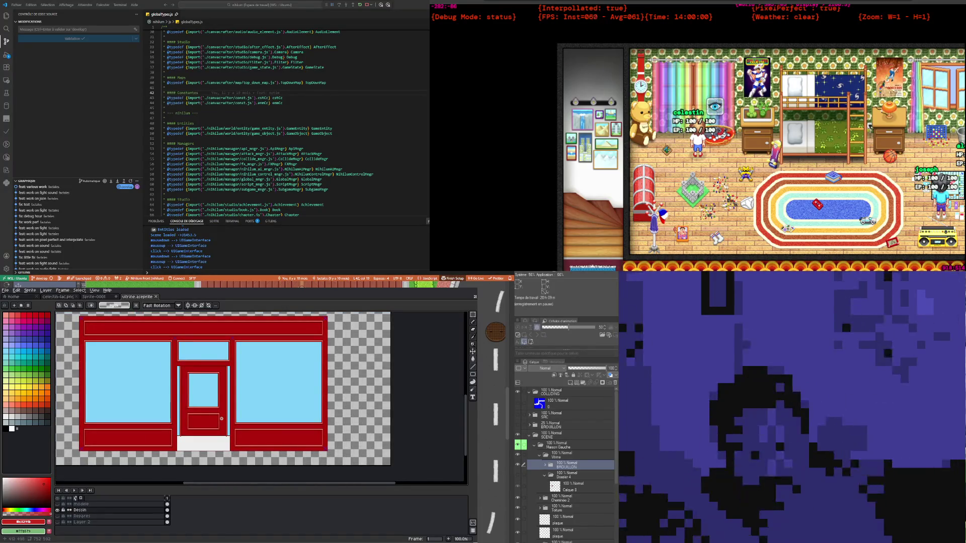
scroll(245, 406, up, 1)
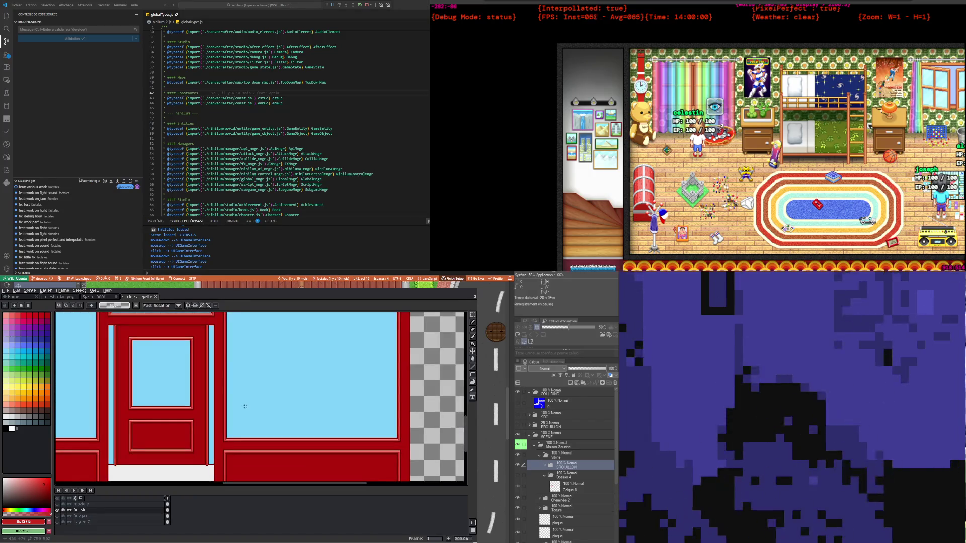
scroll(245, 407, down, 1)
scroll(190, 358, up, 1)
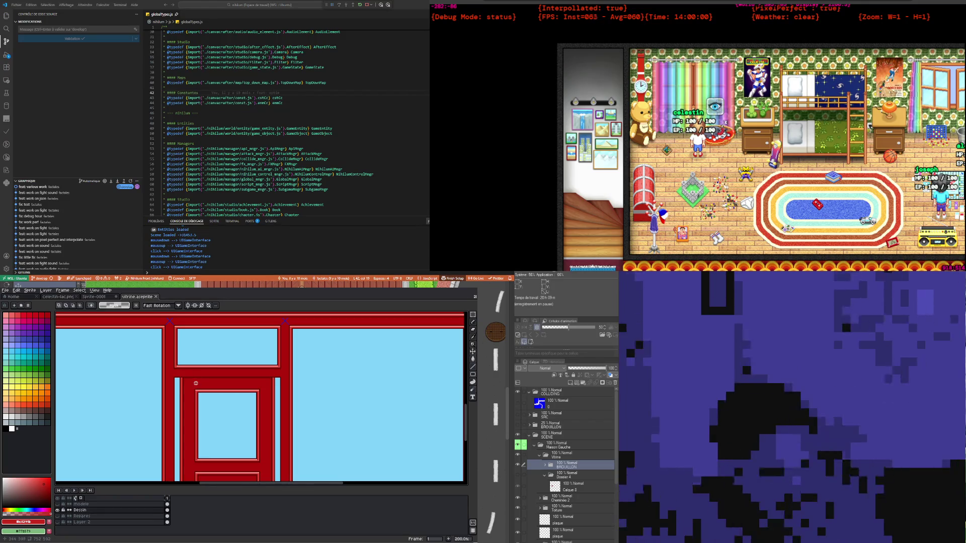
scroll(176, 365, up, 1)
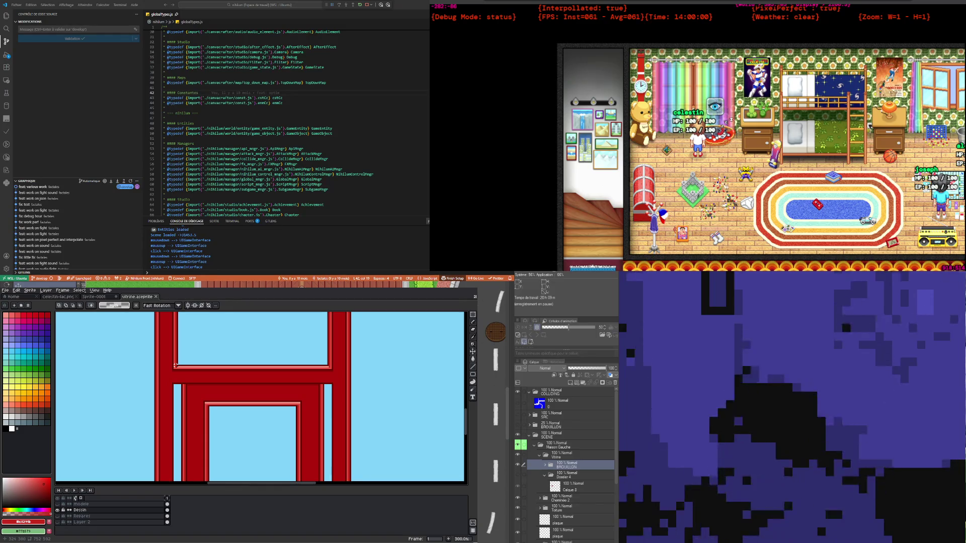
scroll(175, 365, down, 1)
scroll(176, 366, down, 1)
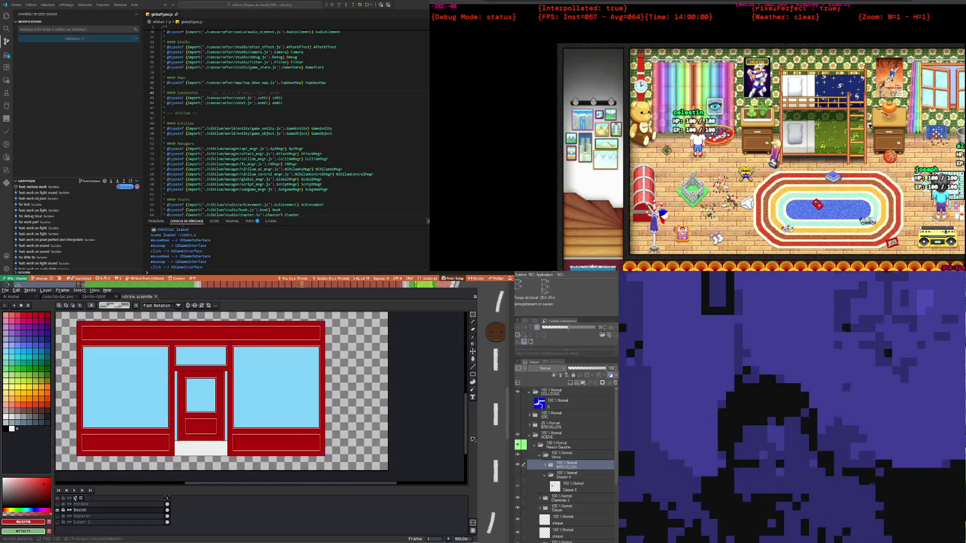
scroll(181, 358, up, 1)
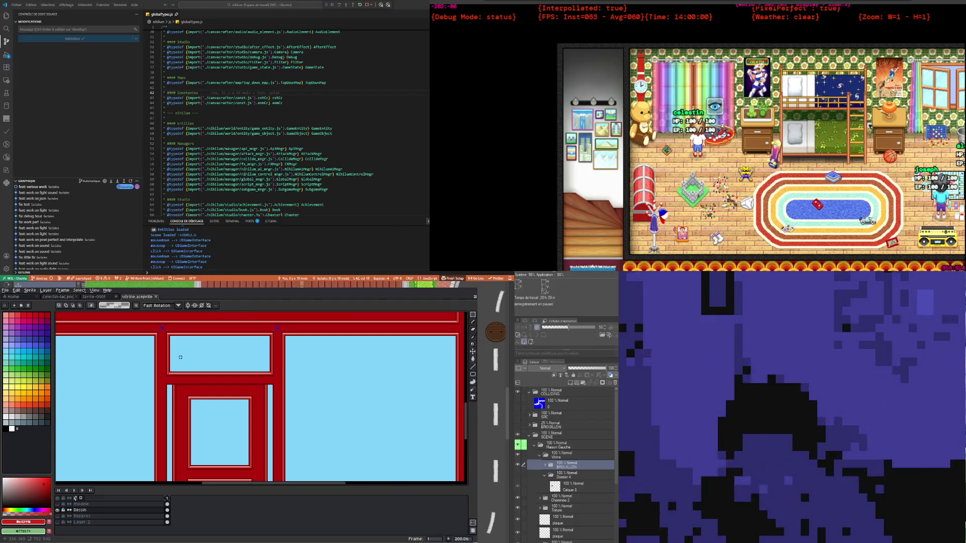
scroll(180, 357, down, 1)
scroll(161, 388, up, 1)
scroll(147, 415, down, 1)
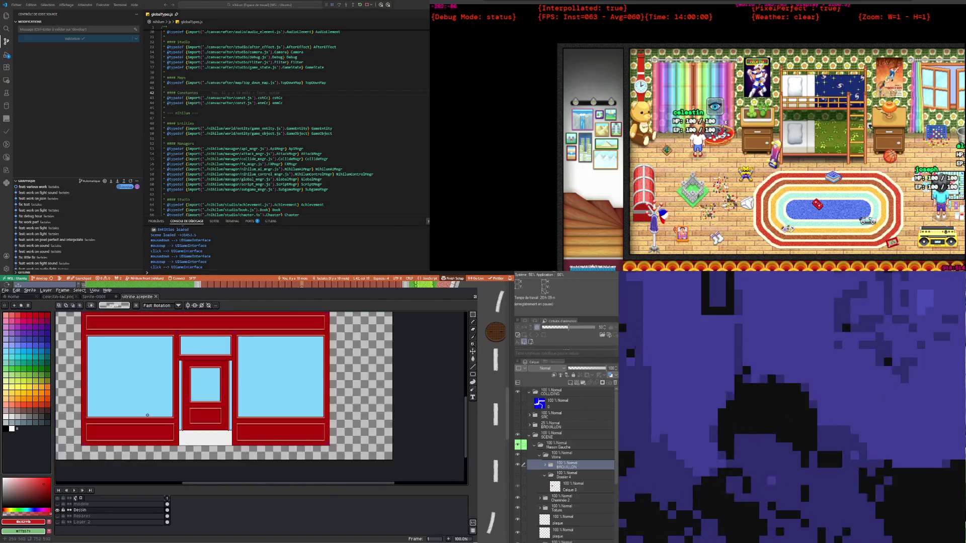
scroll(245, 412, up, 1)
scroll(245, 410, down, 1)
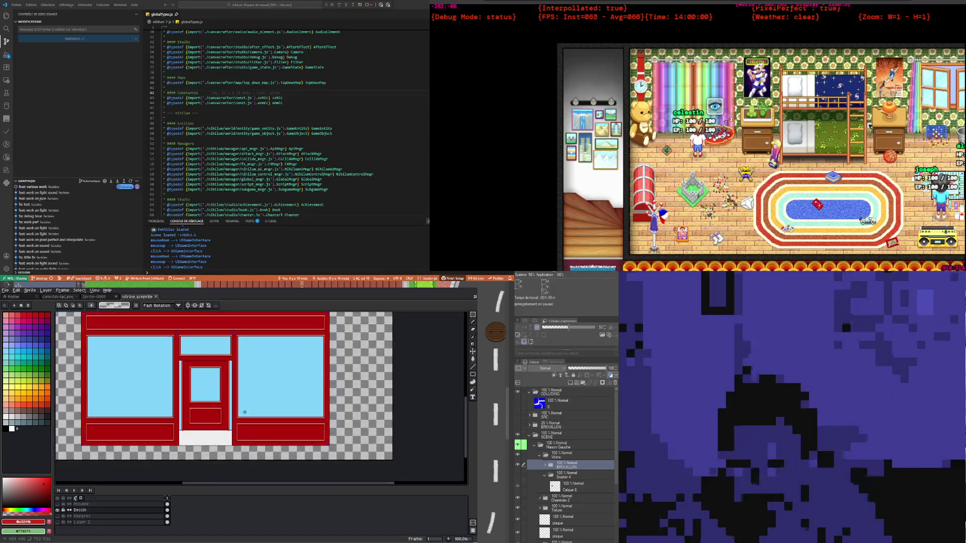
scroll(246, 407, up, 1)
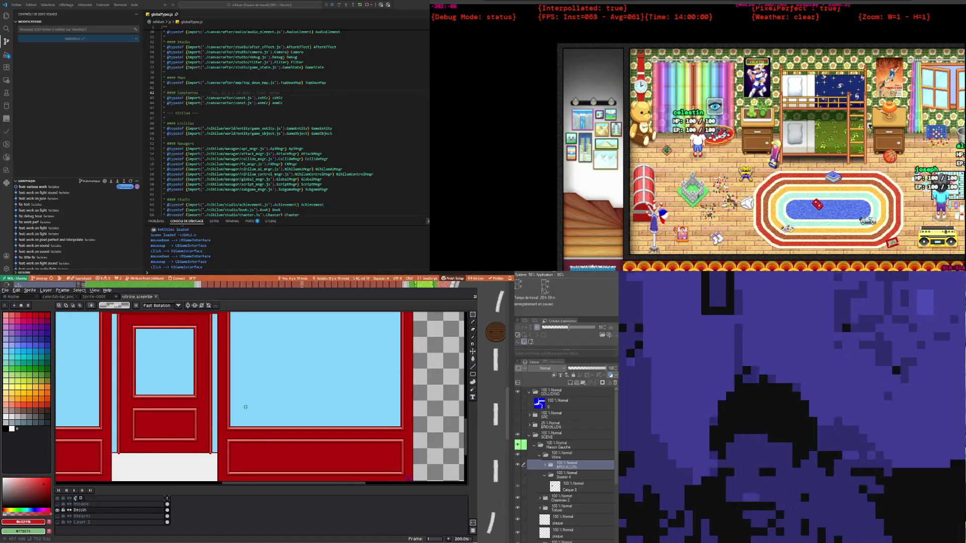
scroll(246, 407, down, 1)
scroll(211, 393, down, 1)
scroll(172, 376, up, 2)
scroll(172, 376, down, 1)
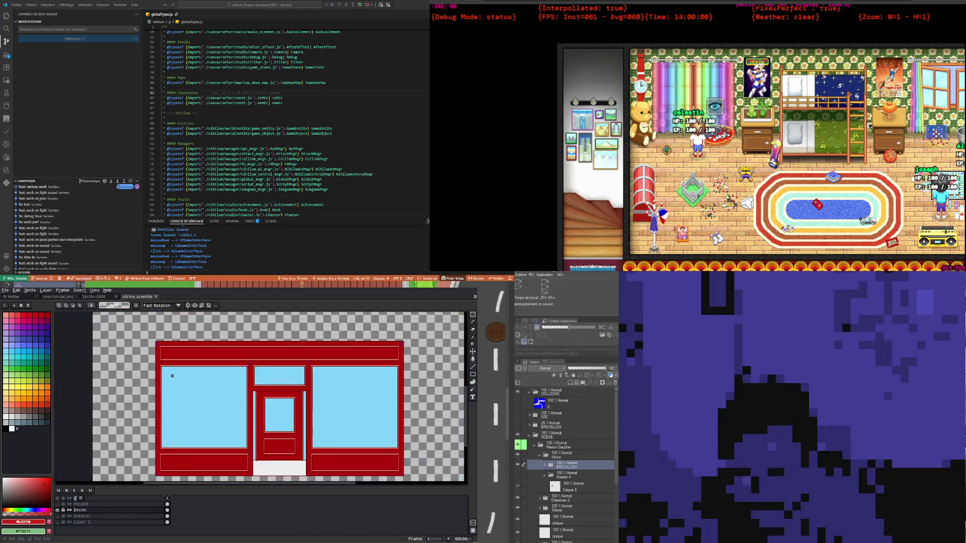
scroll(176, 336, up, 1)
scroll(176, 336, down, 2)
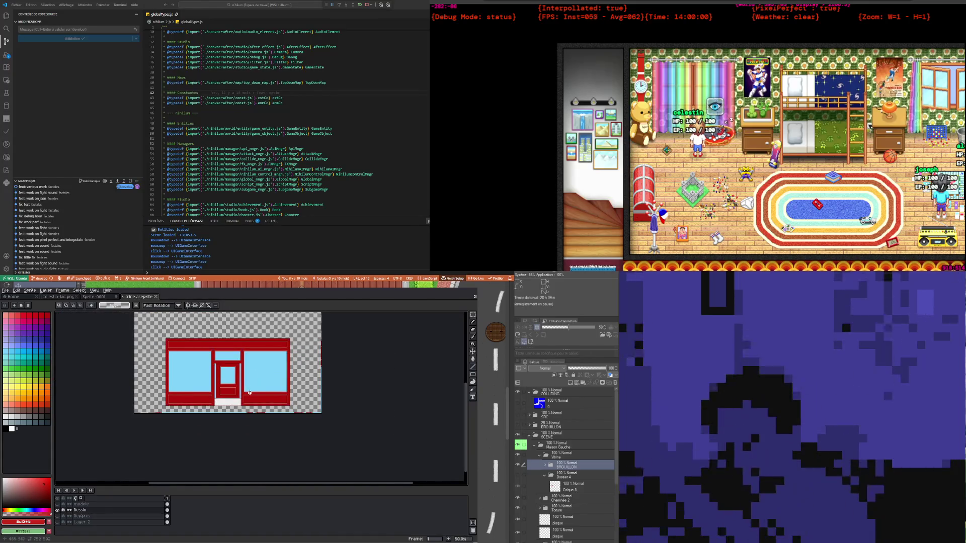
scroll(222, 401, up, 2)
scroll(193, 408, up, 1)
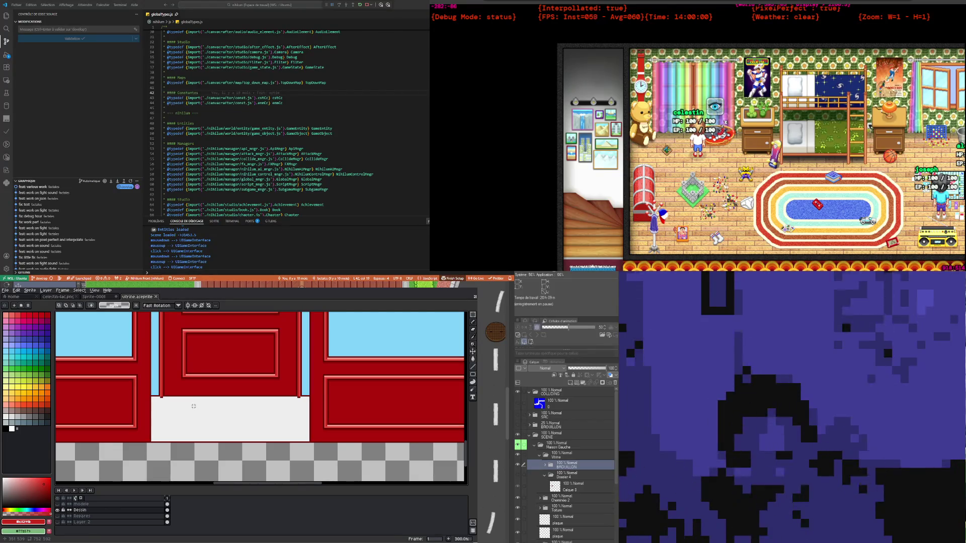
scroll(193, 406, down, 1)
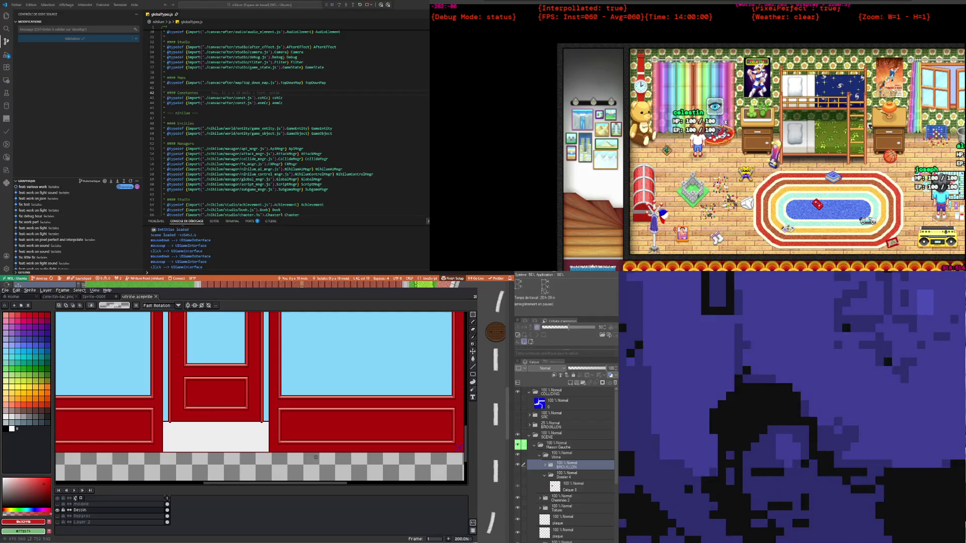
scroll(211, 397, down, 2)
scroll(180, 380, down, 2)
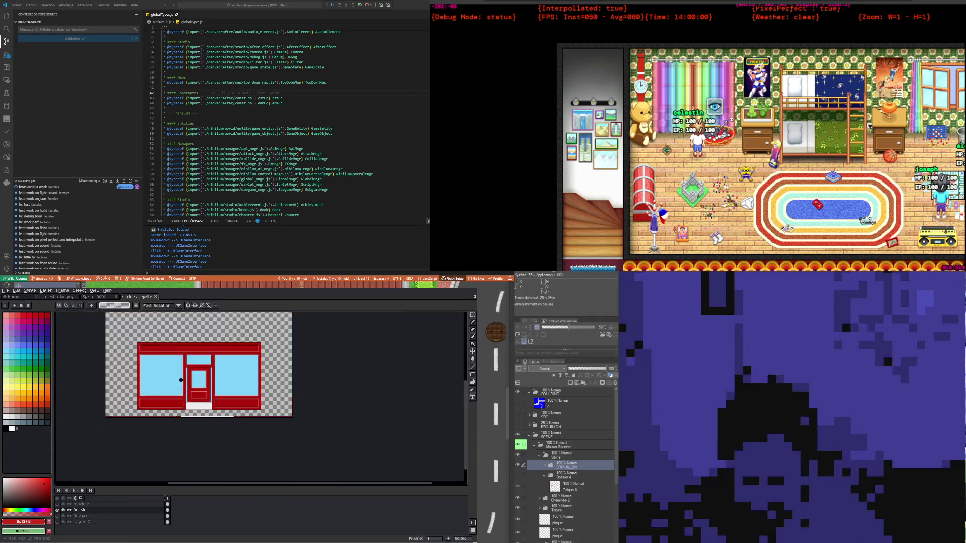
scroll(181, 380, up, 1)
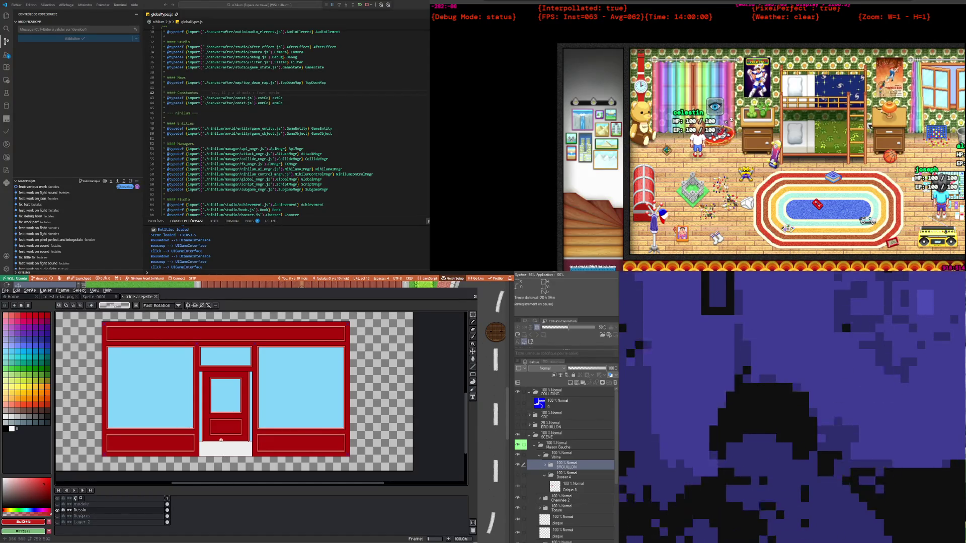
scroll(222, 403, up, 1)
scroll(221, 403, down, 2)
scroll(252, 407, up, 3)
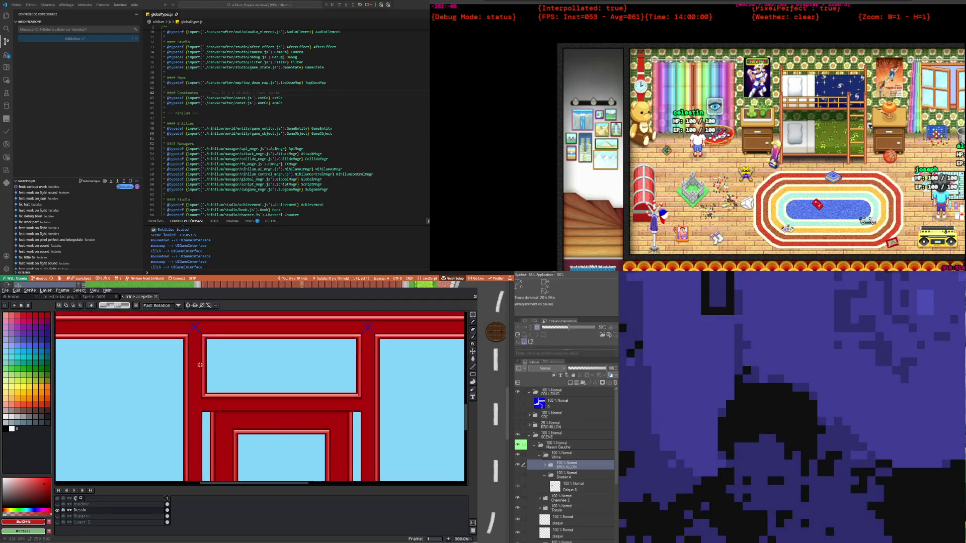
scroll(275, 412, up, 1)
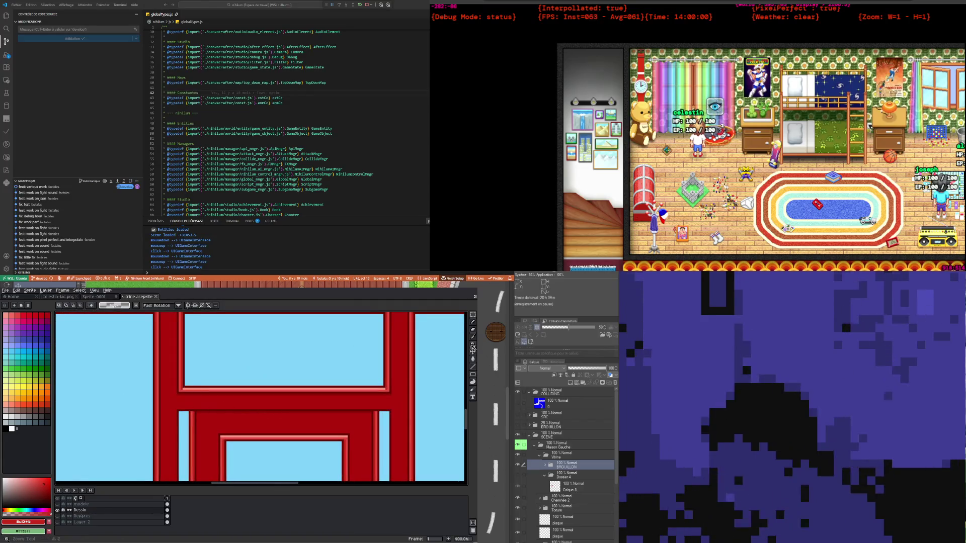
Sample the darker frame red and draw a Pencil shading line under the door's top trim
key(i)
click(278, 409)
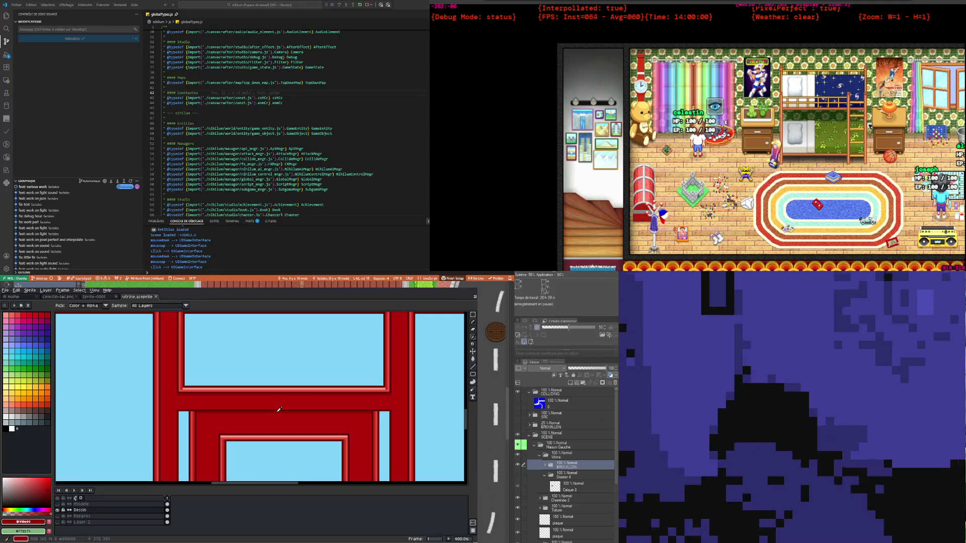
click(473, 322)
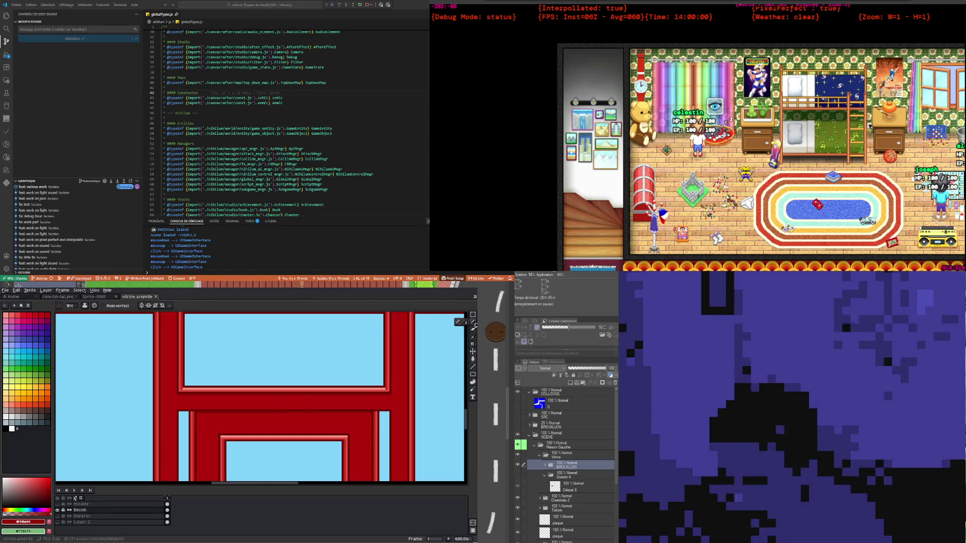
scroll(184, 408, up, 1)
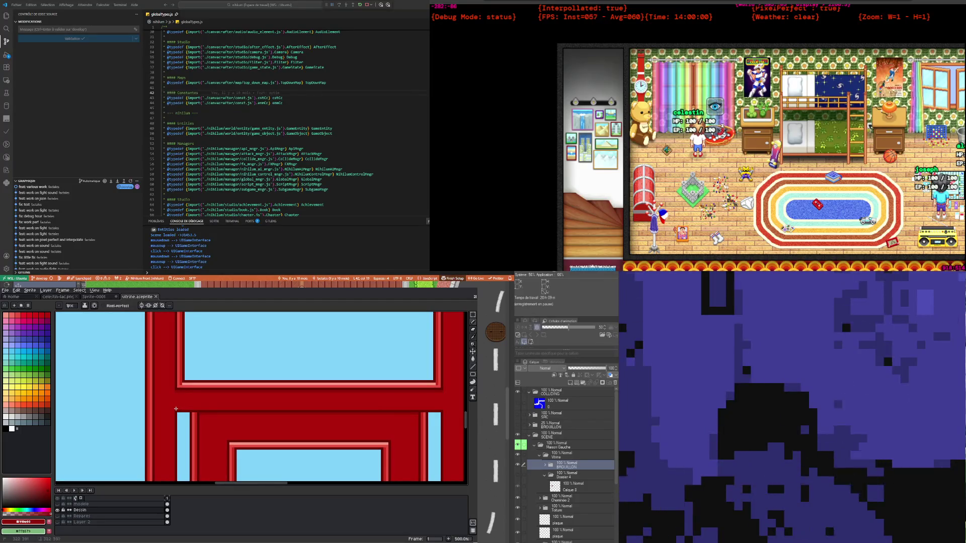
drag(175, 408, 440, 411)
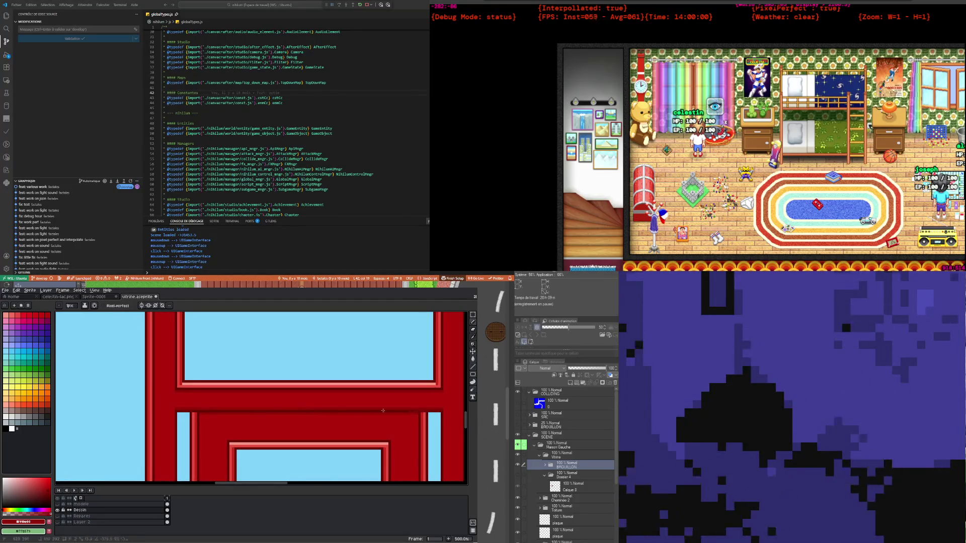
Zoom and pan around the door to check the new dark red shading line
scroll(382, 410, down, 1)
scroll(282, 418, down, 2)
scroll(189, 429, up, 1)
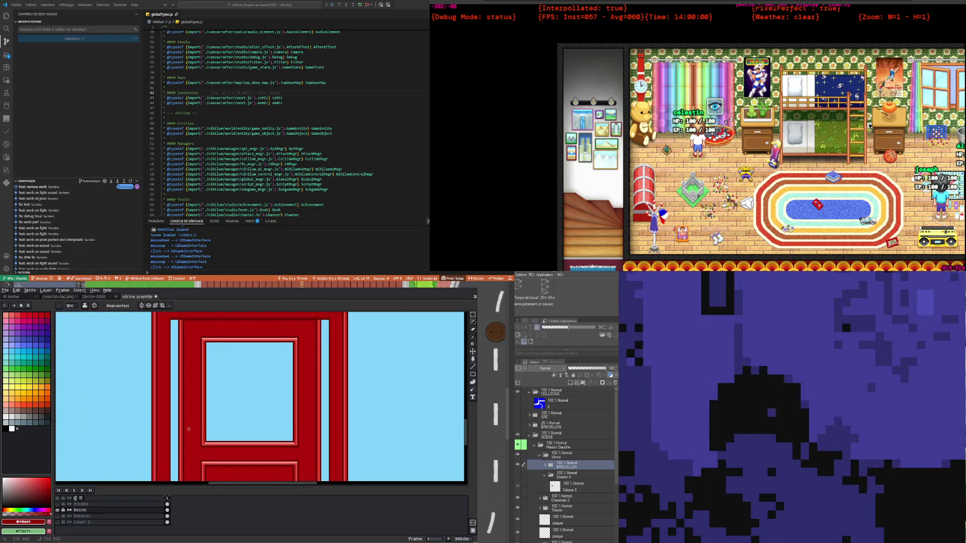
scroll(189, 438, down, 2)
scroll(191, 448, up, 1)
scroll(192, 448, up, 1)
scroll(193, 452, down, 3)
scroll(196, 457, up, 2)
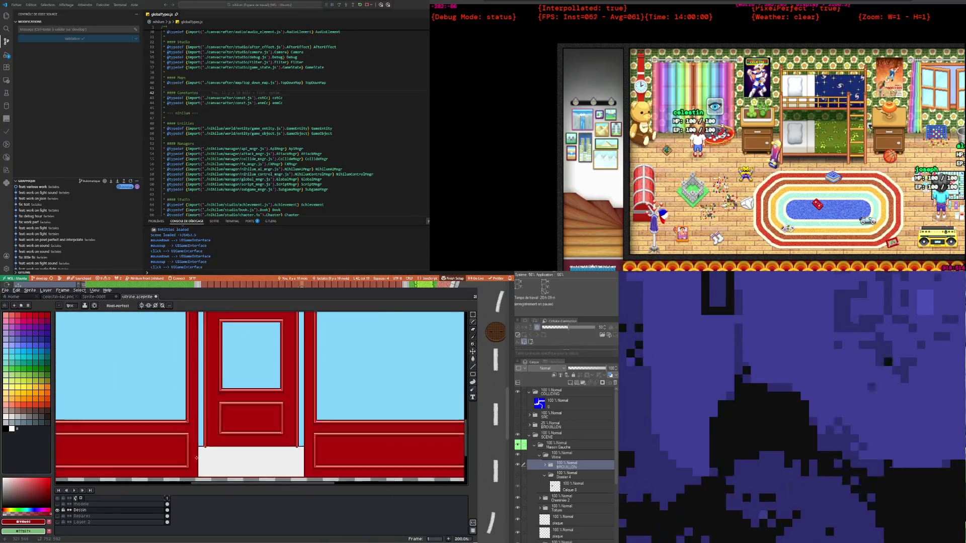
scroll(196, 458, down, 1)
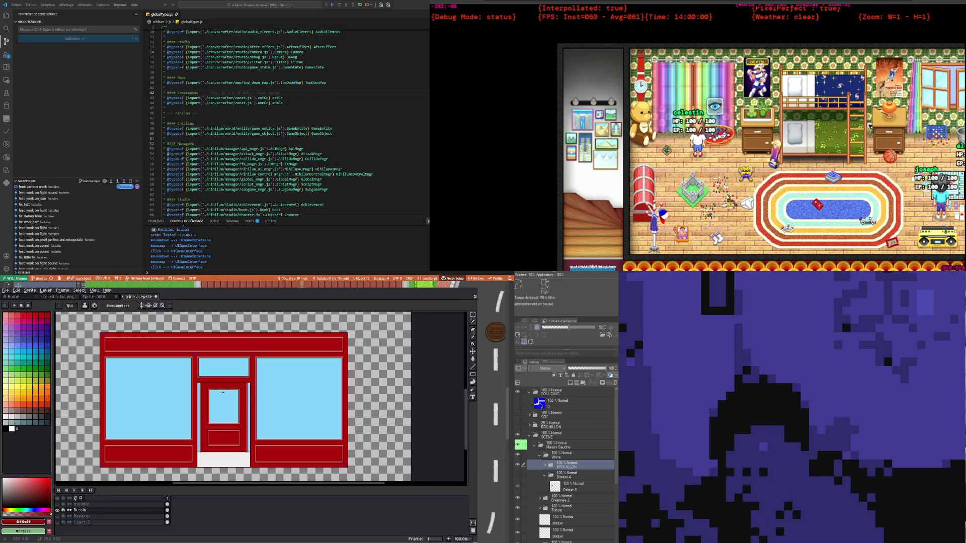
scroll(222, 392, up, 5)
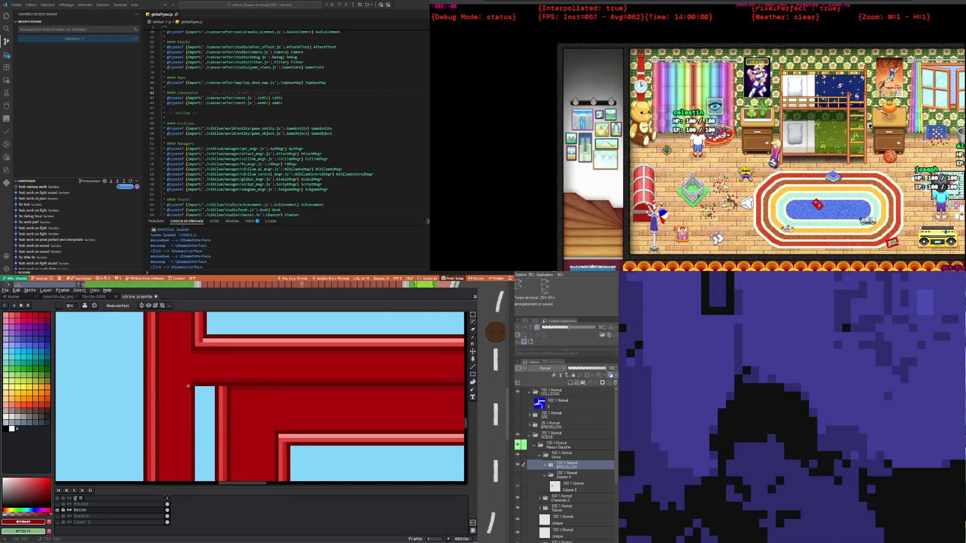
scroll(189, 390, down, 2)
scroll(192, 397, down, 3)
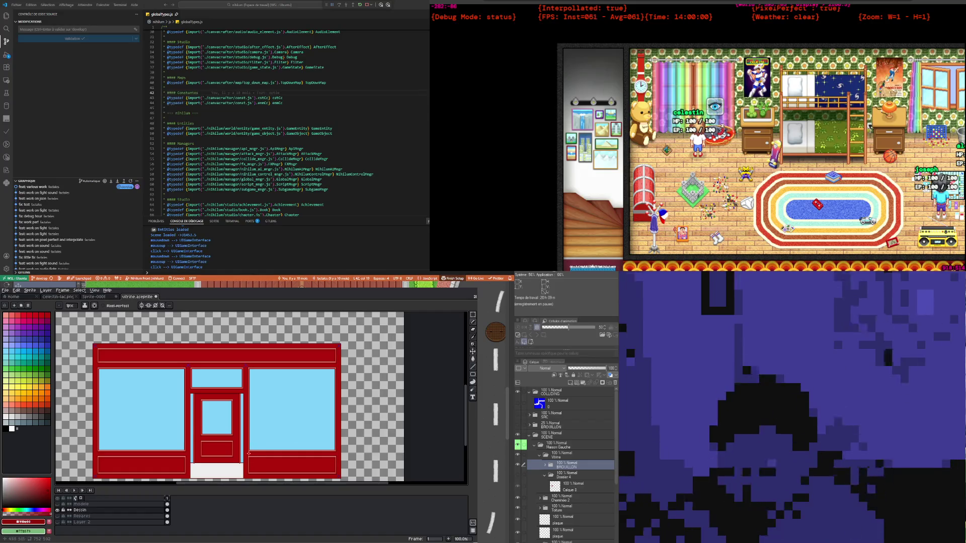
scroll(249, 453, down, 1)
scroll(247, 438, up, 3)
scroll(244, 425, up, 2)
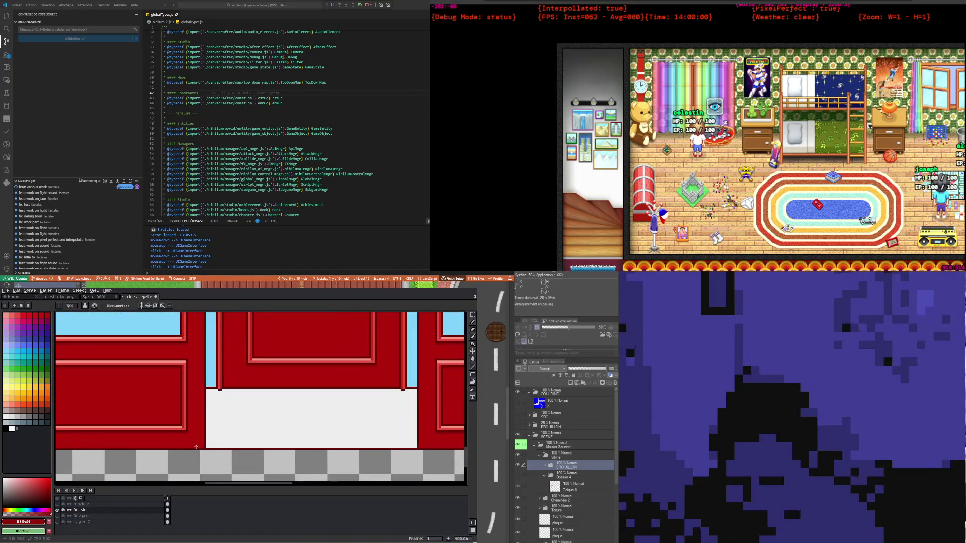
scroll(202, 446, down, 1)
scroll(201, 432, down, 1)
scroll(196, 403, up, 2)
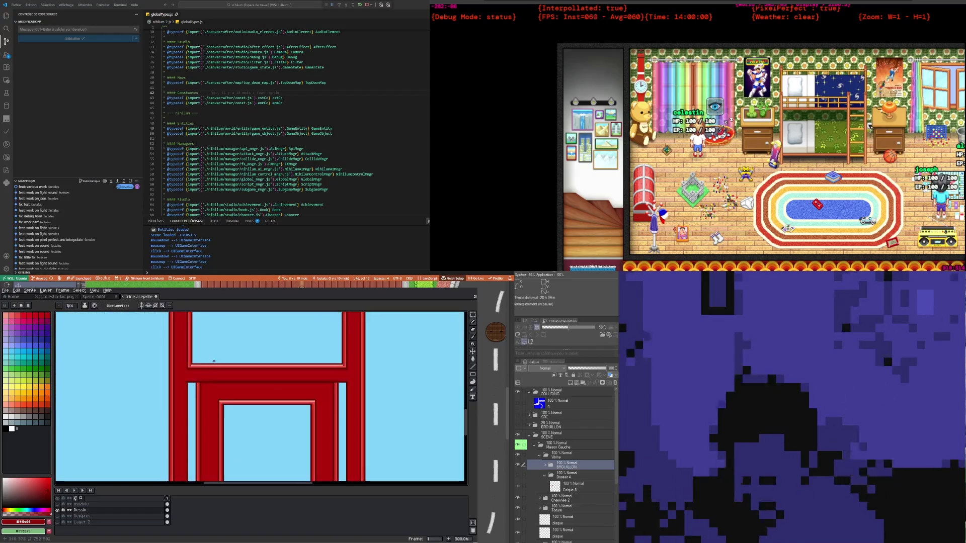
scroll(193, 383, up, 1)
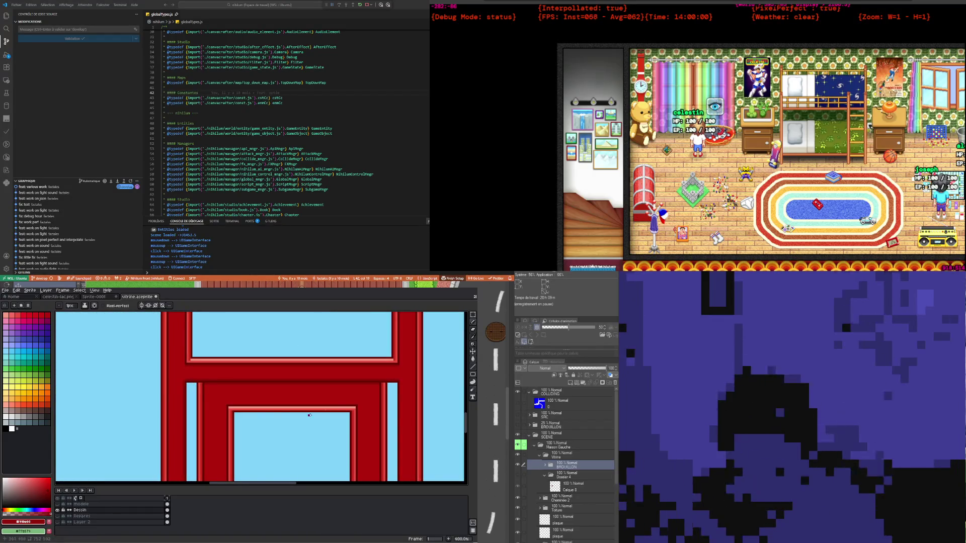
scroll(284, 414, up, 1)
scroll(327, 395, right, 2)
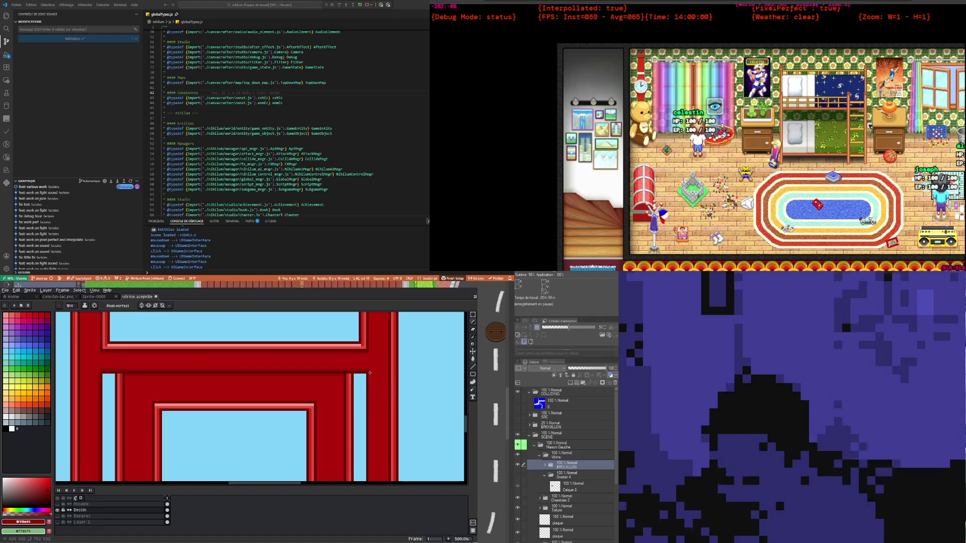
scroll(360, 382, down, 2)
scroll(348, 432, up, 1)
scroll(343, 451, up, 1)
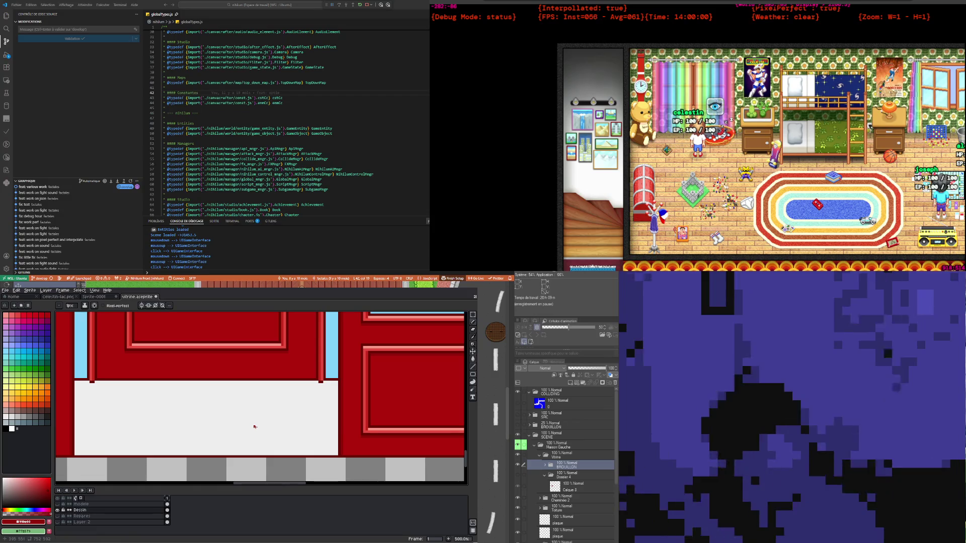
scroll(255, 427, down, 3)
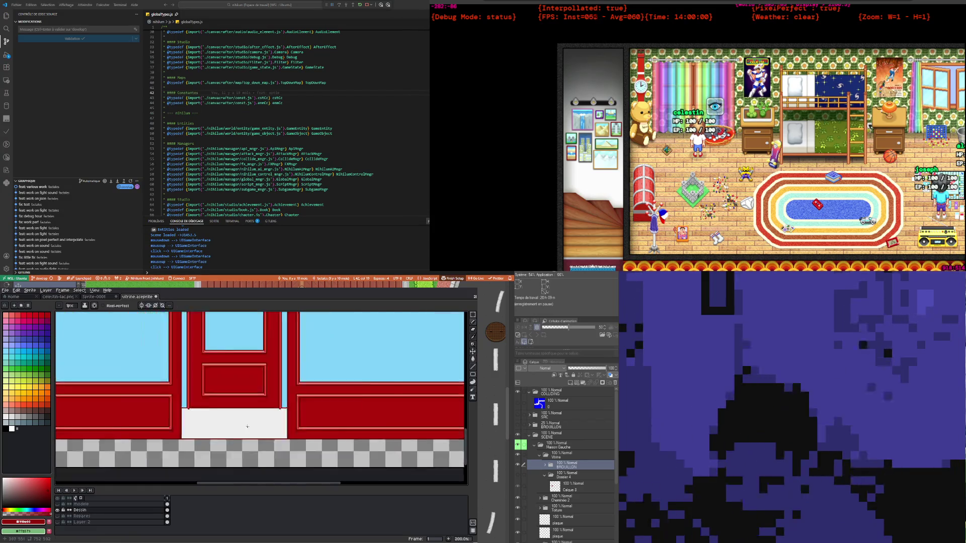
Zoom in and out on the panel corner with the blue X, then hold Alt to sample
scroll(241, 402, down, 1)
scroll(214, 350, up, 2)
scroll(215, 350, down, 2)
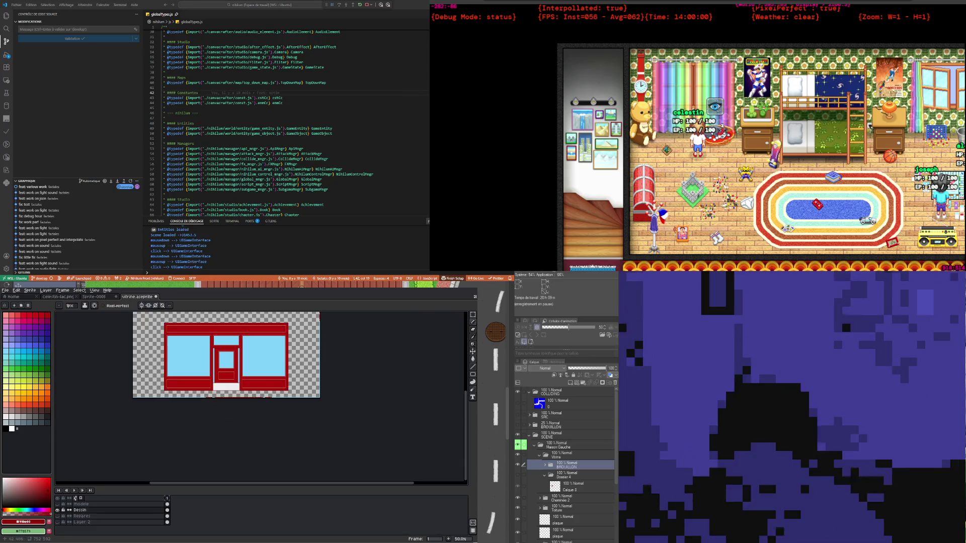
scroll(251, 439, up, 1)
scroll(240, 431, up, 2)
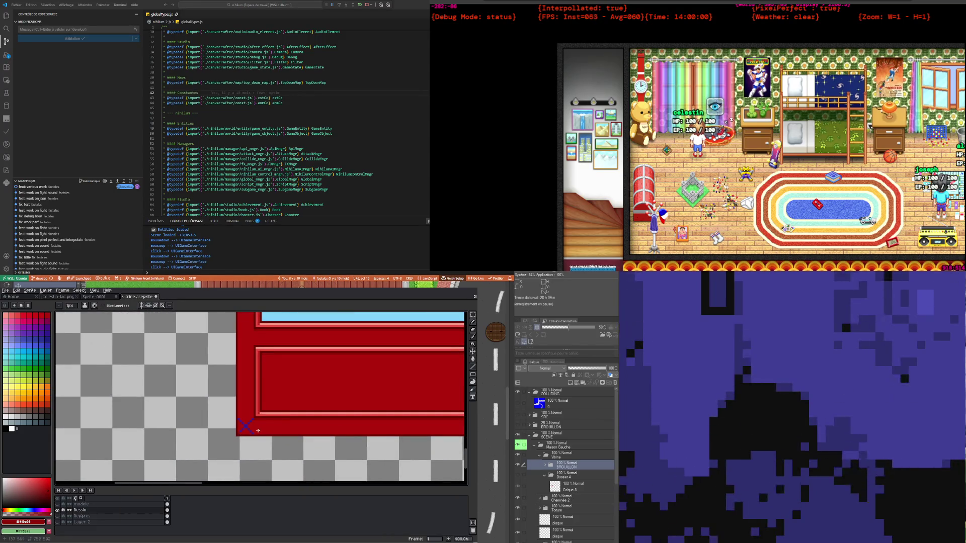
scroll(258, 431, down, 3)
scroll(241, 396, up, 2)
scroll(241, 397, up, 1)
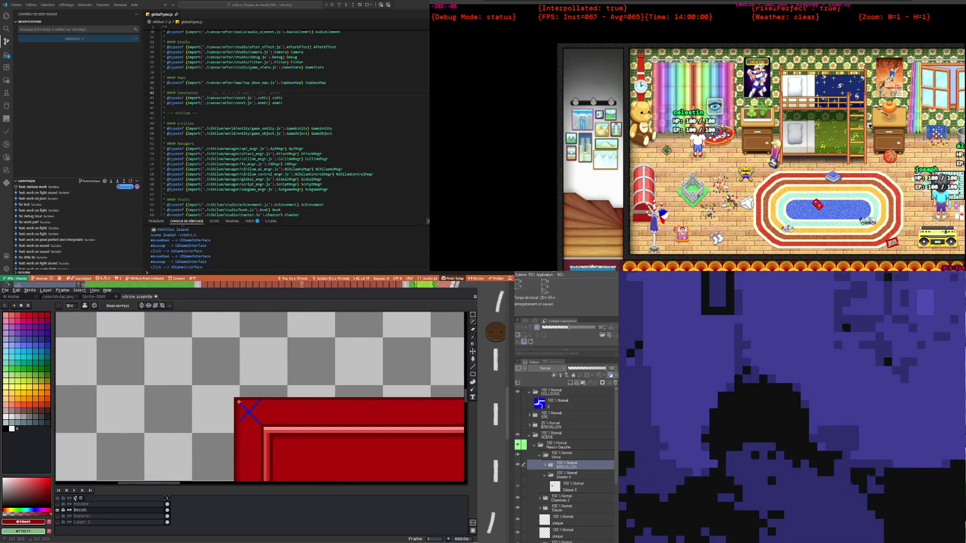
scroll(239, 402, down, 2)
scroll(239, 402, down, 2)
scroll(245, 468, up, 3)
scroll(245, 469, up, 1)
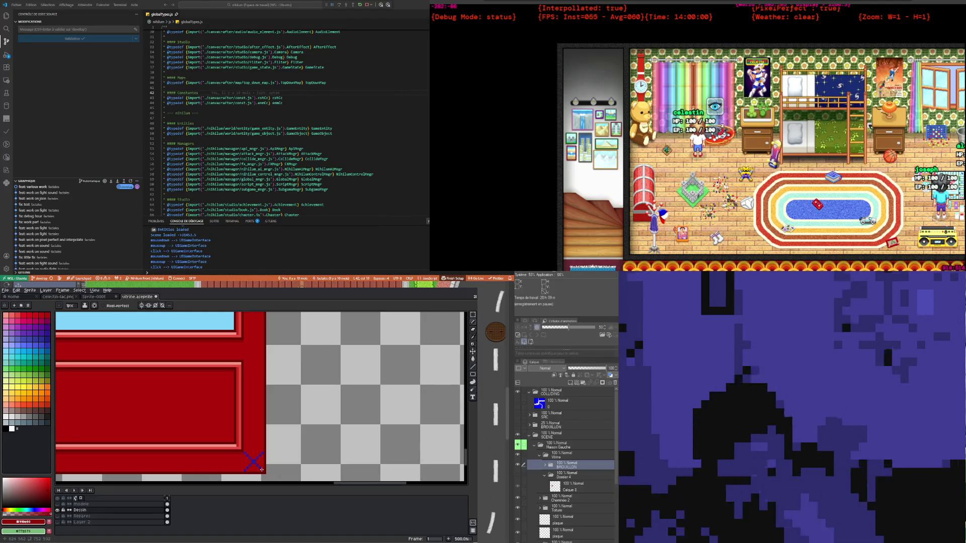
scroll(261, 470, down, 2)
scroll(262, 470, down, 1)
scroll(252, 452, down, 1)
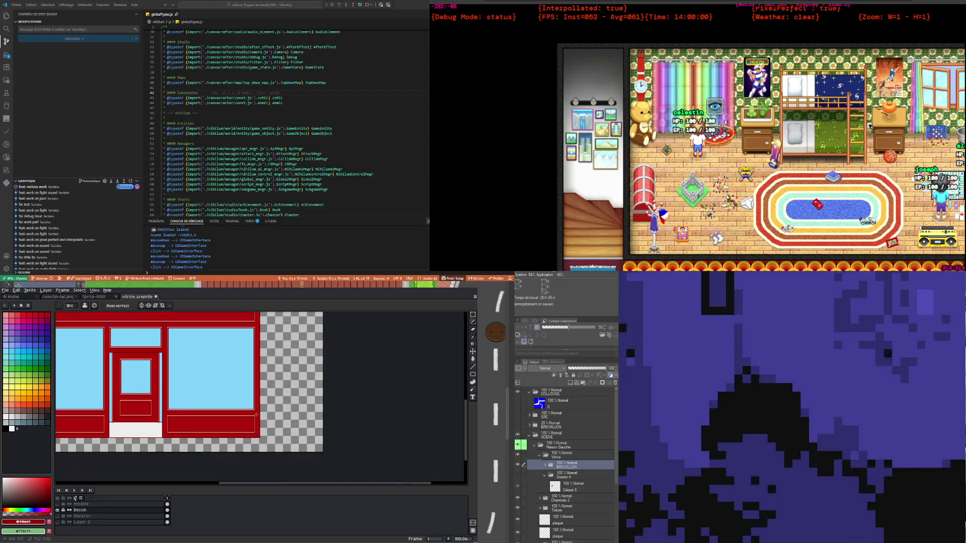
scroll(234, 412, down, 1)
scroll(234, 412, up, 5)
scroll(221, 346, up, 1)
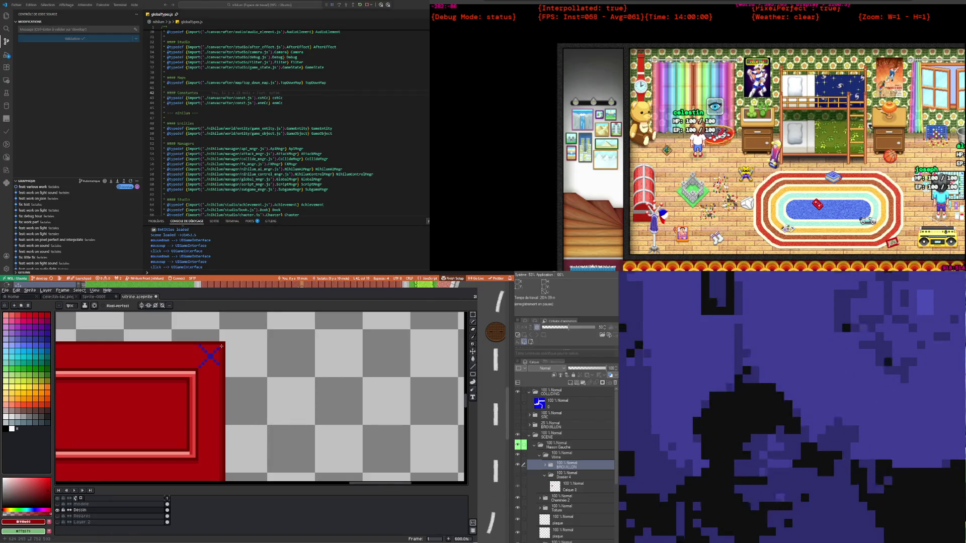
scroll(216, 353, down, 2)
scroll(205, 381, down, 3)
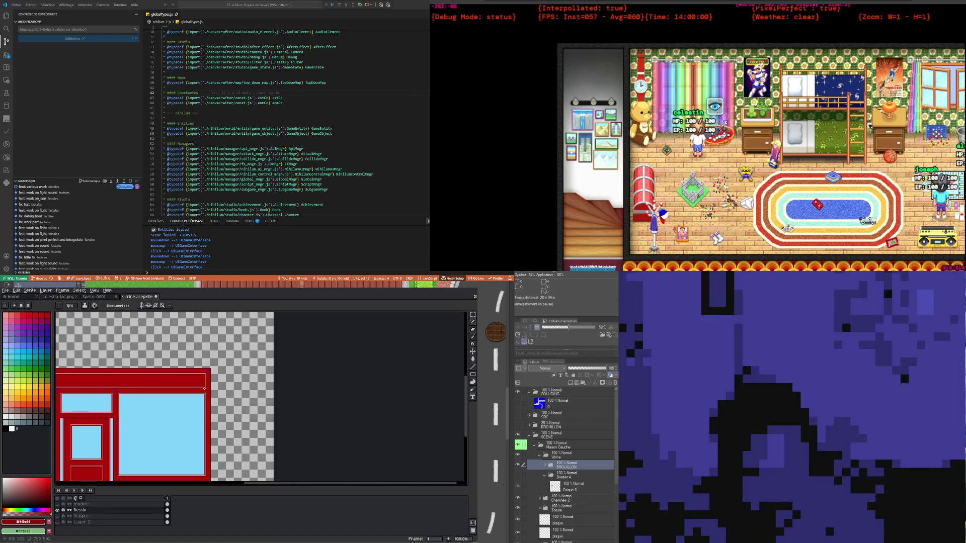
scroll(205, 389, down, 1)
scroll(113, 446, up, 1)
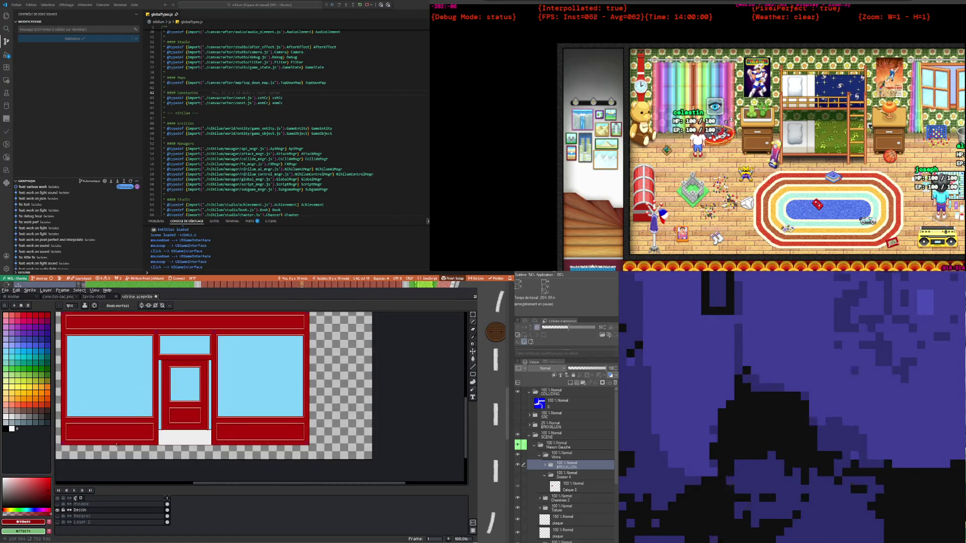
scroll(116, 446, up, 2)
scroll(74, 419, up, 1)
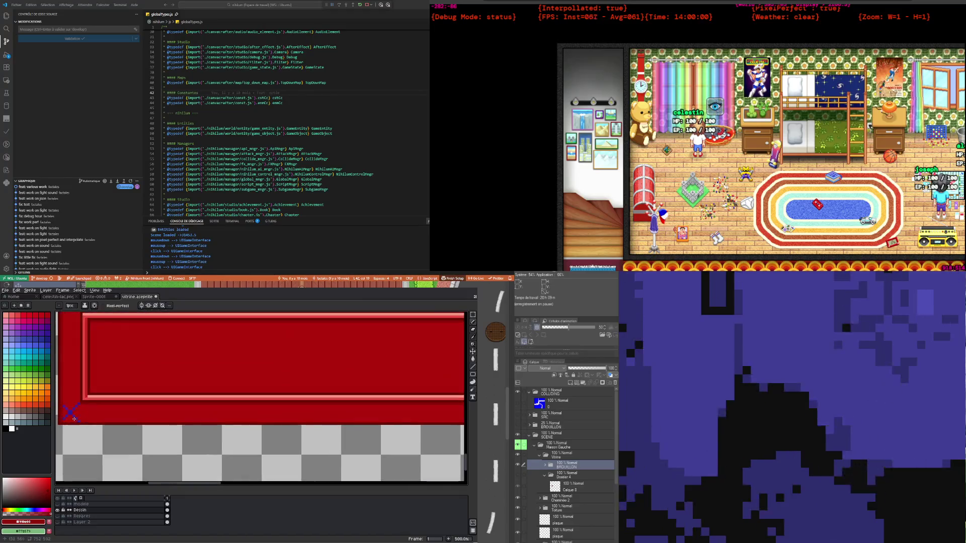
scroll(83, 421, down, 2)
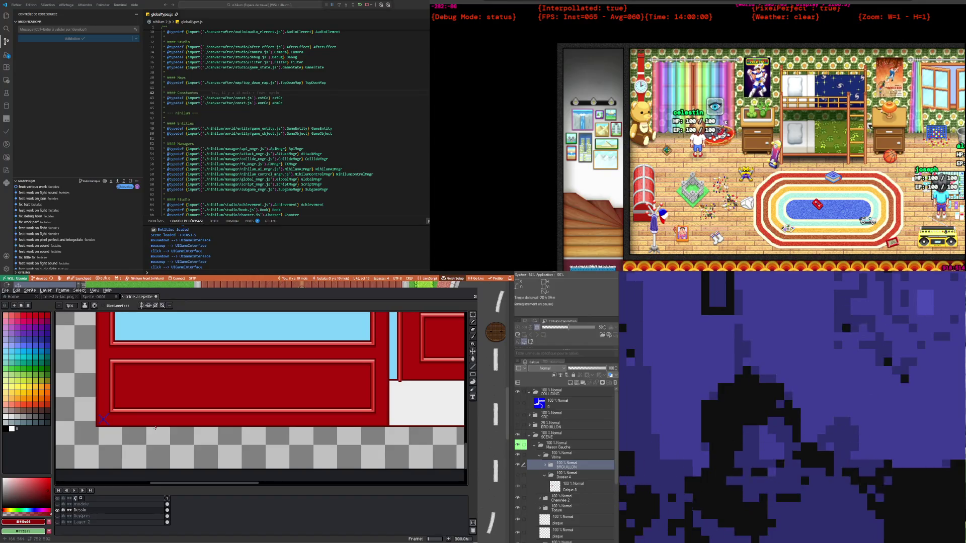
scroll(155, 428, up, 1)
scroll(181, 417, up, 2)
scroll(206, 408, up, 1)
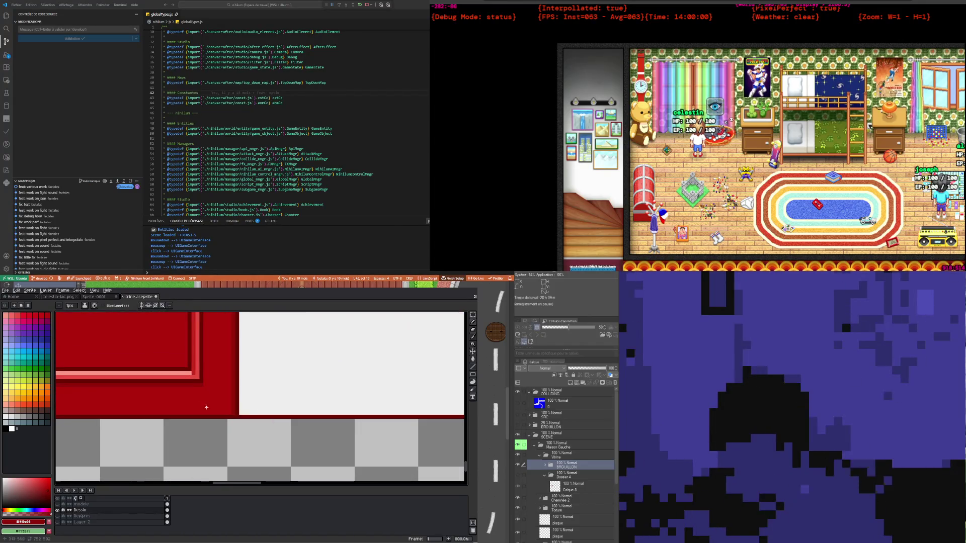
scroll(231, 411, down, 2)
scroll(236, 414, down, 1)
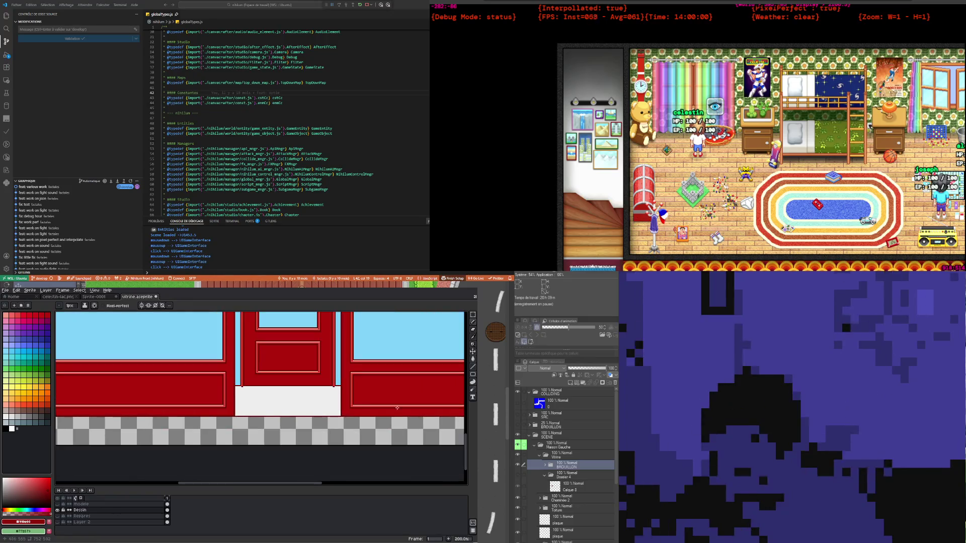
scroll(251, 418, up, 3)
scroll(262, 422, up, 1)
scroll(263, 422, down, 3)
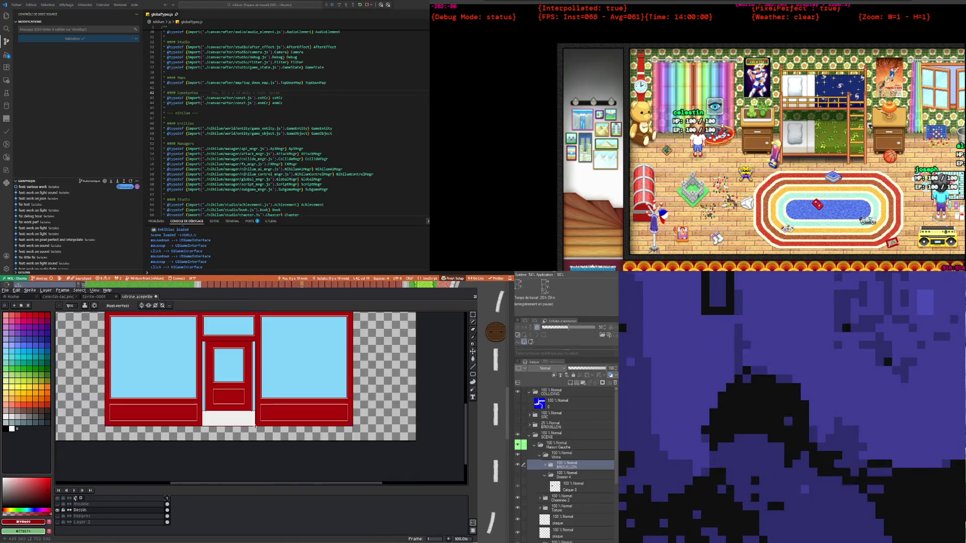
scroll(302, 421, up, 2)
scroll(336, 421, up, 1)
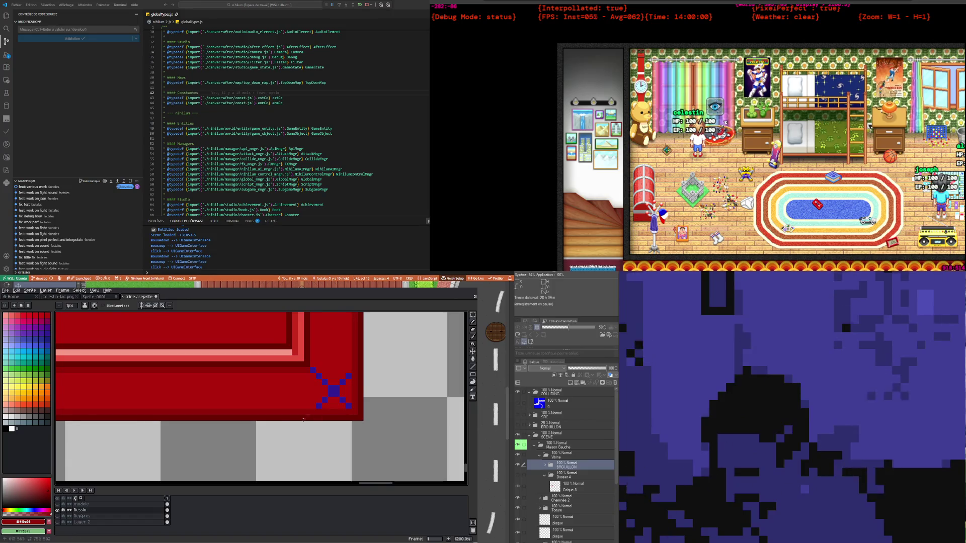
scroll(312, 418, down, 3)
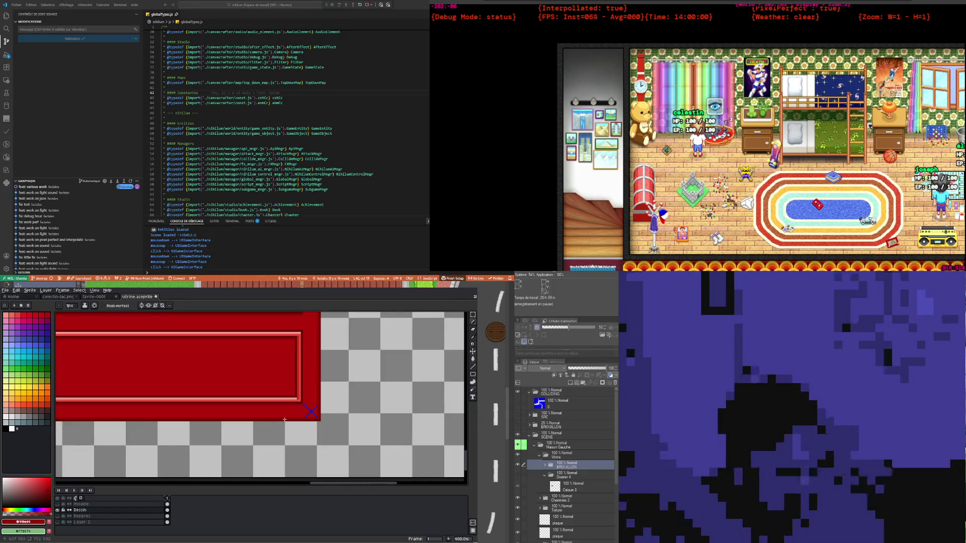
key(alt)
Sample the panel's red as the drawing colour and go back to the Pencil
click(301, 406)
scroll(319, 395, up, 2)
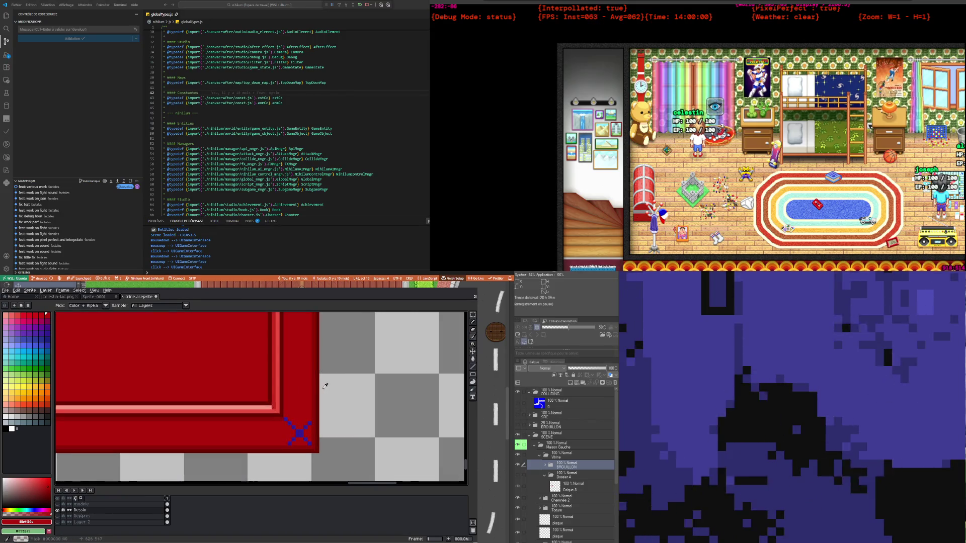
click(473, 323)
scroll(291, 403, up, 2)
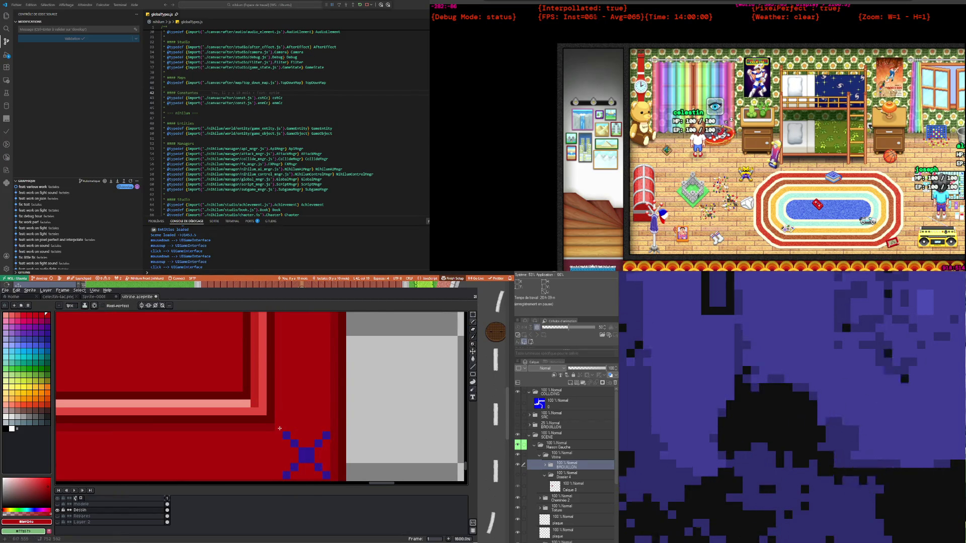
scroll(280, 429, down, 5)
scroll(279, 429, down, 4)
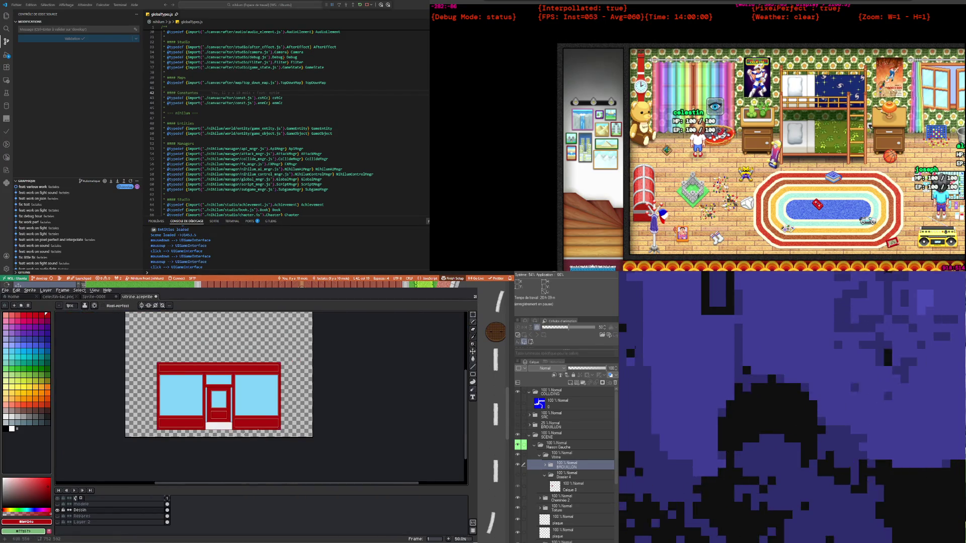
scroll(243, 432, up, 4)
scroll(151, 423, up, 3)
scroll(128, 415, up, 2)
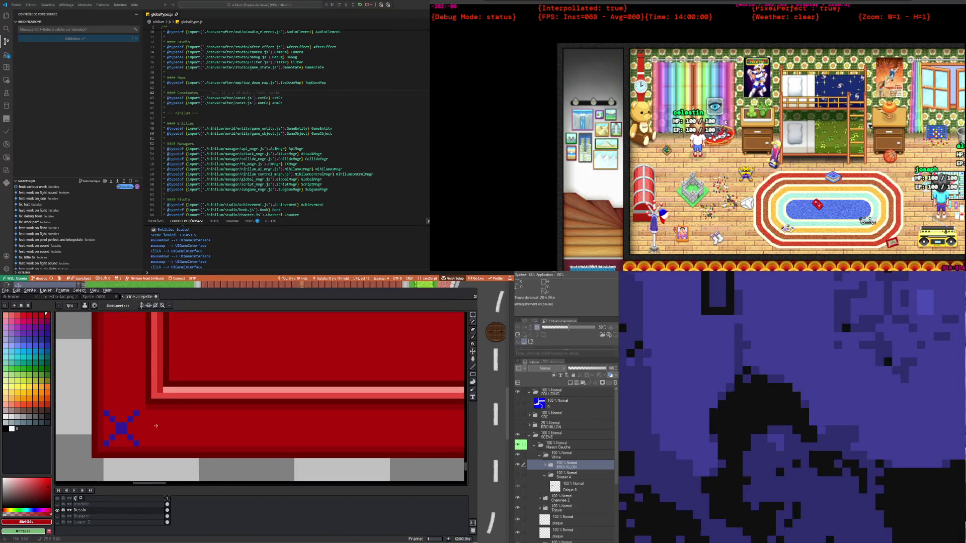
scroll(152, 425, down, 1)
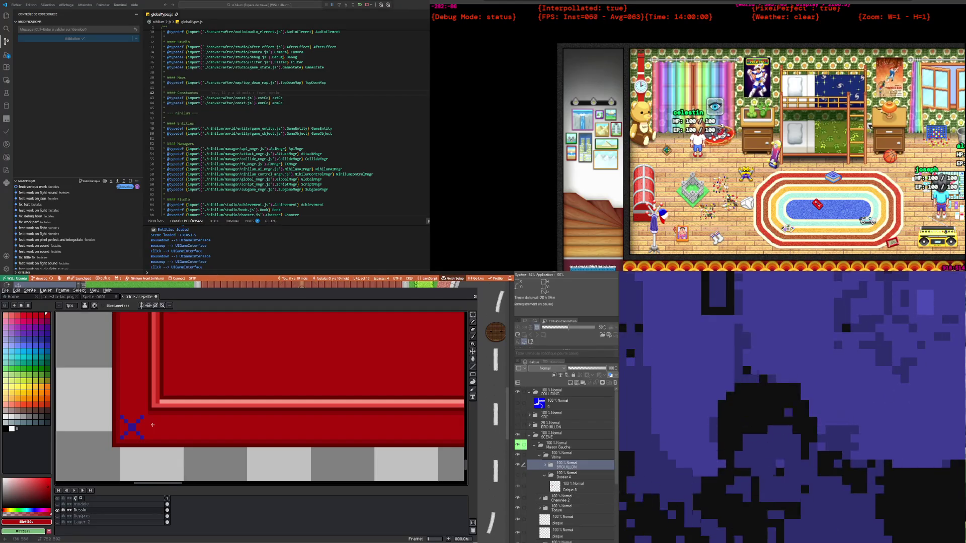
scroll(152, 425, up, 1)
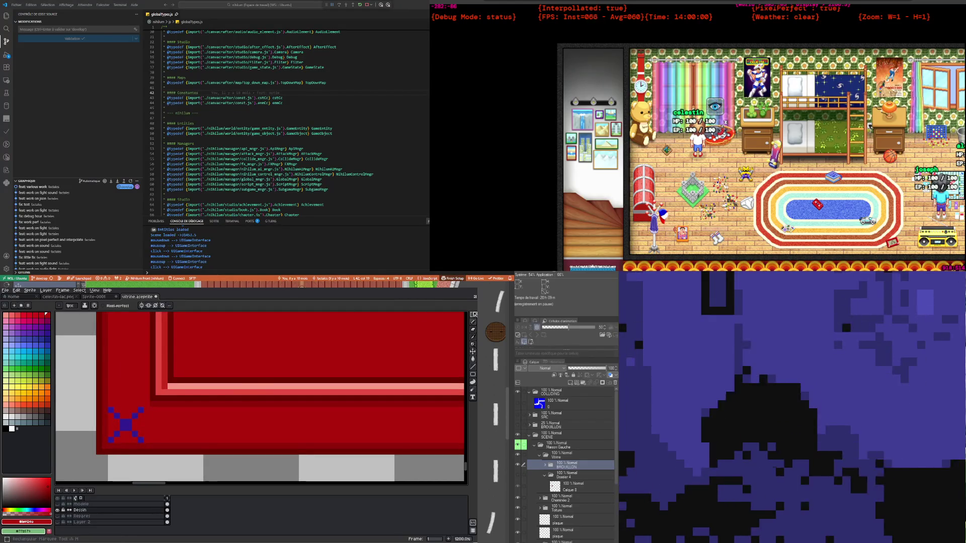
Marquee-select the blue X corner mark, nudge it right and back left, then deselect
click(474, 314)
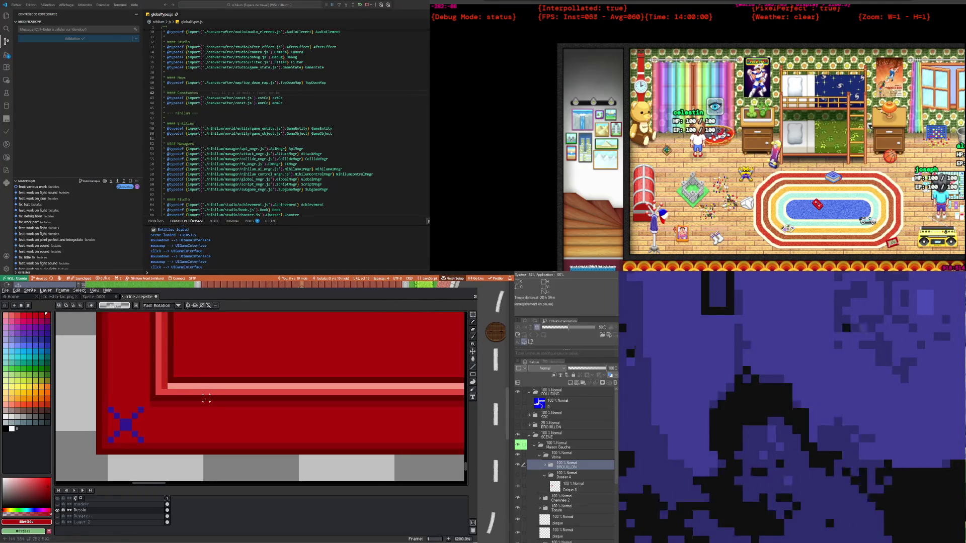
drag(111, 410, 144, 443)
key(Right)
key(Left)
key(ctrl+d)
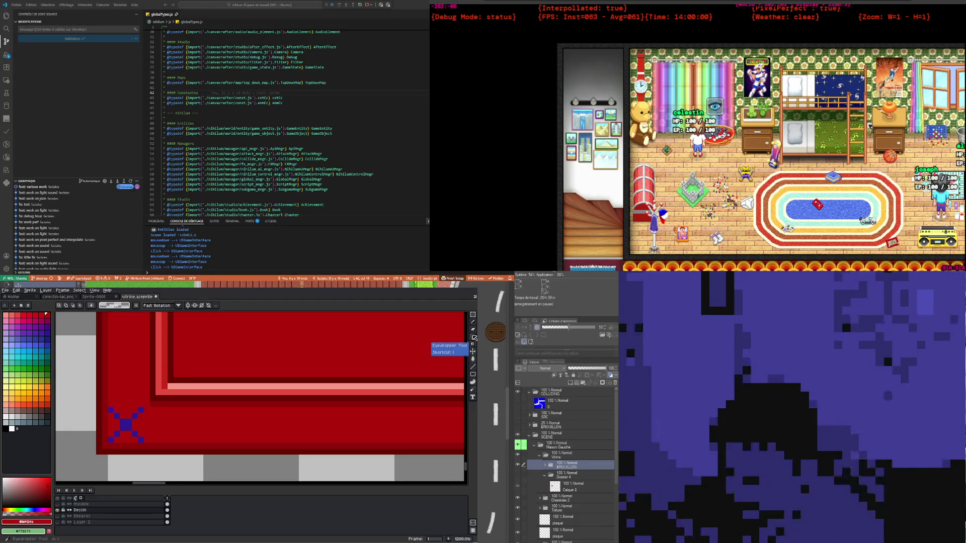
Pan and zoom to the panel's lower-left corner beside the blue X, ending on the Eyedropper
click(474, 338)
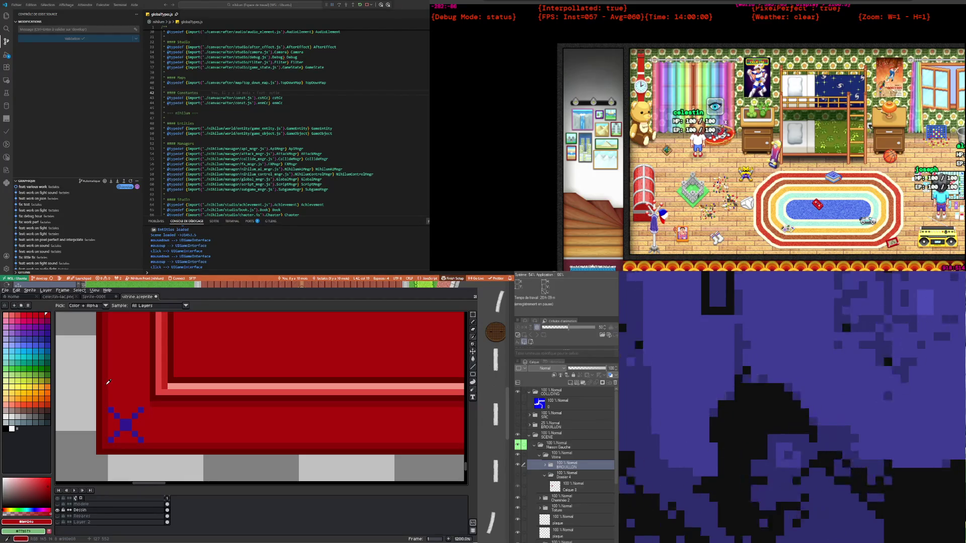
click(473, 322)
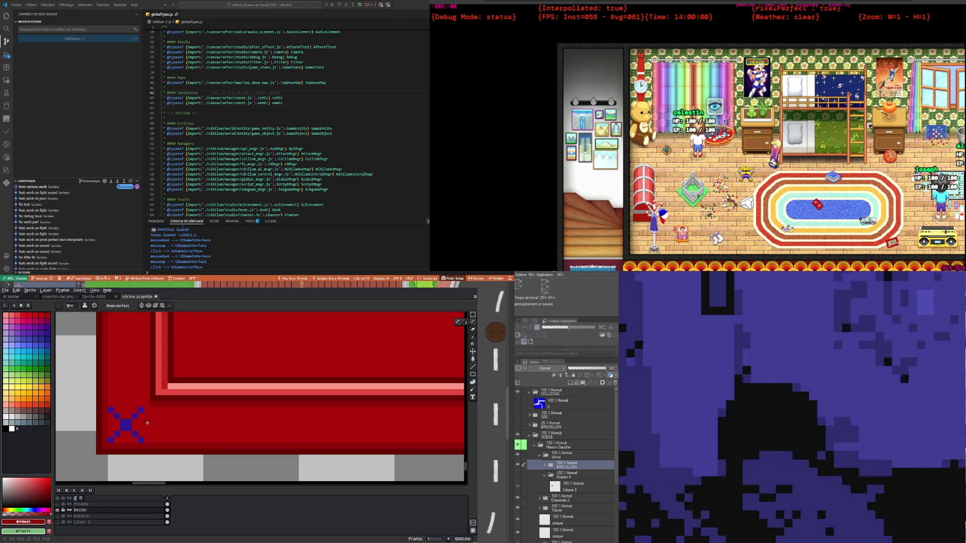
scroll(154, 405, down, 2)
scroll(126, 417, up, 2)
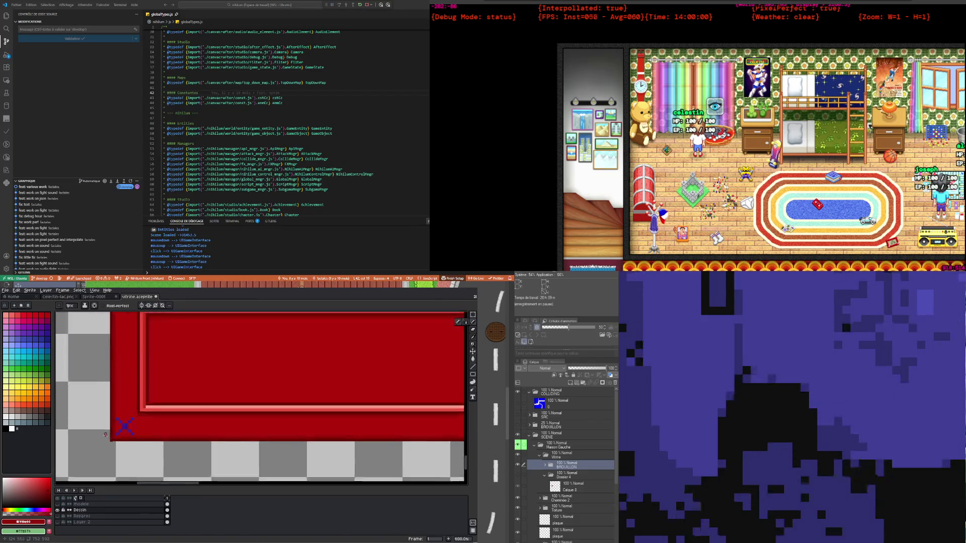
scroll(118, 426, up, 1)
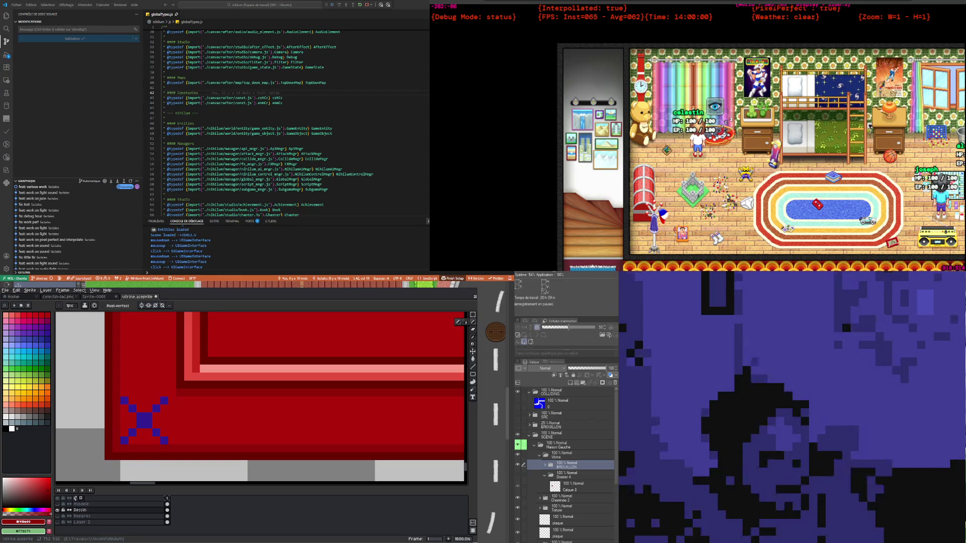
drag(162, 400, 183, 392)
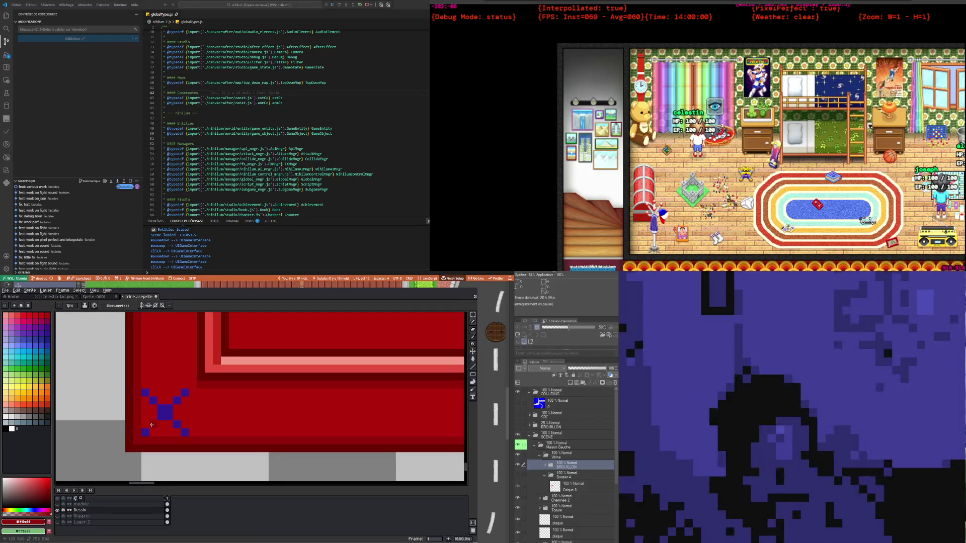
scroll(185, 419, down, 3)
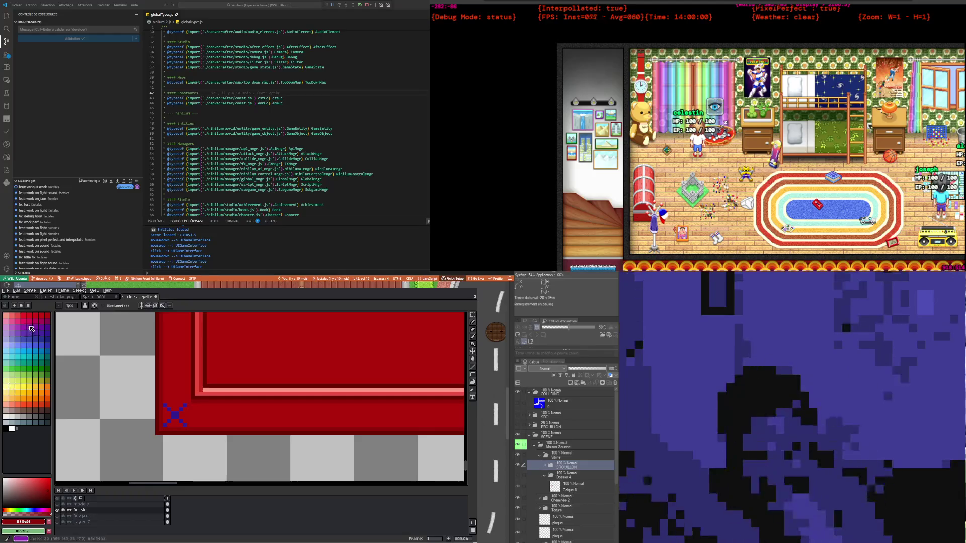
scroll(113, 388, up, 2)
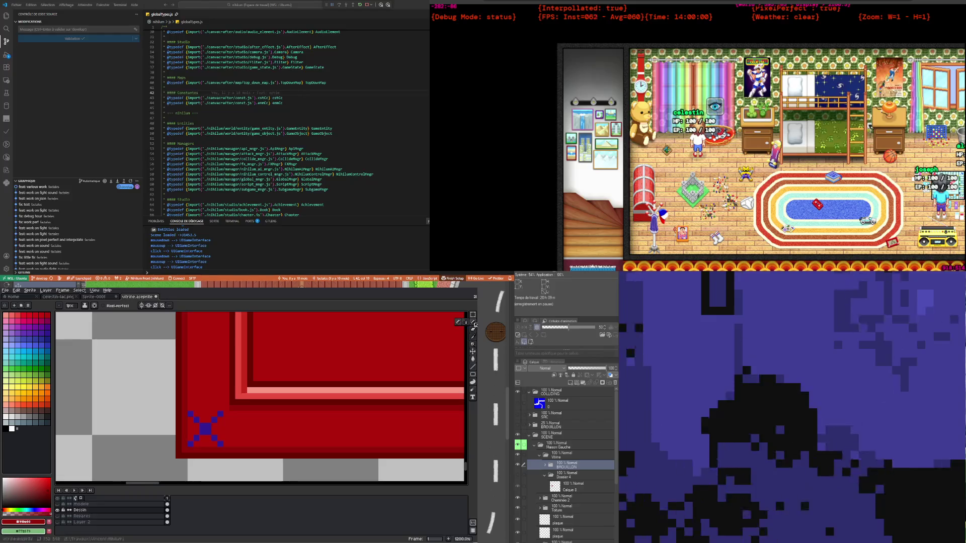
click(475, 343)
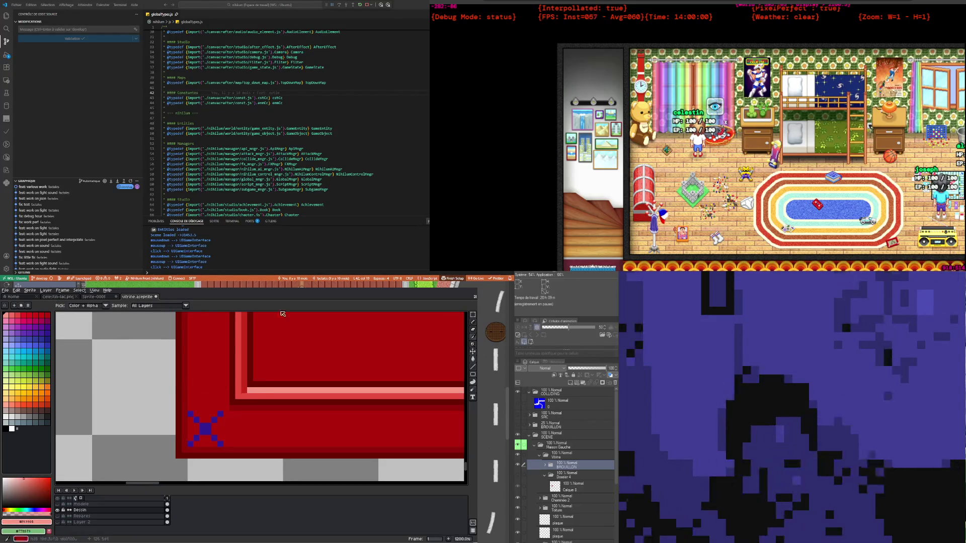
Draw a filled pink square at the lower-left corner of the bottom red panel
click(474, 326)
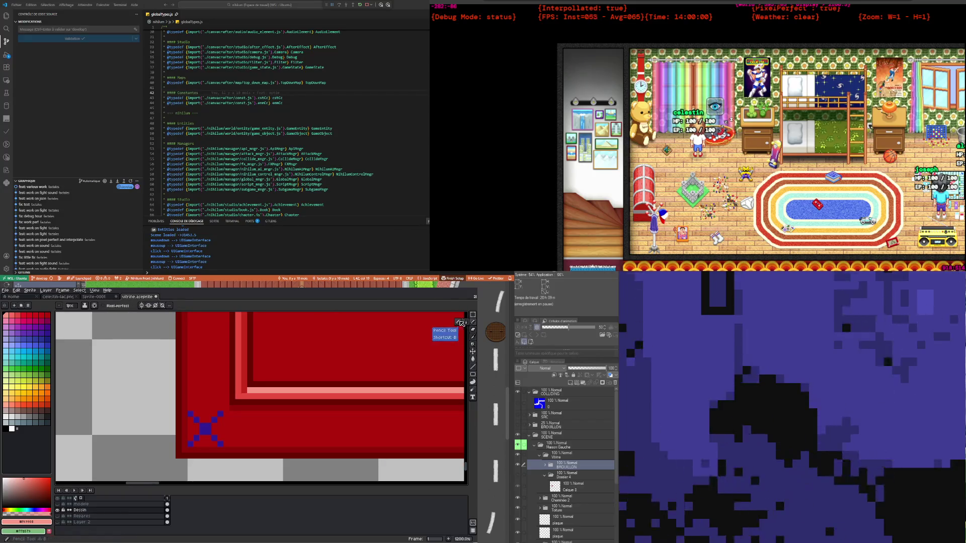
click(475, 376)
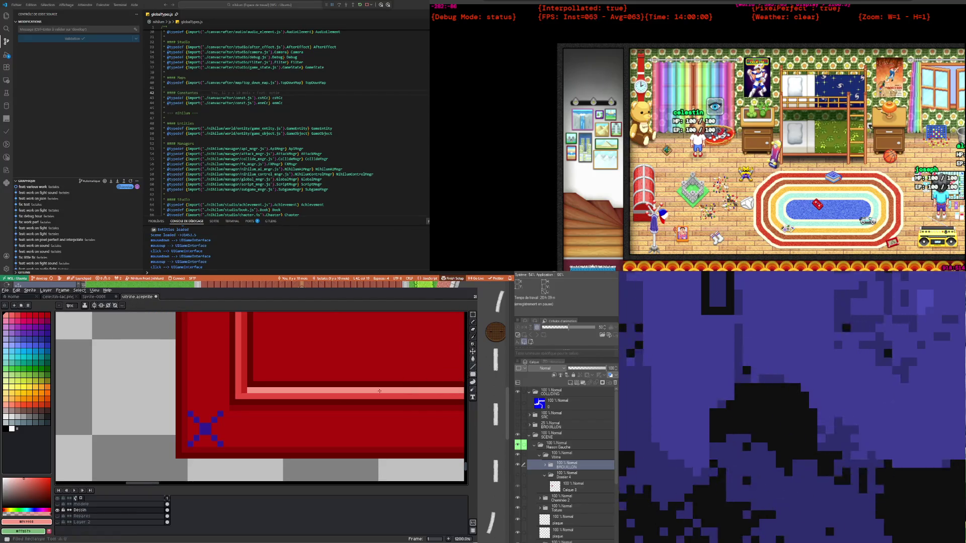
drag(197, 437, 223, 412)
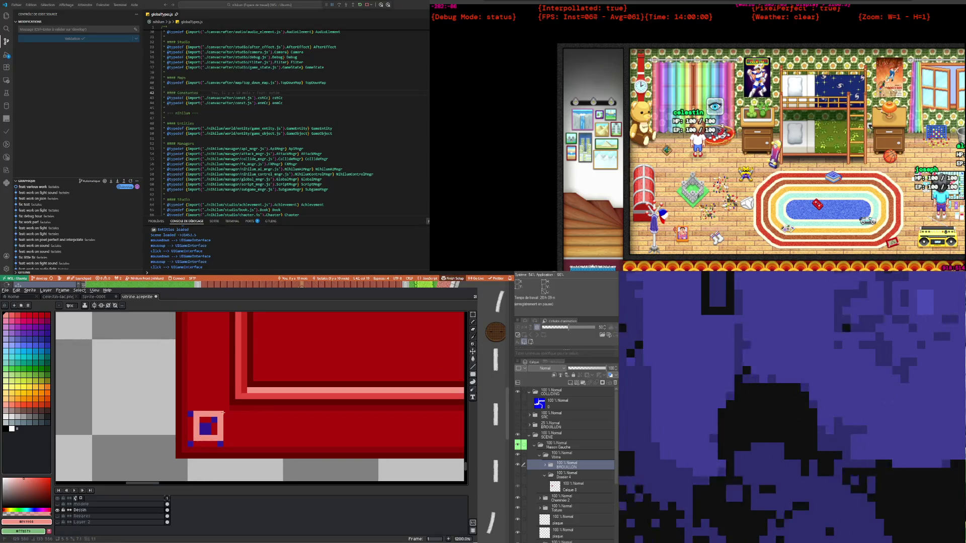
click(210, 436)
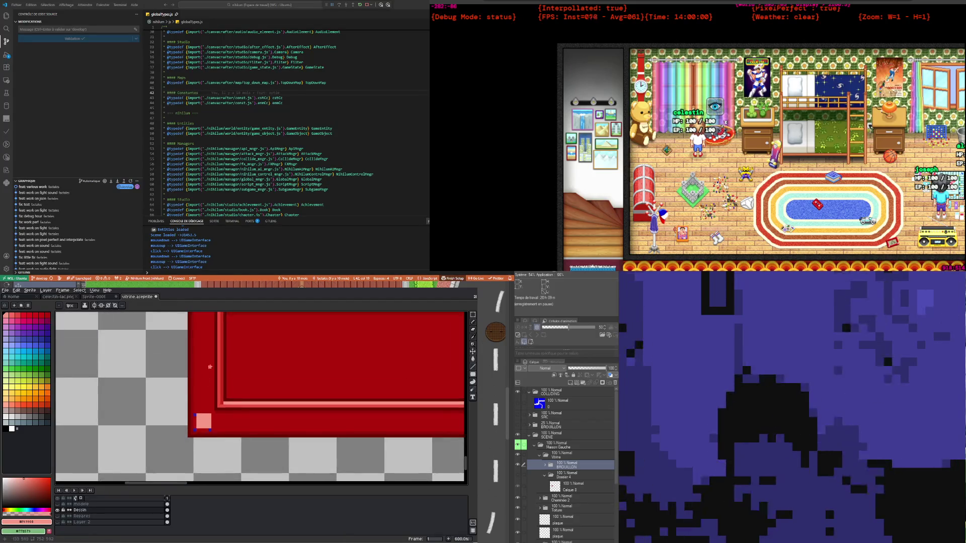
Undo the fill to restore the blue corner pixels around the pink square
scroll(200, 418, down, 2)
scroll(199, 373, up, 1)
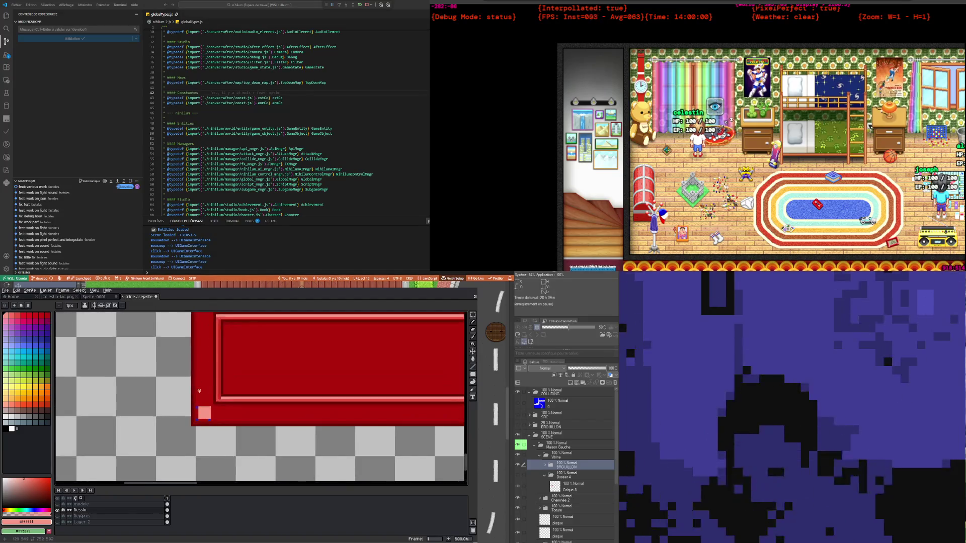
scroll(199, 373, up, 1)
scroll(204, 407, down, 3)
scroll(203, 407, up, 2)
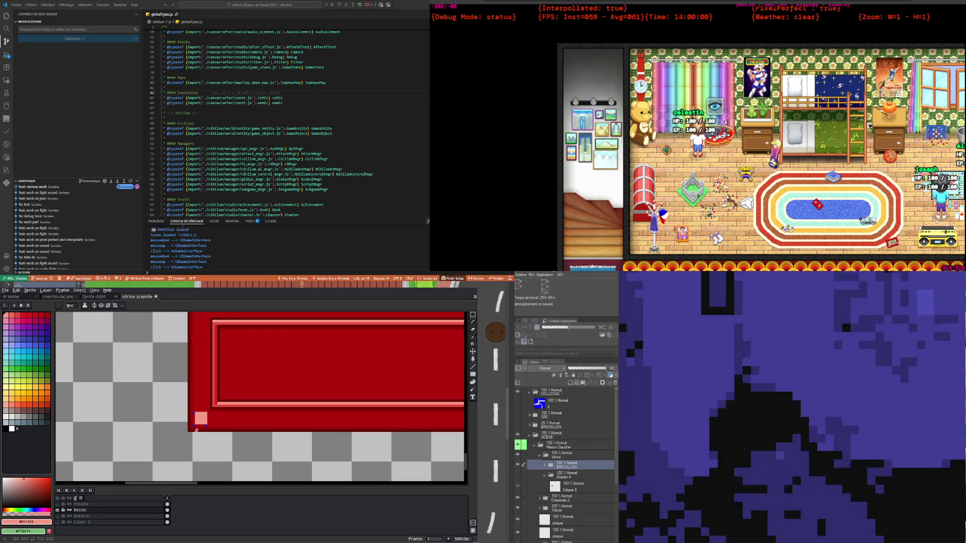
scroll(191, 426, up, 2)
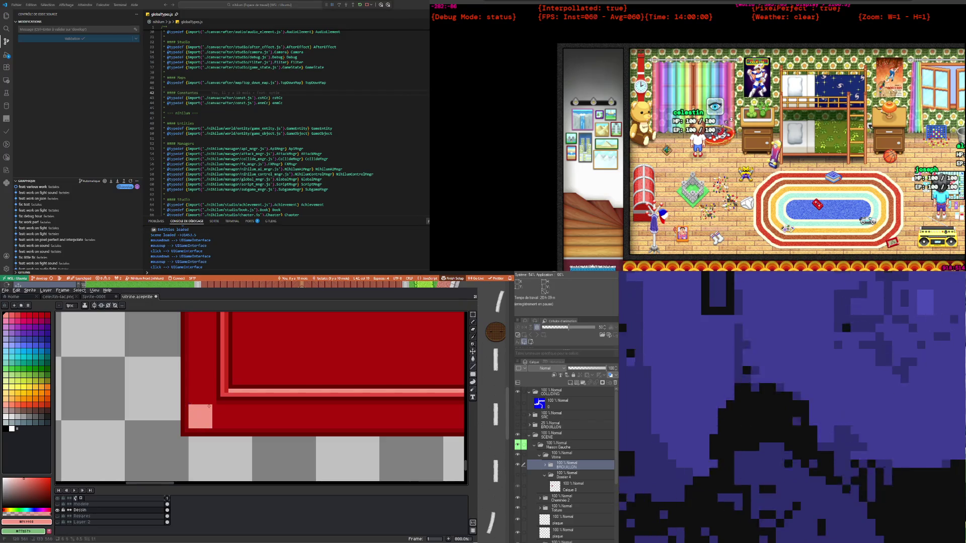
scroll(191, 426, down, 6)
scroll(205, 431, up, 7)
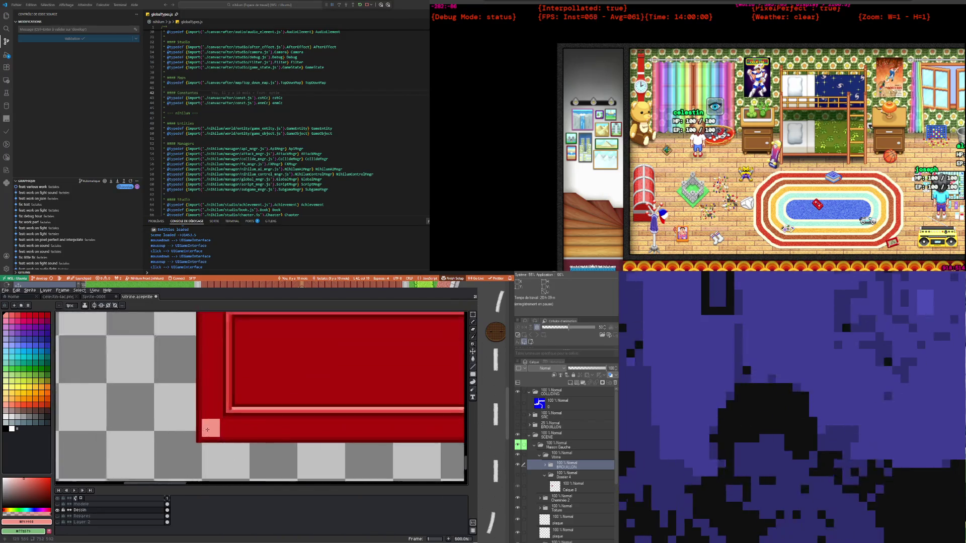
scroll(206, 431, up, 1)
scroll(208, 430, up, 1)
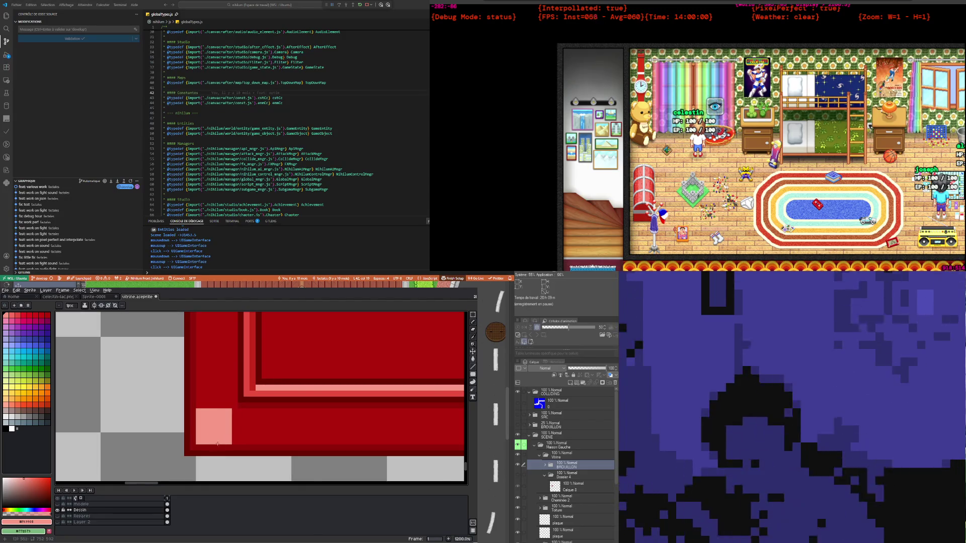
scroll(221, 436, up, 1)
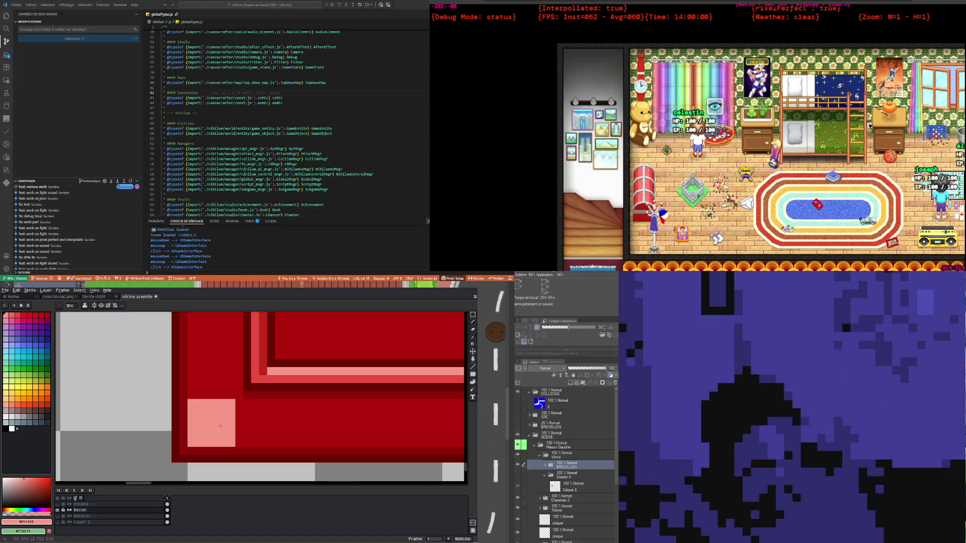
key(ctrl+z)
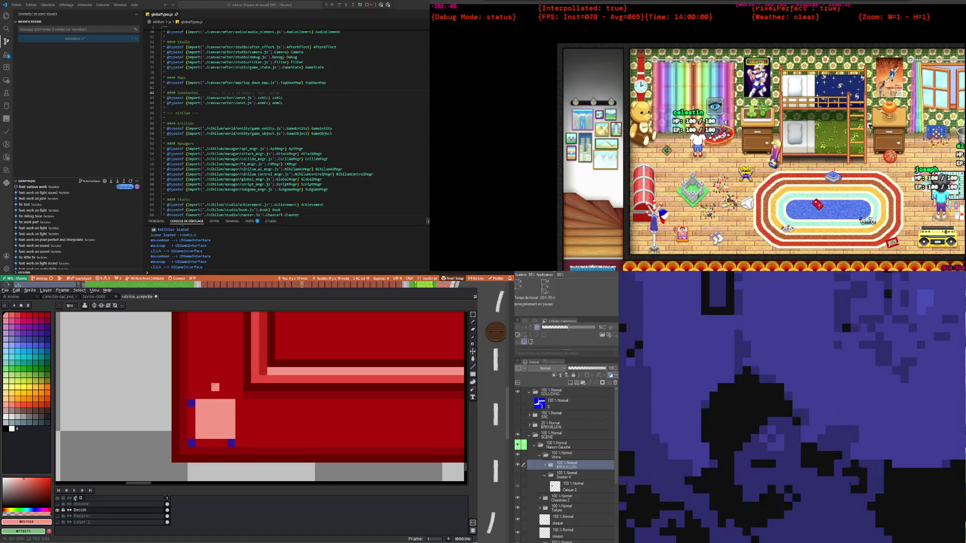
Eyedrop the dark red and then the lighter trim red from the artwork
key(i)
click(210, 397)
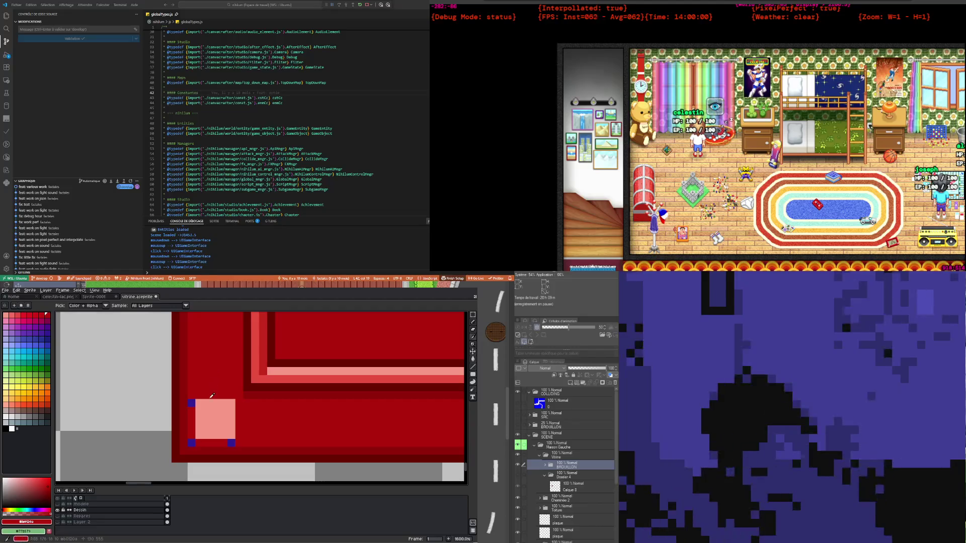
key(b)
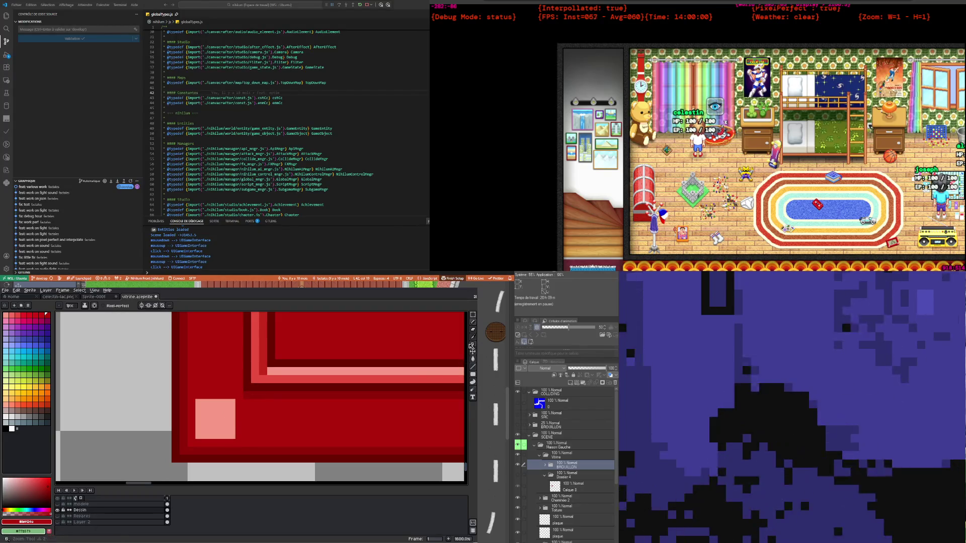
key(i)
click(266, 377)
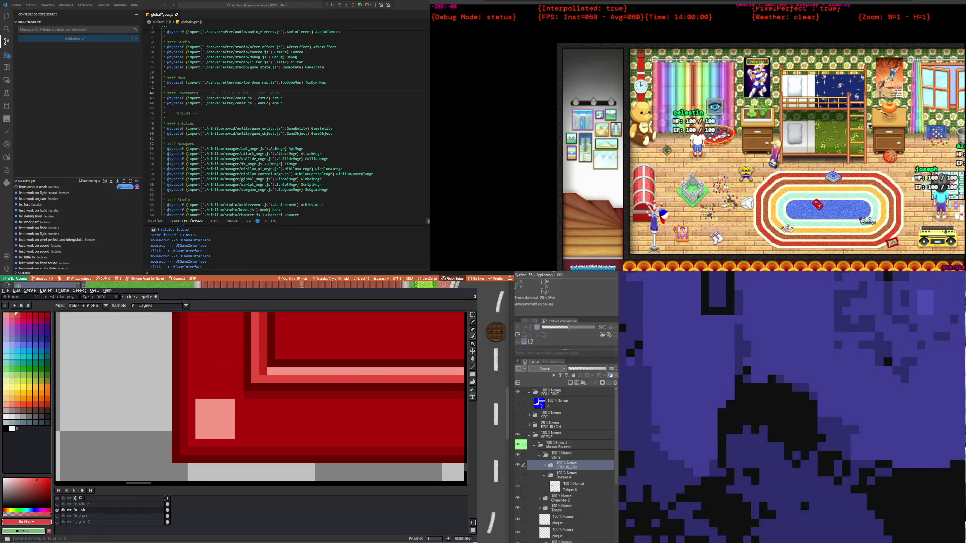
key(b)
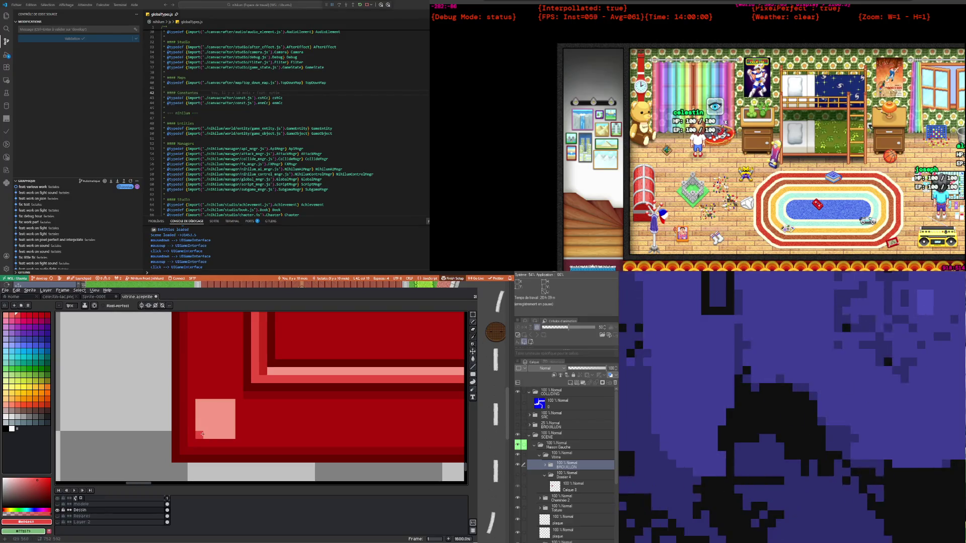
Pick the dark red beside the pink square and dismiss the frame properties box
scroll(208, 446, down, 1)
scroll(229, 428, down, 3)
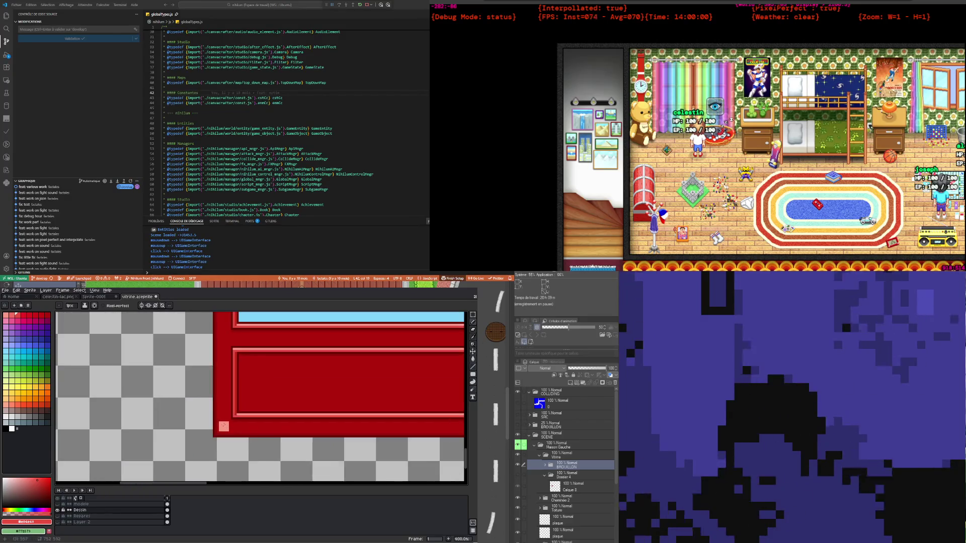
scroll(221, 421, down, 4)
scroll(218, 419, down, 1)
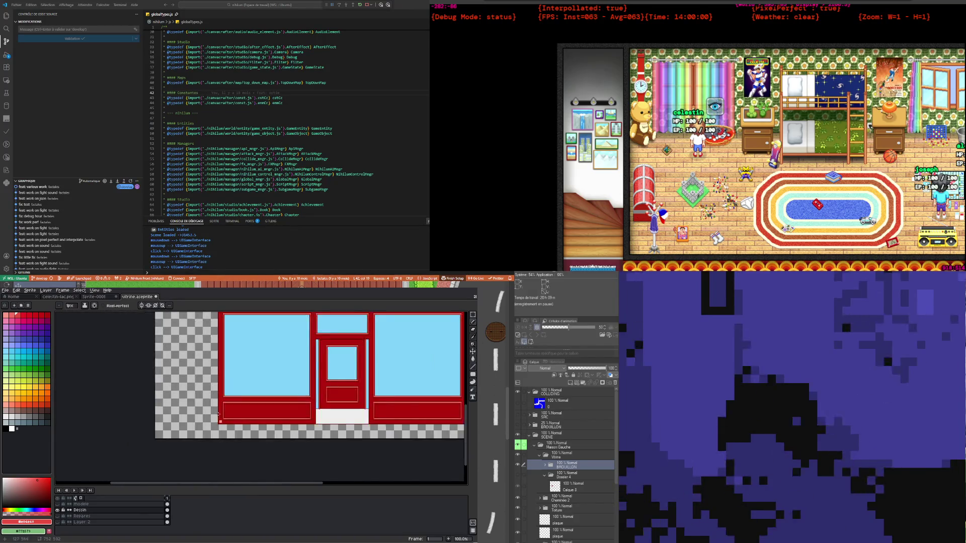
scroll(218, 419, up, 1)
scroll(218, 418, up, 2)
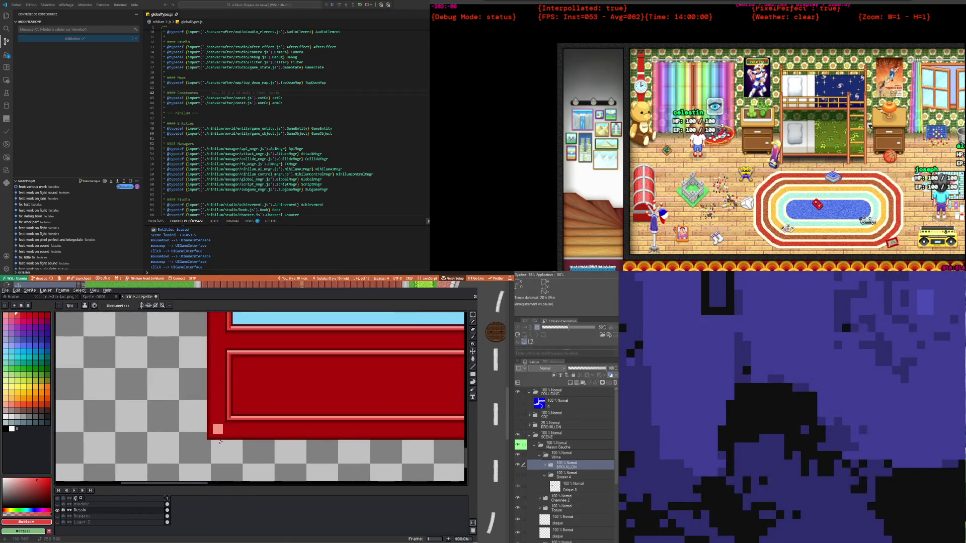
scroll(206, 430, up, 5)
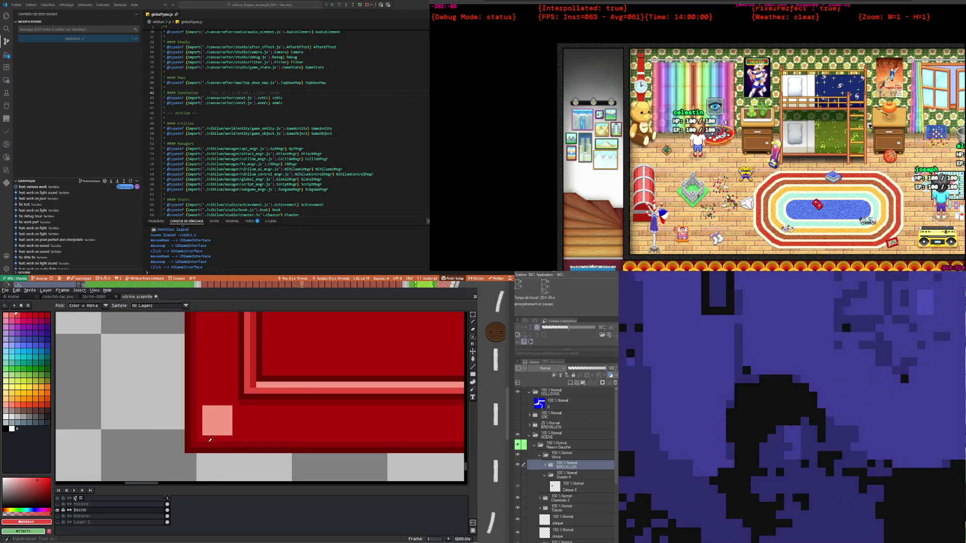
alt+click(211, 447)
key(p)
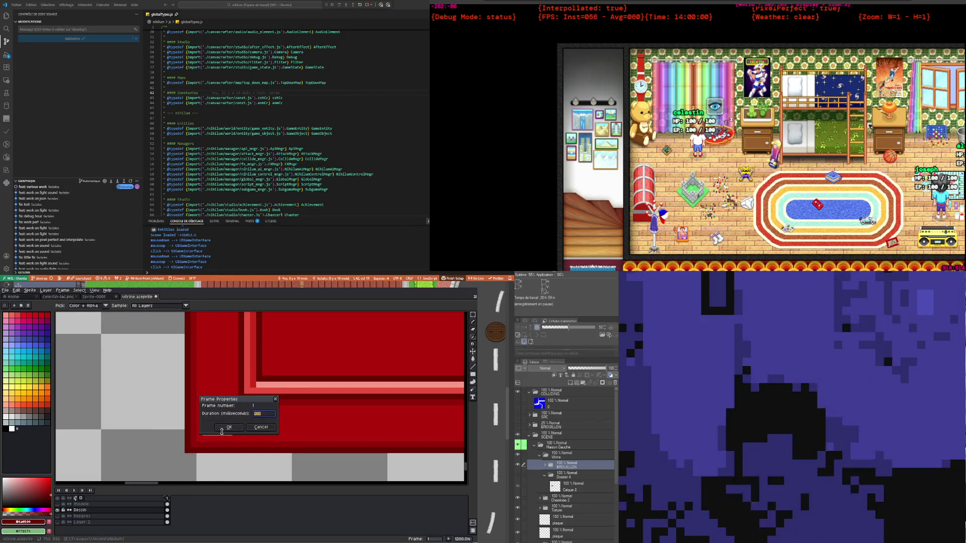
click(260, 427)
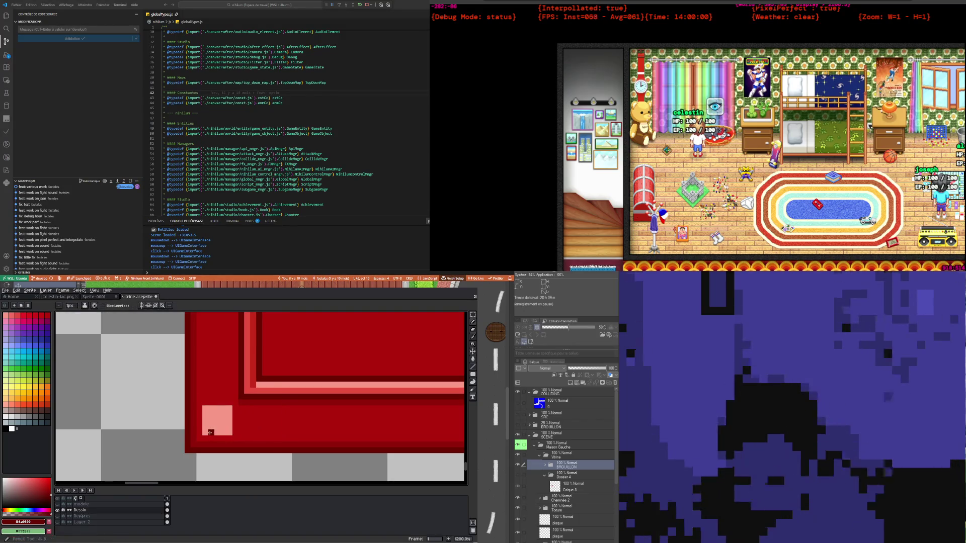
Draw a short dark red line under the pink square, redoing it shorter
drag(238, 433, 204, 432)
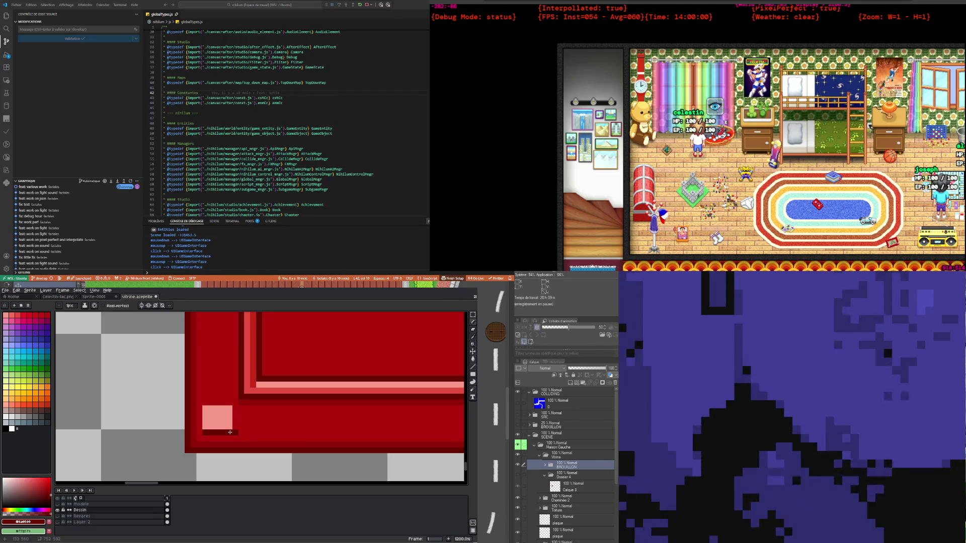
key(ctrl+z)
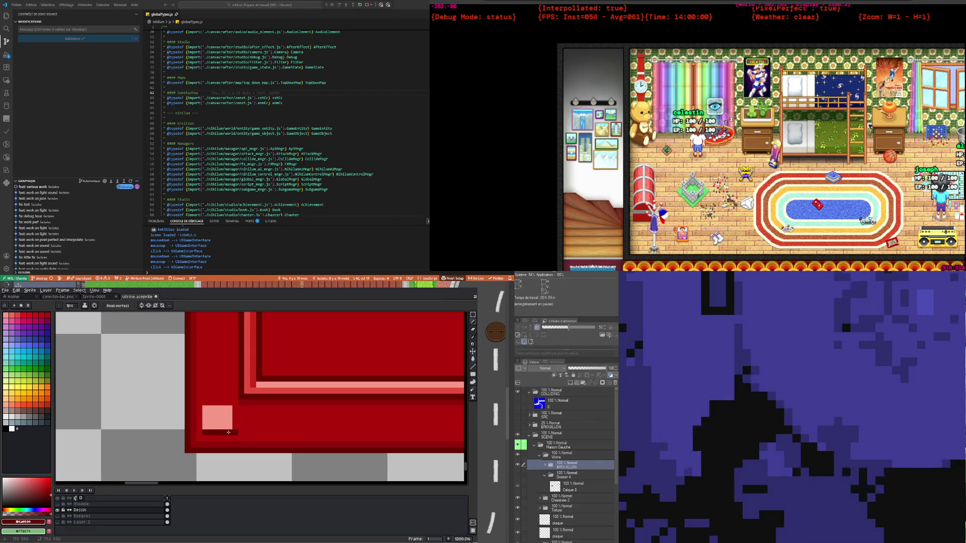
mouse_move(232, 433)
mouse_down()
mouse_move(215, 433)
mouse_move(205, 410)
mouse_up()
scroll(204, 410, down, 1)
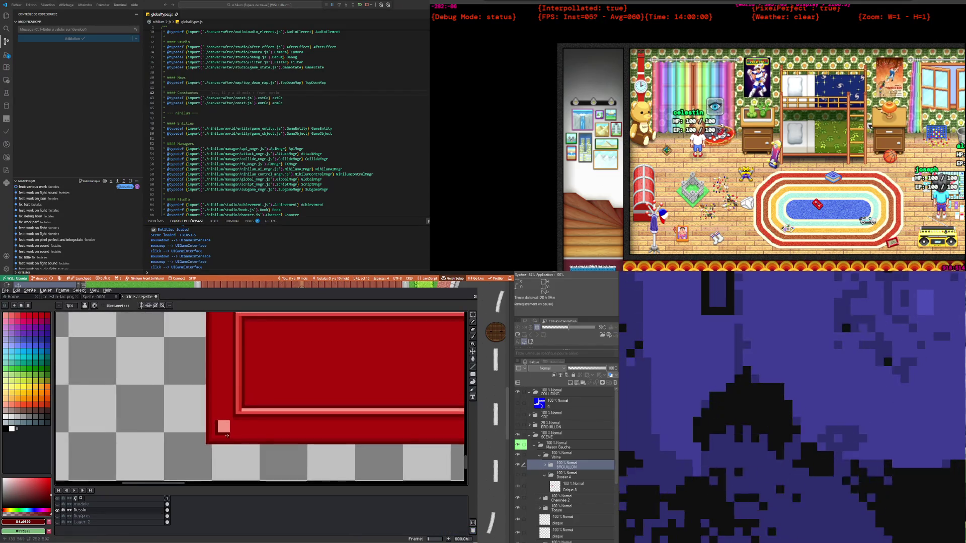
Repaint the pink square's top row in the darker red
scroll(211, 415, up, 1)
scroll(218, 418, up, 1)
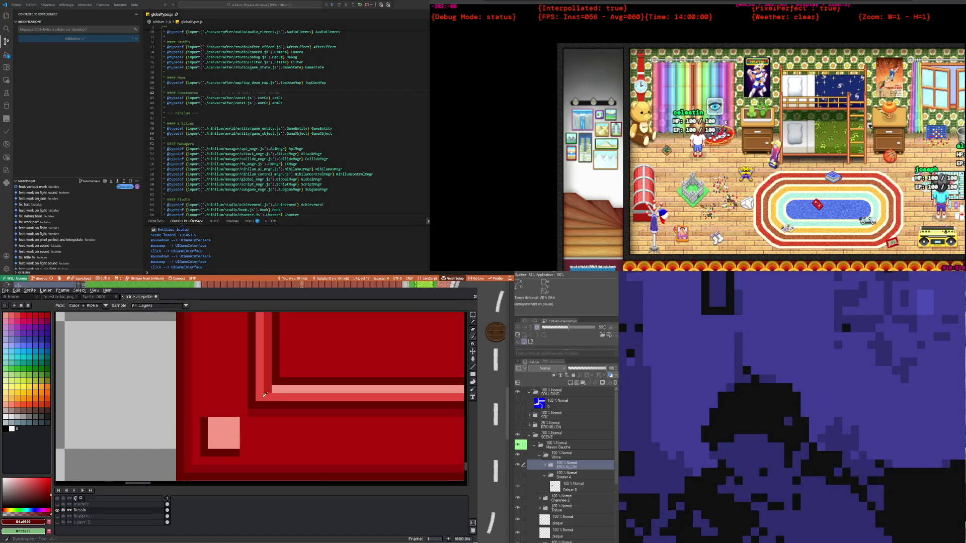
alt+click(275, 394)
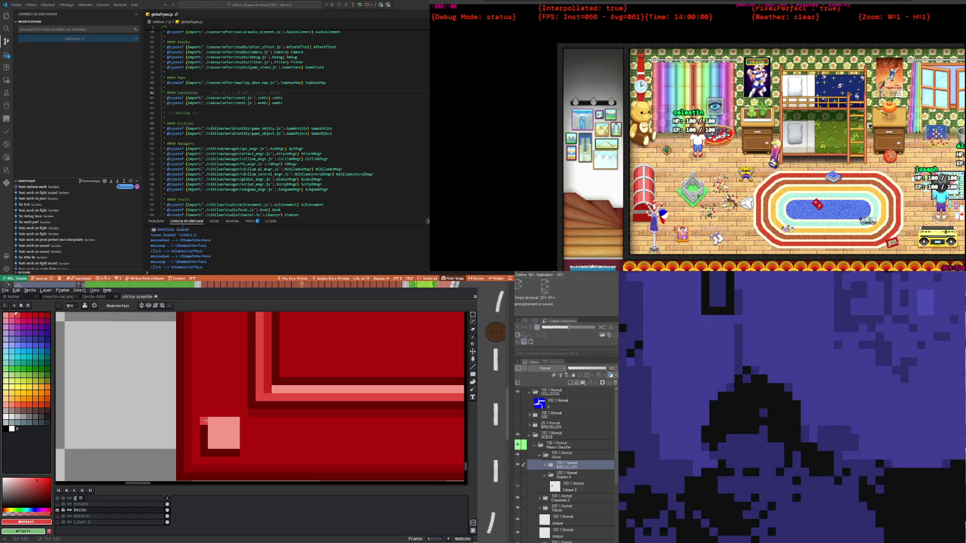
drag(214, 420, 239, 424)
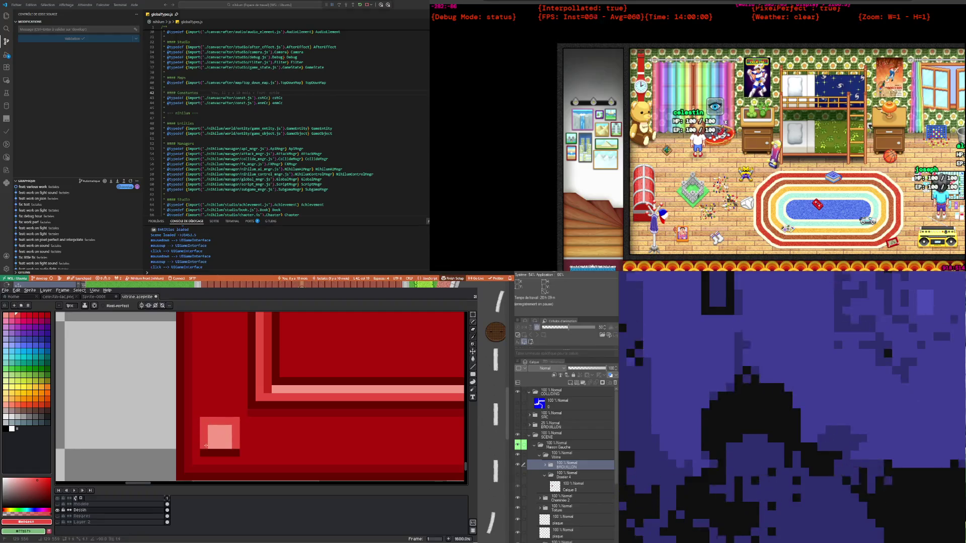
Sample the trim red and paint a lighter strip along the square's bottom edge
scroll(204, 445, down, 5)
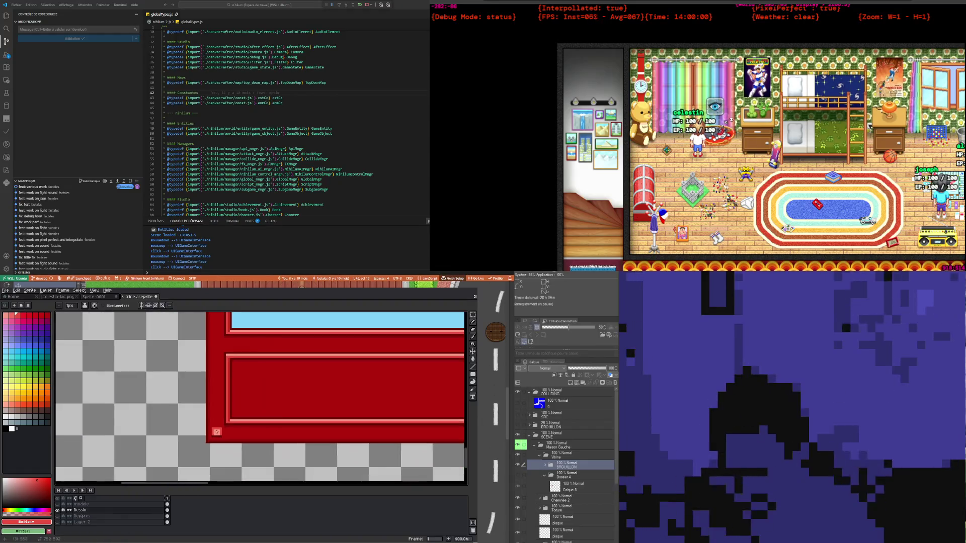
scroll(229, 446, down, 2)
scroll(221, 441, up, 4)
scroll(192, 443, up, 3)
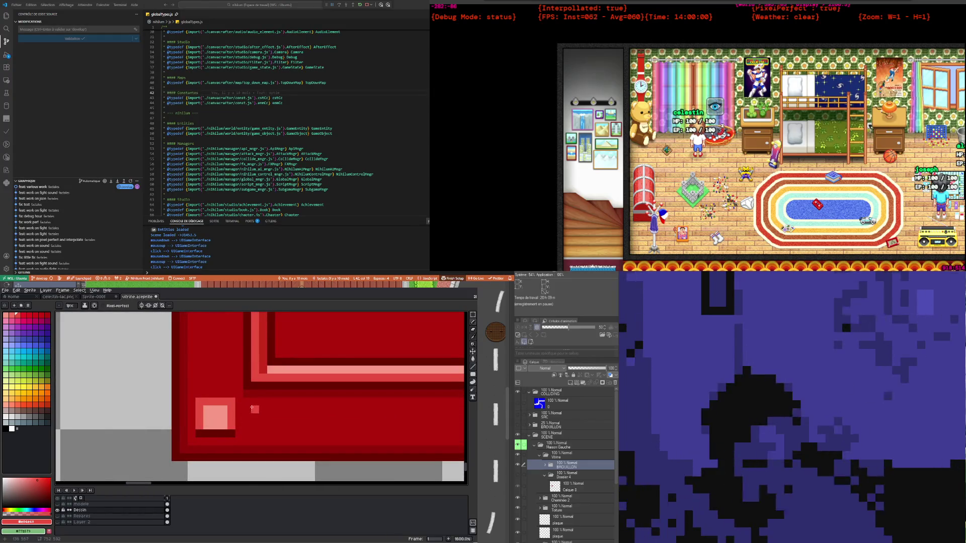
key(i)
click(267, 364)
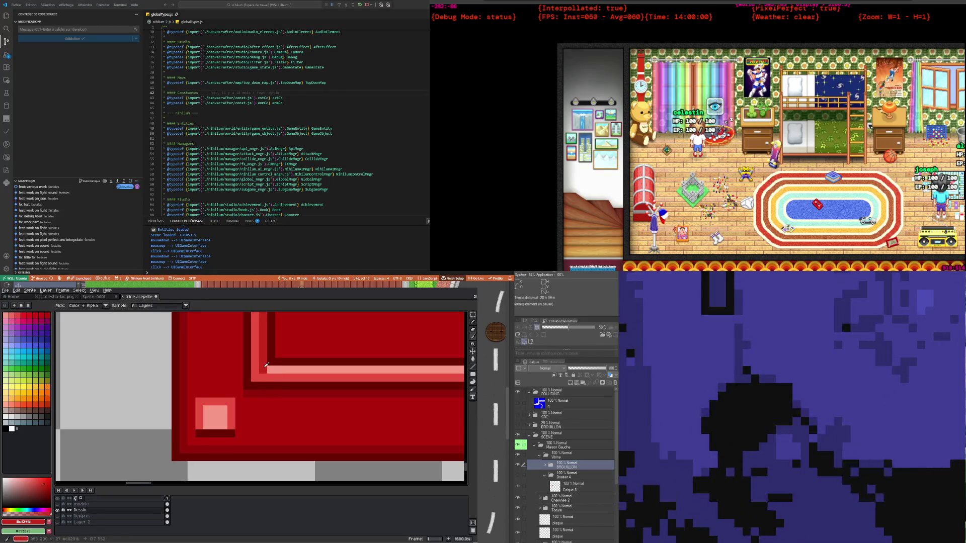
key(p)
click(255, 428)
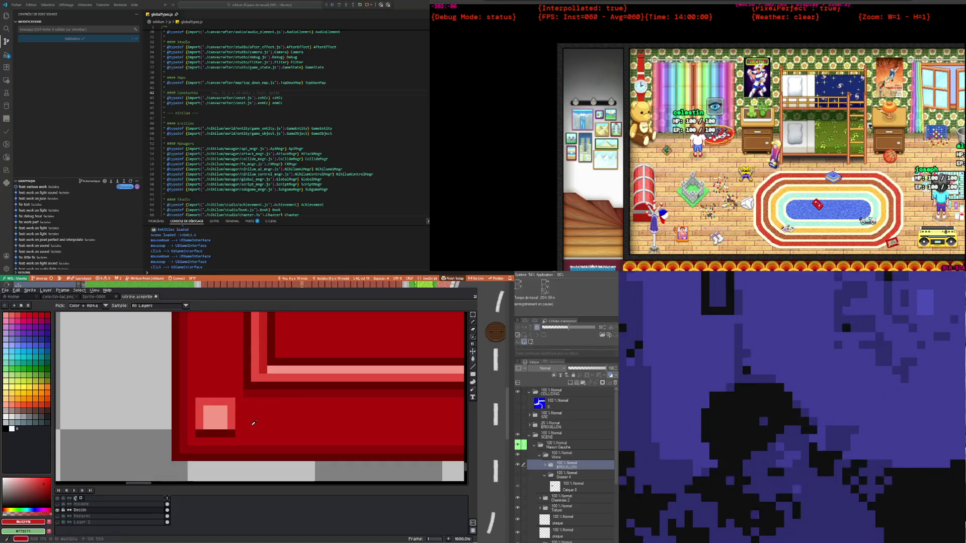
key(b)
drag(199, 433, 215, 433)
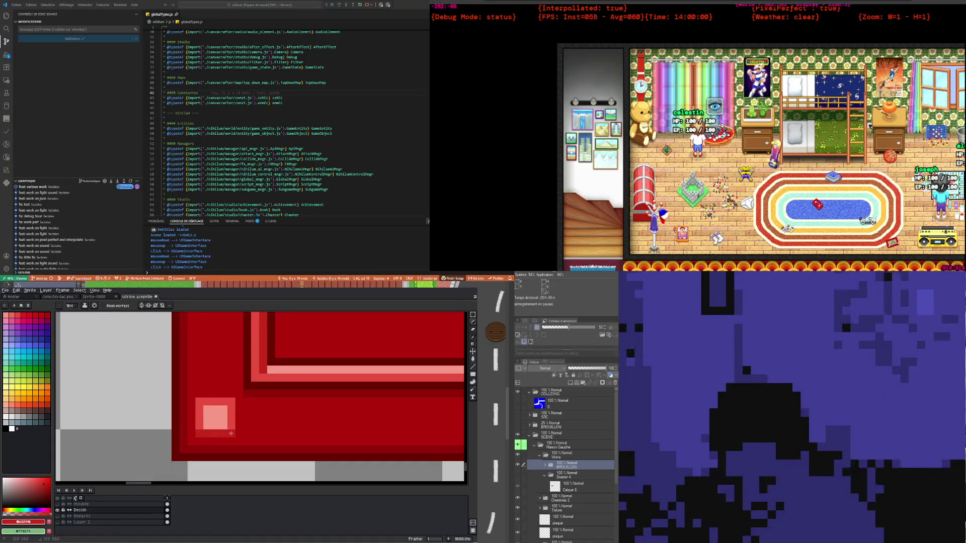
scroll(231, 433, down, 5)
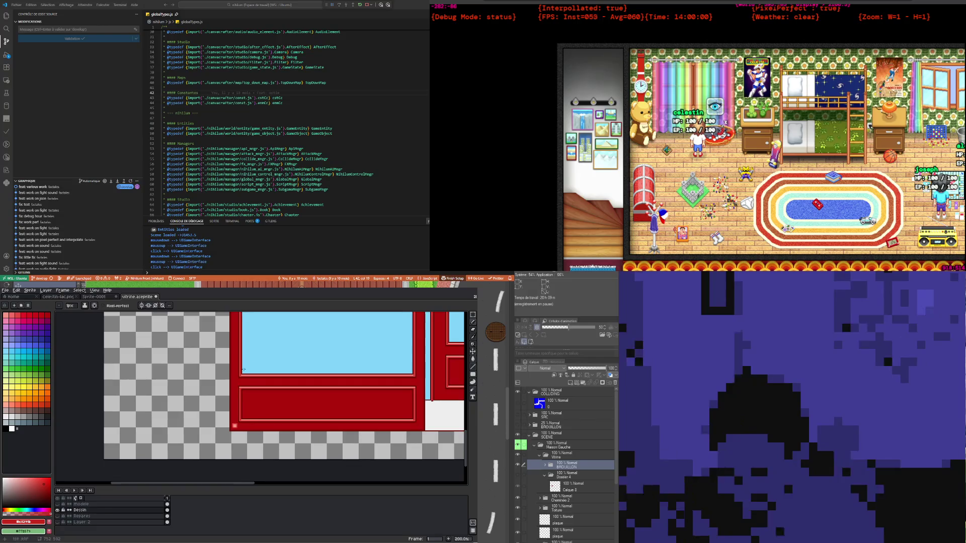
Eyedrop the light pink from the trim, then zoom in on the sprite's lower-left corner
scroll(246, 368, down, 1)
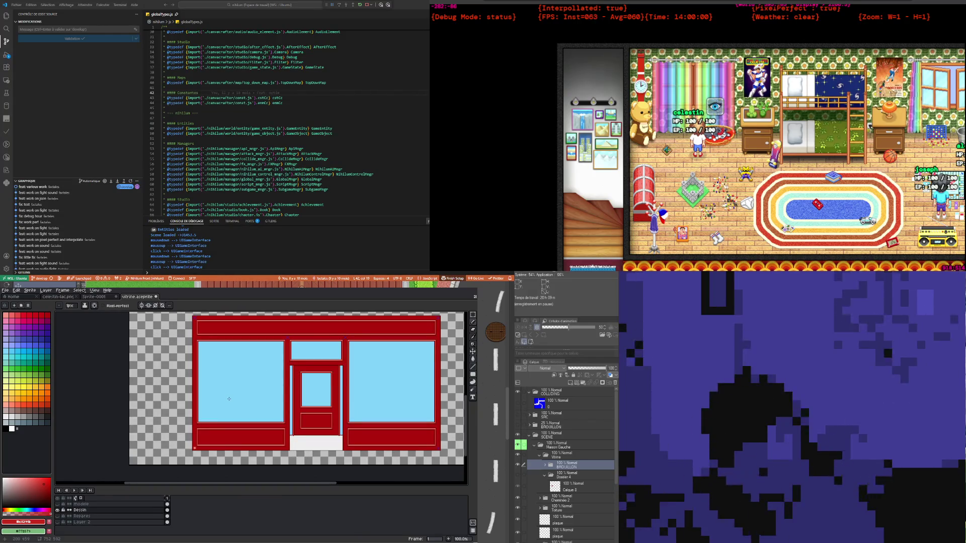
scroll(179, 453, up, 2)
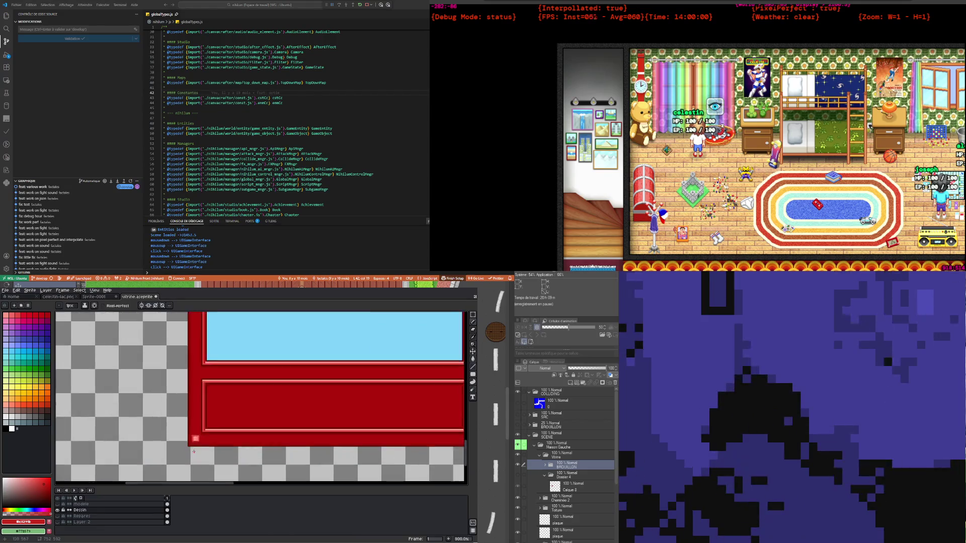
scroll(186, 448, up, 2)
scroll(198, 442, up, 2)
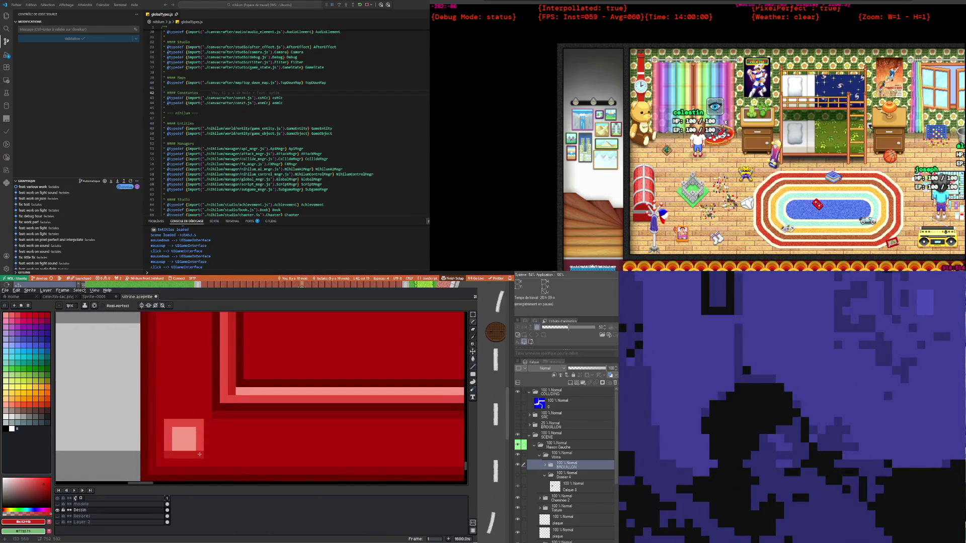
key(i)
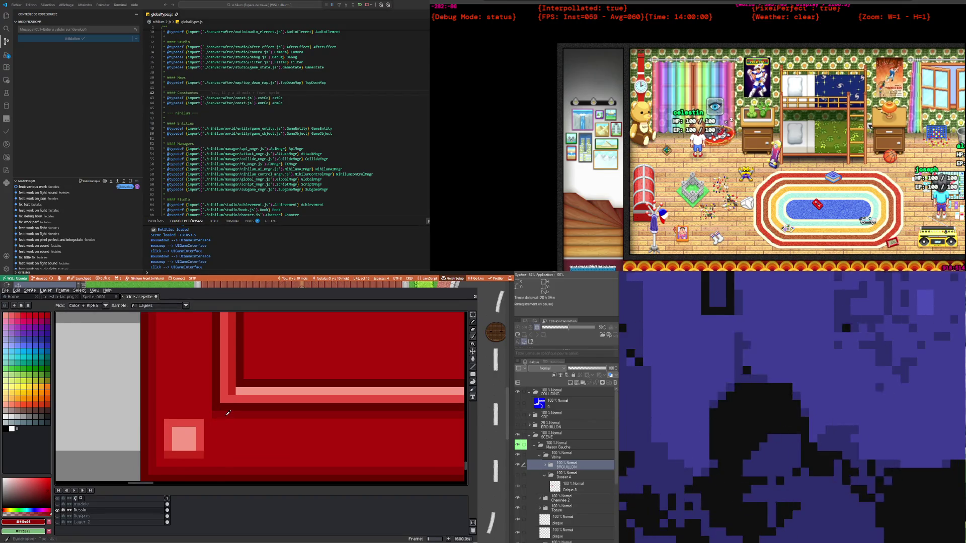
key(b)
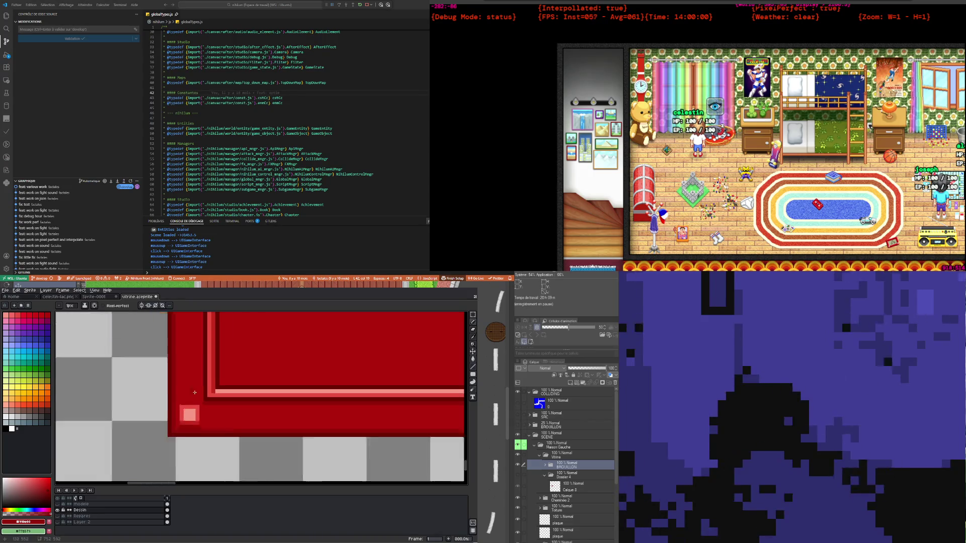
scroll(186, 424, down, 1)
scroll(185, 425, up, 1)
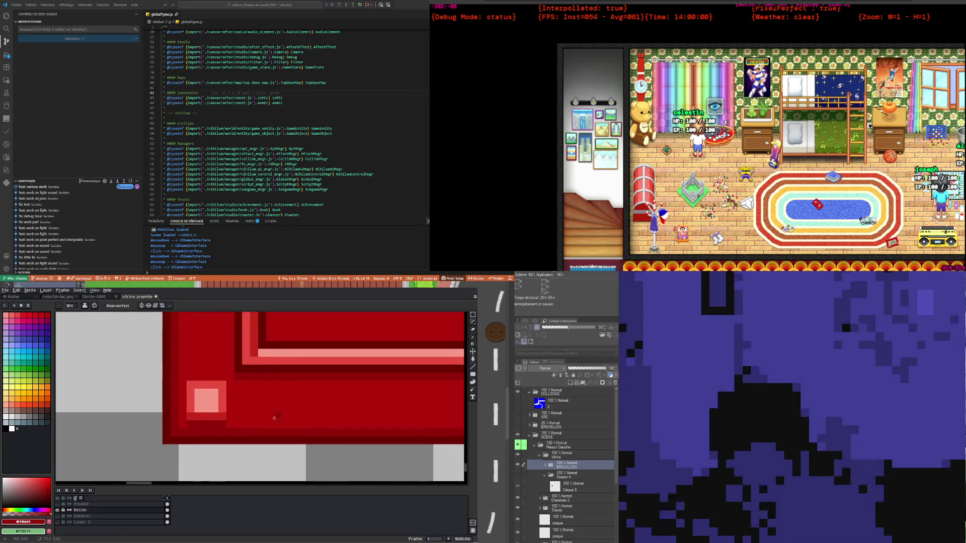
scroll(270, 418, down, 5)
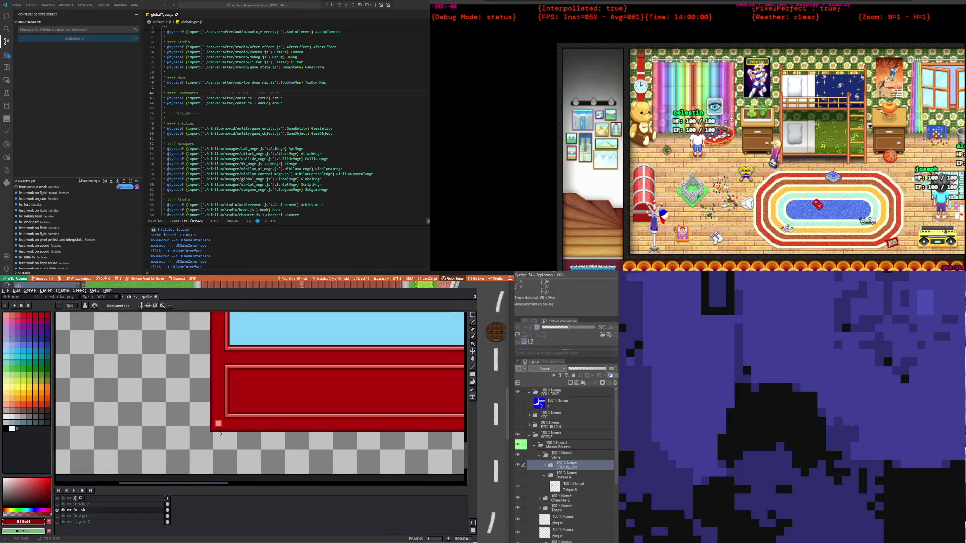
scroll(220, 434, up, 1)
scroll(227, 434, up, 1)
scroll(234, 436, up, 2)
scroll(243, 438, up, 1)
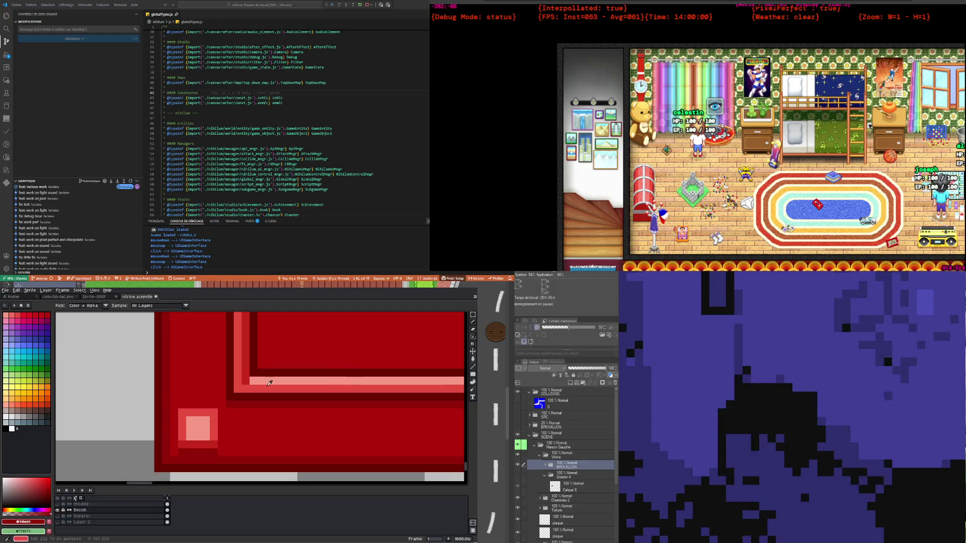
alt+click(262, 378)
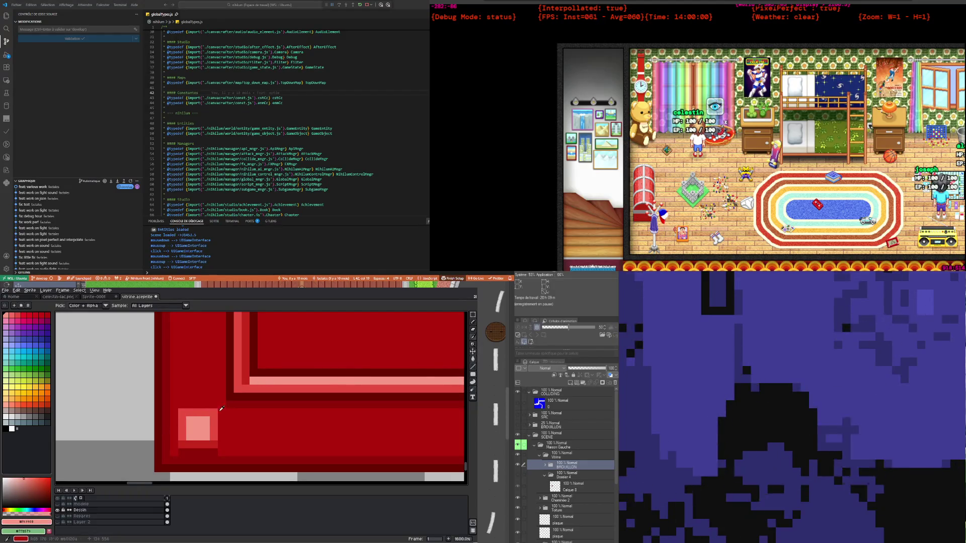
scroll(198, 411, down, 4)
scroll(166, 422, down, 4)
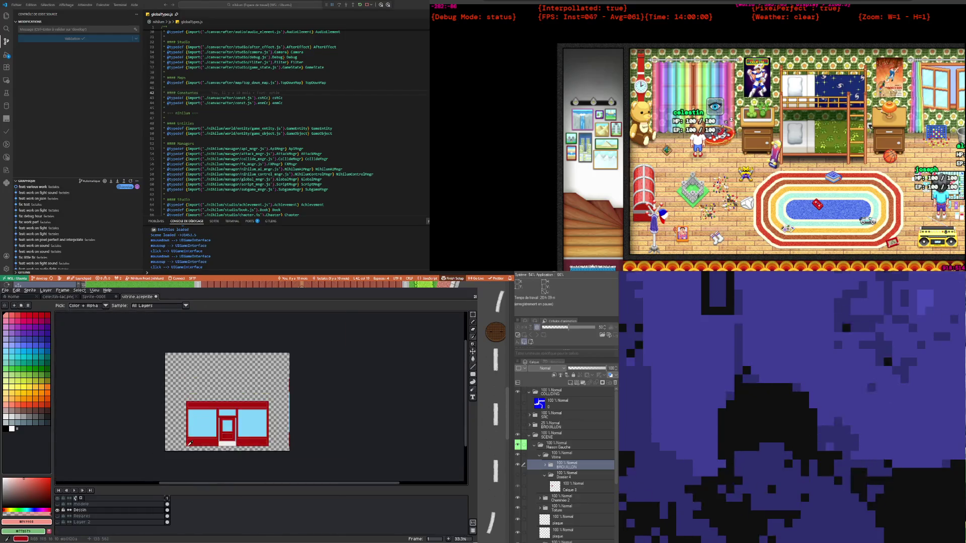
scroll(141, 433, up, 2)
scroll(123, 441, down, 2)
scroll(124, 441, up, 1)
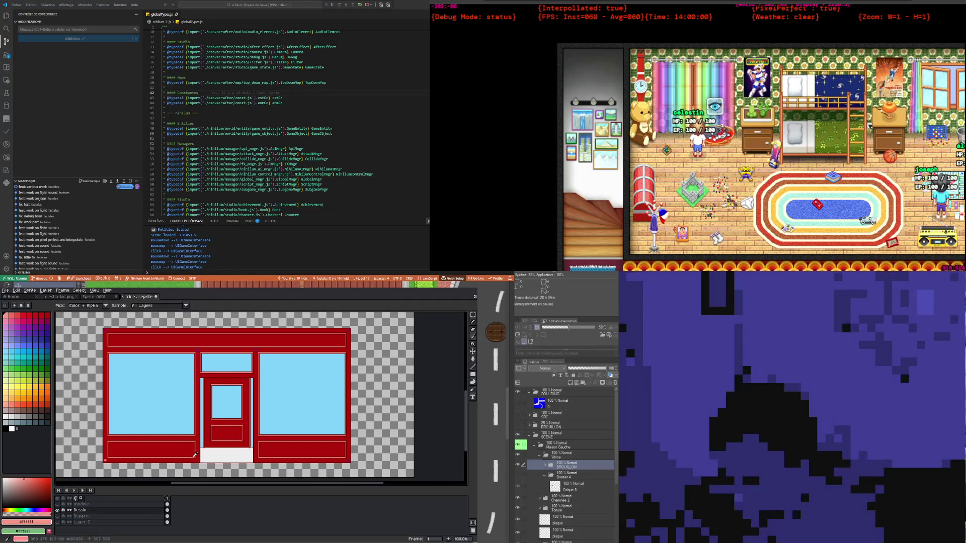
scroll(93, 467, up, 2)
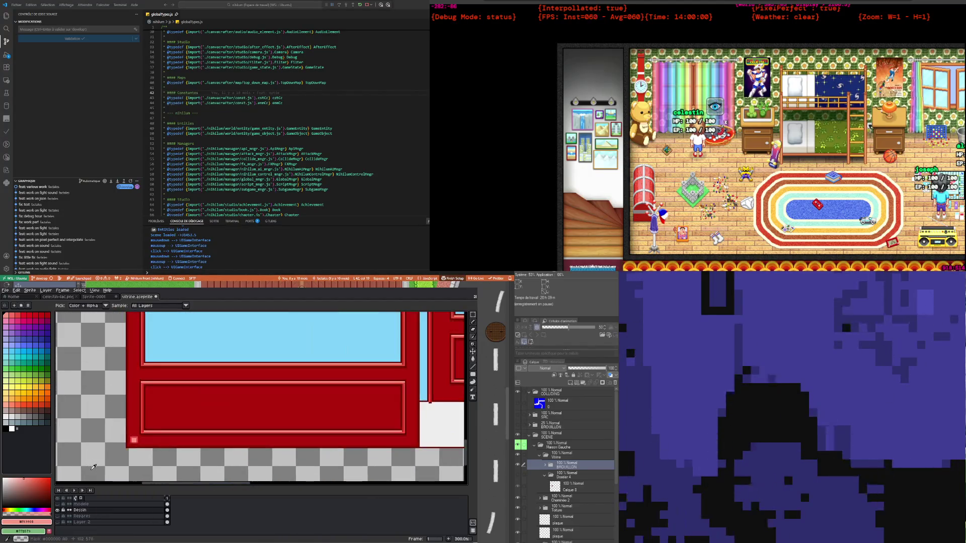
scroll(129, 443, up, 2)
scroll(128, 443, up, 2)
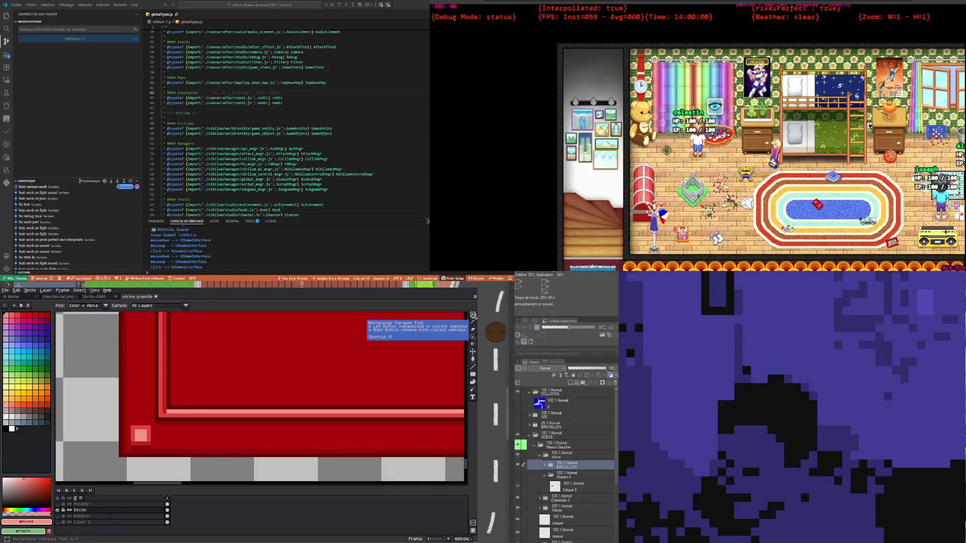
Select the whole pink corner square with the Rectangular Marquee
click(473, 316)
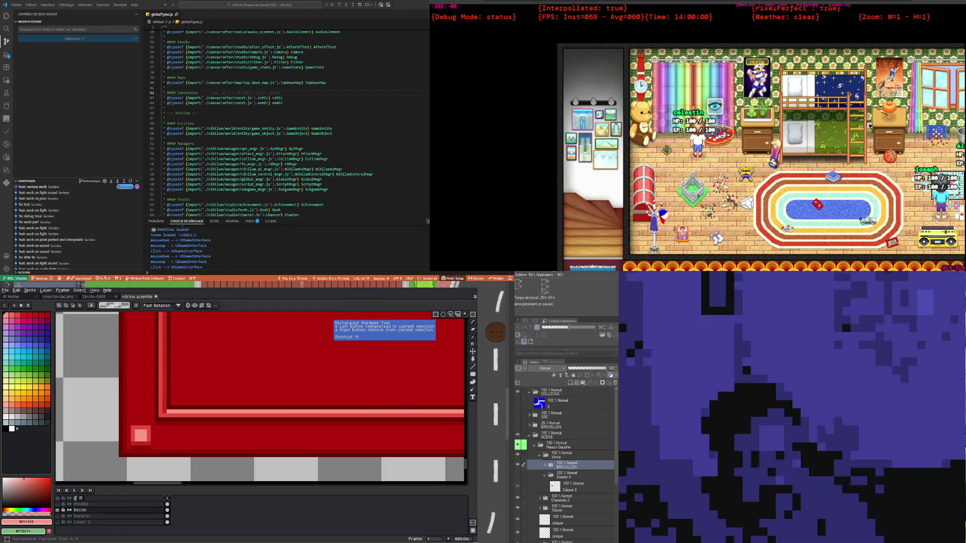
click(473, 314)
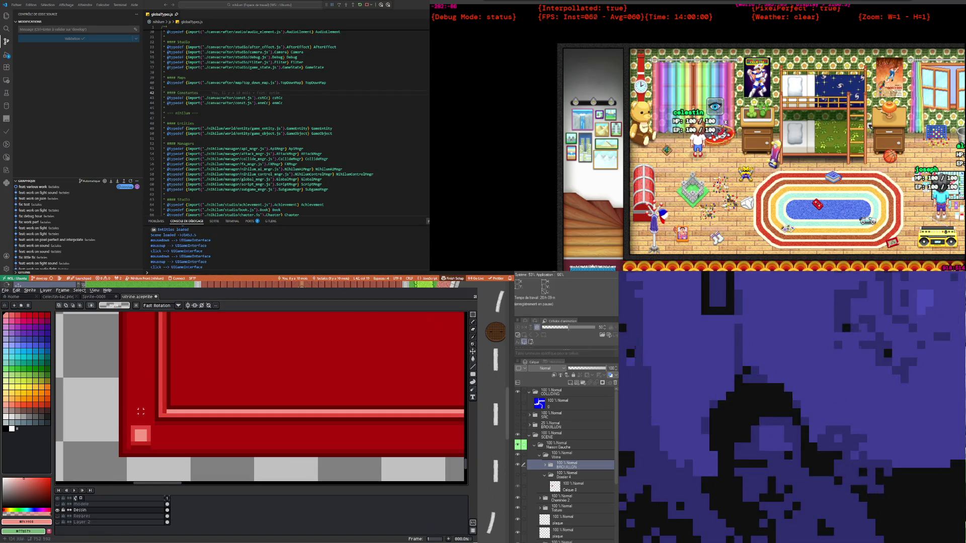
click(128, 424)
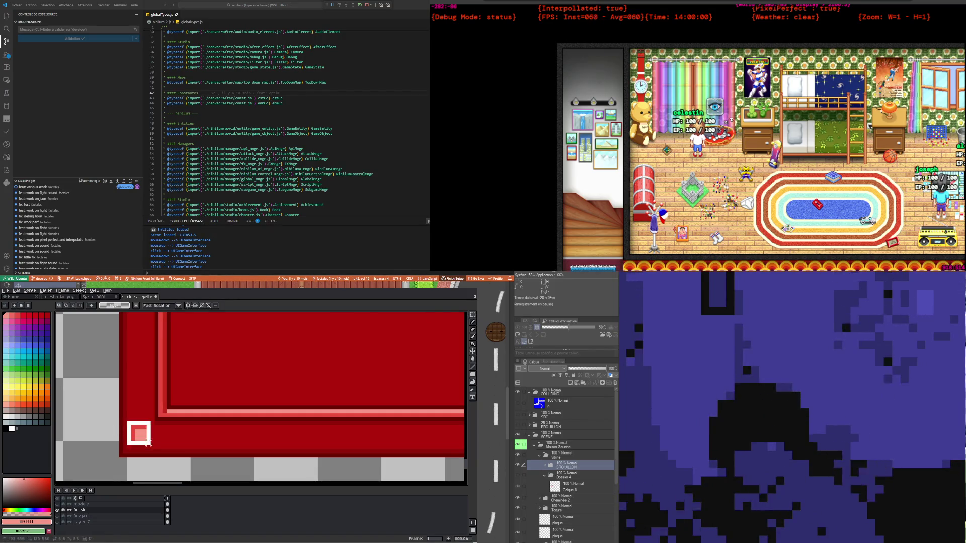
drag(148, 442, 151, 446)
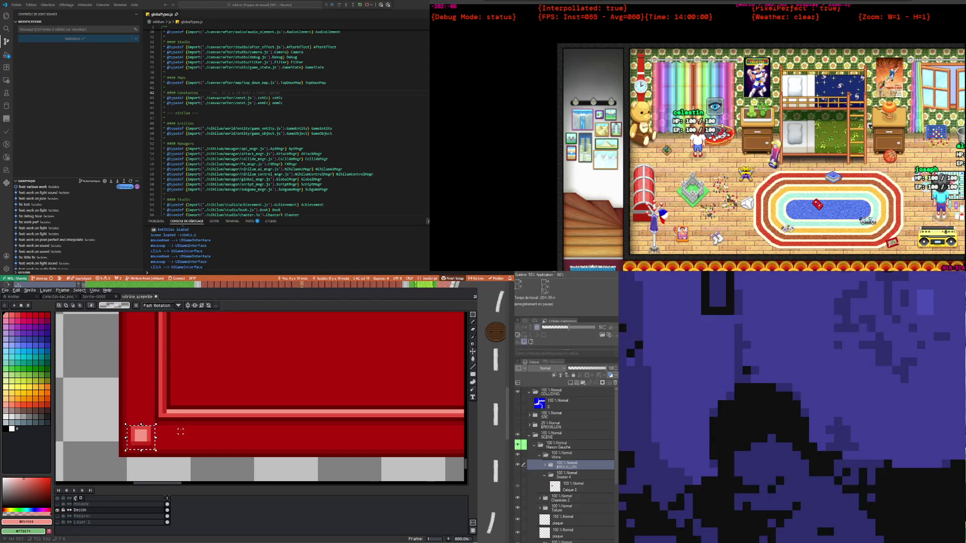
scroll(181, 432, up, 3)
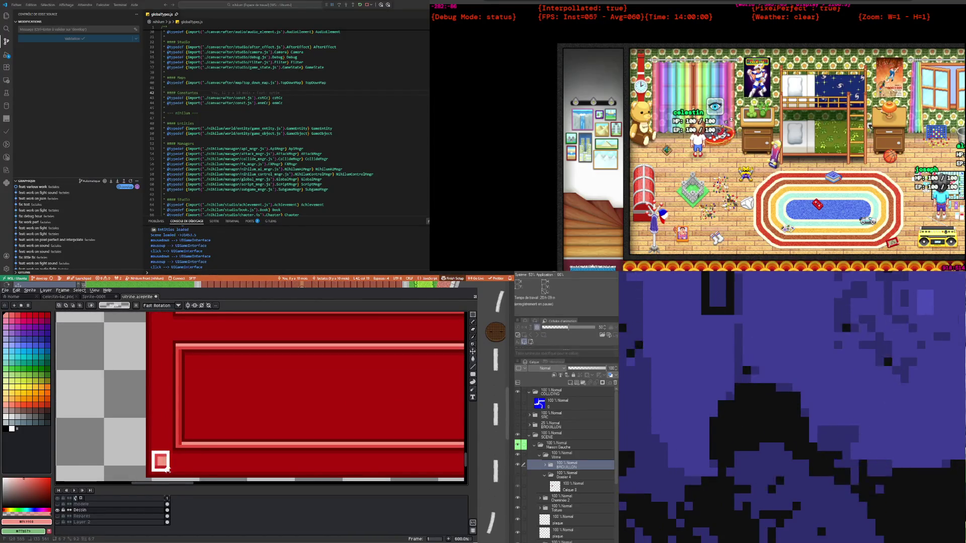
drag(168, 470, 174, 470)
scroll(198, 410, down, 1)
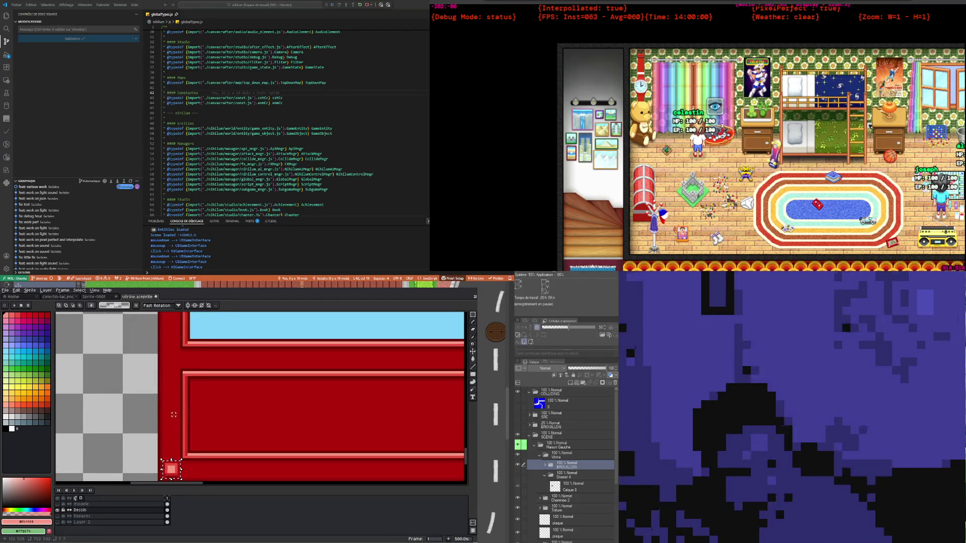
Copy the square up to the panel's upper-left corner, nudging it into position
drag(171, 469, 173, 361)
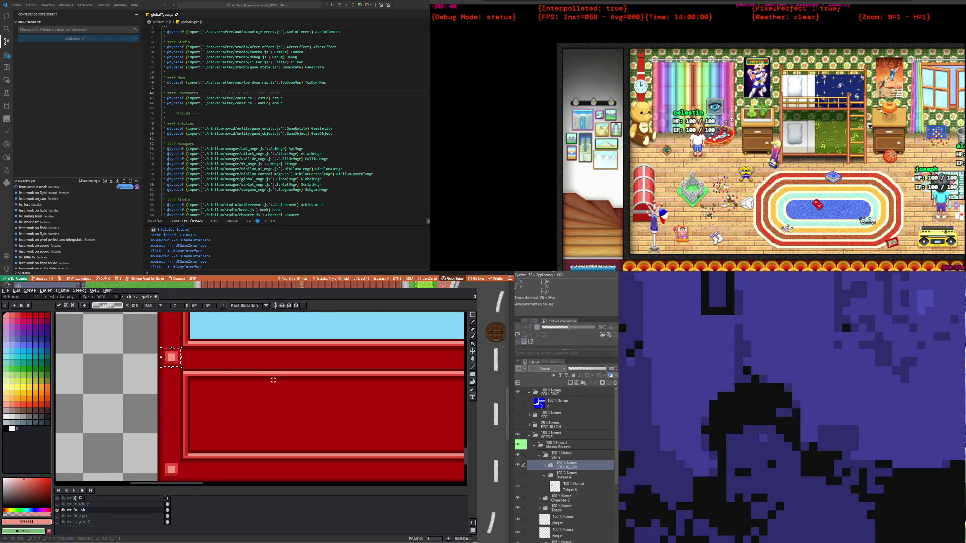
key(Up)
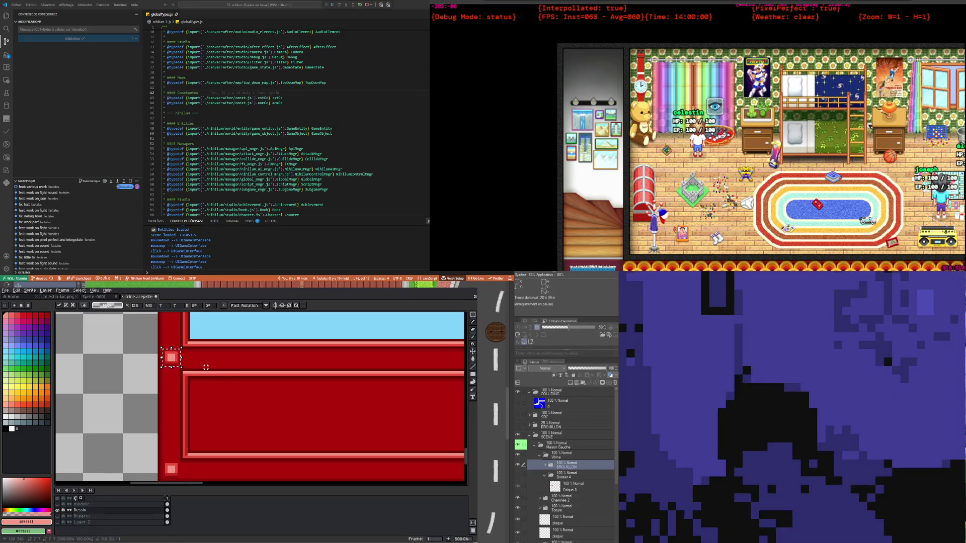
key(Down)
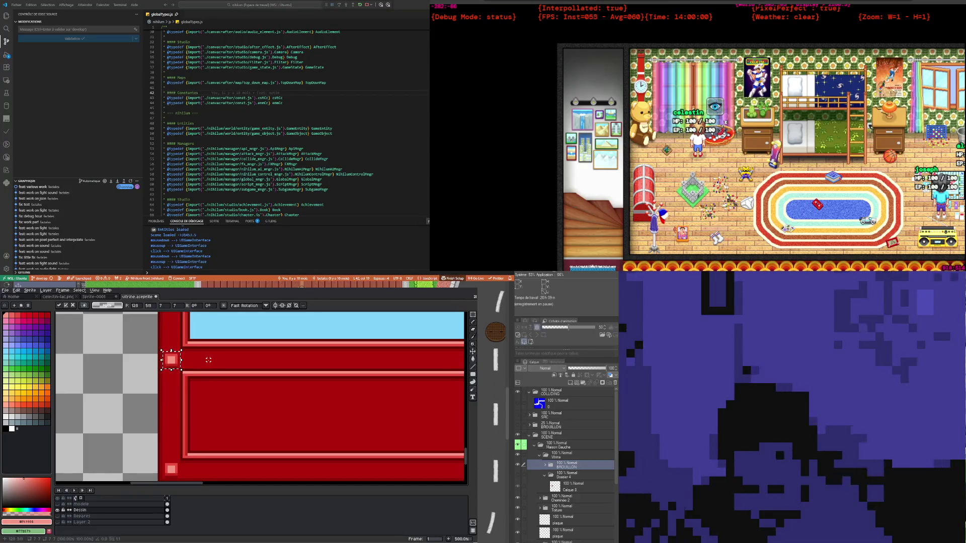
scroll(209, 360, up, 2)
scroll(175, 341, up, 2)
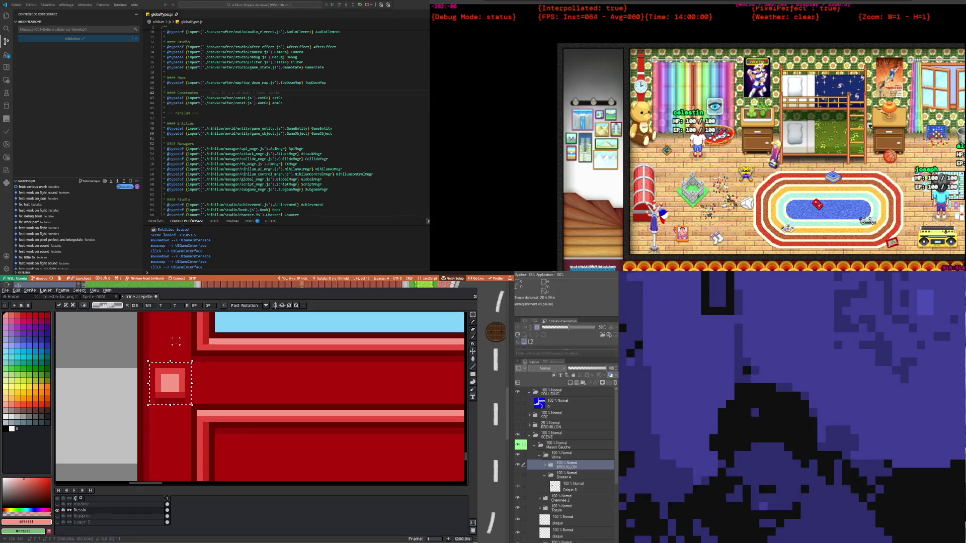
scroll(229, 371, down, 3)
scroll(230, 459, down, 1)
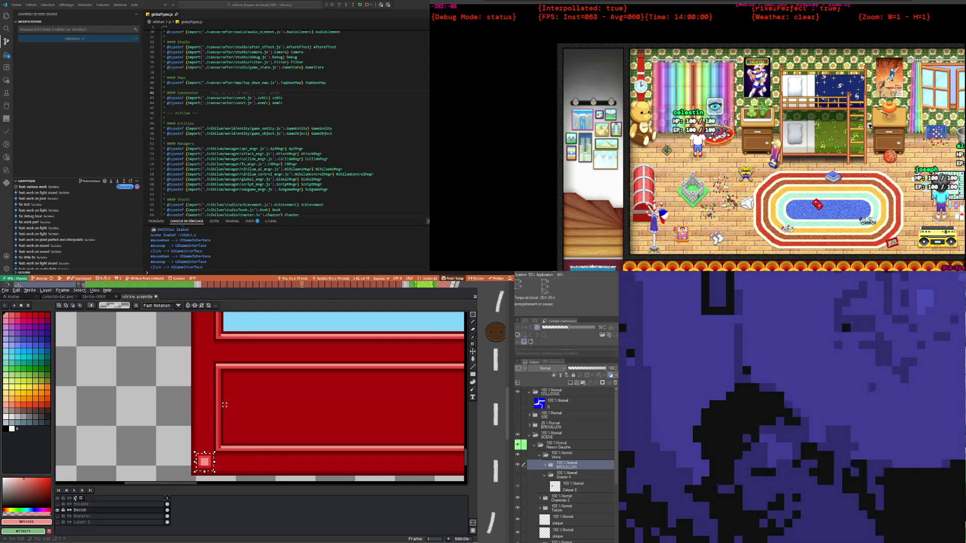
Move the selected lower-left pink square one pixel left and commit it with Ctrl+D
click(205, 472)
scroll(206, 473, up, 2)
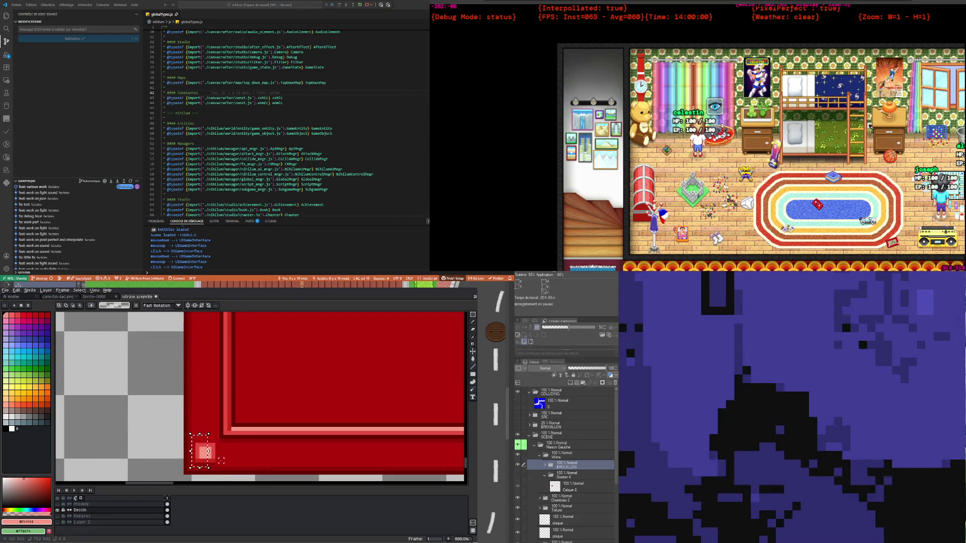
key(Left)
key(ctrl+d)
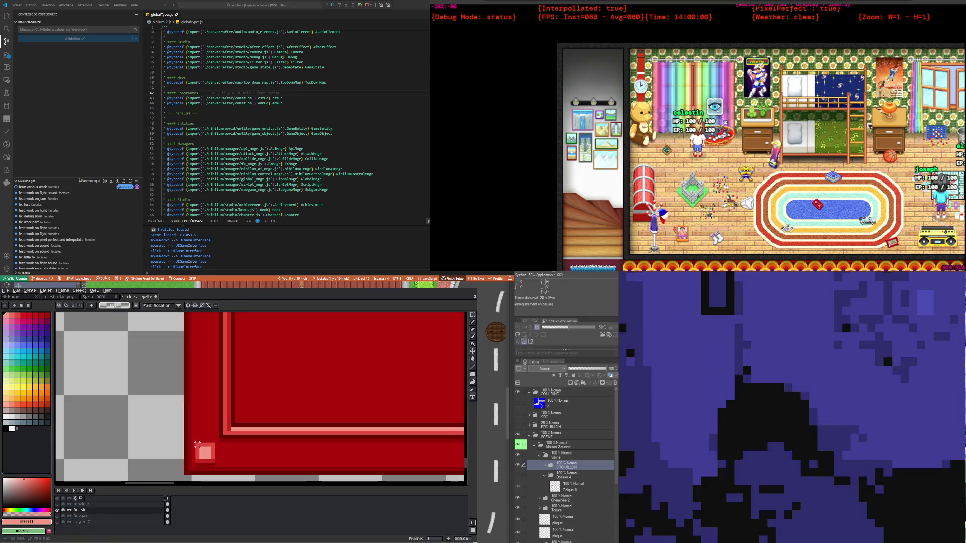
scroll(196, 449, up, 1)
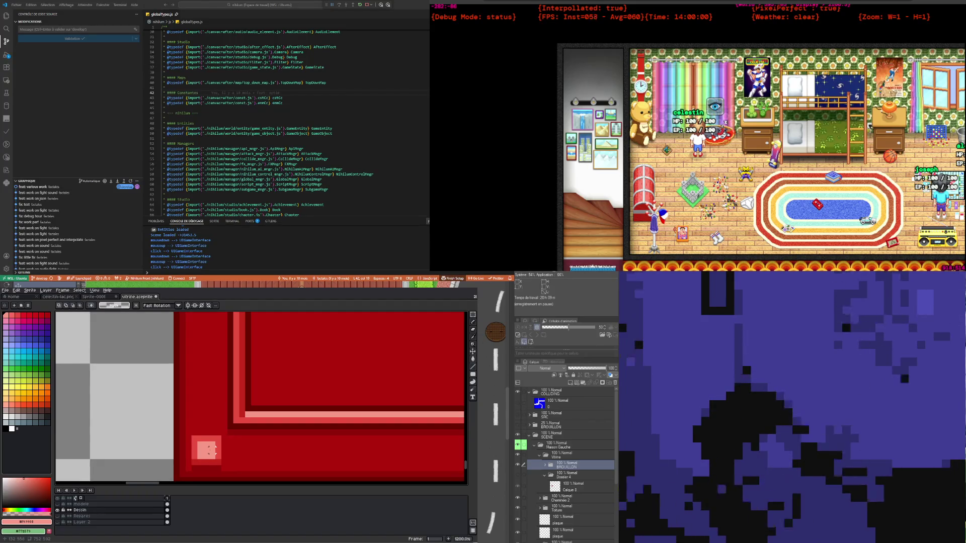
scroll(200, 472, up, 1)
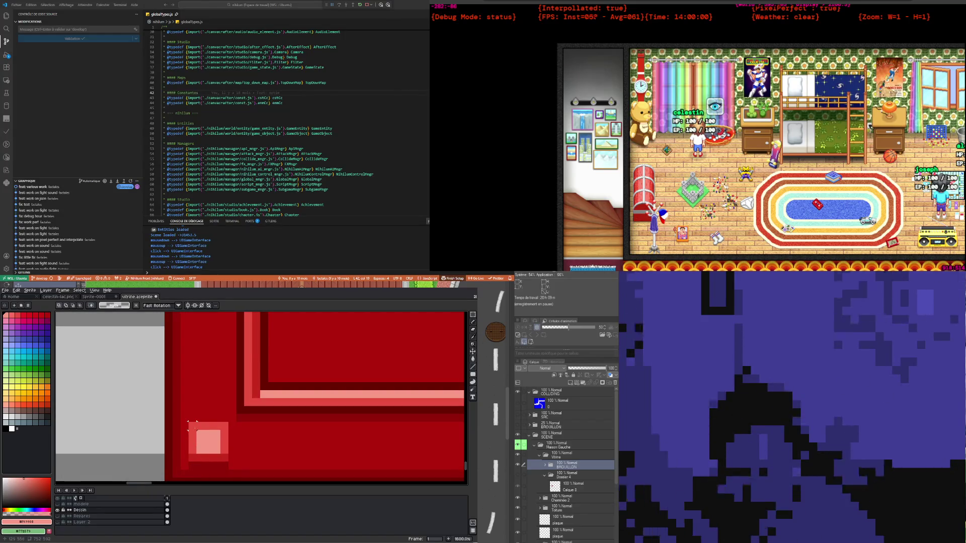
drag(192, 424, 196, 465)
key(ctrl+z)
key(ctrl+z)
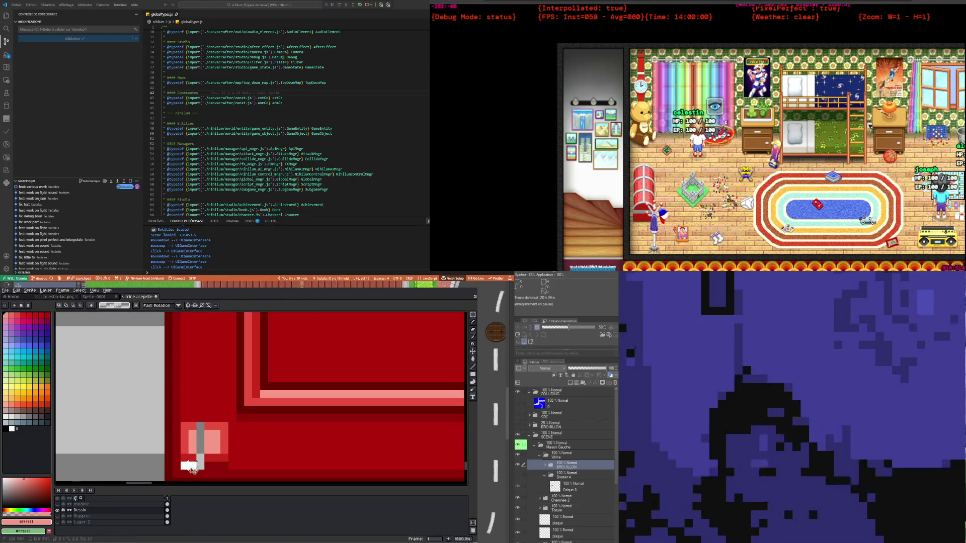
drag(192, 470, 199, 472)
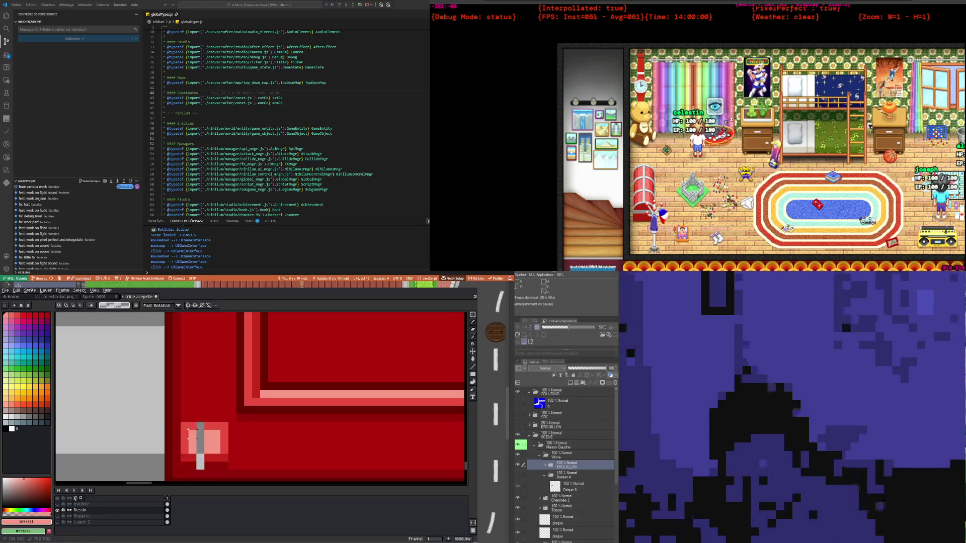
key(ctrl+z)
drag(193, 461, 188, 446)
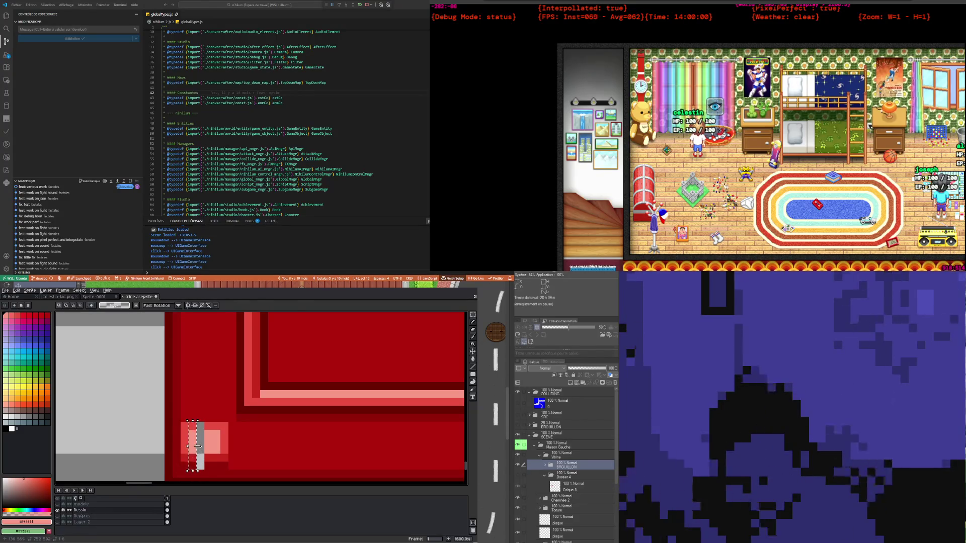
key(Delete)
key(ctrl+d)
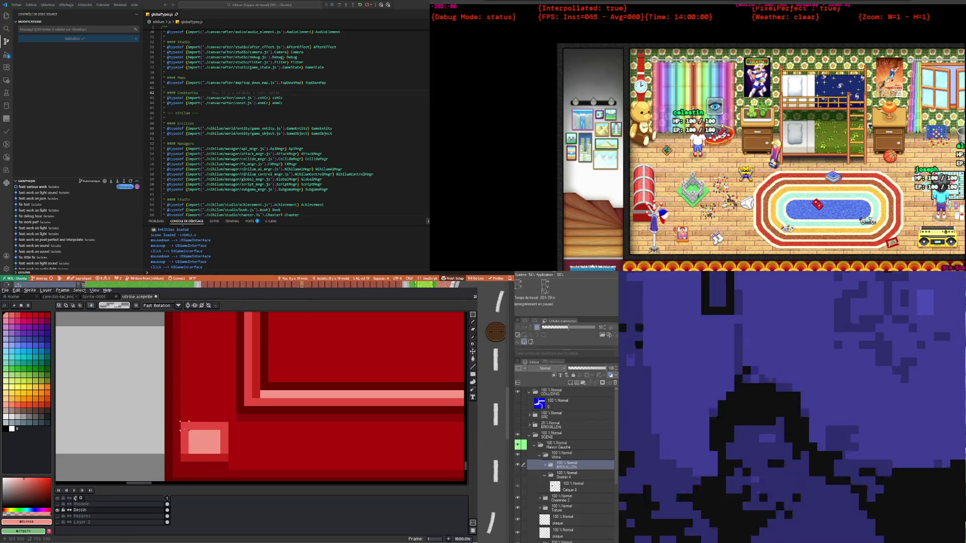
key(ctrl+v)
mouse_move(191, 427)
mouse_down()
mouse_move(226, 434)
mouse_move(181, 432)
mouse_up()
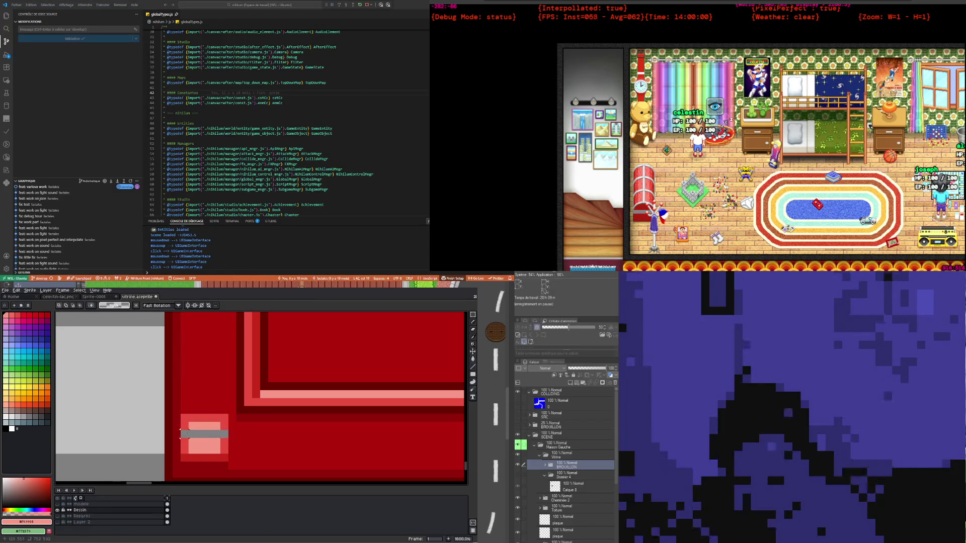
drag(181, 434, 204, 431)
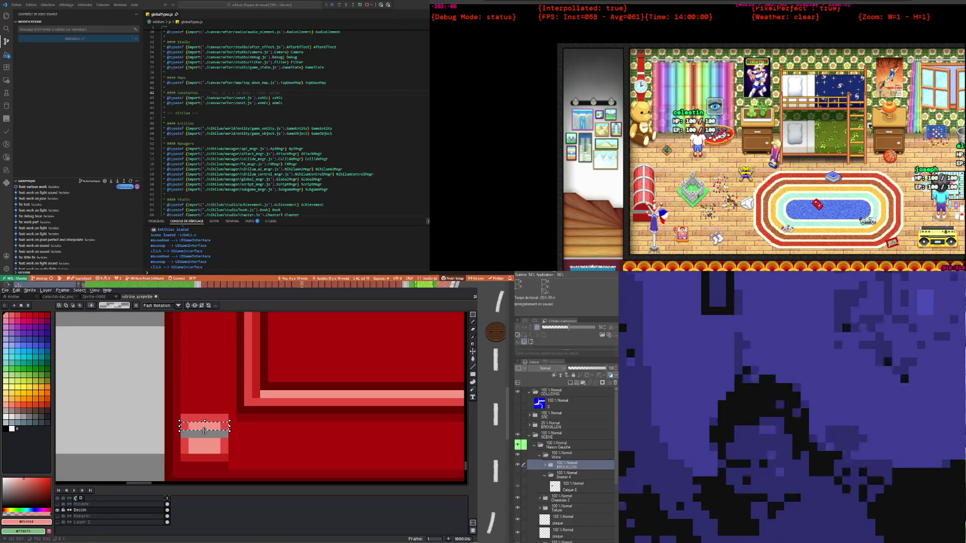
key(ctrl+z)
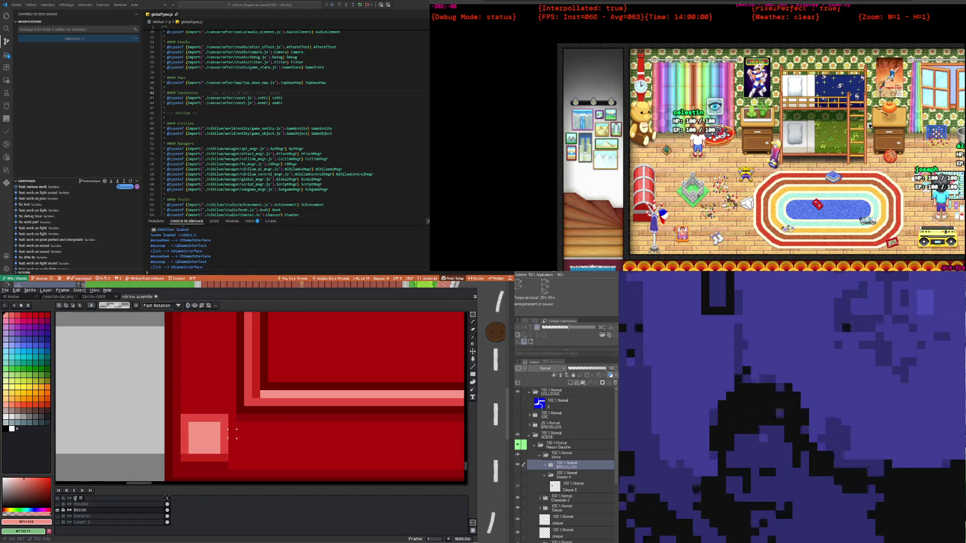
scroll(232, 433, down, 1)
scroll(234, 438, up, 1)
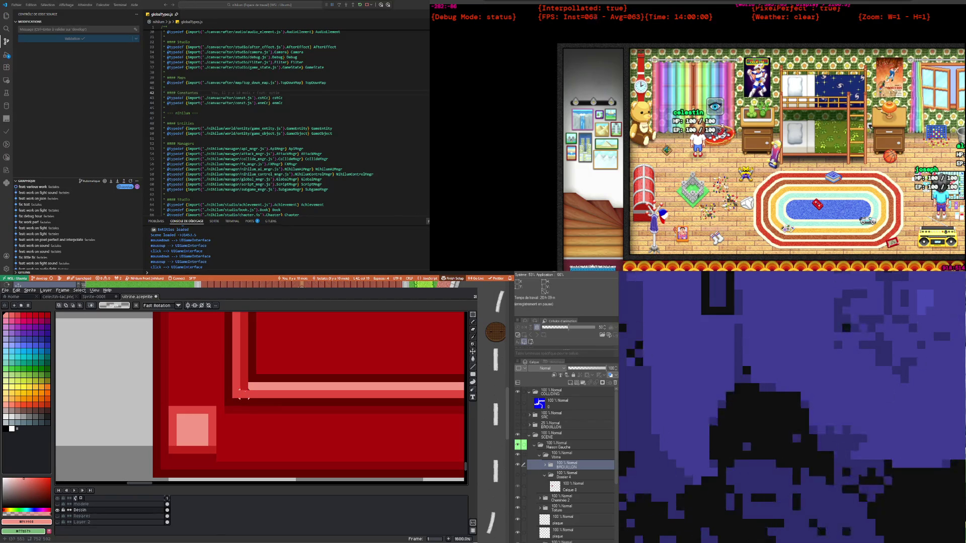
Move the selected pink square down two pixels into the panel's lower-left corner, then deselect
drag(169, 407, 216, 459)
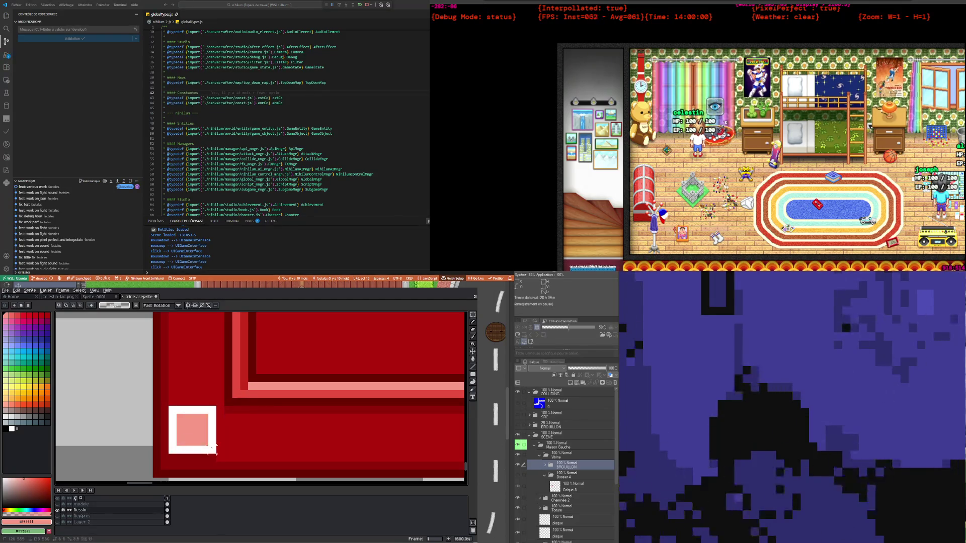
key(Down)
key(Down)
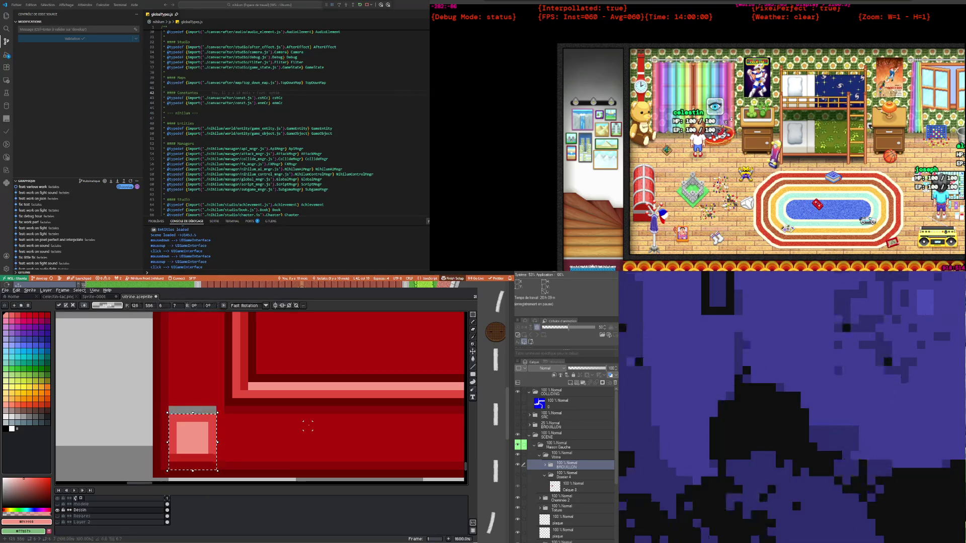
key(ctrl+d)
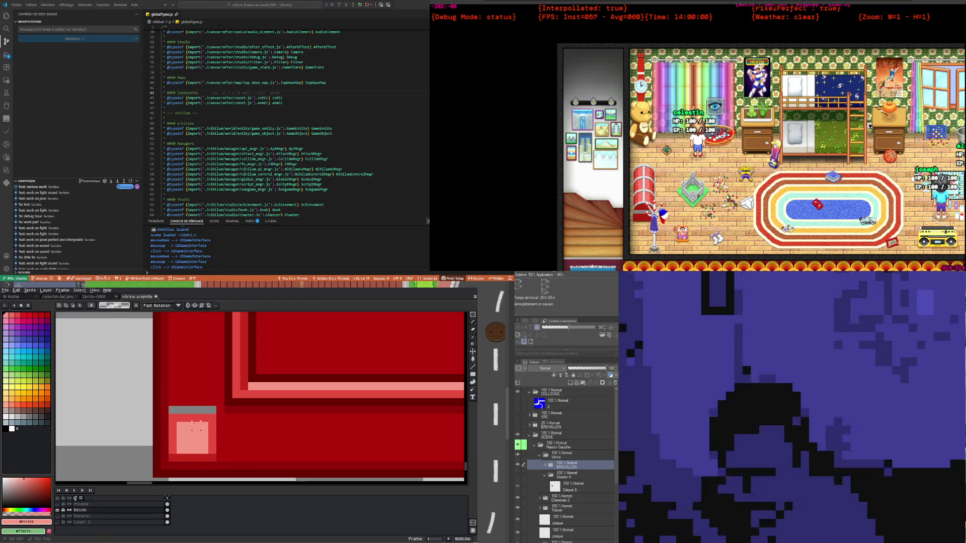
drag(172, 385, 216, 405)
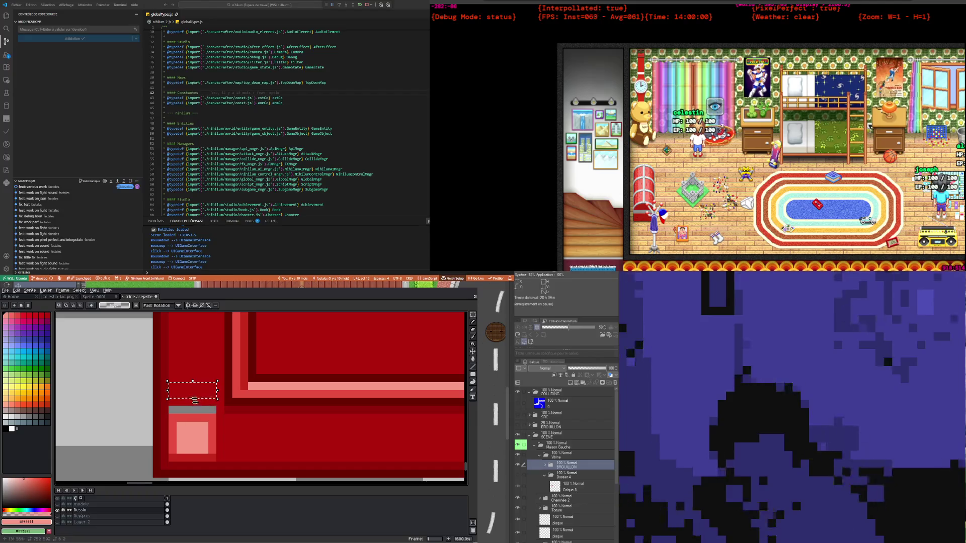
key(ctrl+d)
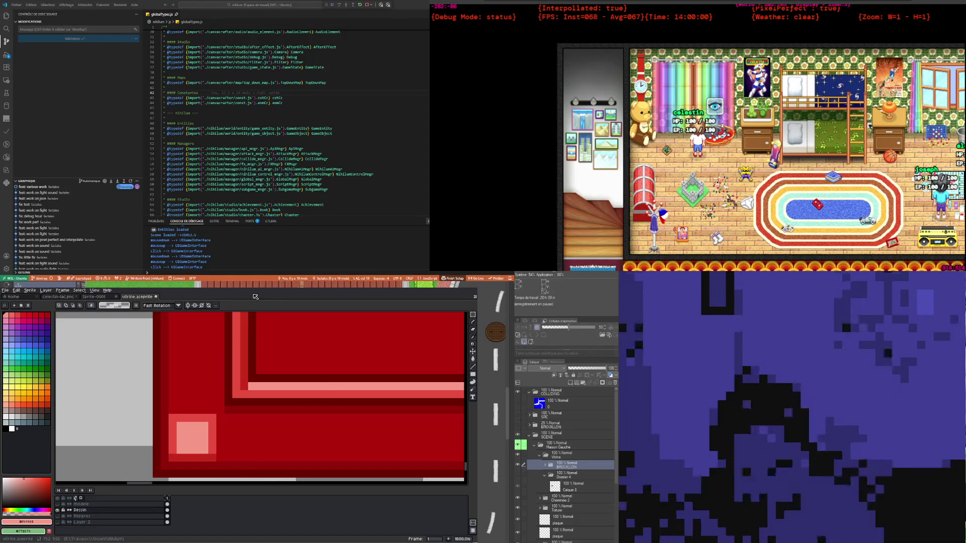
scroll(196, 417, down, 1)
scroll(201, 414, up, 1)
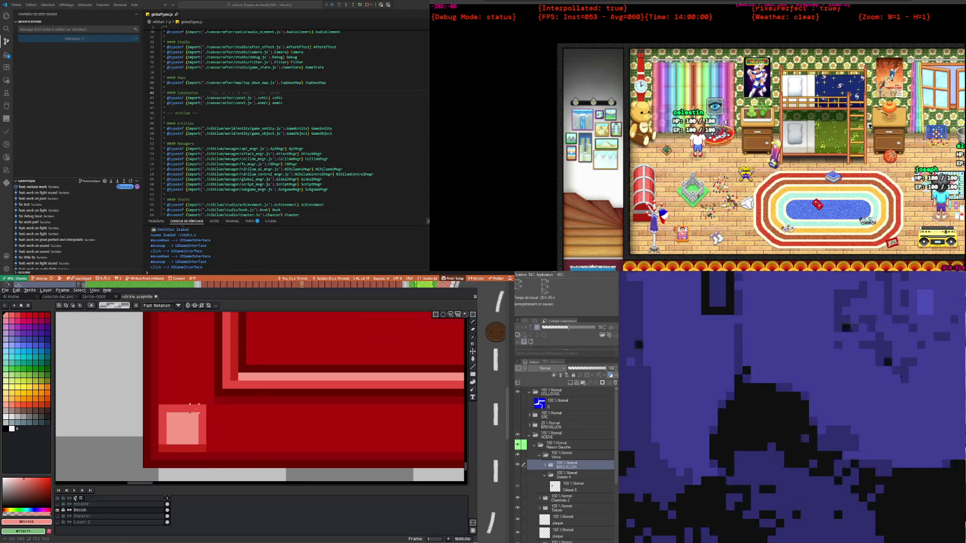
Marquee-select the pink square at the red panel's lower-left corner
drag(159, 405, 207, 453)
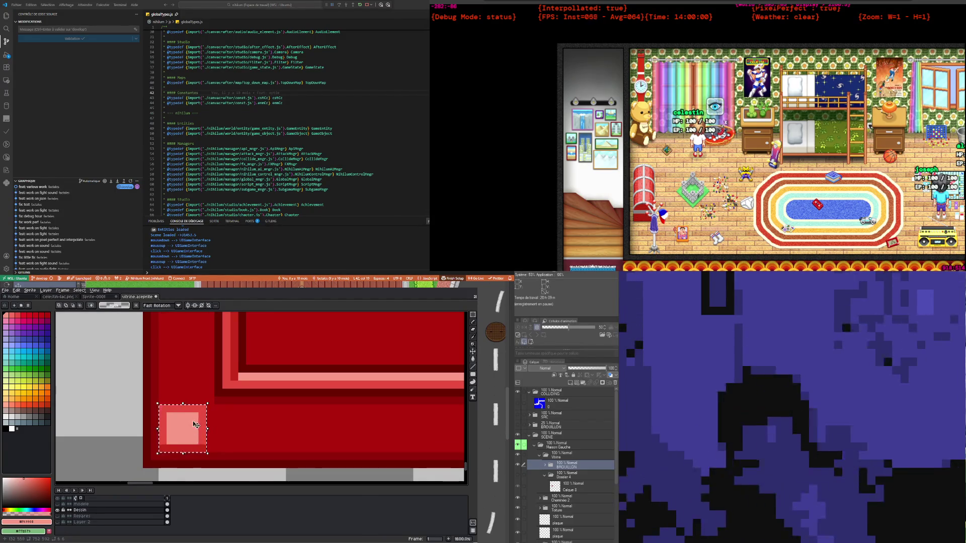
scroll(196, 442, down, 3)
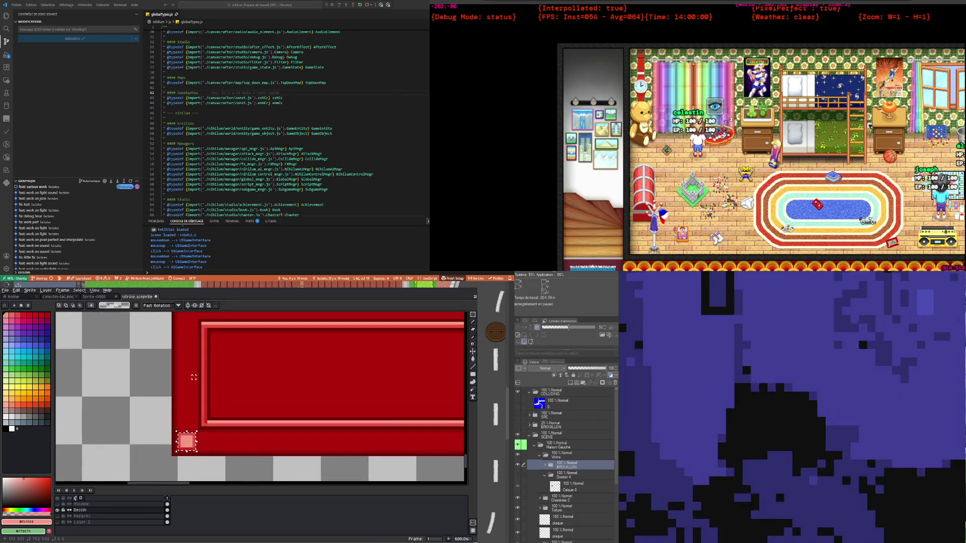
scroll(196, 448, up, 1)
scroll(196, 453, down, 1)
scroll(196, 456, up, 1)
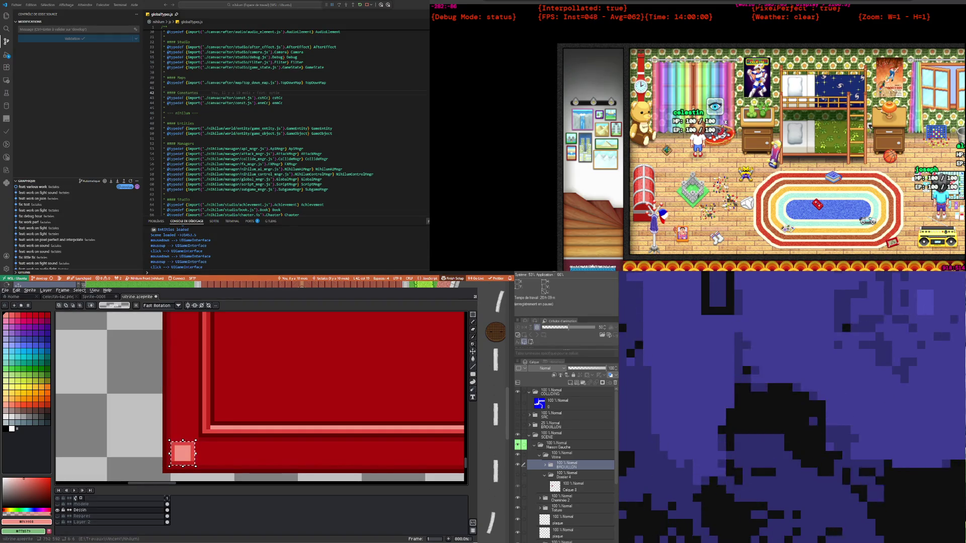
click(278, 56)
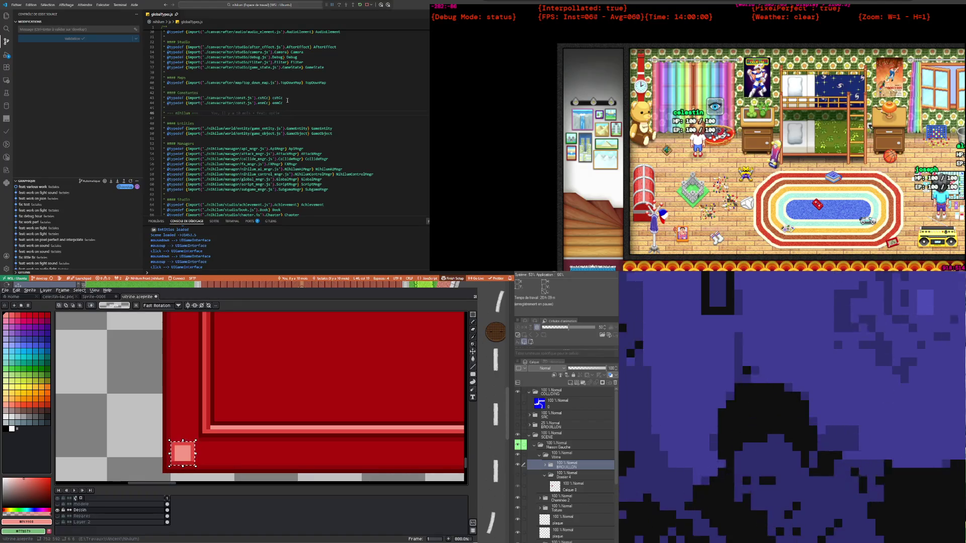
click(269, 123)
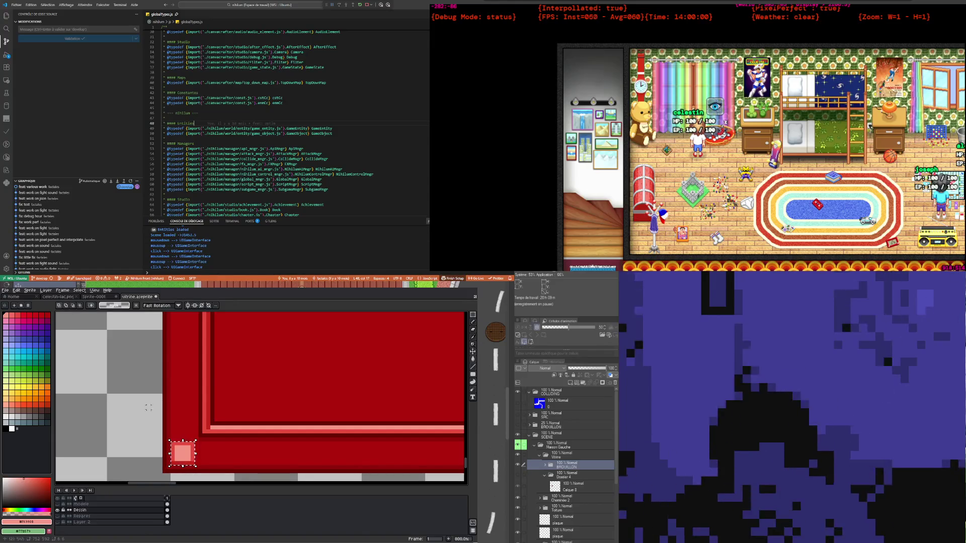
click(236, 463)
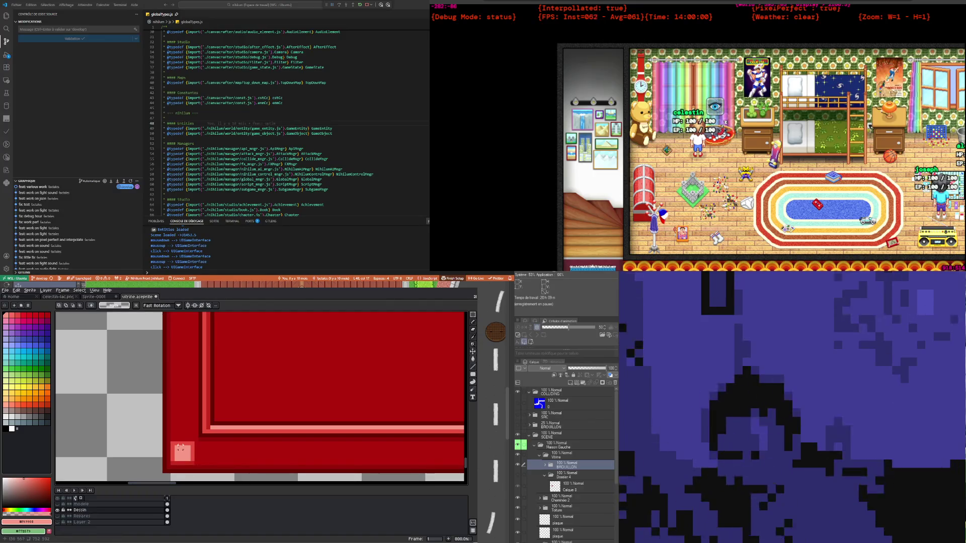
drag(172, 442, 193, 467)
scroll(224, 456, down, 3)
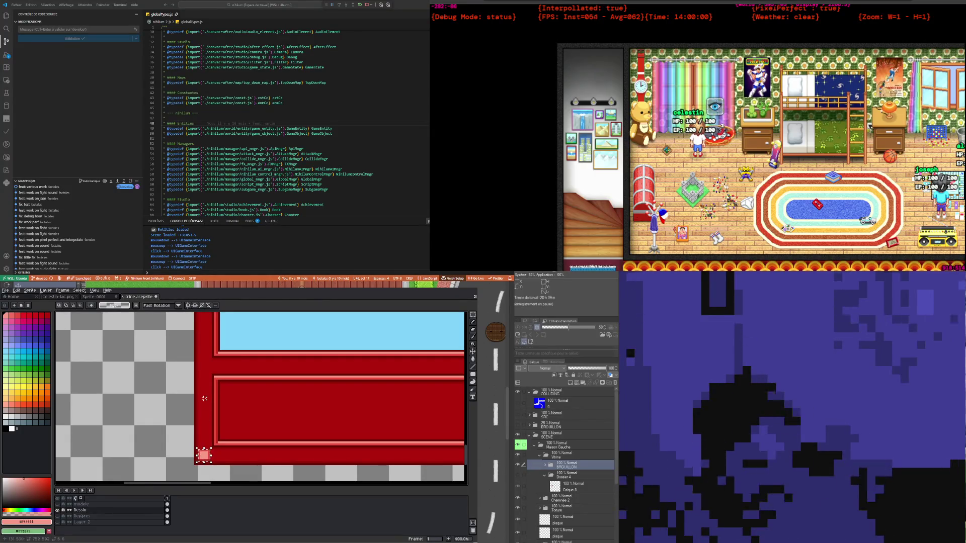
Copy the selected pink square up to the panel's top-left corner beneath the window
key(ctrl+t)
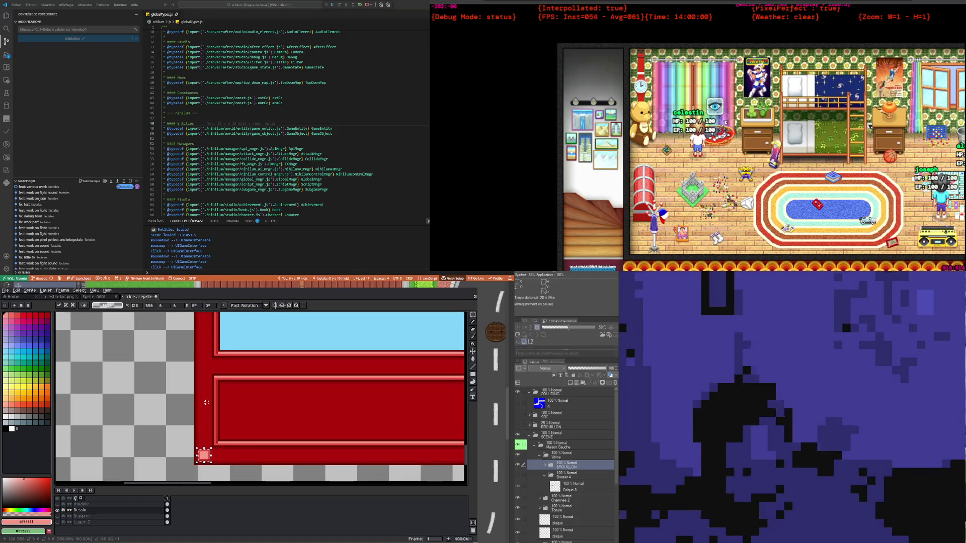
drag(210, 461, 214, 373)
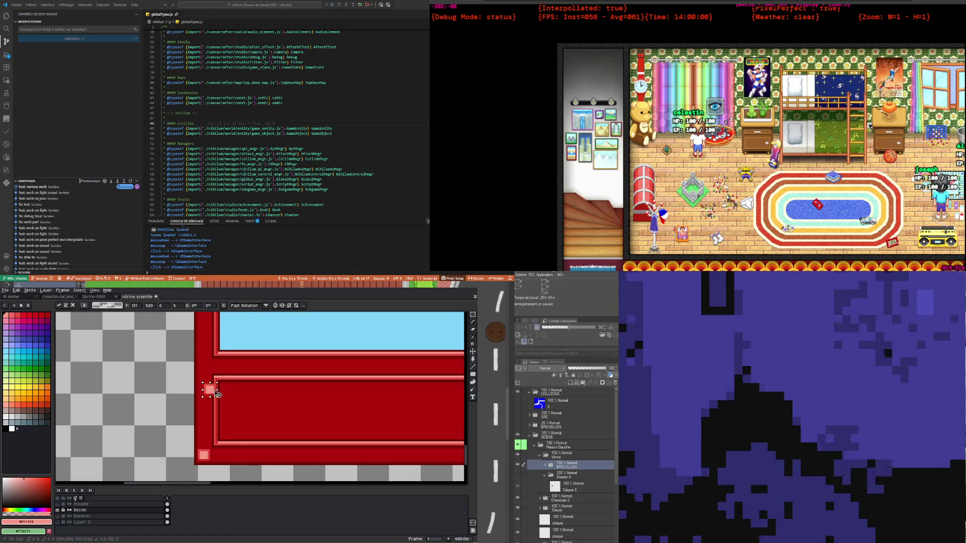
scroll(213, 372, up, 1)
scroll(204, 385, up, 1)
scroll(191, 400, up, 1)
scroll(174, 418, up, 1)
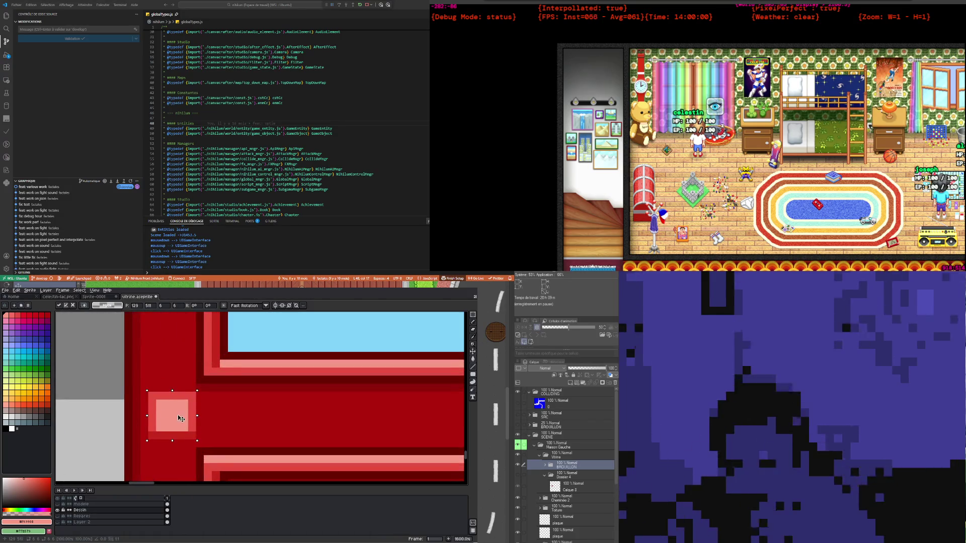
Shift the copy one pixel left, drop it in place, and select it
drag(175, 418, 166, 415)
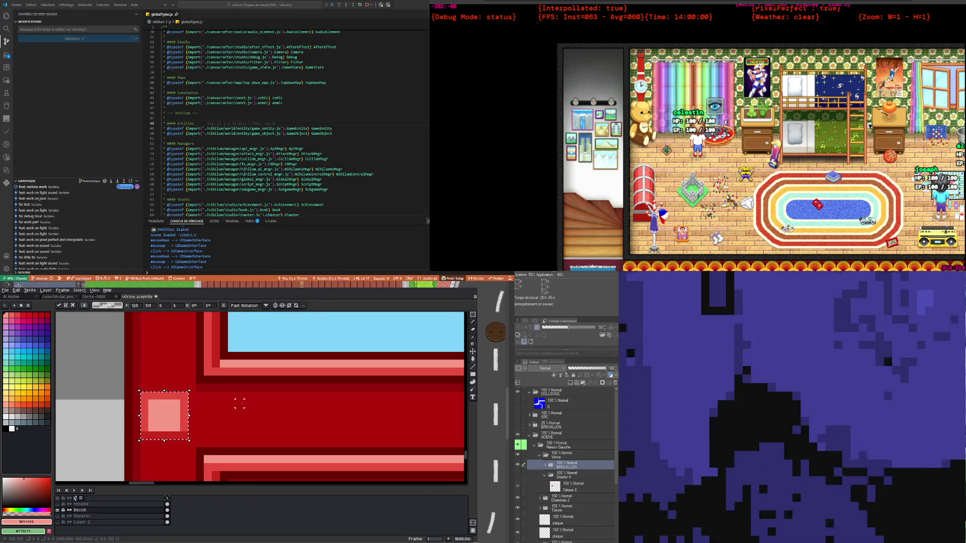
scroll(167, 416, down, 7)
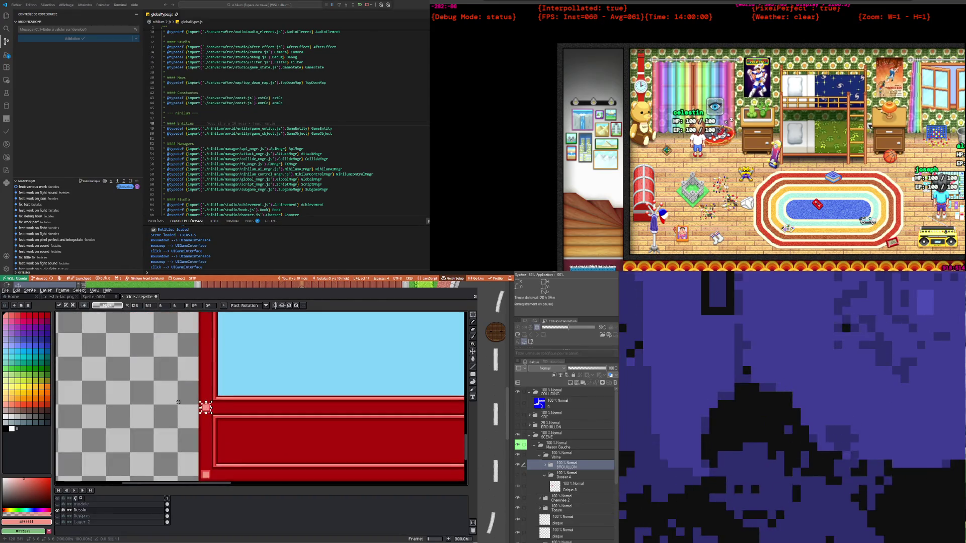
scroll(204, 405, down, 2)
scroll(187, 405, up, 1)
scroll(166, 412, up, 1)
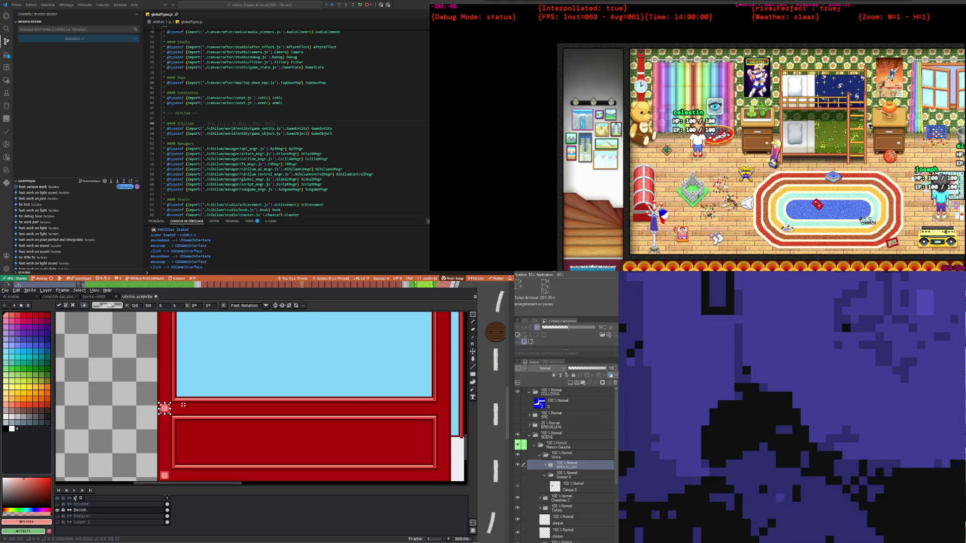
scroll(183, 405, down, 1)
scroll(176, 408, up, 1)
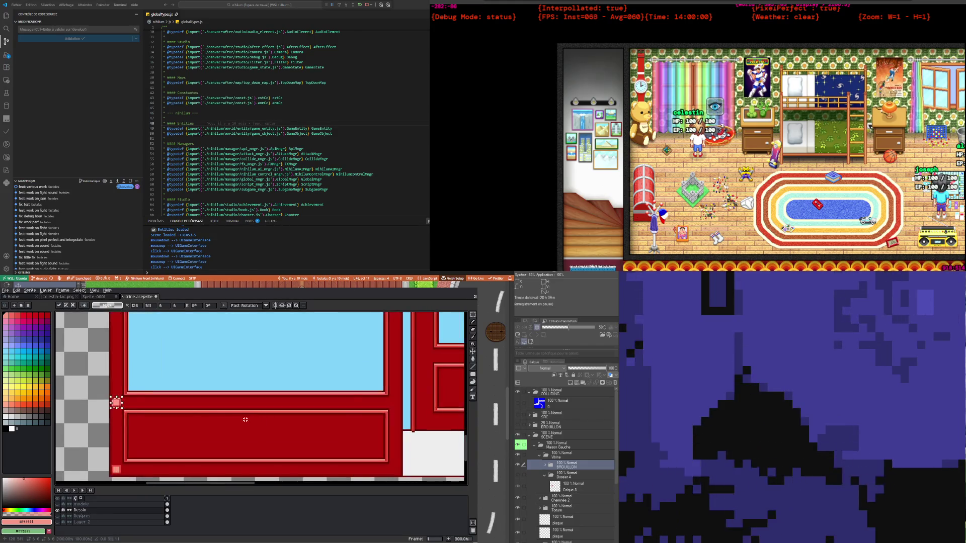
scroll(187, 413, down, 1)
scroll(187, 413, up, 1)
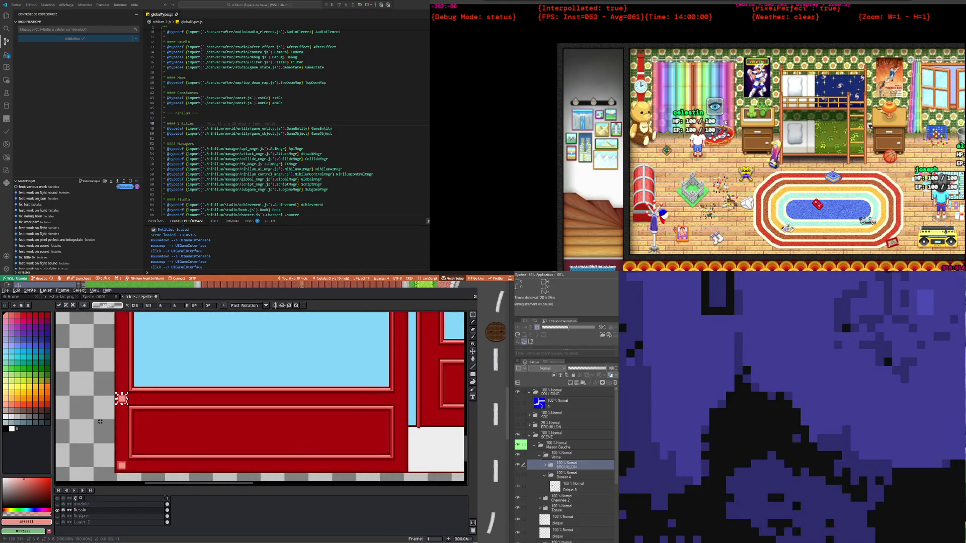
click(127, 403)
drag(117, 395, 126, 405)
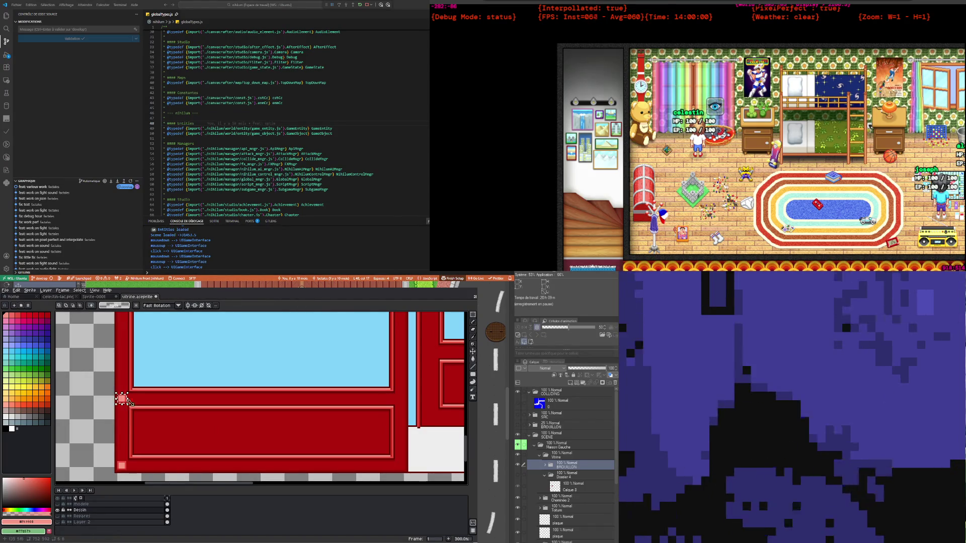
scroll(123, 402, down, 3)
scroll(121, 405, up, 1)
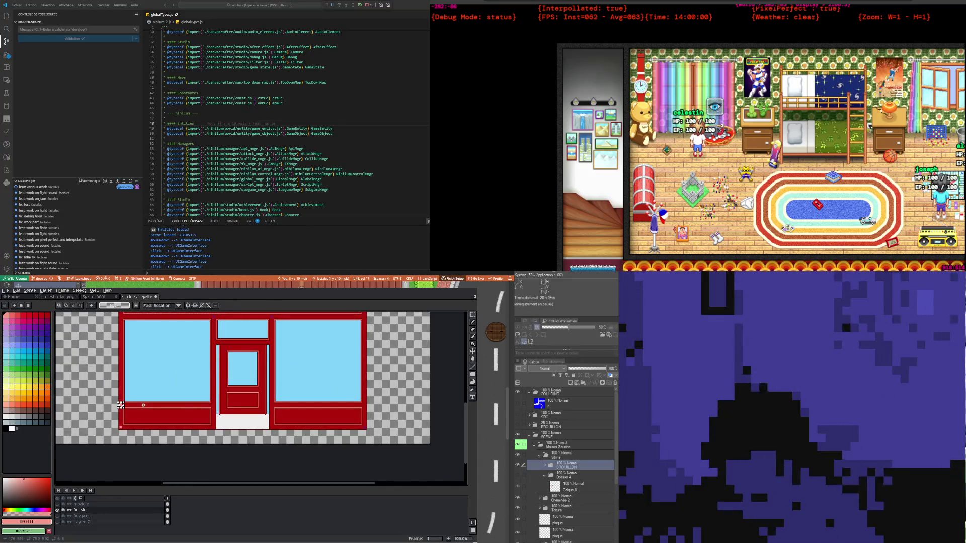
scroll(144, 405, up, 2)
scroll(193, 321, up, 3)
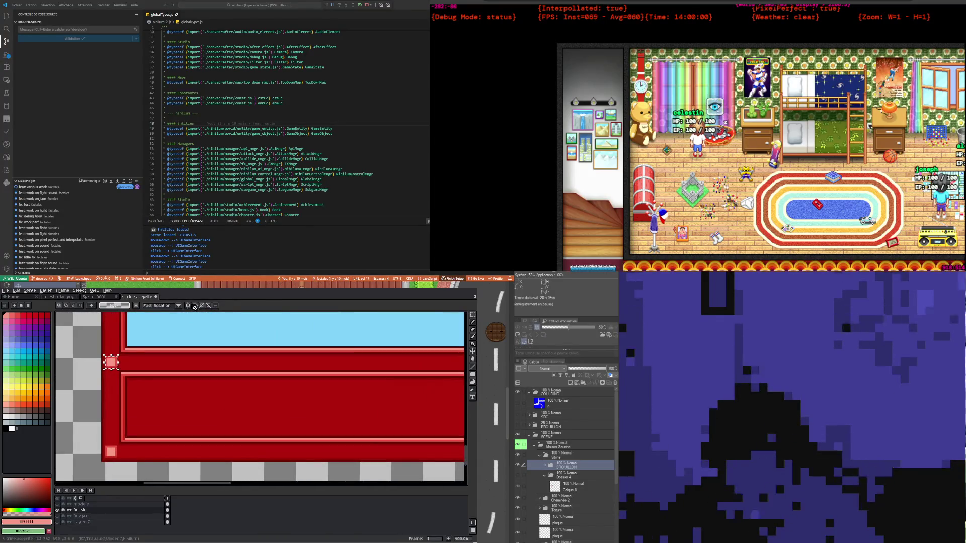
scroll(195, 403, down, 3)
scroll(163, 398, up, 1)
scroll(162, 398, up, 1)
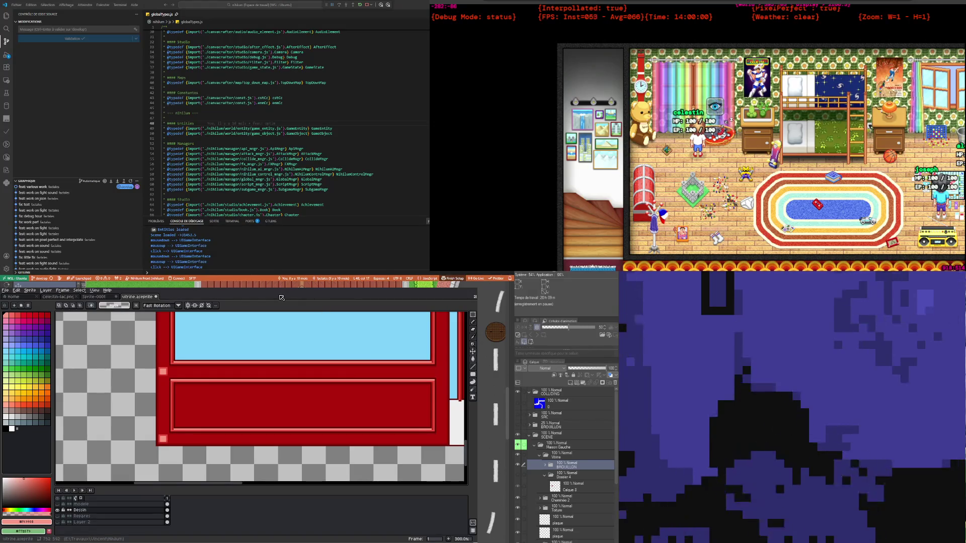
scroll(195, 394, up, 1)
Marquee-select the tall pink strip on the lower panel's left edge and delete it
scroll(179, 390, up, 2)
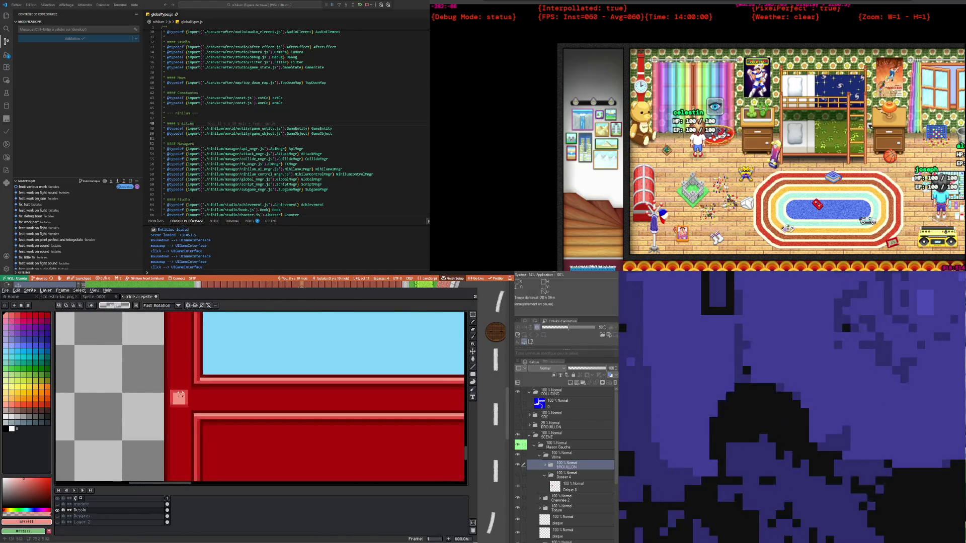
scroll(179, 391, down, 2)
scroll(176, 403, up, 3)
drag(175, 408, 200, 429)
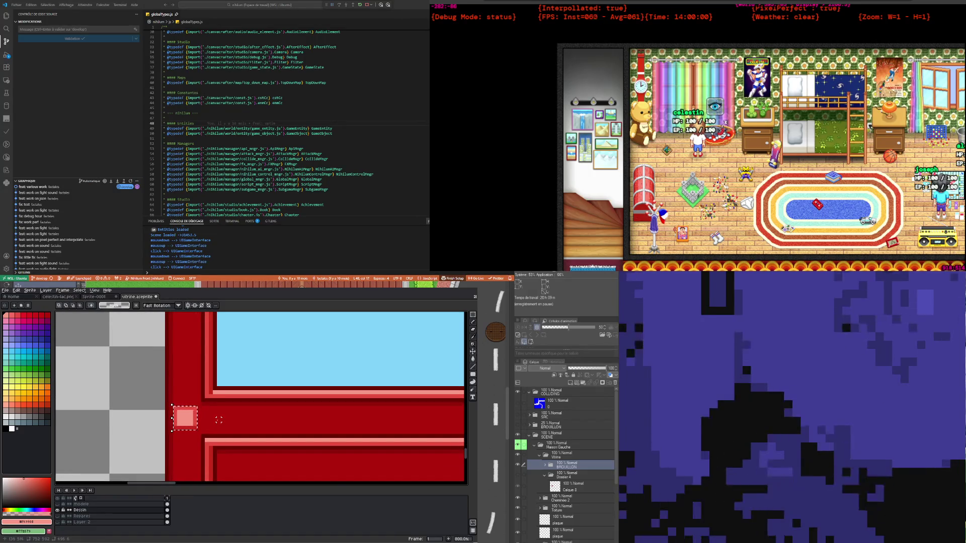
scroll(219, 419, down, 2)
scroll(206, 420, down, 1)
scroll(203, 404, down, 1)
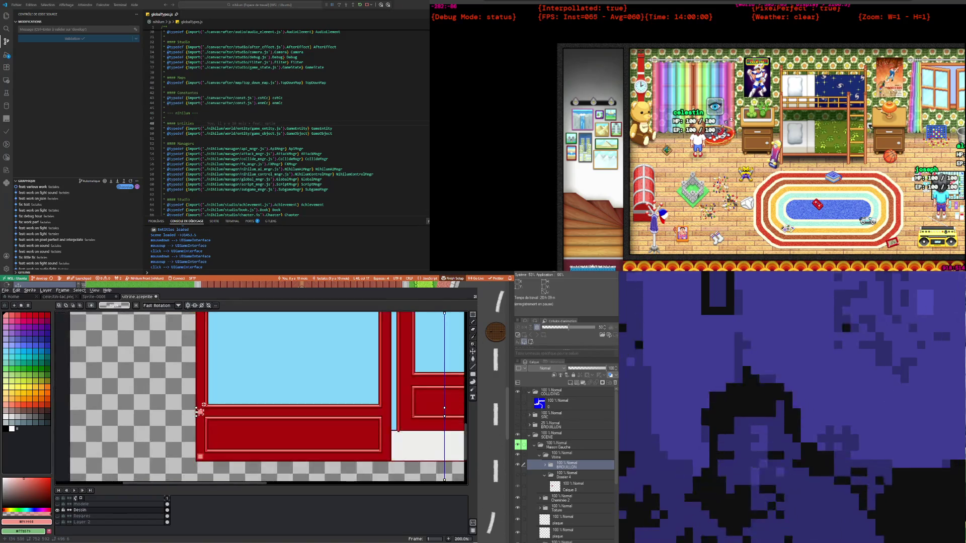
scroll(206, 415, down, 1)
scroll(210, 427, up, 1)
scroll(209, 426, up, 1)
scroll(209, 427, down, 1)
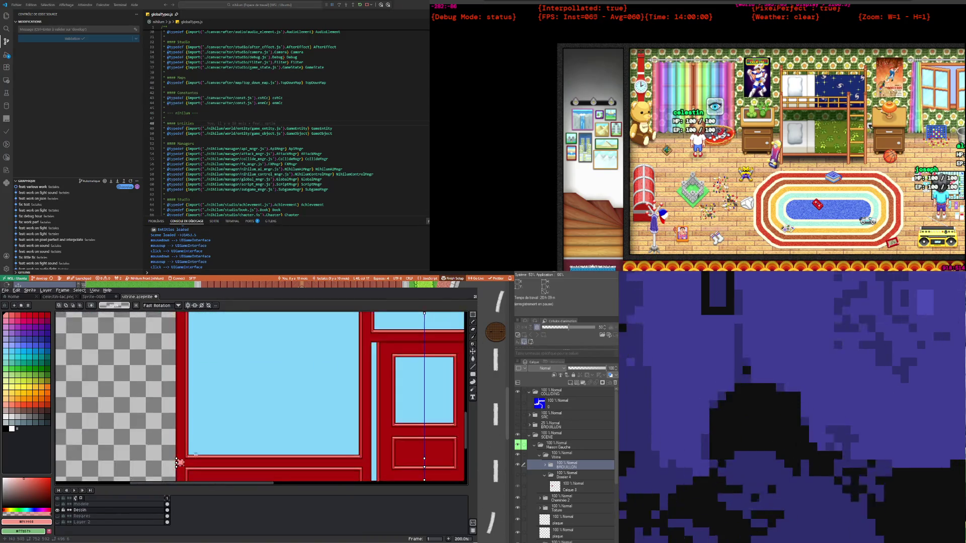
scroll(204, 443, down, 1)
scroll(198, 461, up, 1)
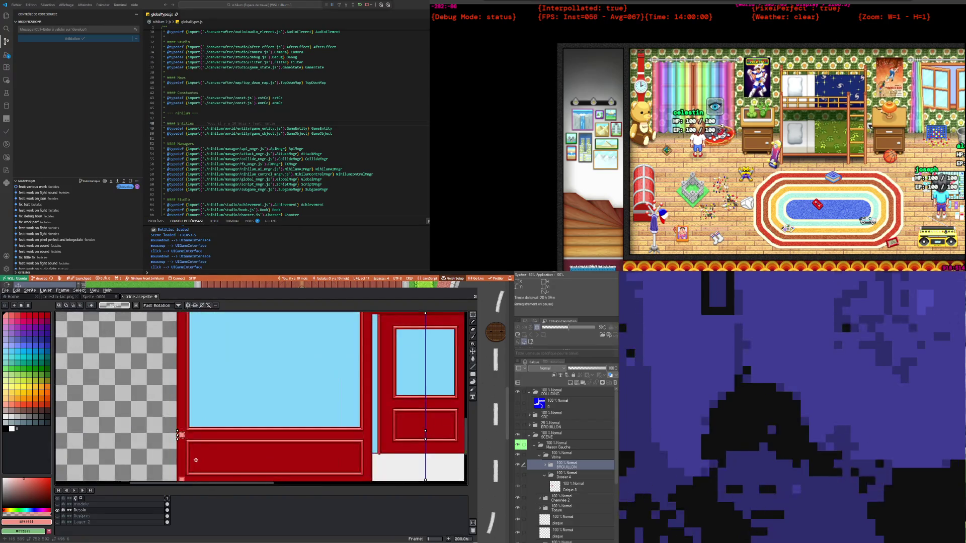
scroll(201, 422, down, 1)
scroll(194, 397, up, 1)
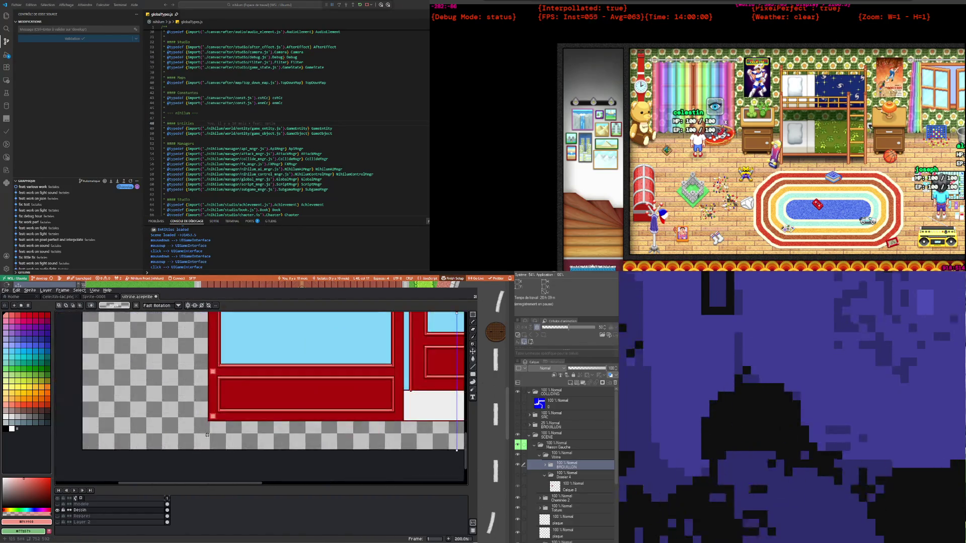
scroll(186, 367, up, 1)
drag(179, 360, 191, 457)
key(Delete)
Pick the dark red from the panel edge as drawing colour and return to the Pencil
scroll(186, 461, up, 1)
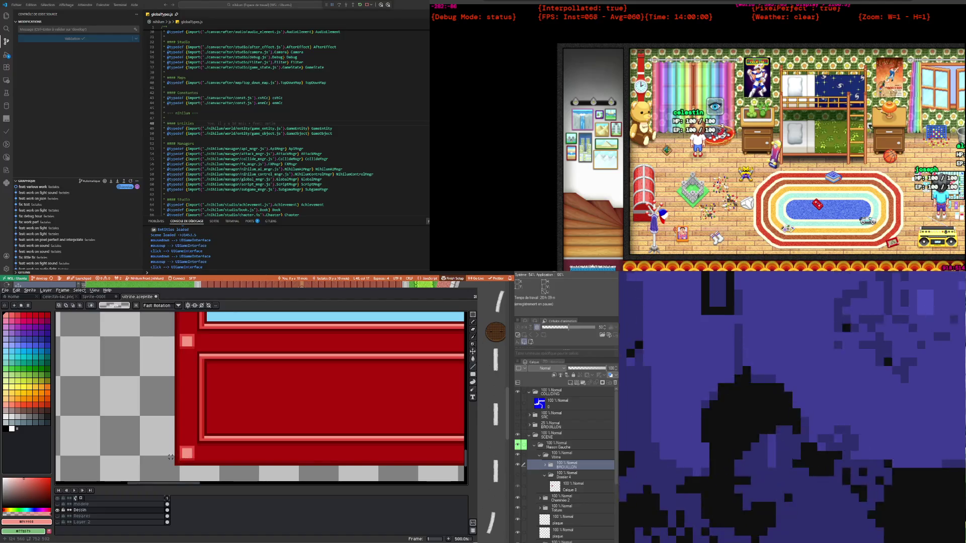
key(i)
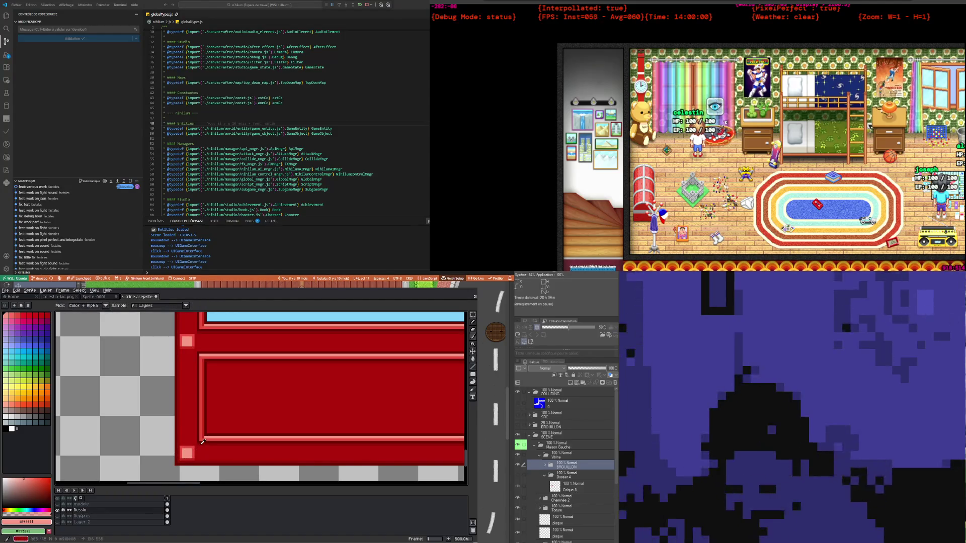
click(190, 462)
key(b)
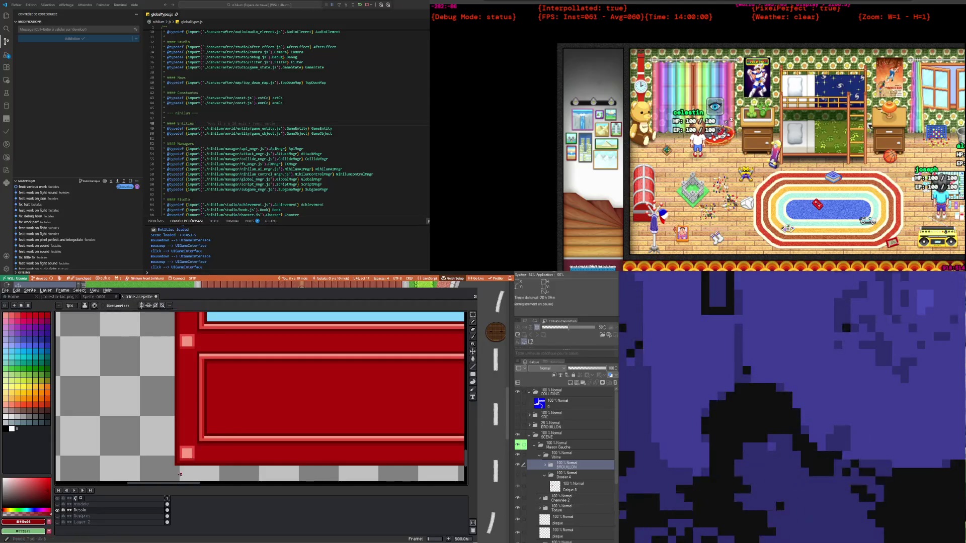
Select the left red frame strip together with its pink corner squares
scroll(191, 455, up, 2)
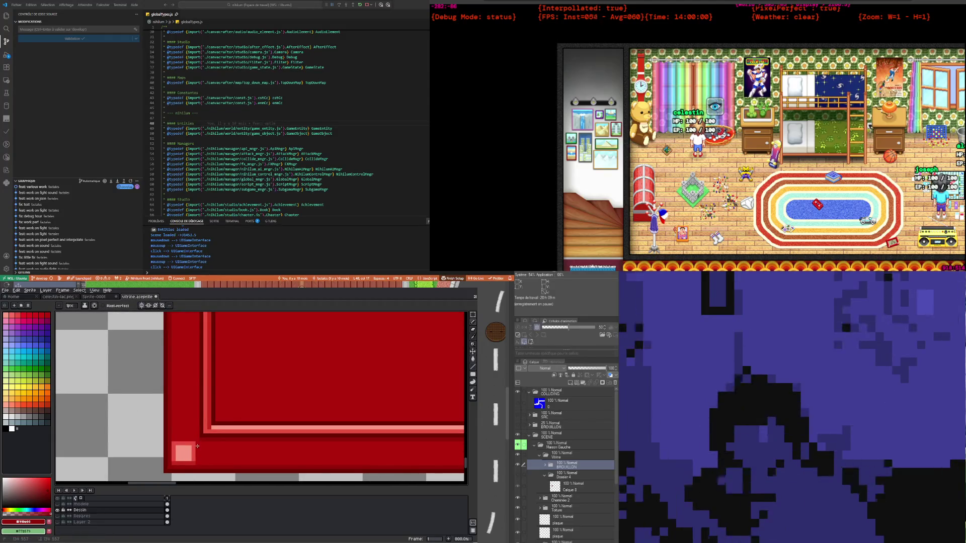
scroll(195, 463, down, 1)
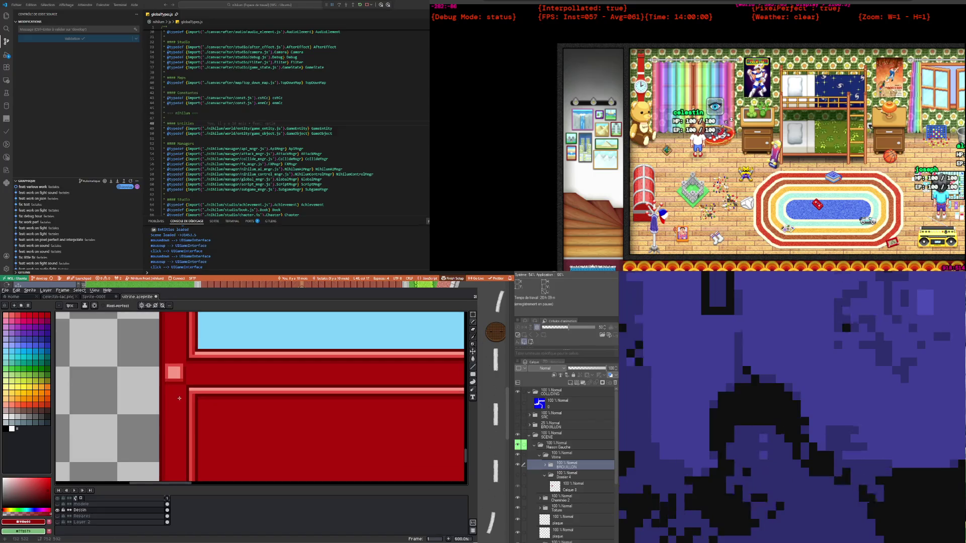
scroll(183, 423, down, 1)
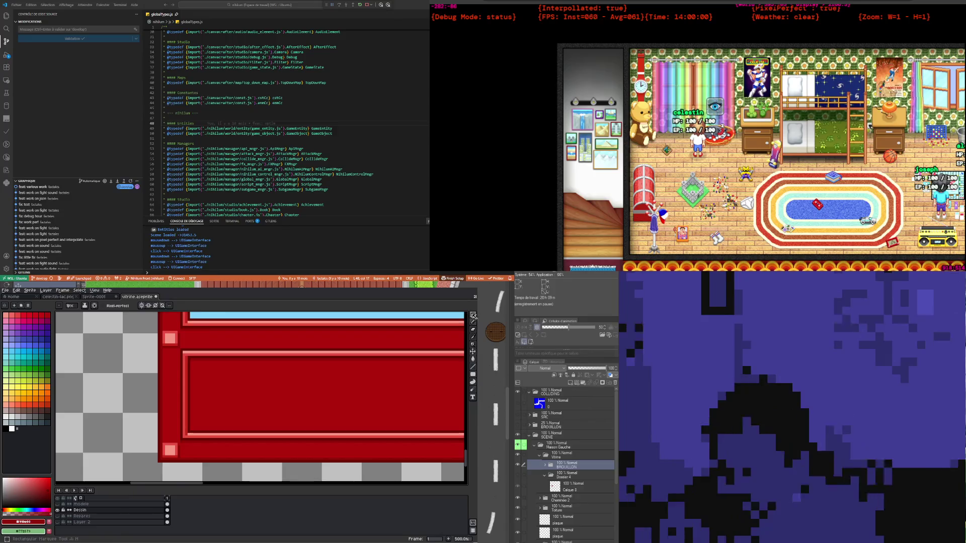
click(473, 314)
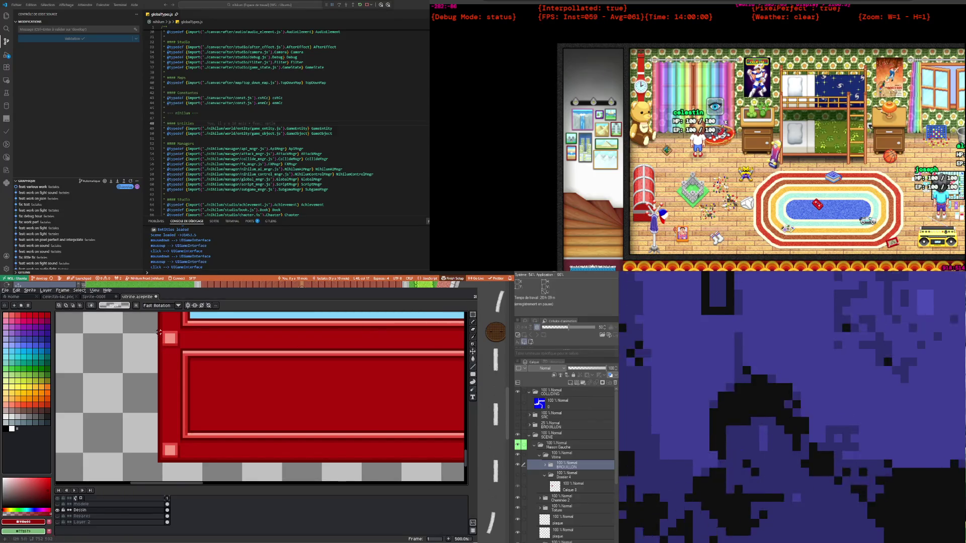
drag(161, 331, 179, 456)
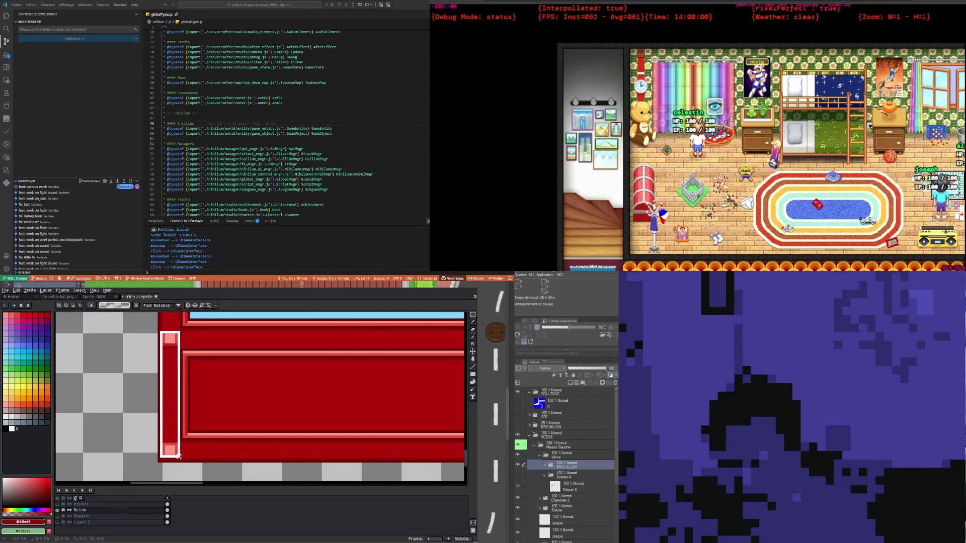
Drag a copy of the red frame strip with pink corners right beside the door
scroll(156, 436, down, 2)
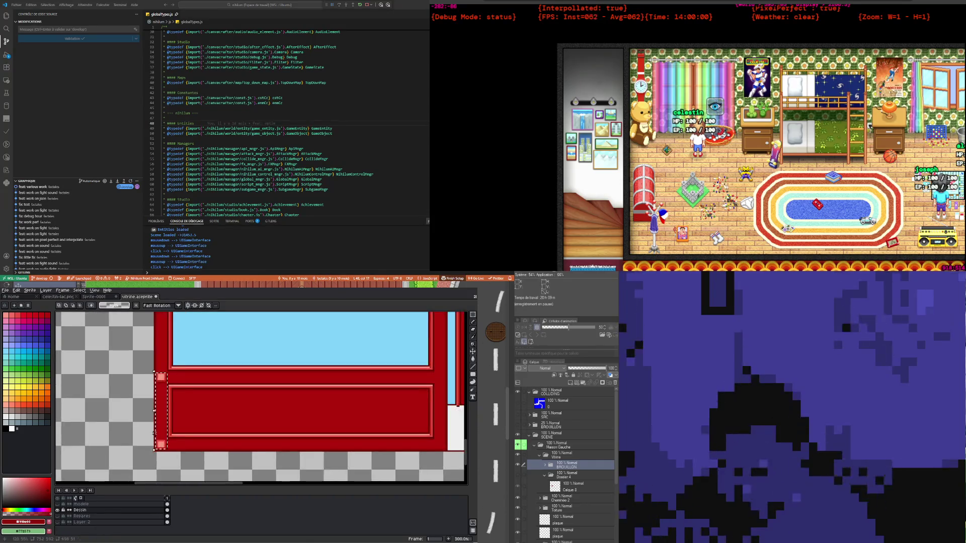
scroll(185, 436, down, 2)
scroll(151, 418, up, 2)
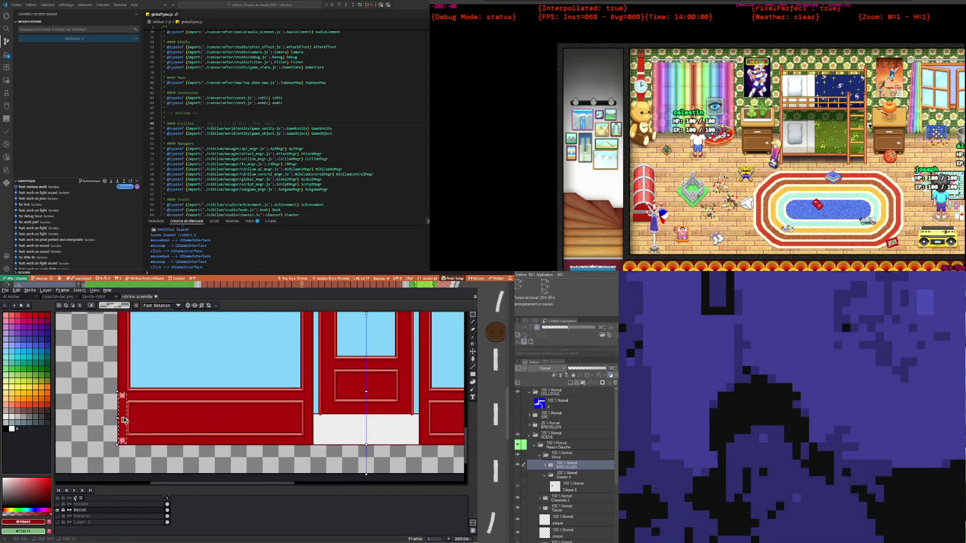
click(125, 405)
drag(127, 405, 312, 403)
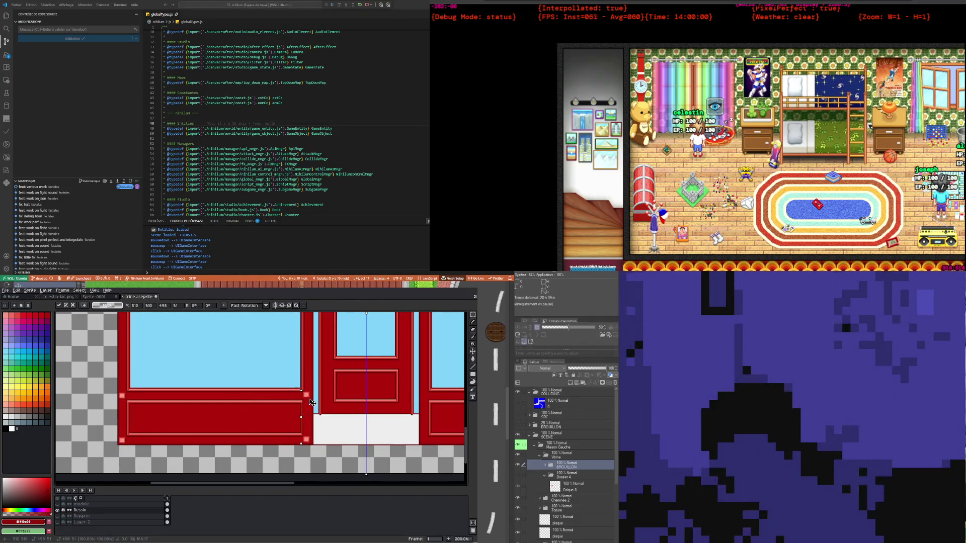
scroll(312, 402, up, 1)
scroll(312, 403, up, 1)
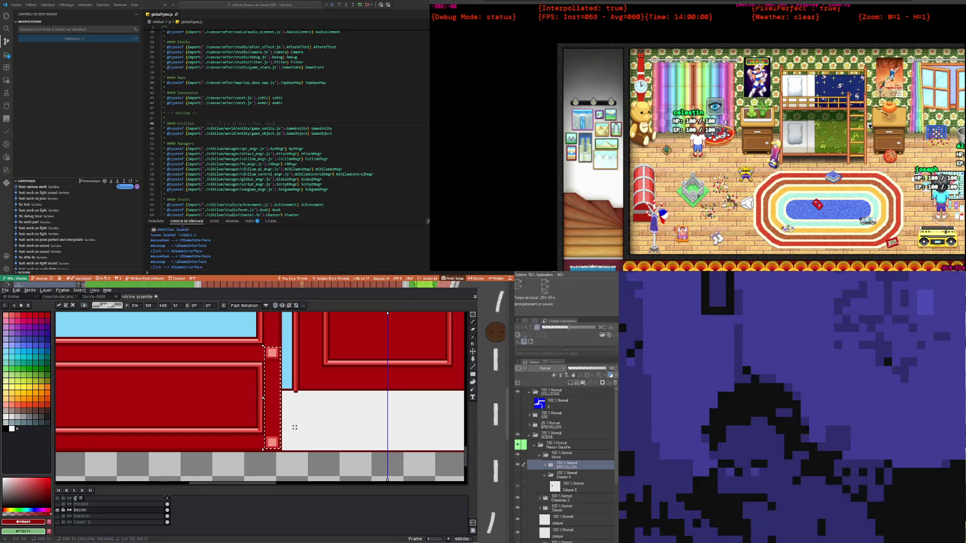
scroll(251, 401, down, 3)
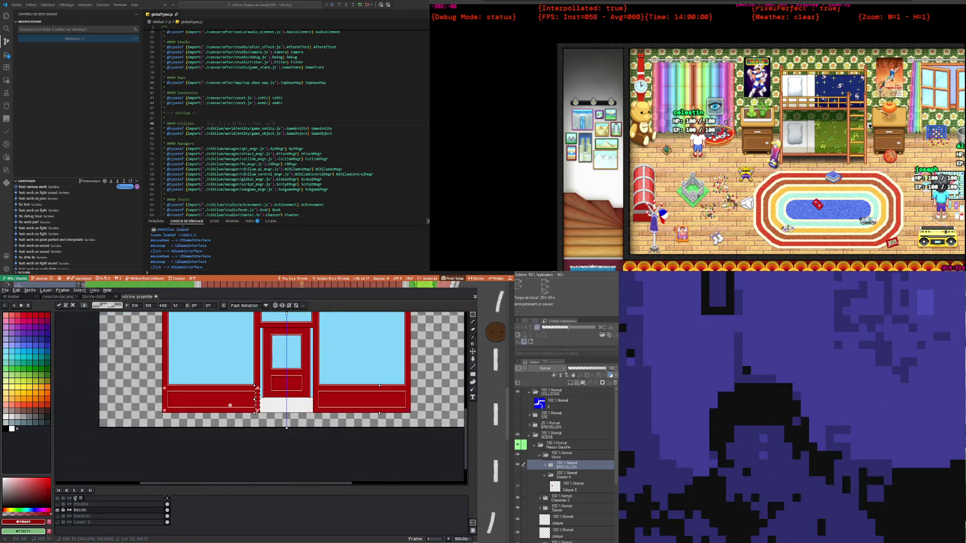
scroll(230, 402, up, 3)
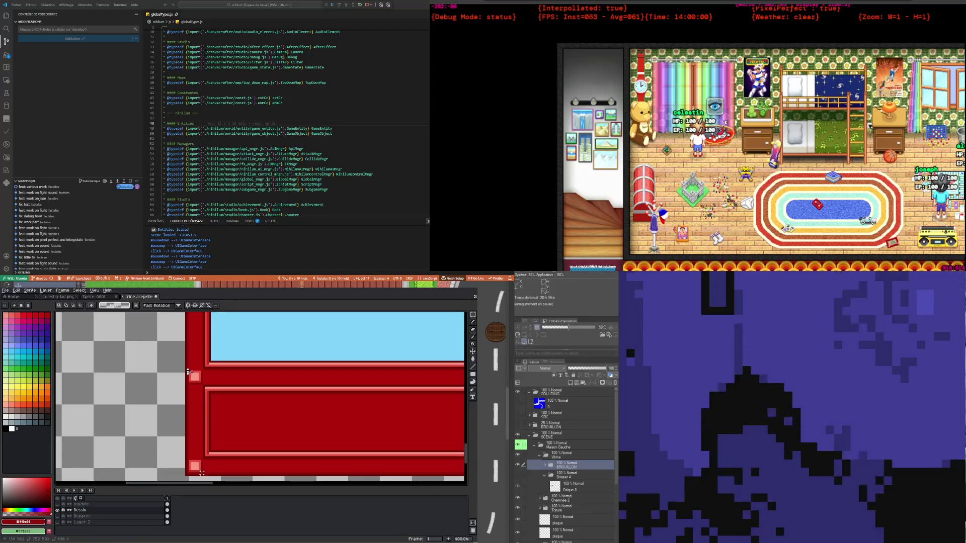
Move the small pink square to the door's bottom corner, nudged one pixel right
drag(201, 473, 188, 460)
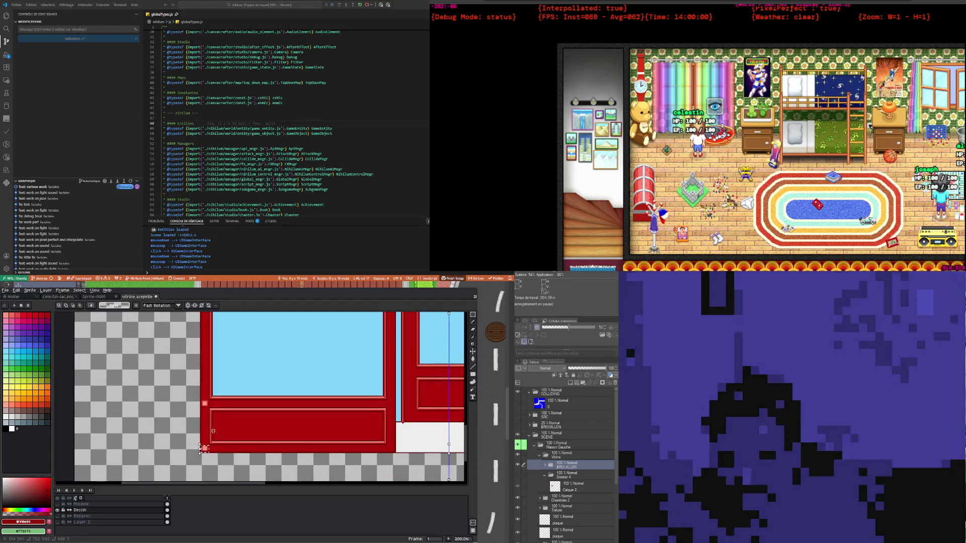
scroll(213, 429, down, 2)
scroll(226, 465, up, 1)
scroll(151, 462, down, 2)
scroll(101, 459, up, 1)
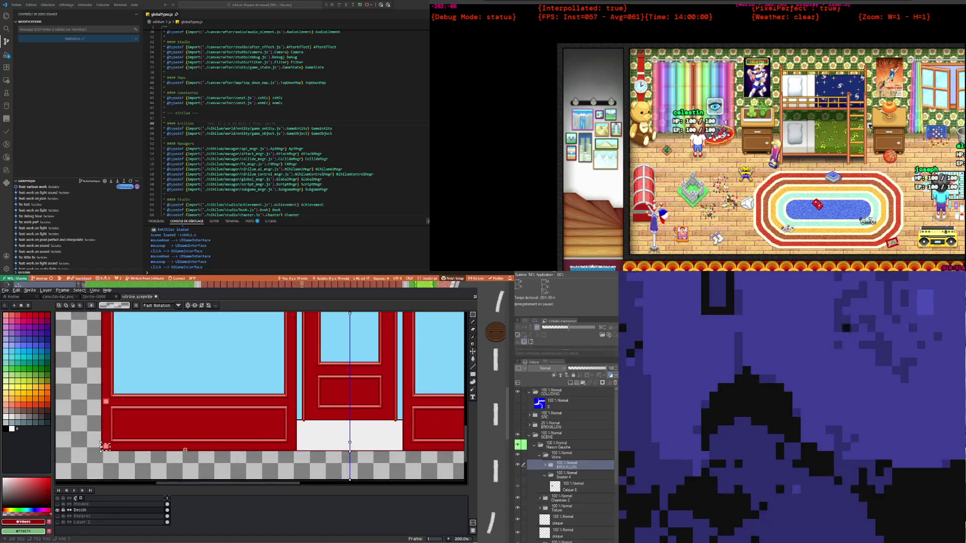
drag(106, 447, 293, 447)
scroll(293, 447, up, 2)
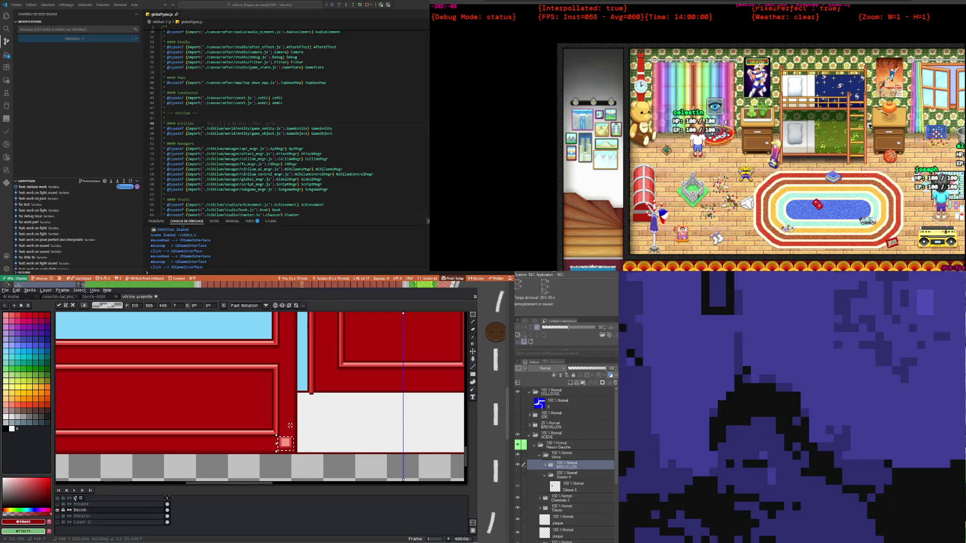
scroll(261, 432, down, 2)
scroll(149, 425, up, 1)
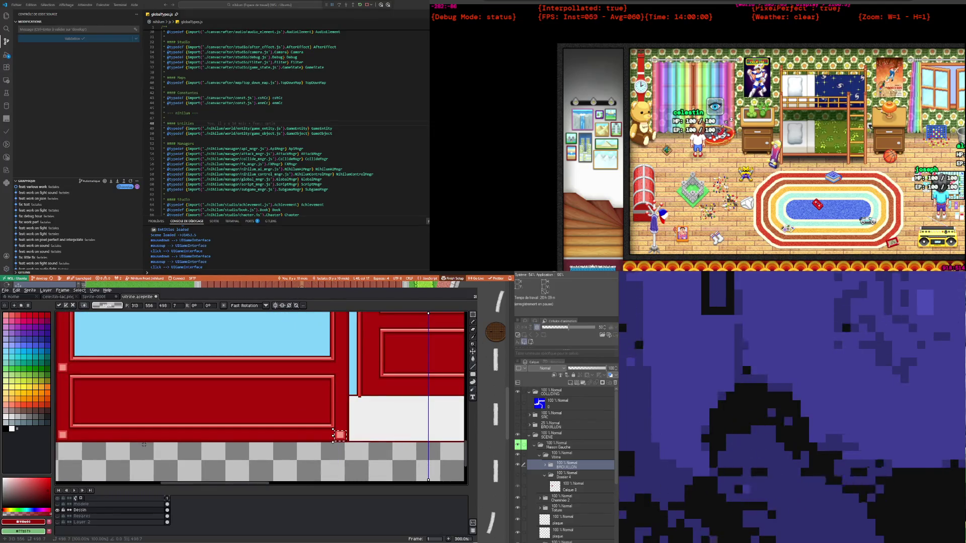
key(Right)
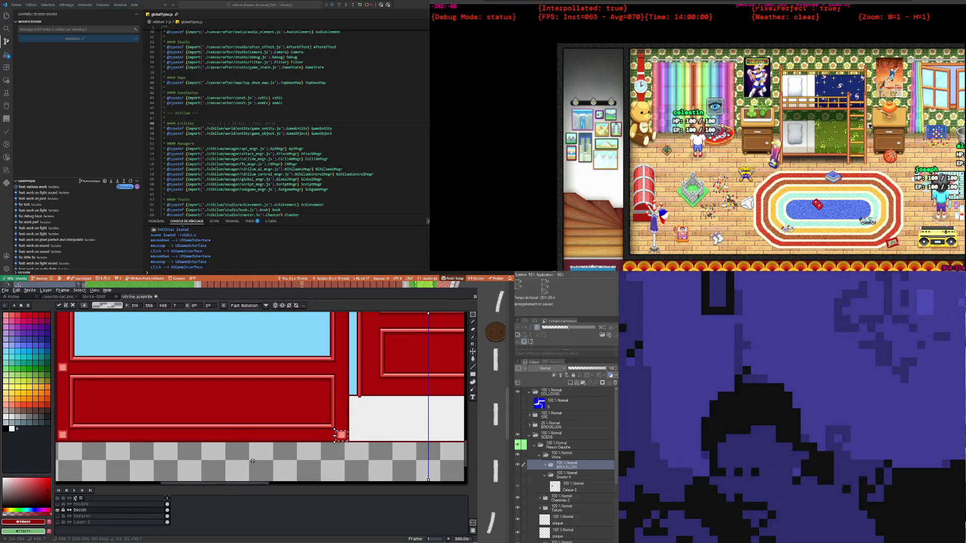
key(ctrl+d)
Stretch a 1×3 pixel trim piece to twice its height and commit it
scroll(341, 420, up, 3)
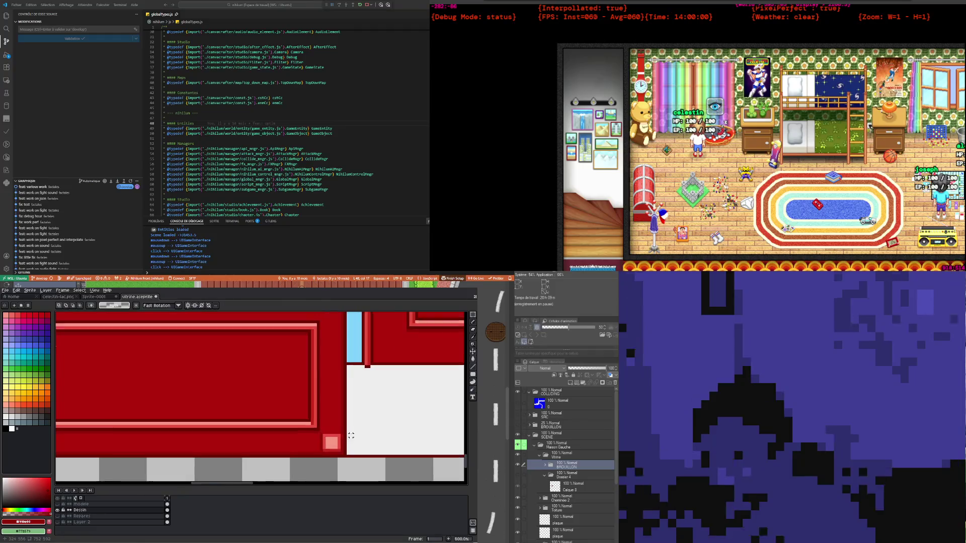
drag(342, 420, 341, 424)
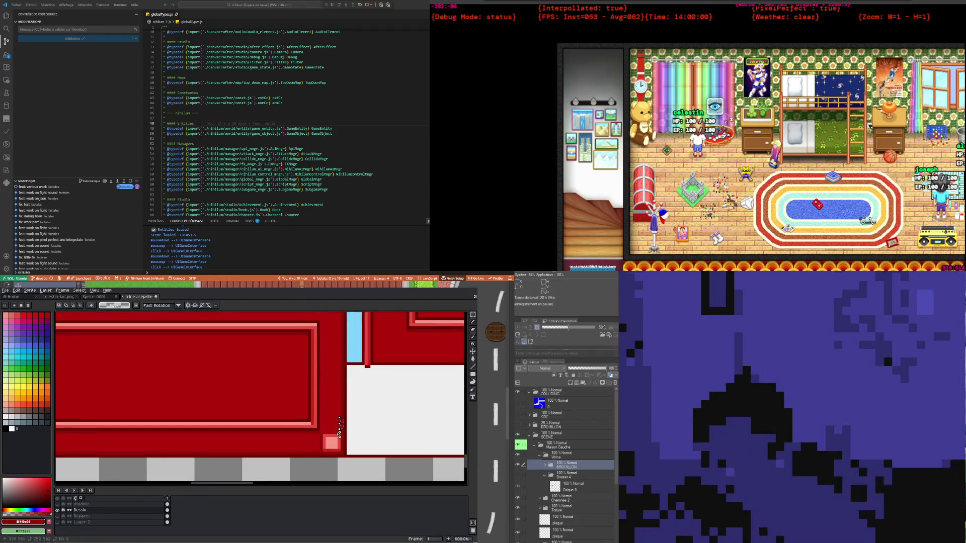
scroll(341, 425, up, 4)
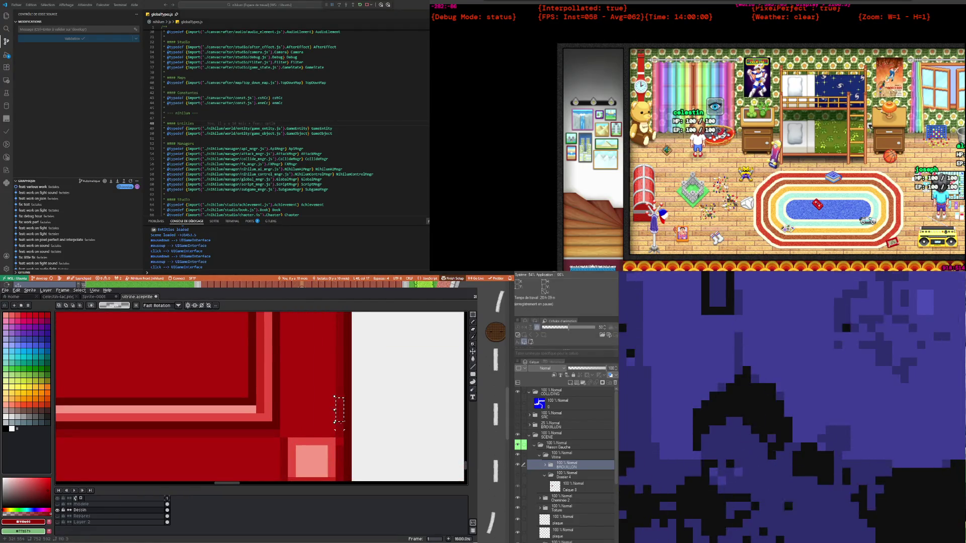
scroll(341, 425, up, 3)
drag(330, 431, 328, 478)
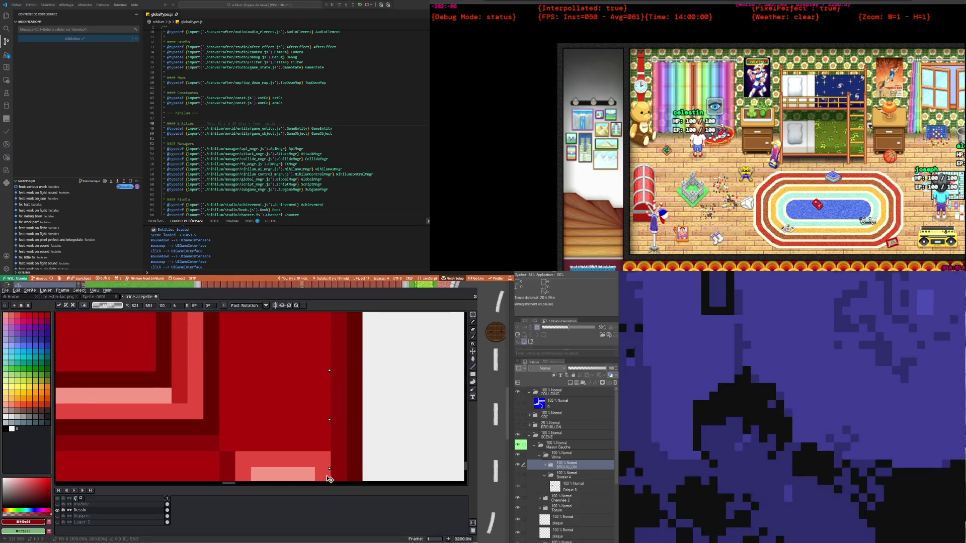
scroll(333, 459, down, 4)
key(Return)
scroll(286, 421, down, 5)
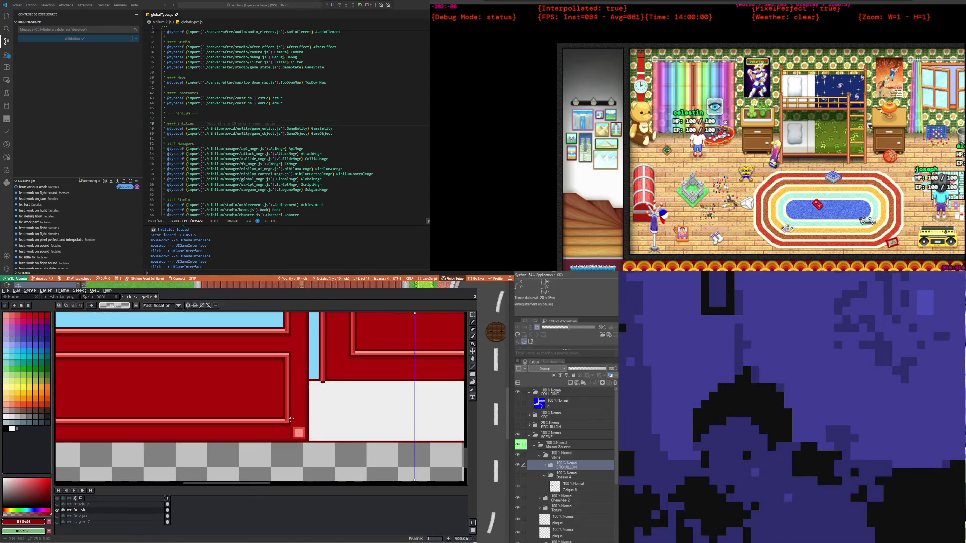
scroll(154, 433, up, 2)
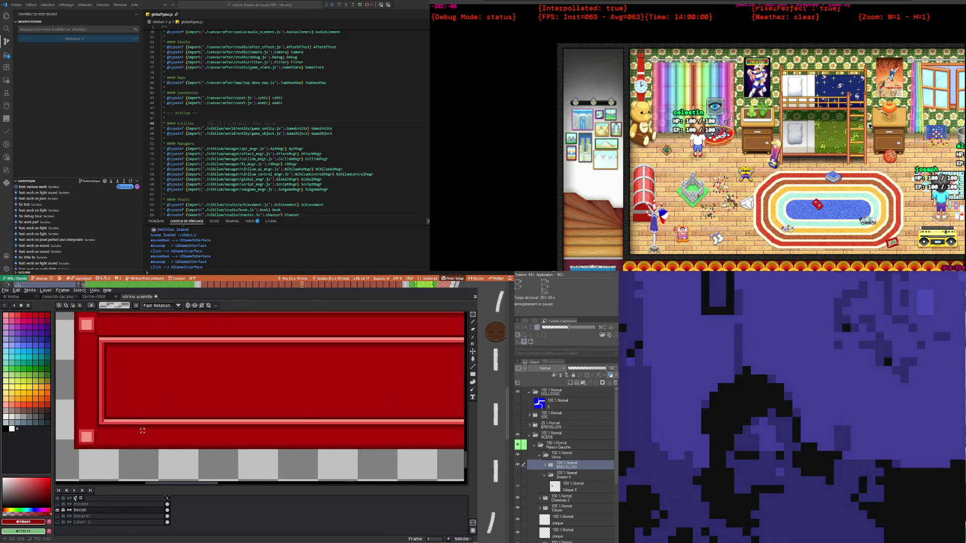
Pick the panel's mid red as drawing colour and return to the Pencil
key(i)
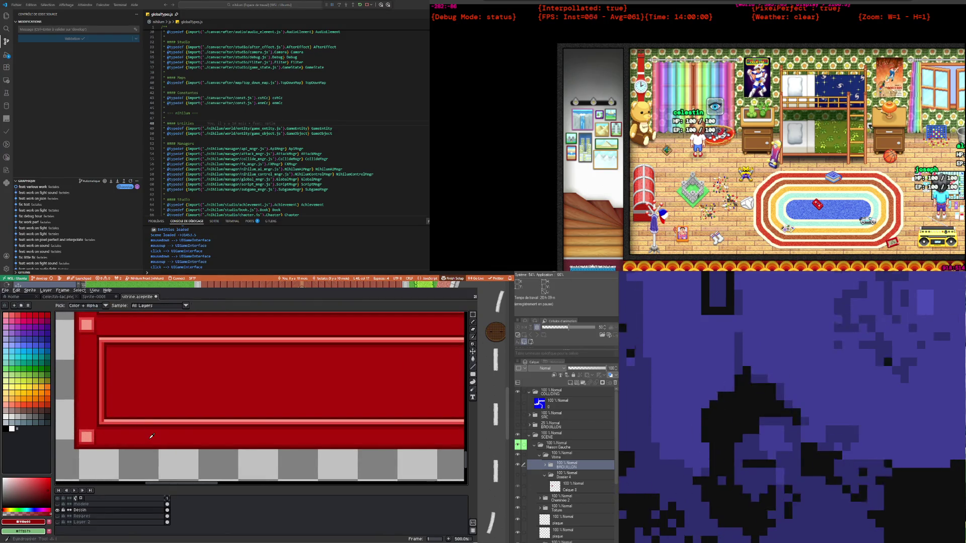
click(147, 437)
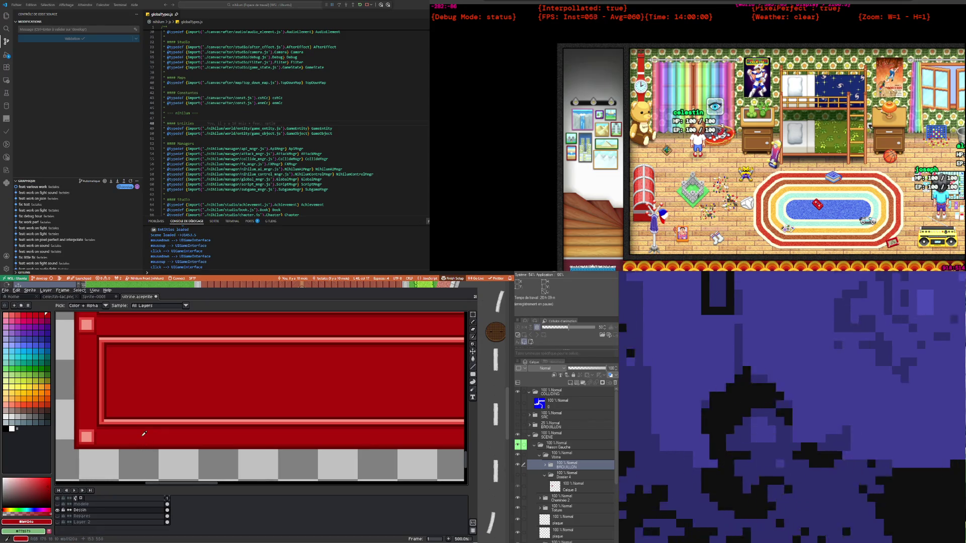
key(b)
scroll(312, 429, up, 2)
scroll(312, 429, up, 2)
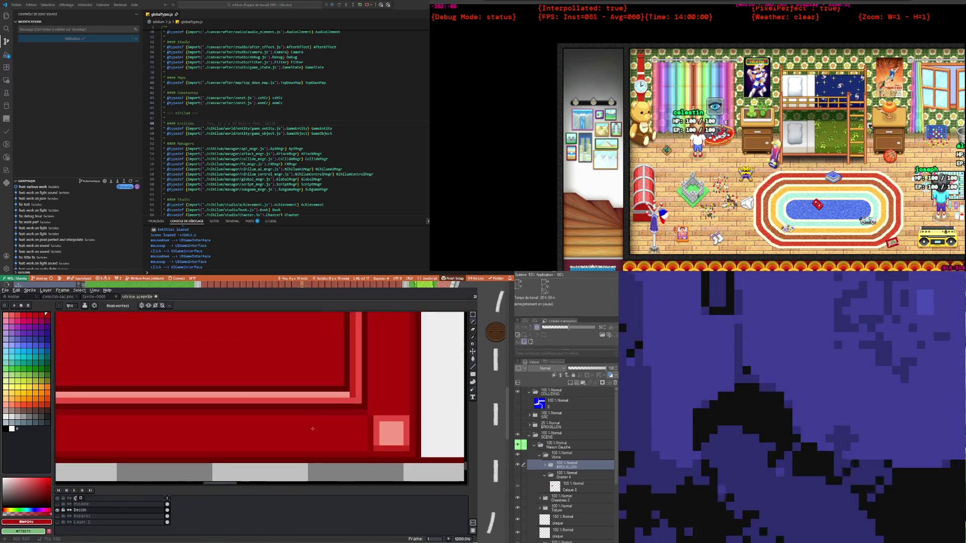
scroll(367, 417, down, 2)
scroll(302, 423, down, 2)
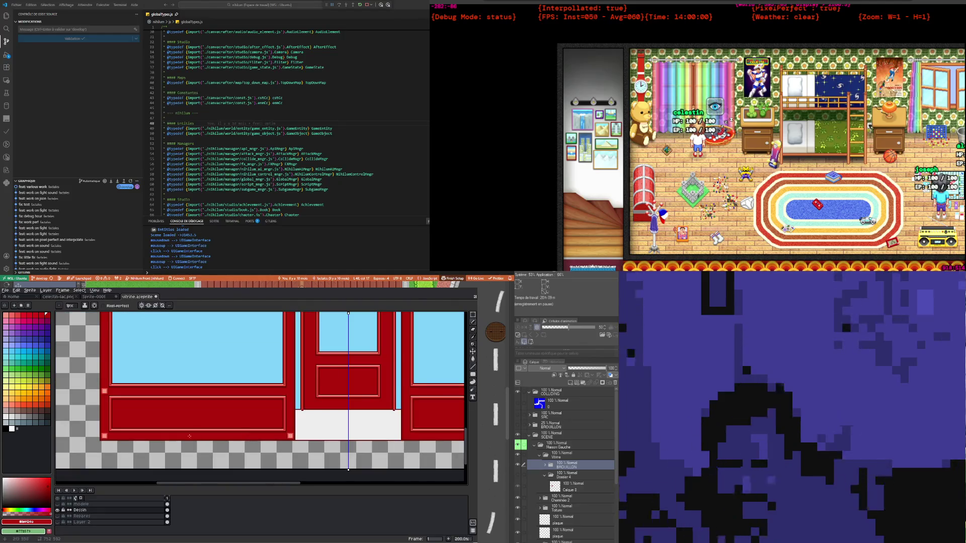
scroll(115, 441, down, 2)
Select and copy the pink corner square, cancelling the misplaced paste
click(475, 310)
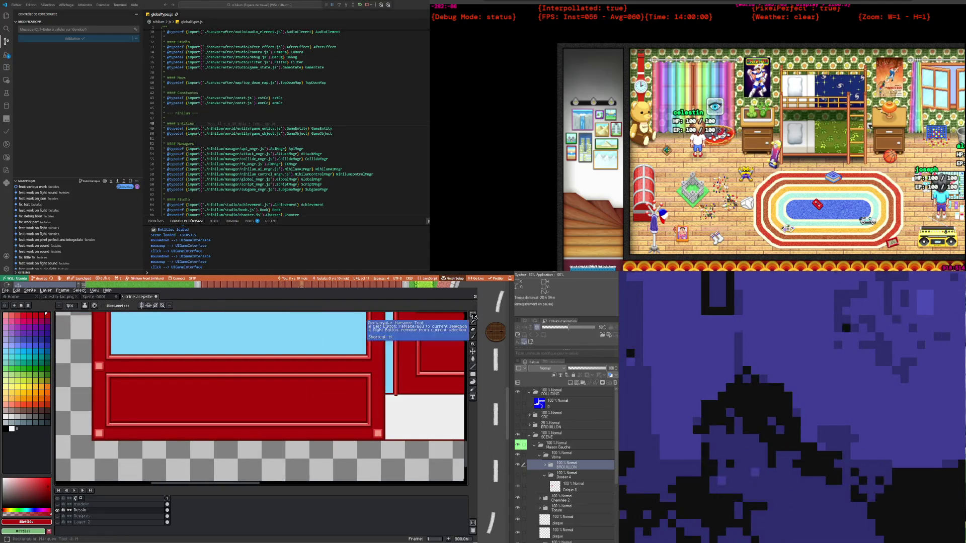
scroll(382, 437, up, 3)
drag(363, 455, 381, 469)
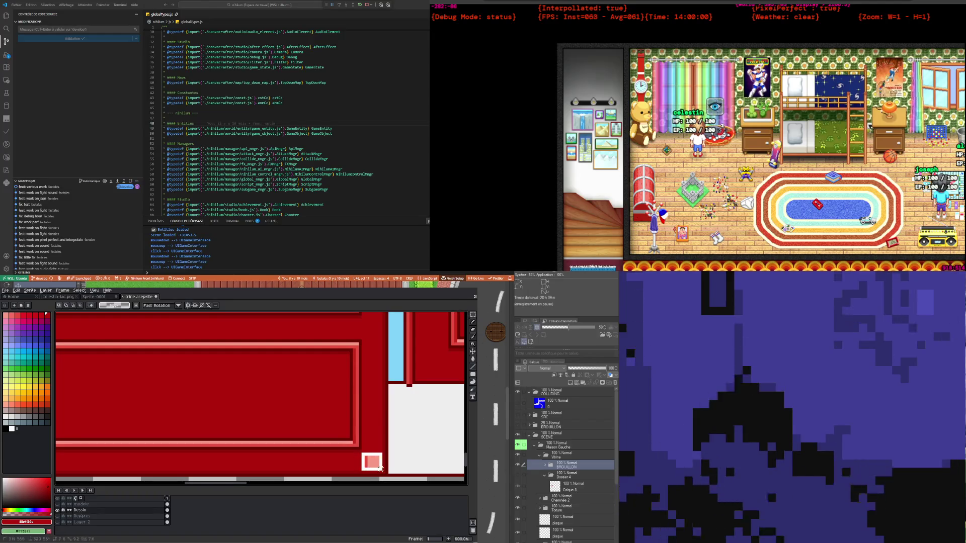
click(381, 470)
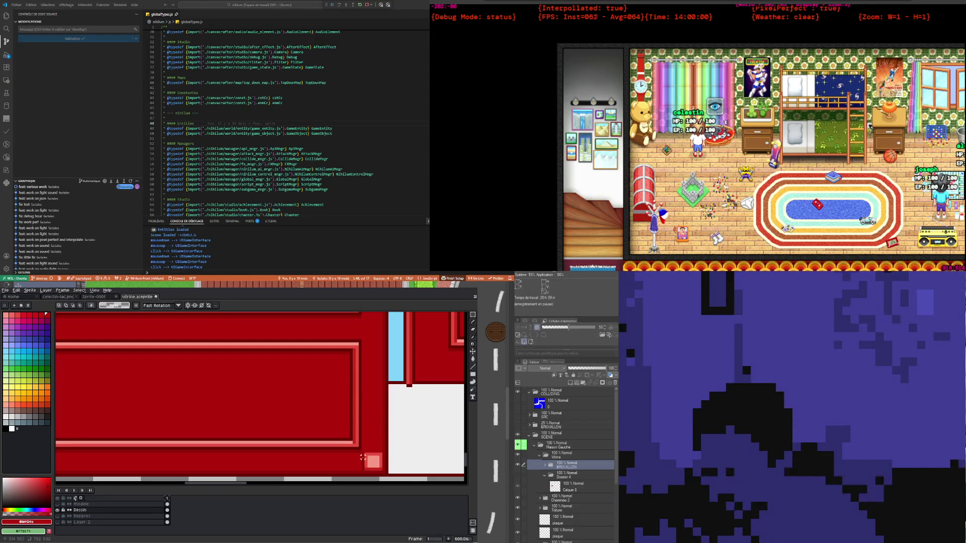
drag(366, 454, 385, 474)
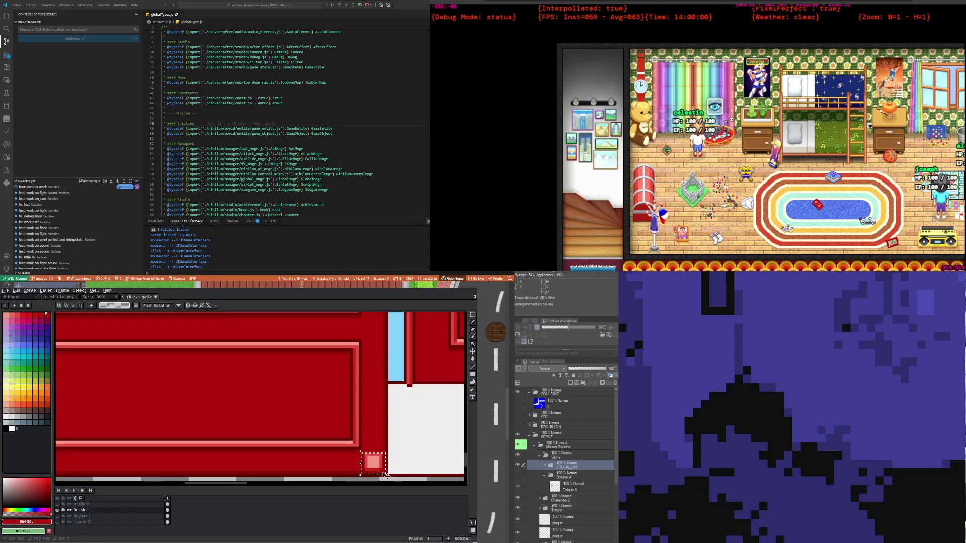
key(ctrl+c)
key(ctrl+v)
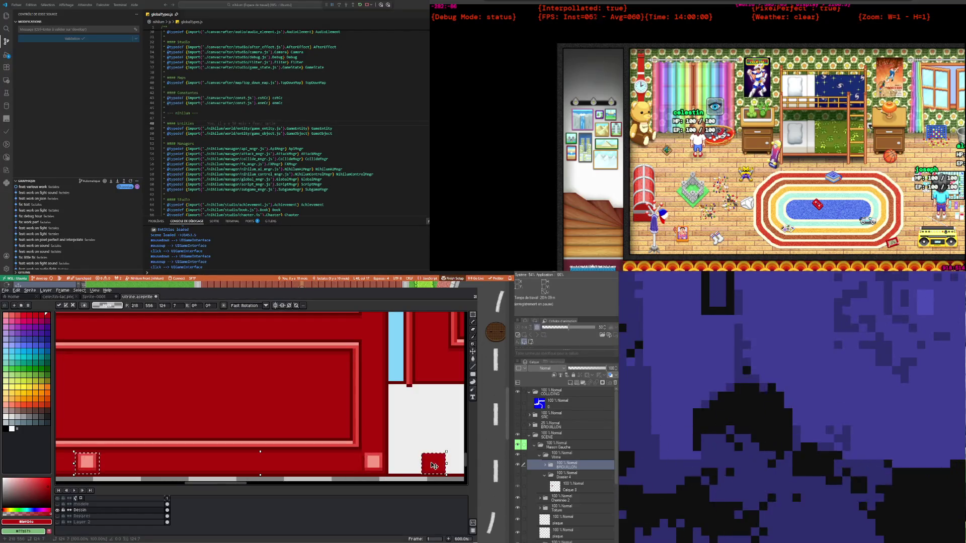
key(Escape)
Select the pink corner square and commit its placement
scroll(313, 412, down, 3)
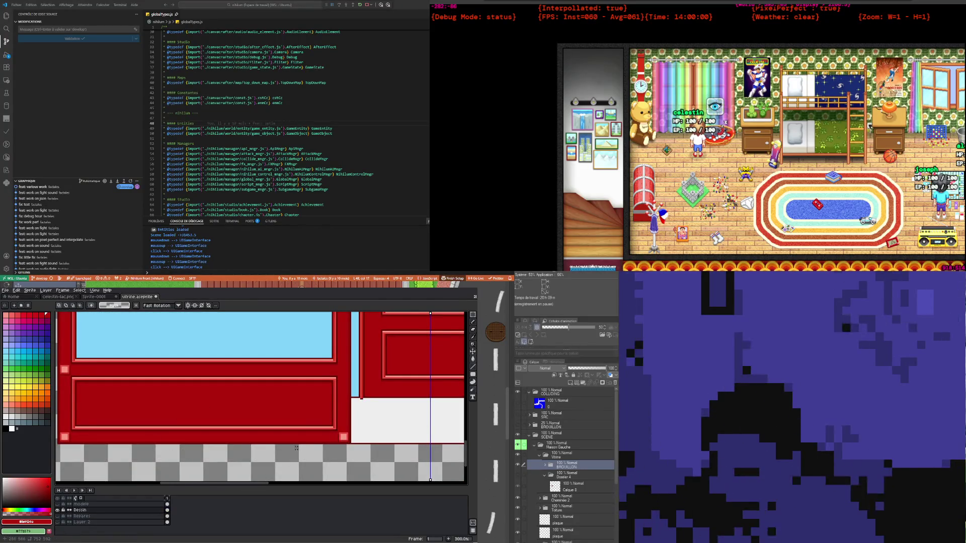
scroll(116, 413, down, 1)
scroll(116, 413, down, 1)
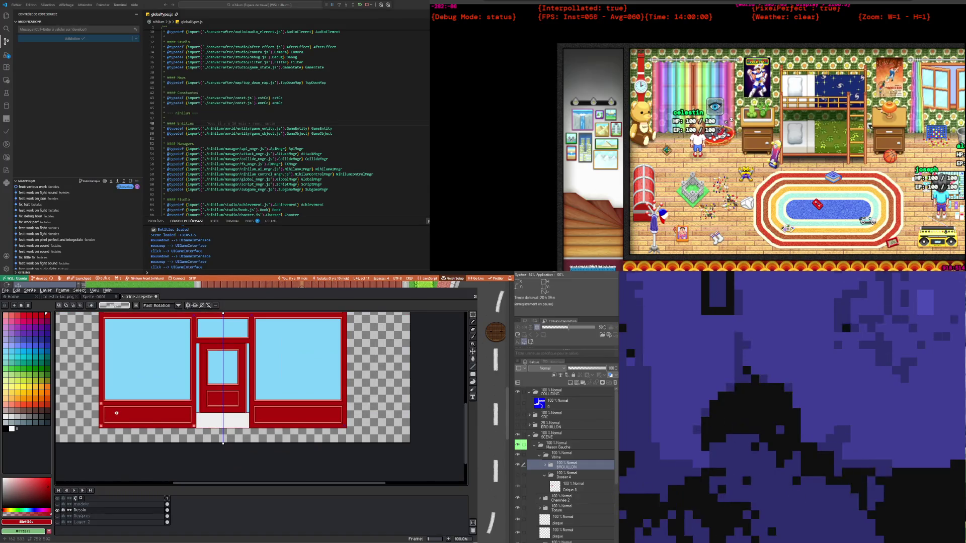
scroll(106, 413, up, 2)
scroll(116, 405, up, 3)
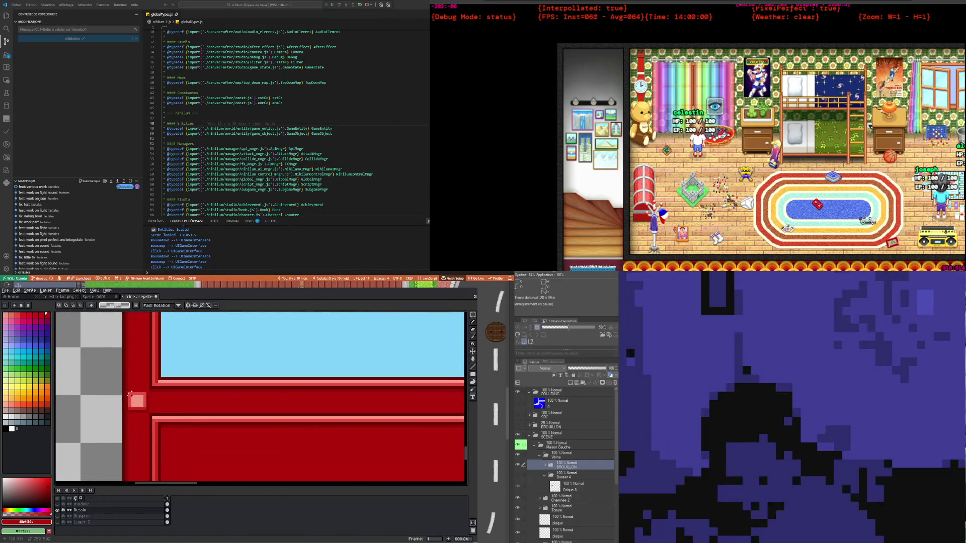
drag(147, 411, 148, 402)
scroll(183, 399, down, 4)
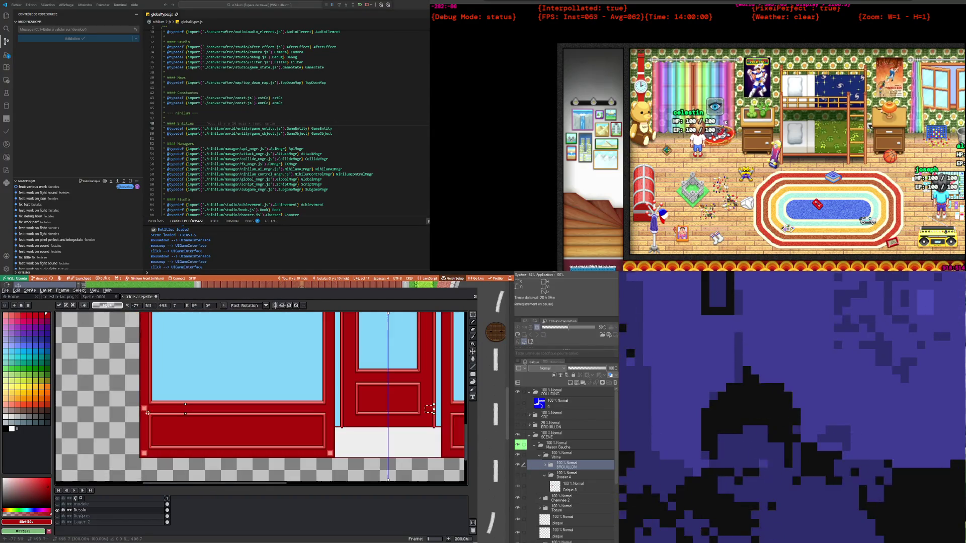
key(Return)
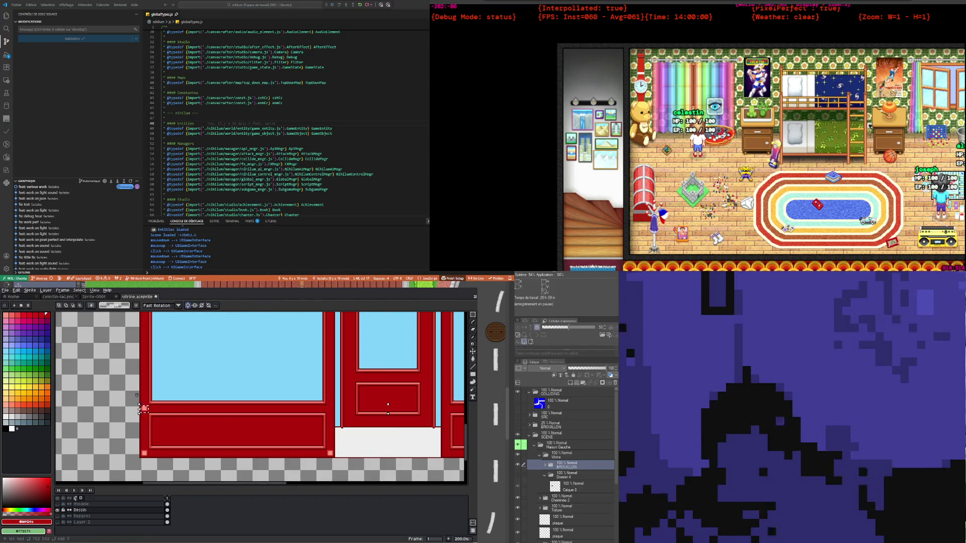
Move the pink square copy right toward the next panel corner
scroll(127, 448, up, 4)
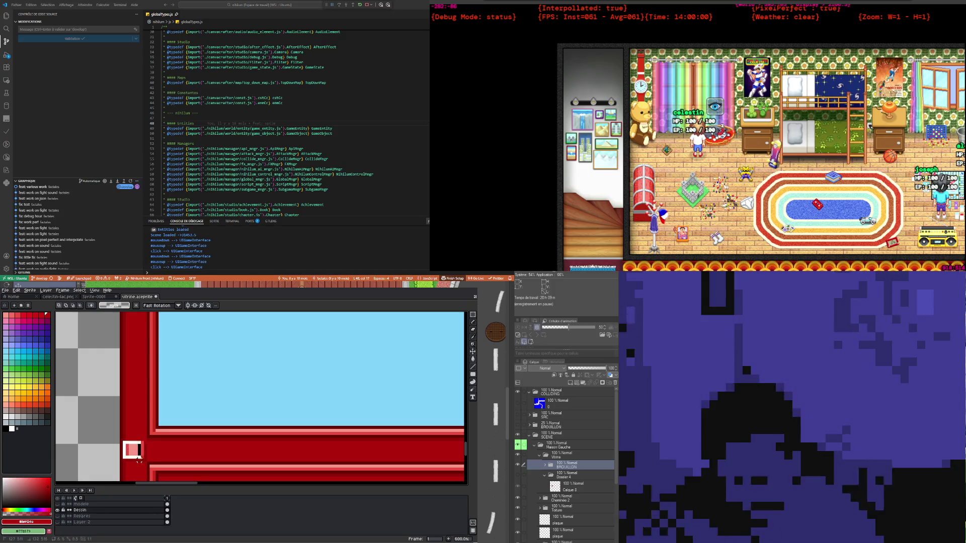
drag(123, 442, 139, 413)
scroll(136, 417, down, 5)
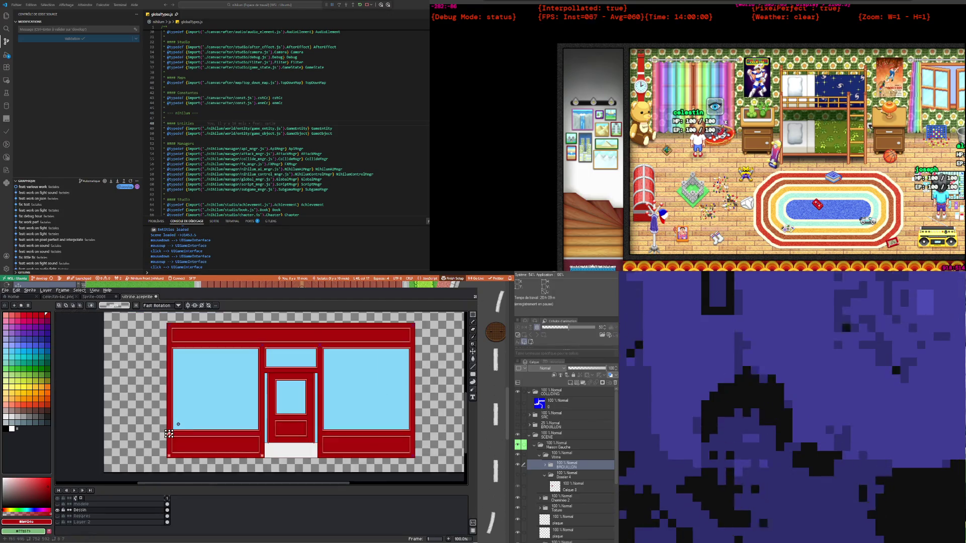
scroll(125, 425, up, 1)
click(121, 427)
drag(119, 428, 305, 427)
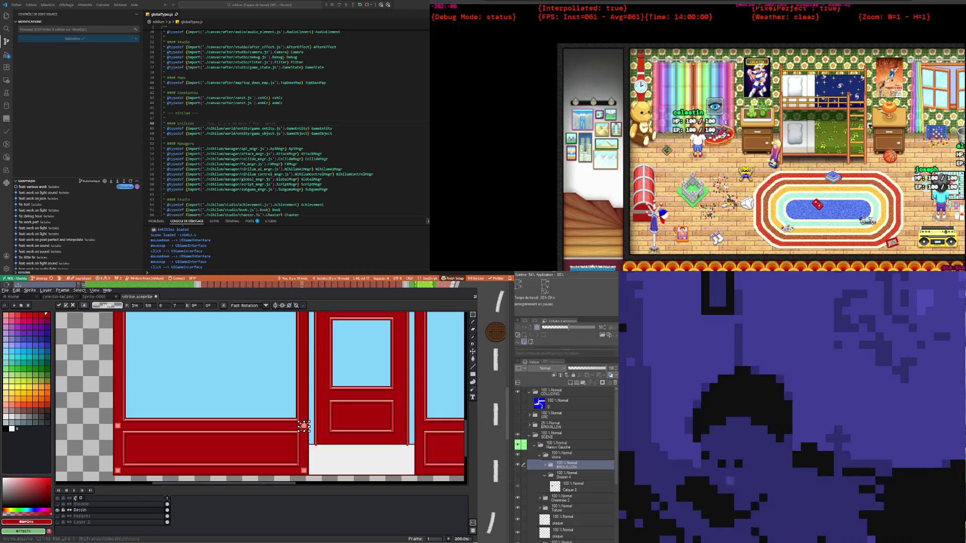
Nudge the pink square 2 px left onto the panel/door corner and drop it
scroll(282, 415, up, 2)
scroll(261, 404, up, 2)
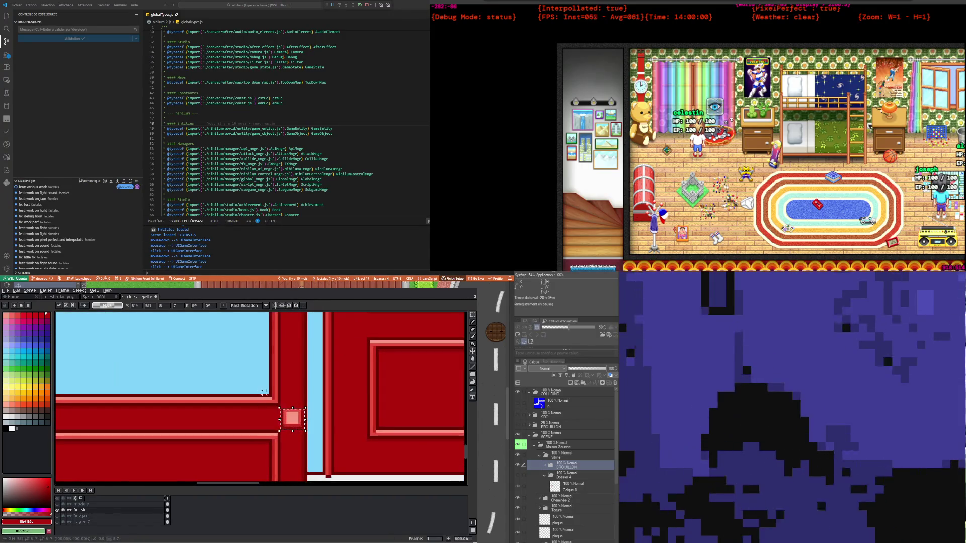
drag(297, 427, 291, 427)
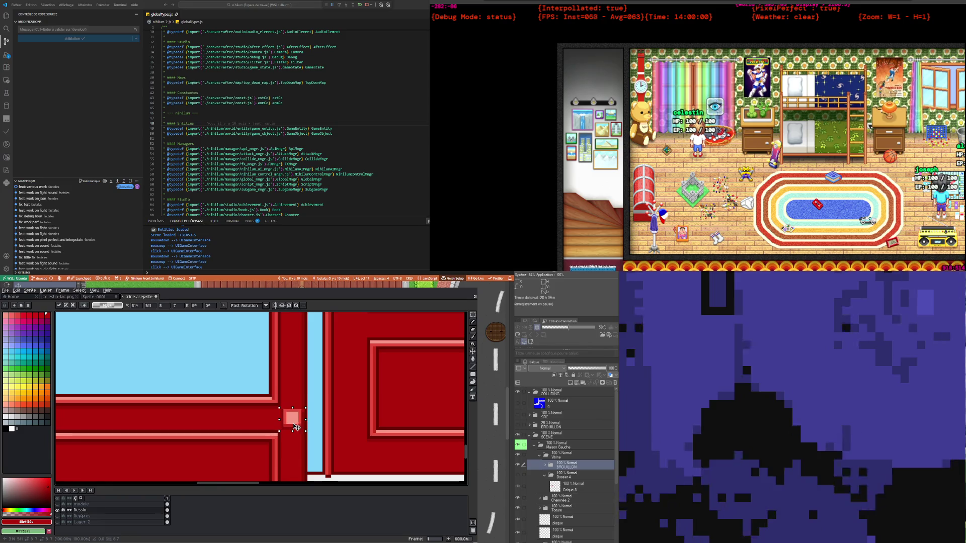
key(ctrl+d)
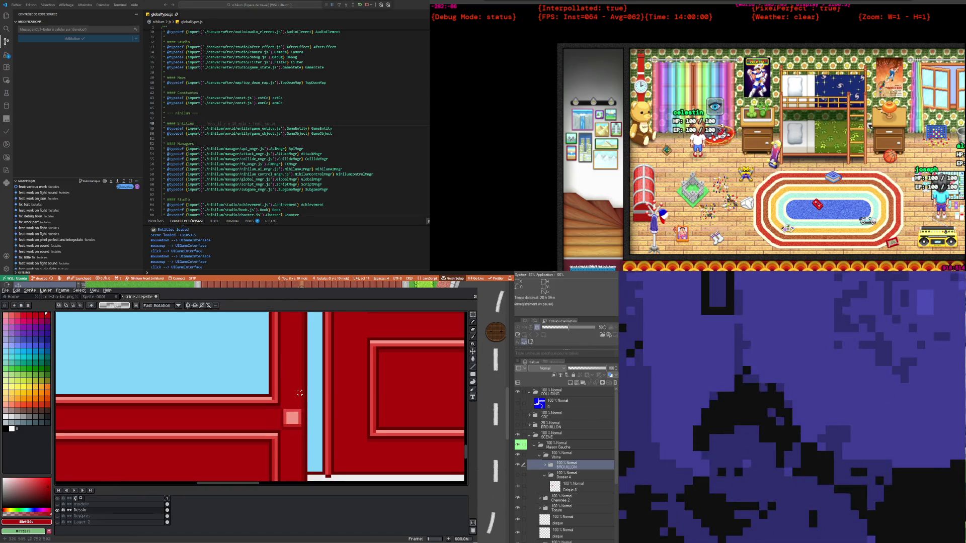
Clear a stray thin-strip selection and select the small pink corner square
drag(303, 384, 304, 429)
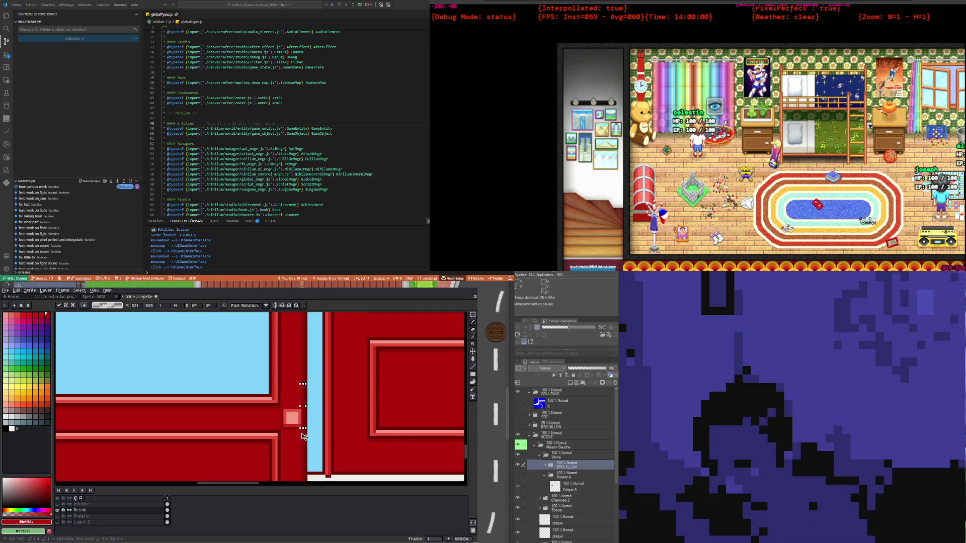
key(ctrl+d)
scroll(281, 417, down, 1)
scroll(252, 392, down, 1)
scroll(173, 418, down, 2)
scroll(173, 417, up, 1)
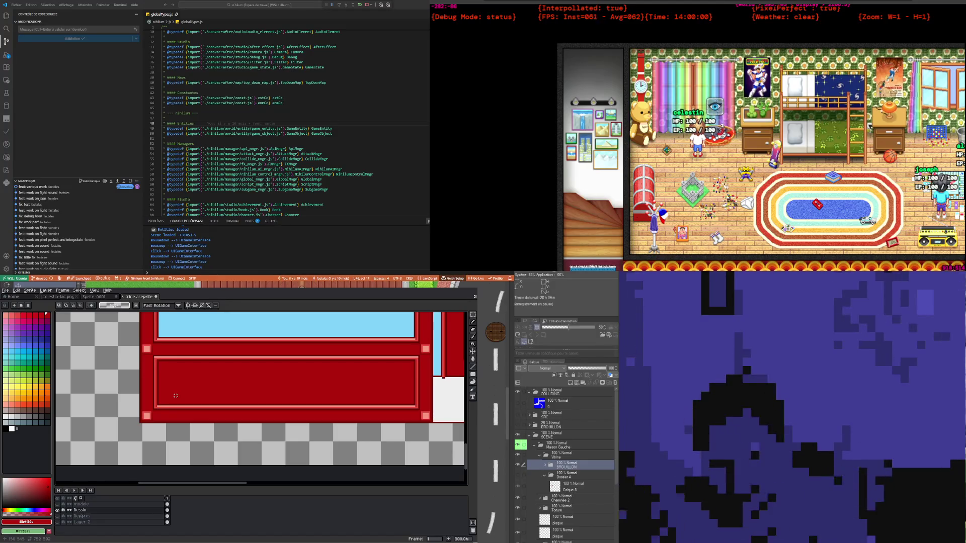
scroll(176, 393, down, 1)
scroll(178, 385, up, 2)
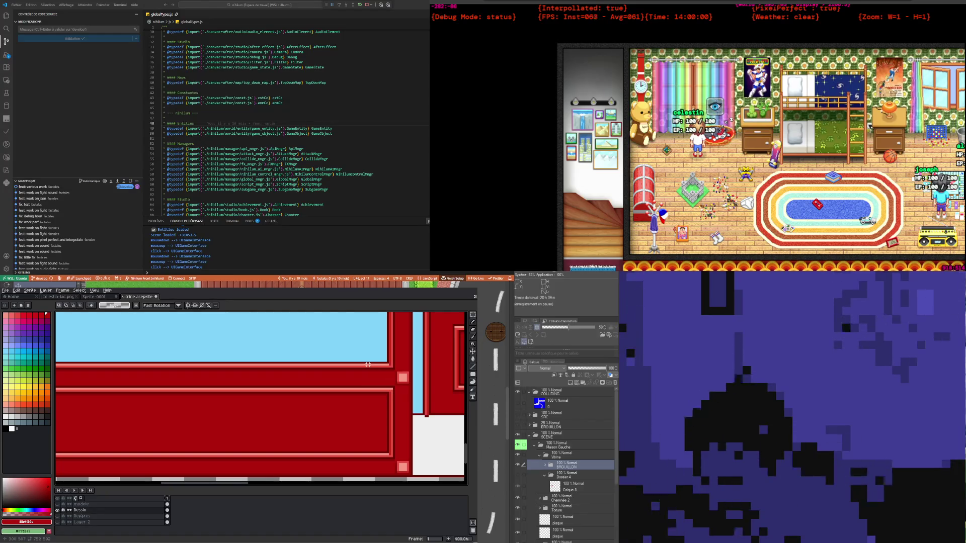
scroll(368, 365, down, 1)
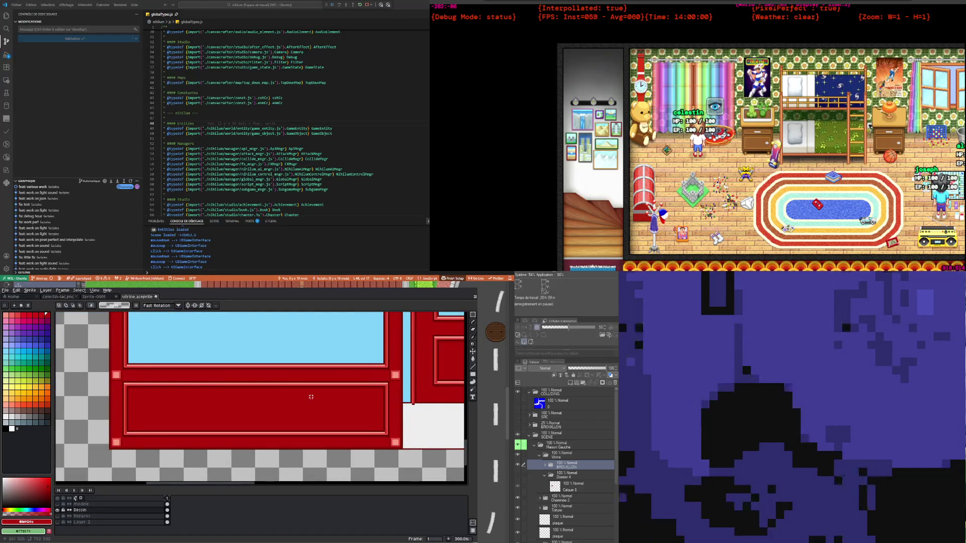
scroll(116, 375, up, 2)
scroll(116, 375, down, 2)
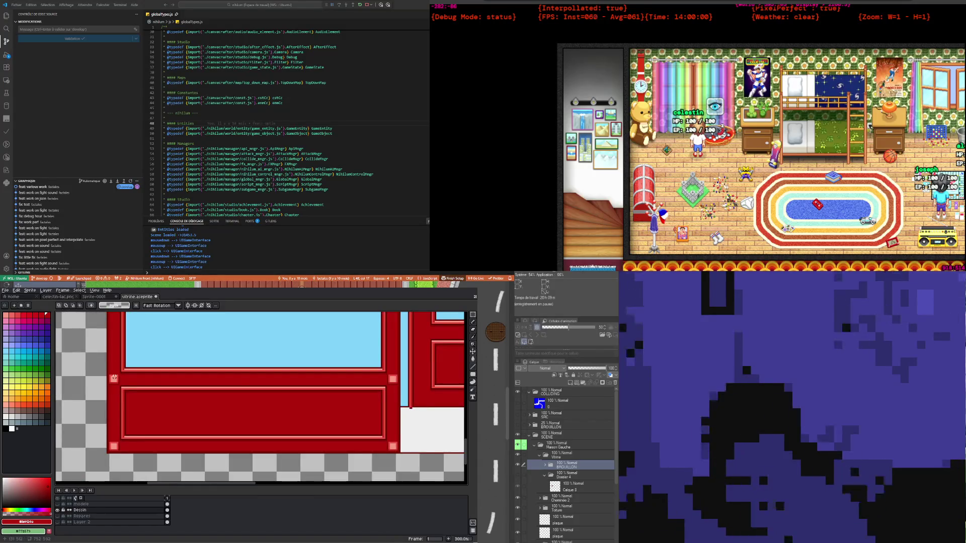
drag(109, 376, 119, 384)
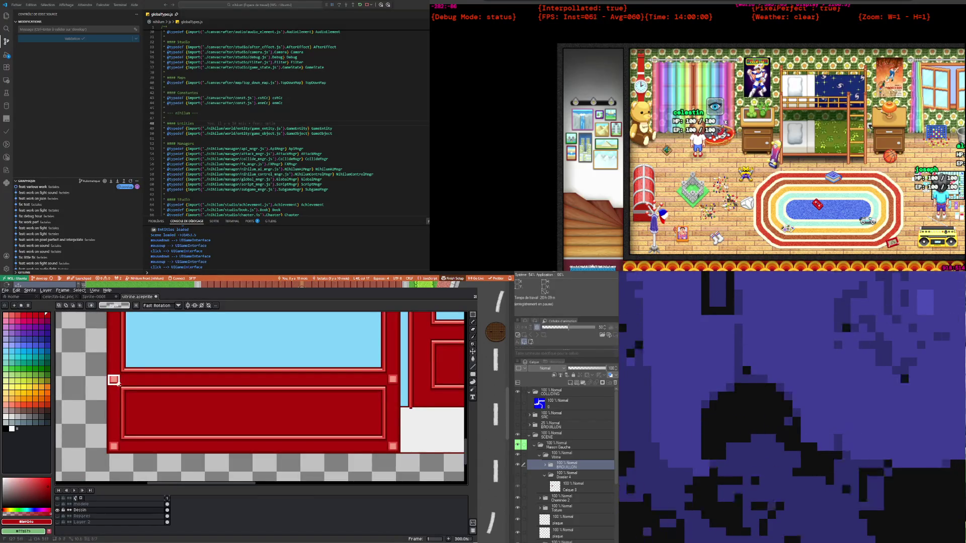
scroll(119, 386, down, 3)
scroll(117, 403, up, 3)
scroll(117, 423, down, 3)
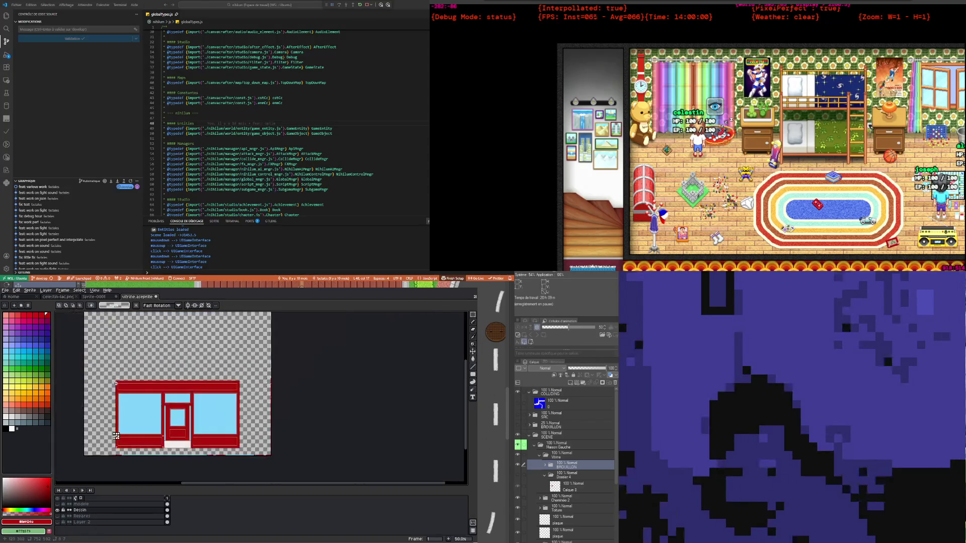
scroll(116, 446, up, 3)
scroll(128, 418, down, 3)
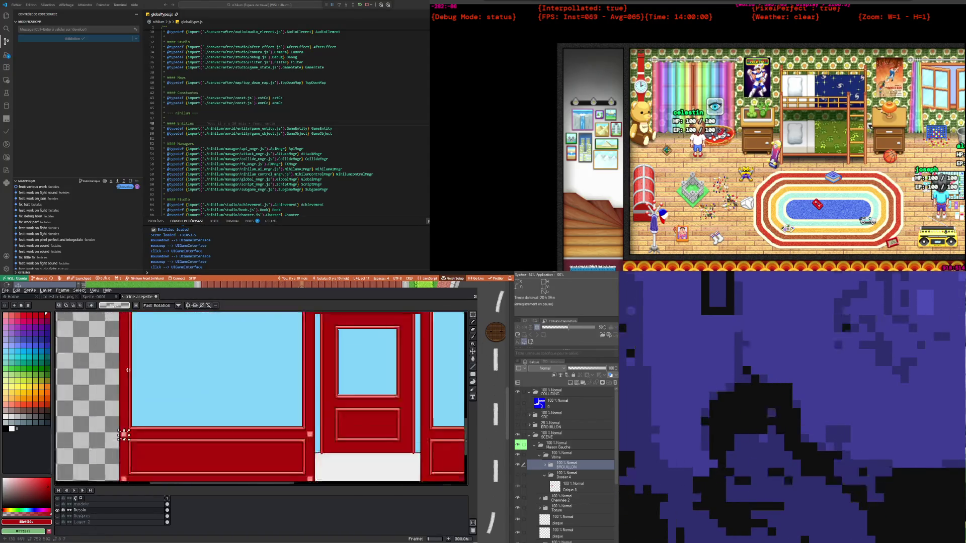
scroll(133, 408, up, 3)
scroll(140, 397, down, 3)
scroll(140, 397, up, 2)
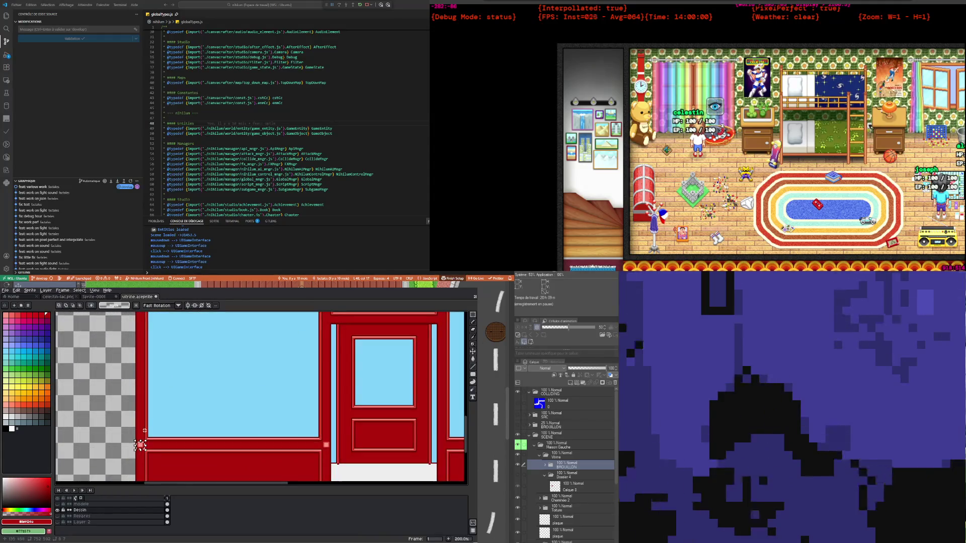
Place a copy of the pink square on the upper frame corner, one pixel left, and commit
click(144, 449)
drag(149, 344, 144, 325)
scroll(143, 323, down, 2)
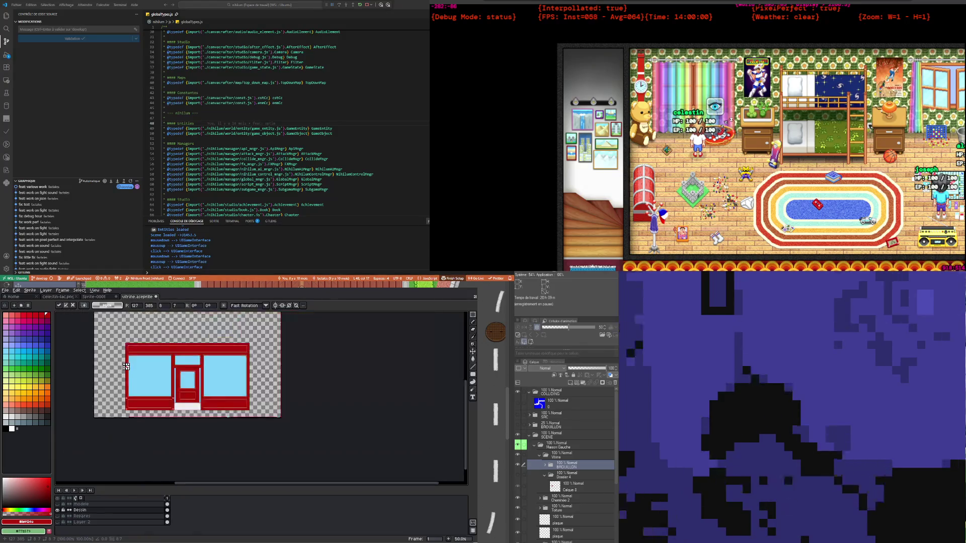
scroll(135, 403, up, 1)
scroll(133, 433, up, 1)
scroll(131, 447, up, 1)
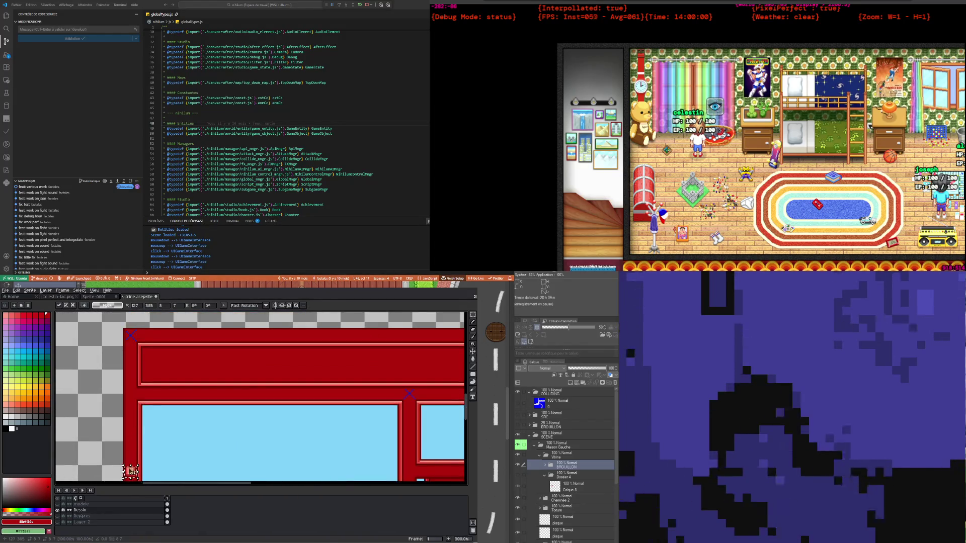
mouse_move(133, 475)
mouse_down()
mouse_move(154, 389)
mouse_move(135, 398)
mouse_up()
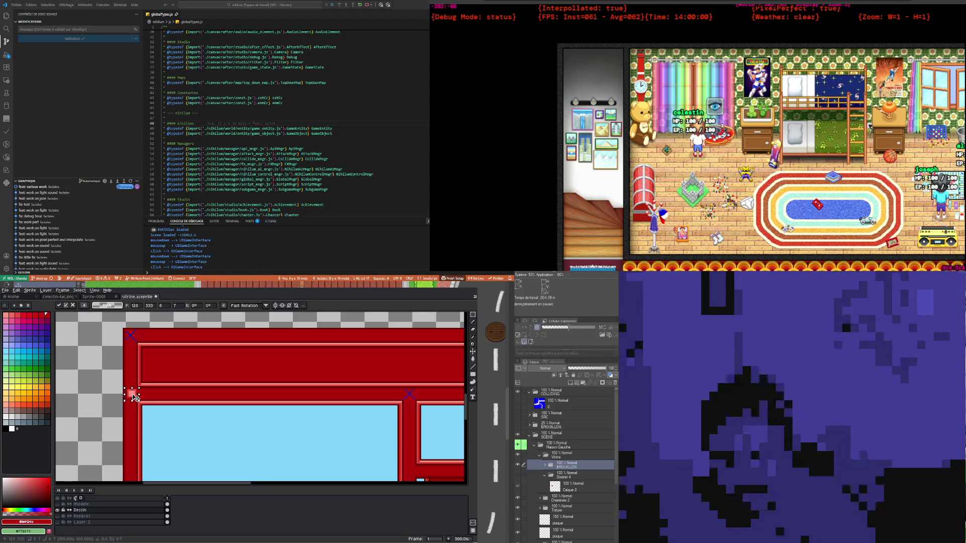
scroll(130, 381, up, 3)
drag(134, 415, 127, 404)
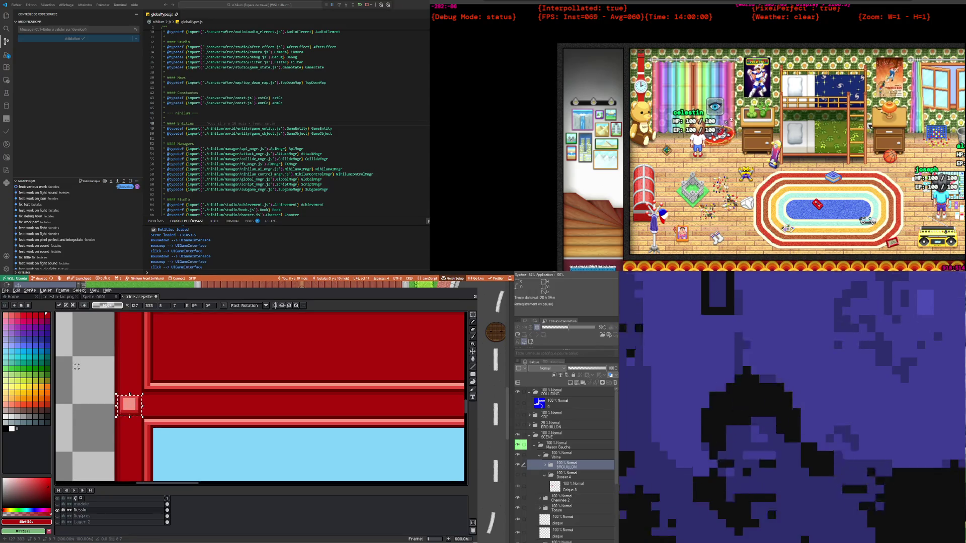
click(92, 351)
Select the pink corner square again to copy it
scroll(92, 351, down, 2)
scroll(101, 353, up, 1)
scroll(113, 354, up, 1)
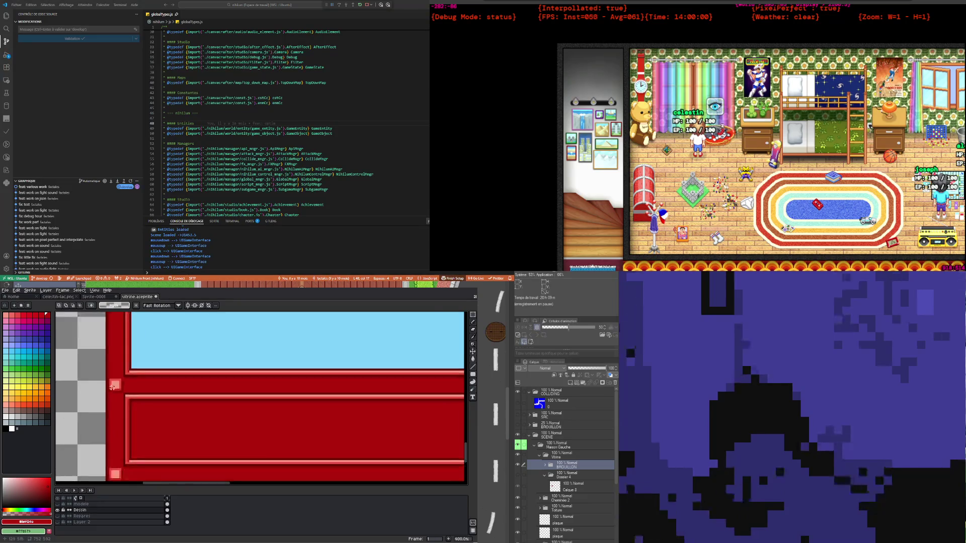
scroll(109, 372, down, 3)
scroll(113, 352, up, 2)
scroll(116, 324, down, 1)
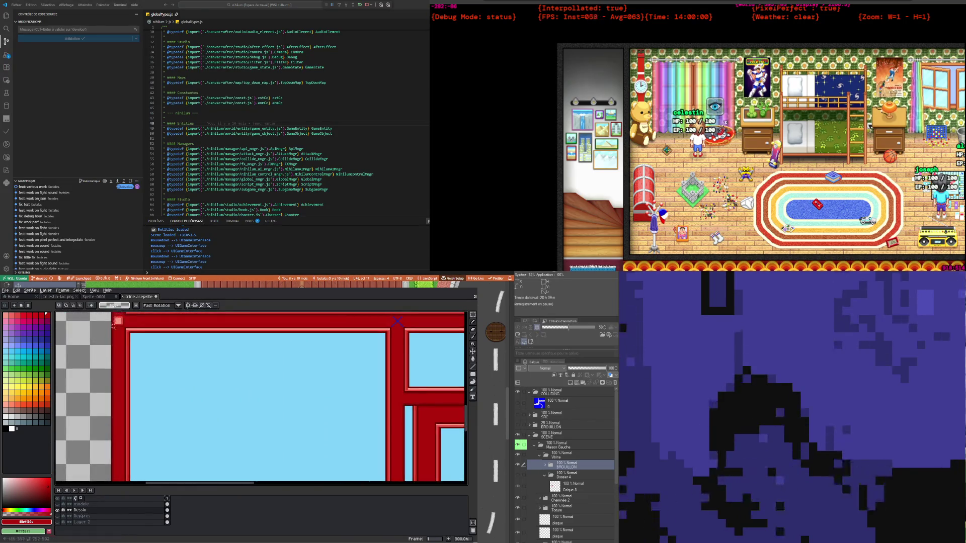
scroll(114, 332, up, 2)
scroll(110, 345, up, 2)
scroll(107, 354, up, 2)
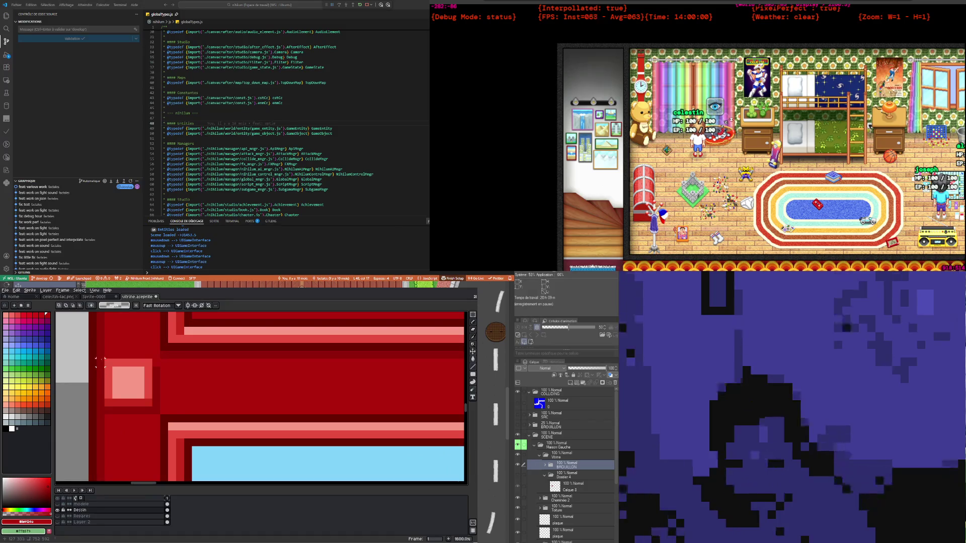
drag(95, 358, 161, 415)
scroll(127, 385, down, 3)
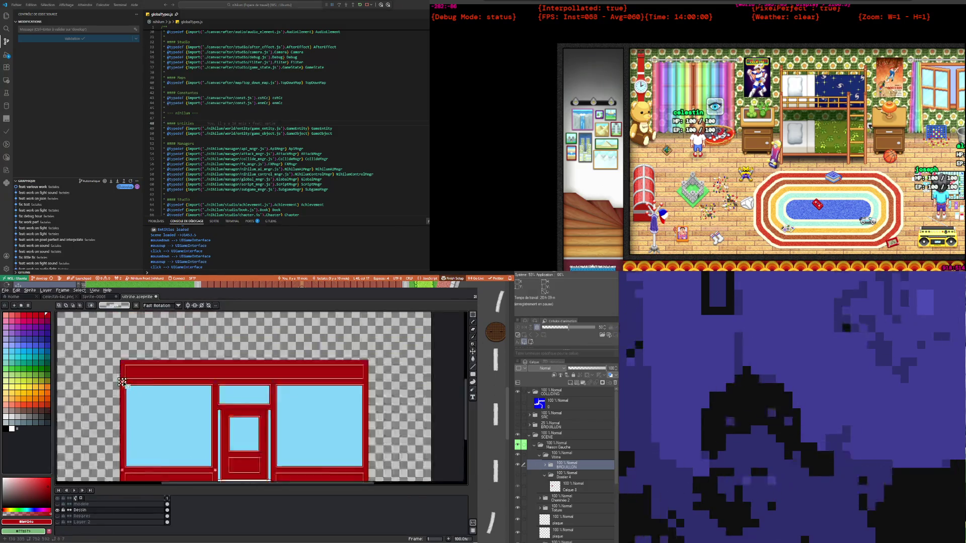
Copy the pink square onto the window divider junction and commit the placed copy
scroll(131, 385, up, 1)
scroll(136, 386, up, 1)
scroll(142, 385, down, 2)
scroll(142, 385, up, 1)
scroll(111, 387, up, 1)
drag(68, 396, 347, 398)
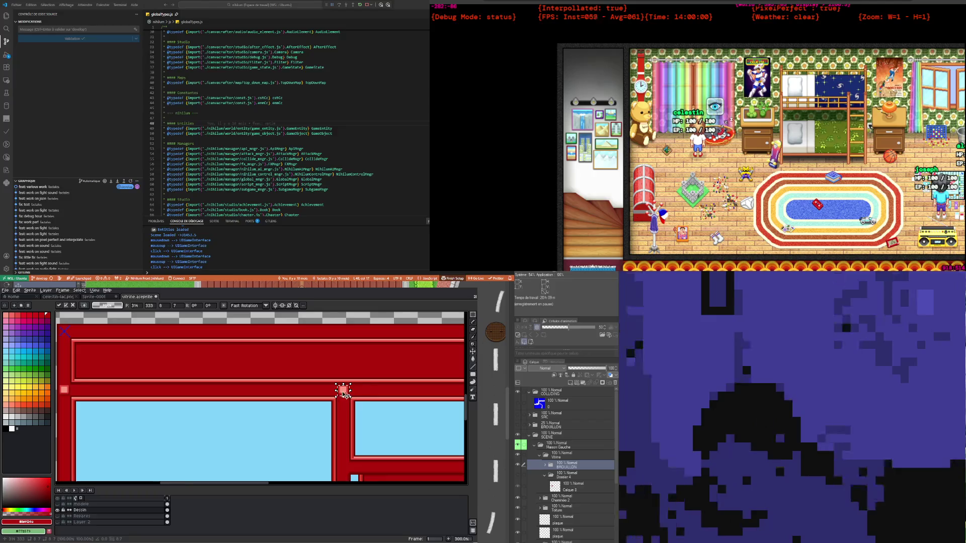
scroll(377, 387, up, 1)
click(290, 387)
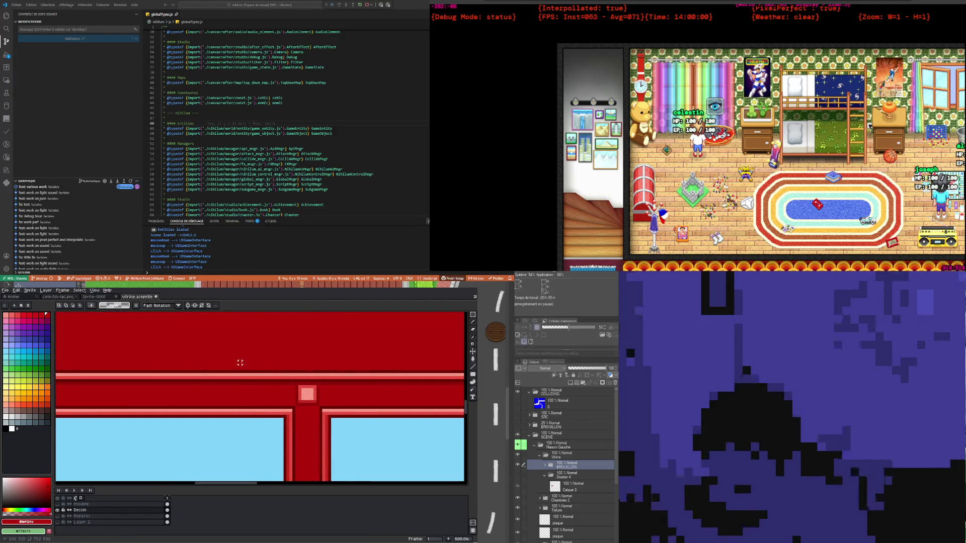
scroll(267, 385, down, 1)
Pick up the pink colour from the sprite with the Eyedropper, then return to the Pencil
key(i)
key(b)
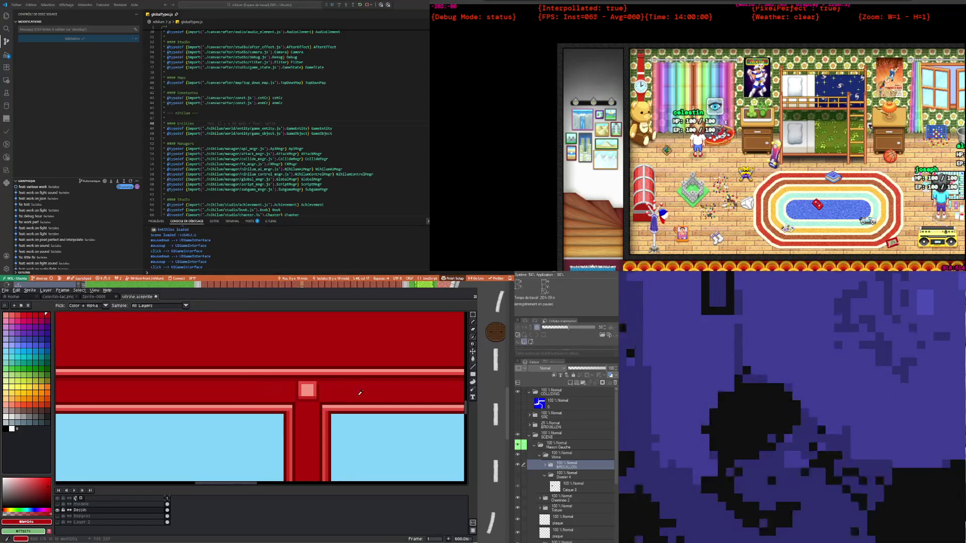
scroll(262, 385, up, 2)
scroll(249, 380, down, 2)
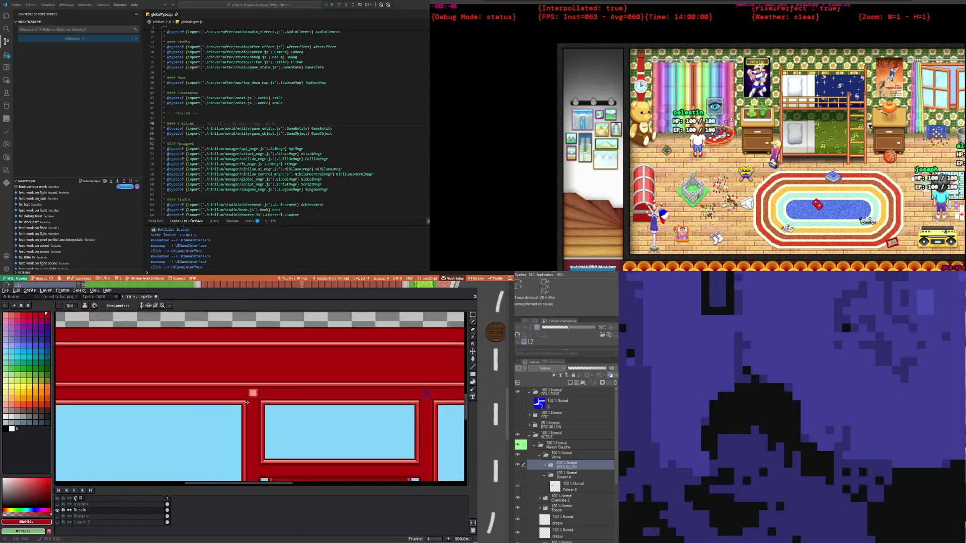
scroll(249, 380, down, 2)
scroll(201, 393, down, 2)
scroll(101, 403, up, 3)
scroll(101, 403, up, 3)
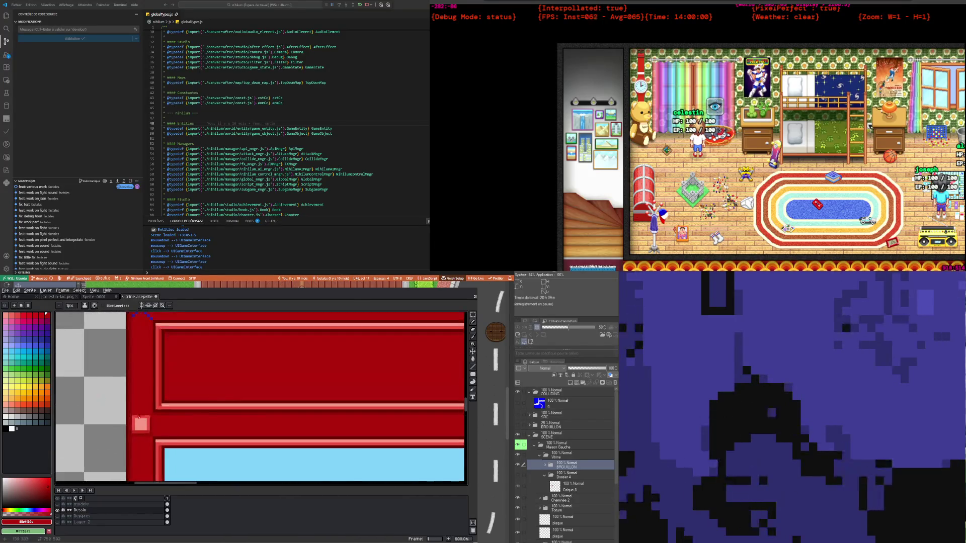
scroll(149, 399, down, 1)
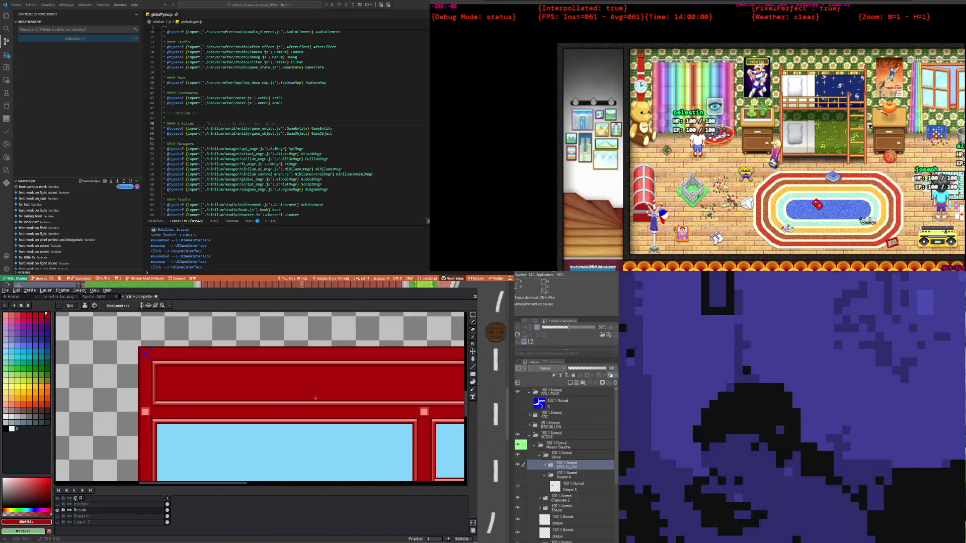
scroll(295, 410, down, 3)
scroll(299, 393, up, 2)
scroll(302, 376, up, 1)
scroll(302, 375, up, 3)
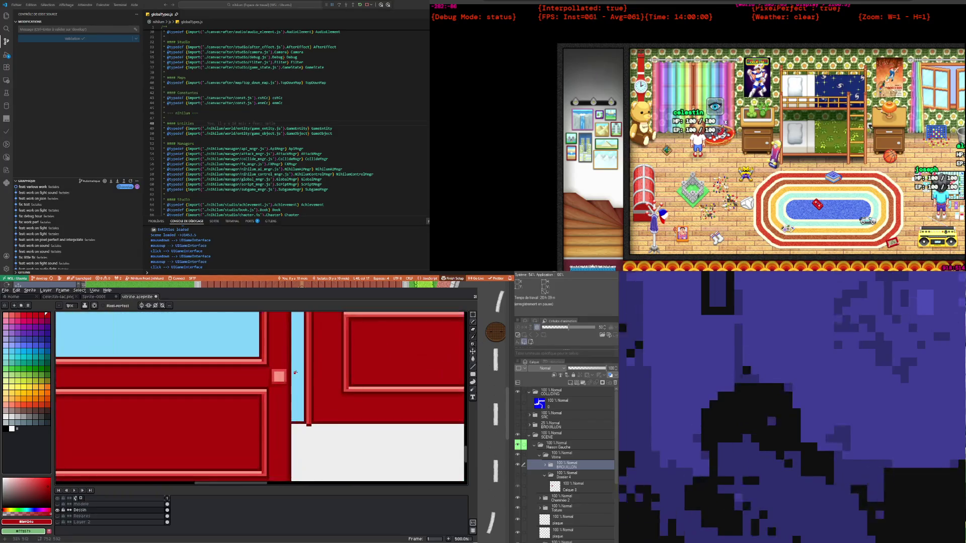
scroll(274, 370, up, 5)
scroll(262, 383, down, 3)
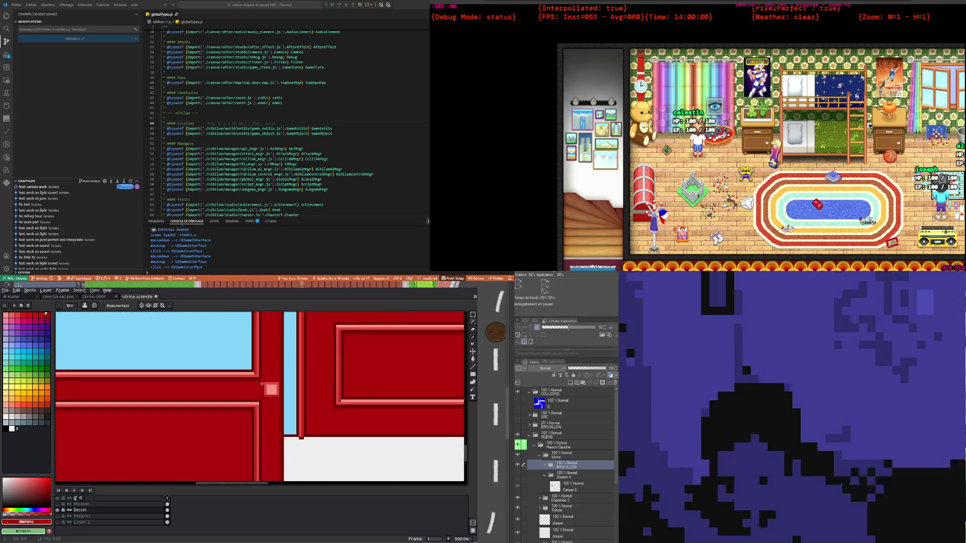
scroll(202, 390, down, 2)
scroll(138, 396, down, 2)
scroll(143, 397, up, 3)
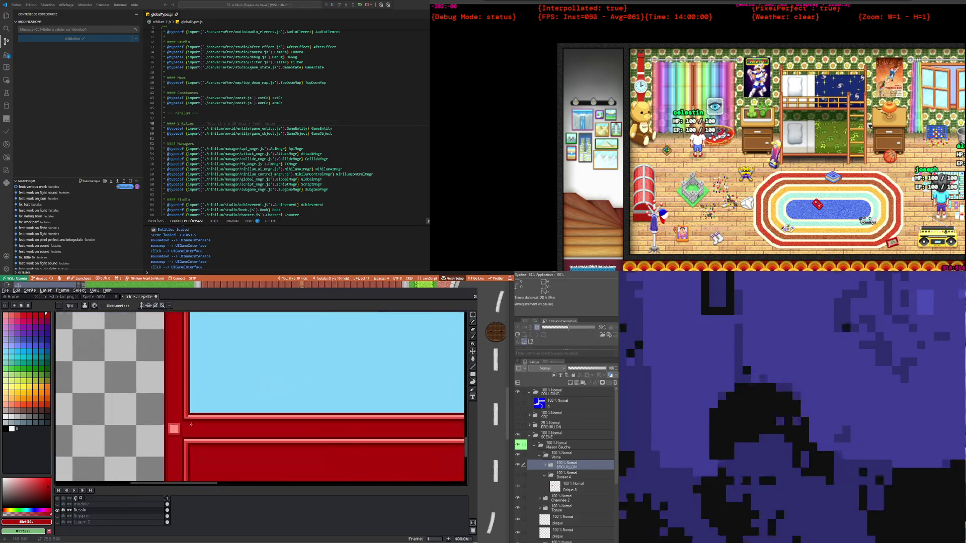
scroll(171, 403, up, 1)
scroll(184, 409, down, 3)
scroll(189, 409, down, 2)
scroll(198, 407, up, 2)
scroll(209, 405, up, 1)
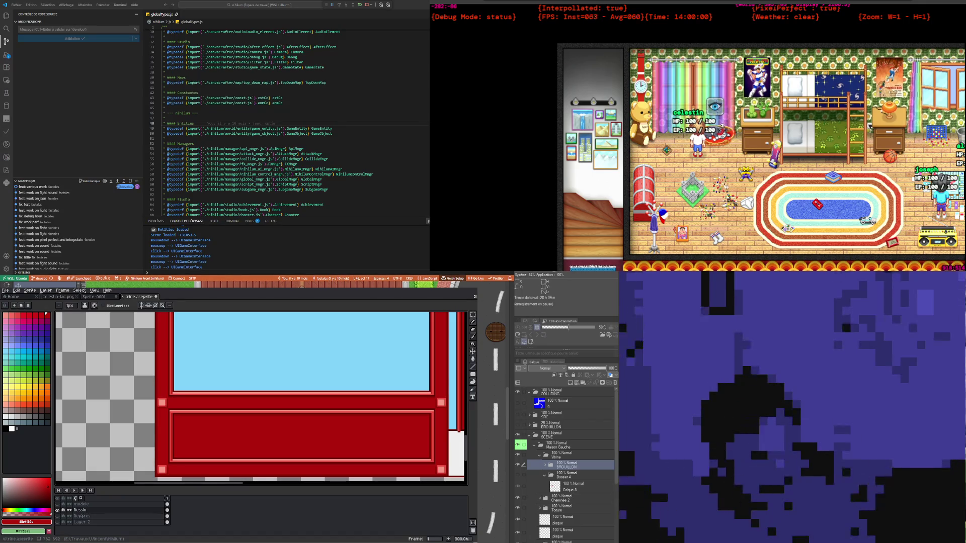
Zoom to the top-left pink corner square to begin selecting it
scroll(373, 418, down, 5)
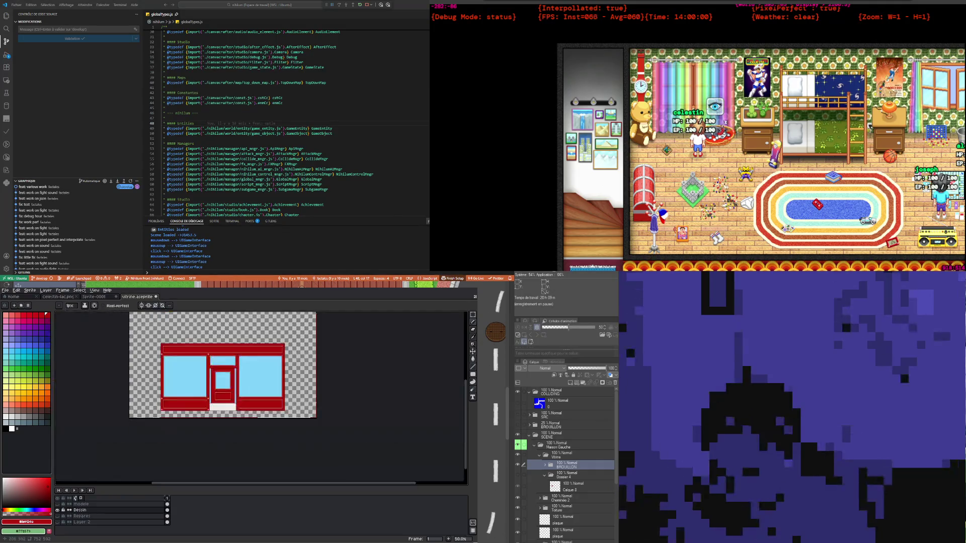
scroll(372, 419, up, 4)
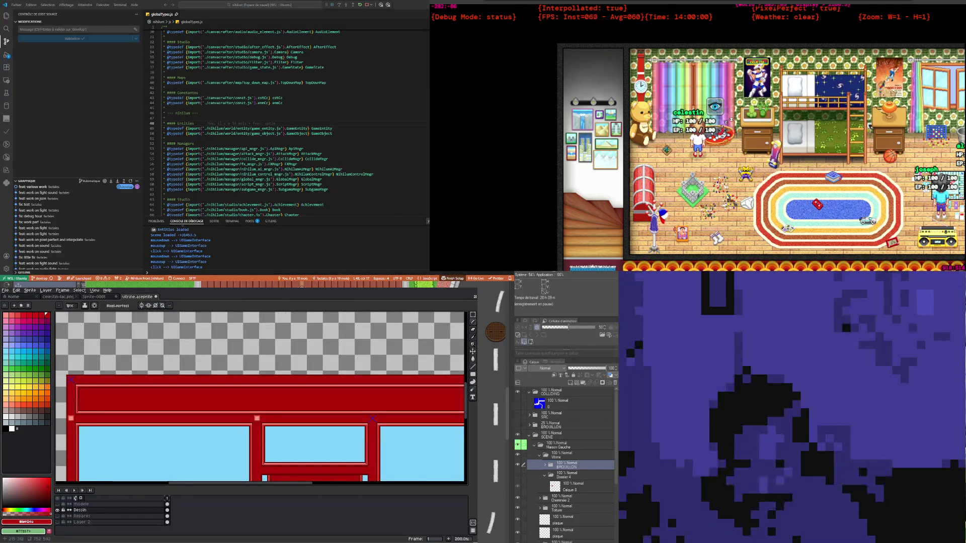
scroll(373, 418, up, 4)
scroll(373, 418, up, 3)
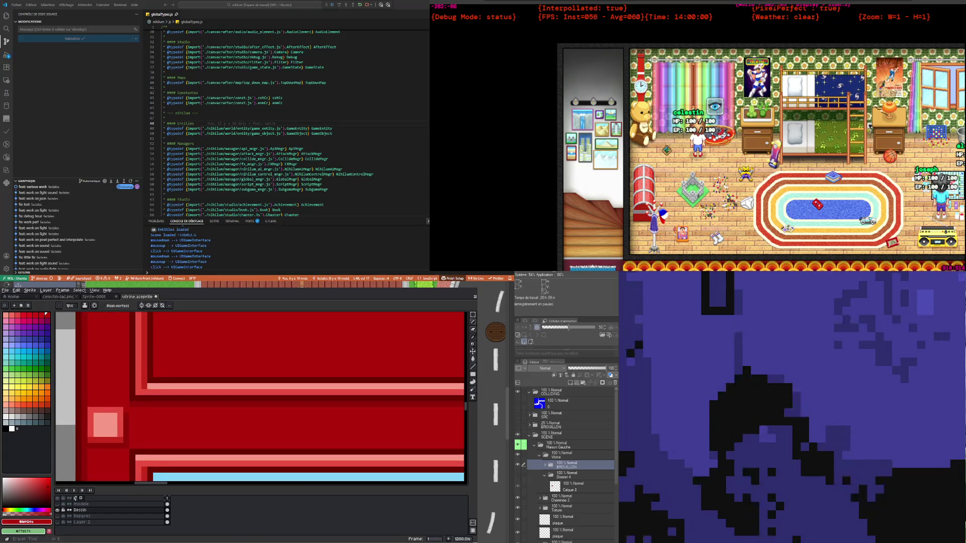
click(473, 314)
Move the top-left pink square into the red frame's corner and commit it
mouse_move(82, 407)
mouse_down()
mouse_move(124, 449)
mouse_move(124, 468)
mouse_move(123, 349)
mouse_up()
scroll(128, 444, down, 3)
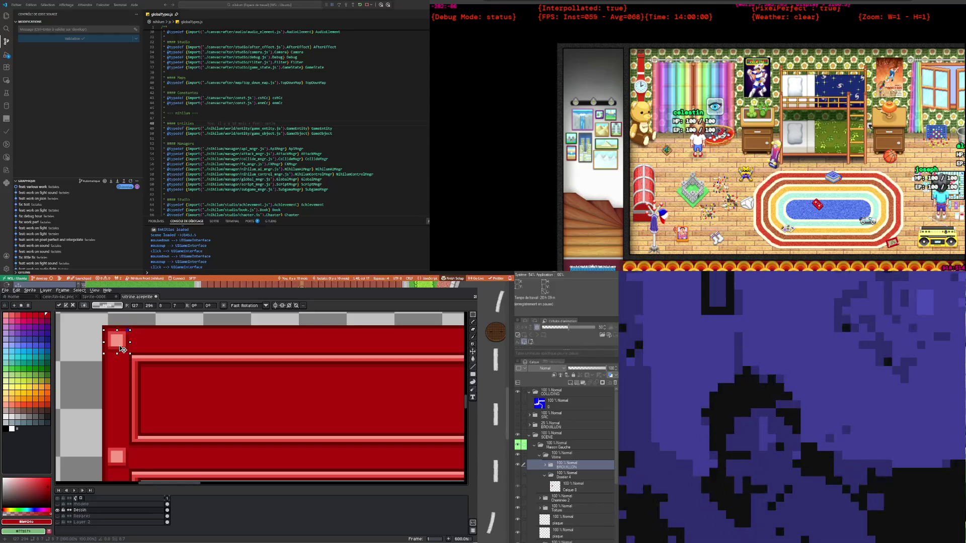
key(Return)
scroll(132, 341, up, 4)
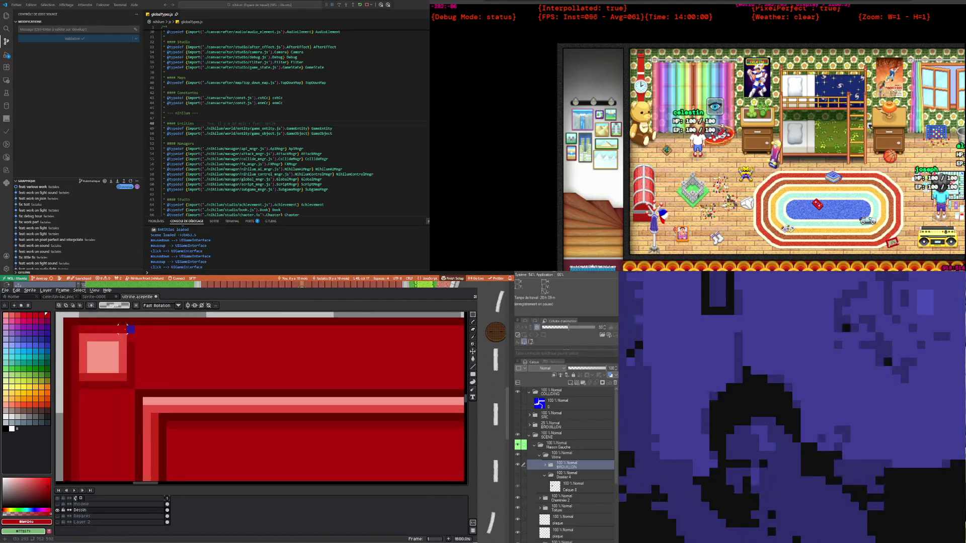
Select a one-pixel strip along the frame's top edge
drag(102, 326, 160, 334)
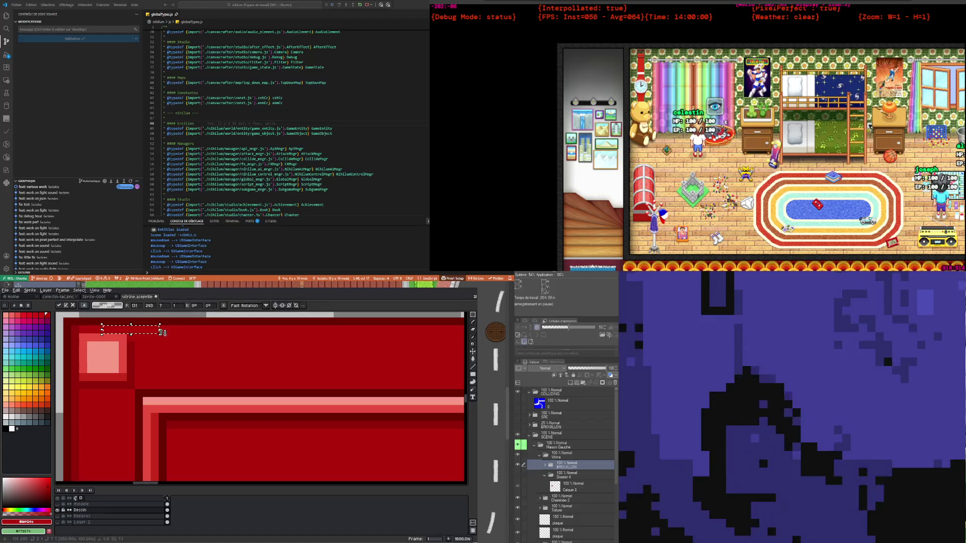
scroll(152, 367, down, 3)
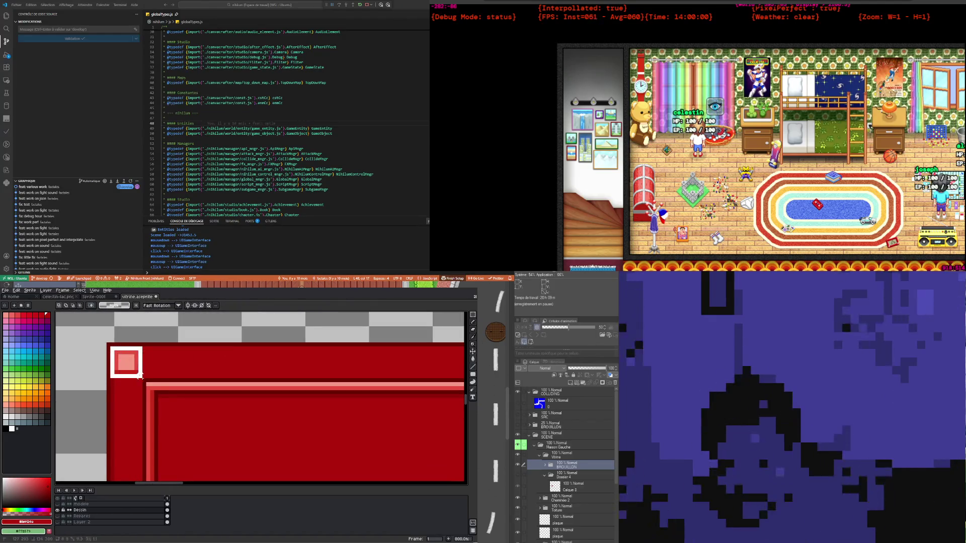
scroll(136, 371, down, 4)
scroll(186, 363, down, 1)
scroll(164, 362, up, 1)
scroll(164, 362, down, 1)
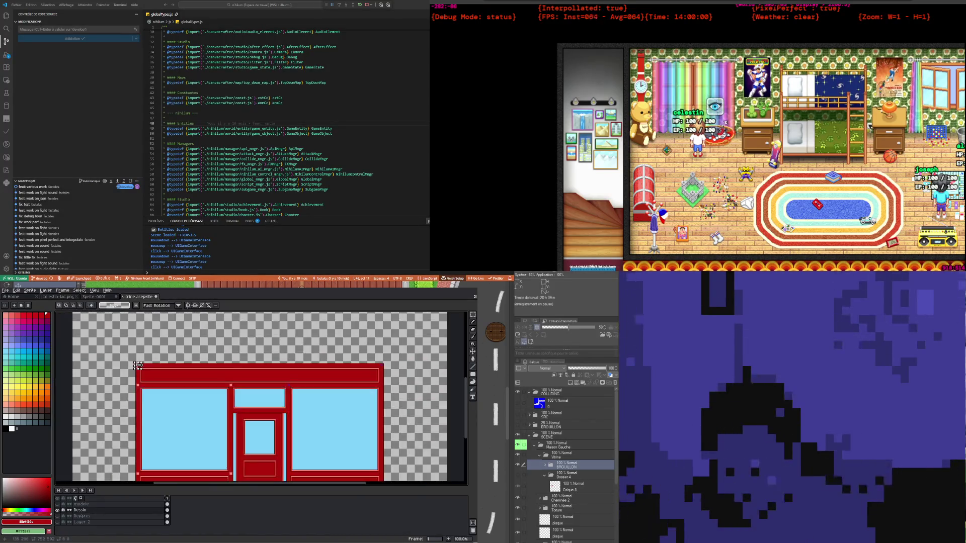
scroll(137, 366, up, 2)
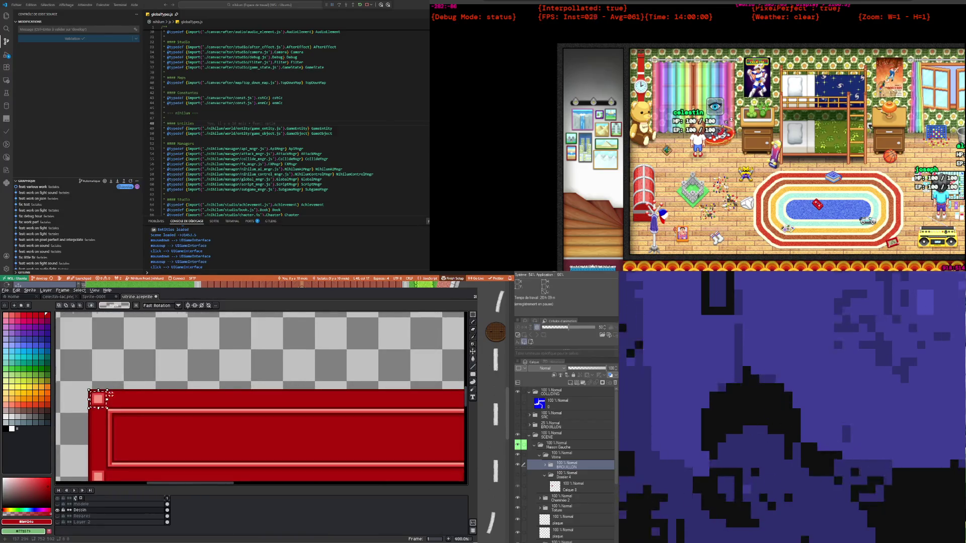
scroll(316, 379, down, 1)
scroll(316, 380, up, 1)
scroll(248, 370, down, 1)
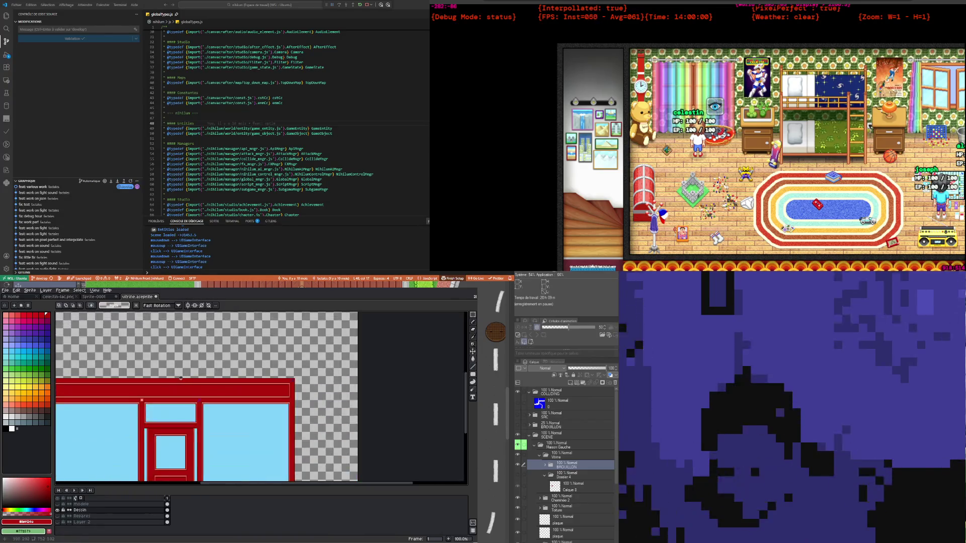
scroll(202, 387, down, 2)
scroll(156, 402, up, 1)
scroll(120, 355, up, 2)
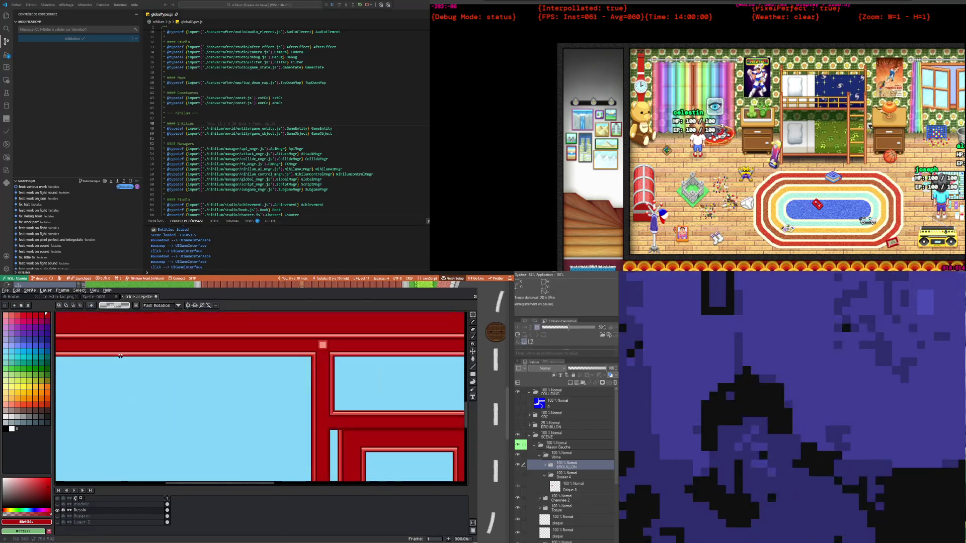
scroll(157, 381, down, 2)
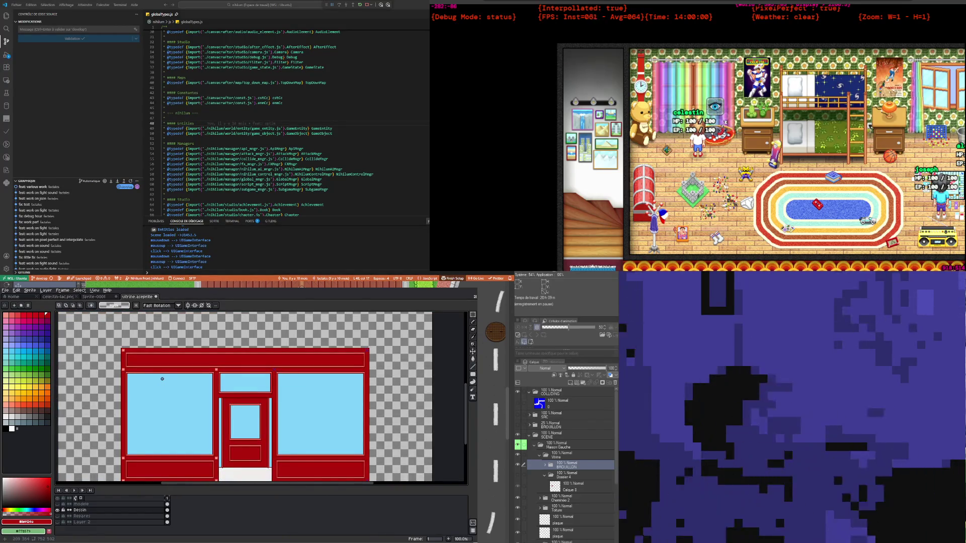